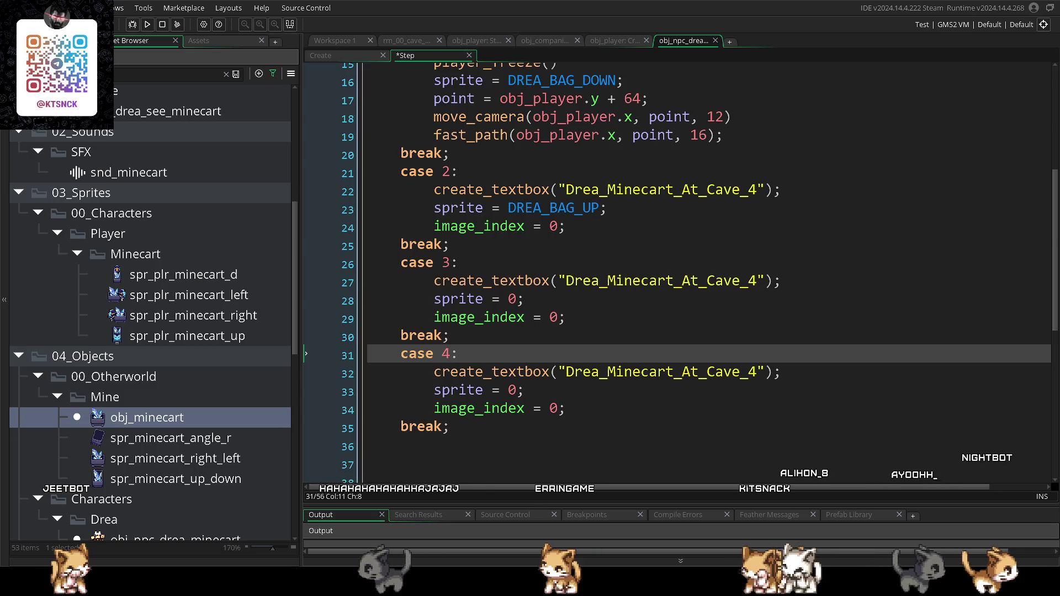
- Save the Step event, then relabel case 3 as 5 and case 4 as 6
key("ctrl+s")
scroll(550, 442, "down", 1)
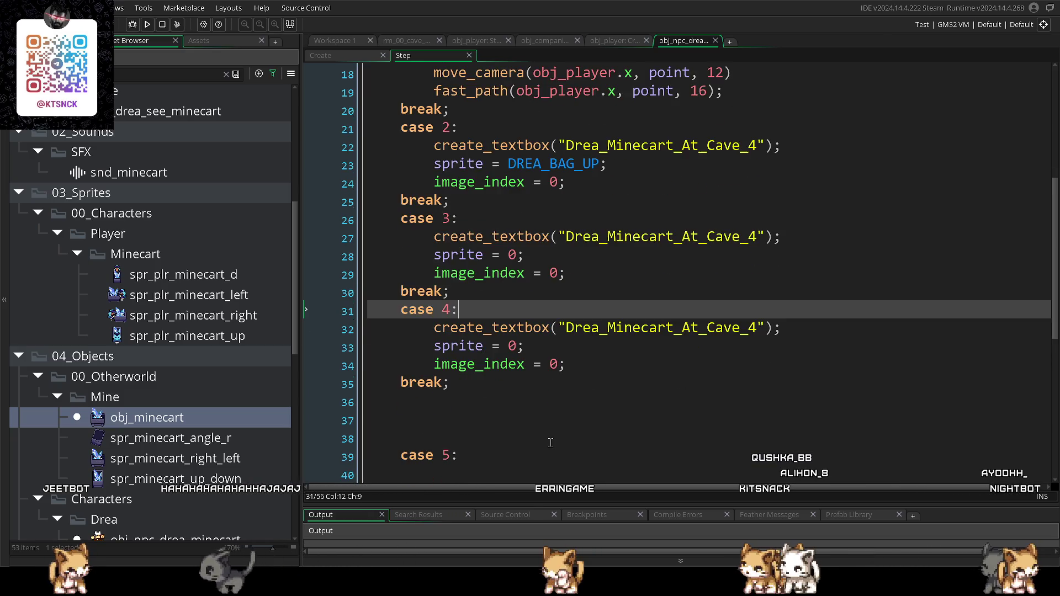
left_click(509, 390)
left_click(558, 273)
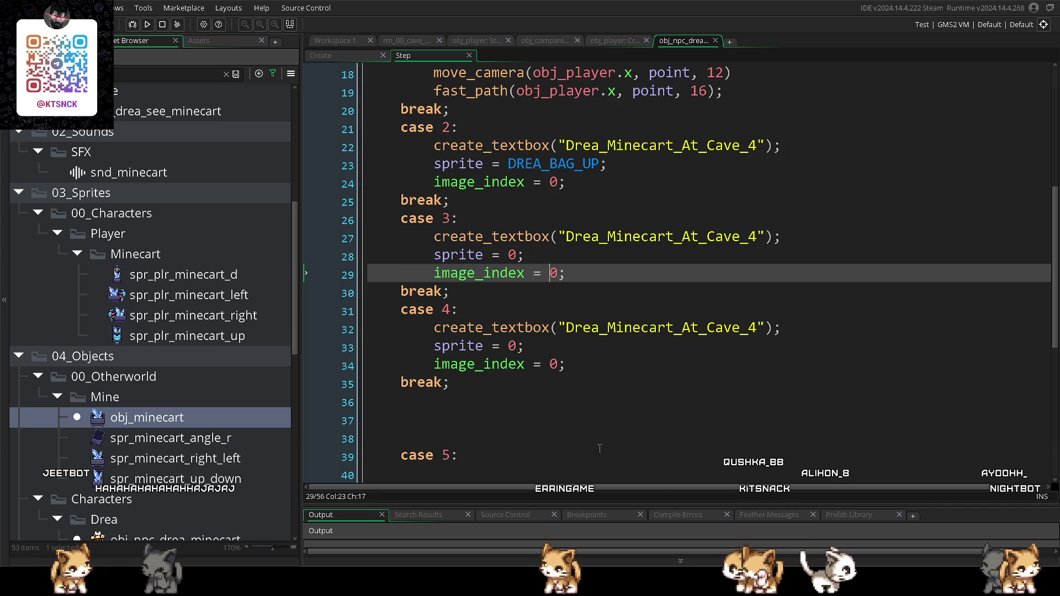
left_click(610, 455)
scroll(610, 455, "up", 1)
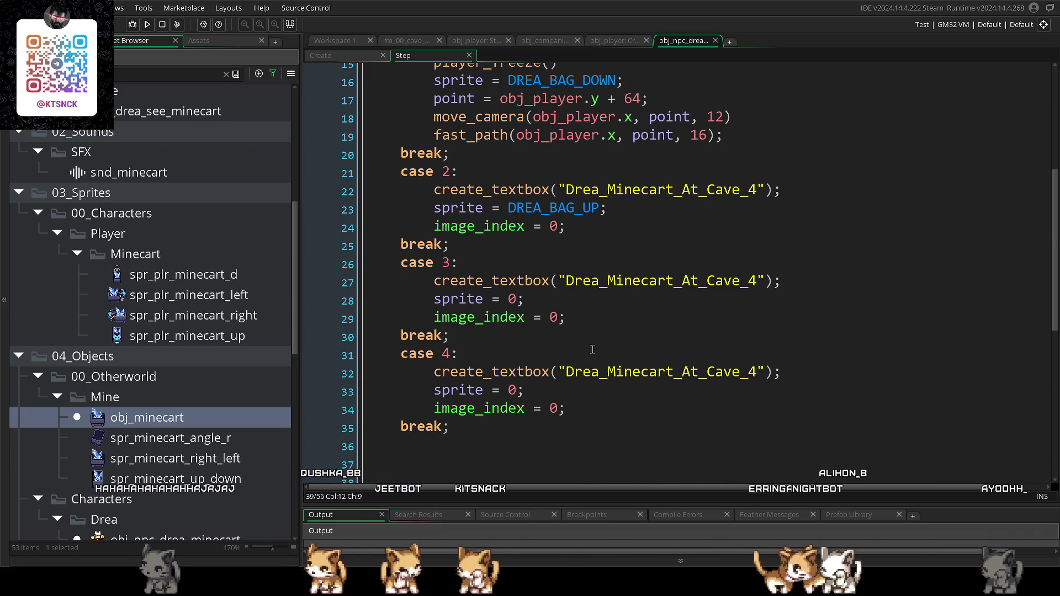
left_click(583, 224)
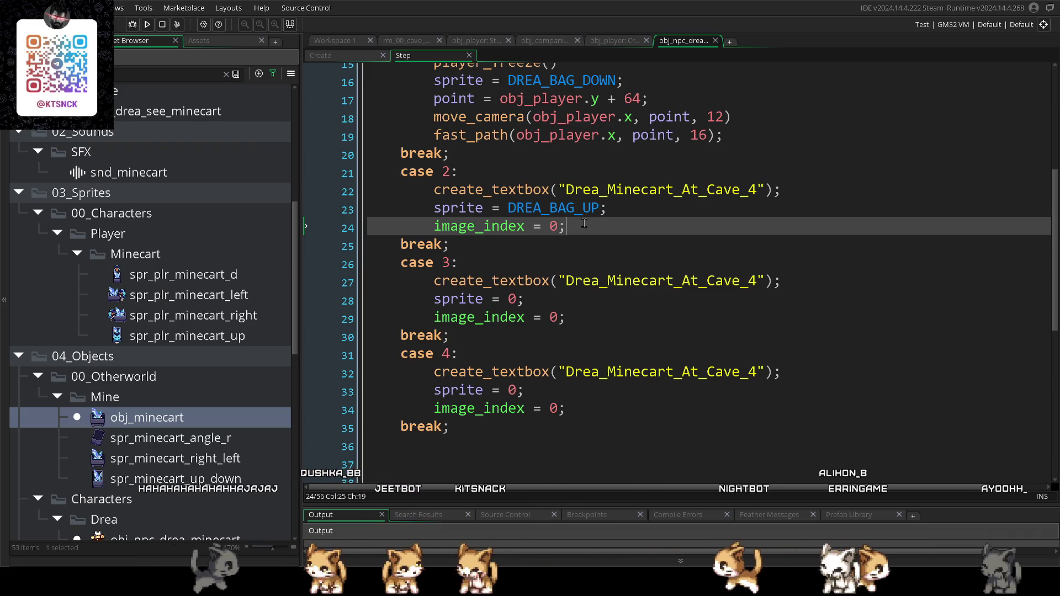
double_click(445, 263)
type("5")
double_click(445, 354)
type("6")
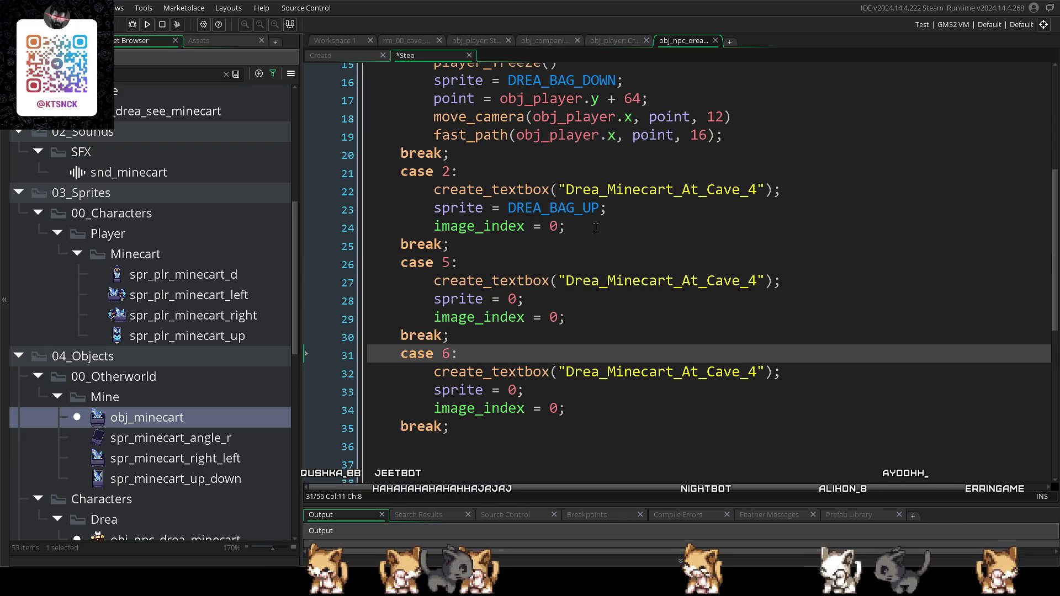
- Add step++; on a new line under case 2's sprite assignment and run the game
left_click(610, 222)
key("Up")
key("End")
key("Return")
type("s")
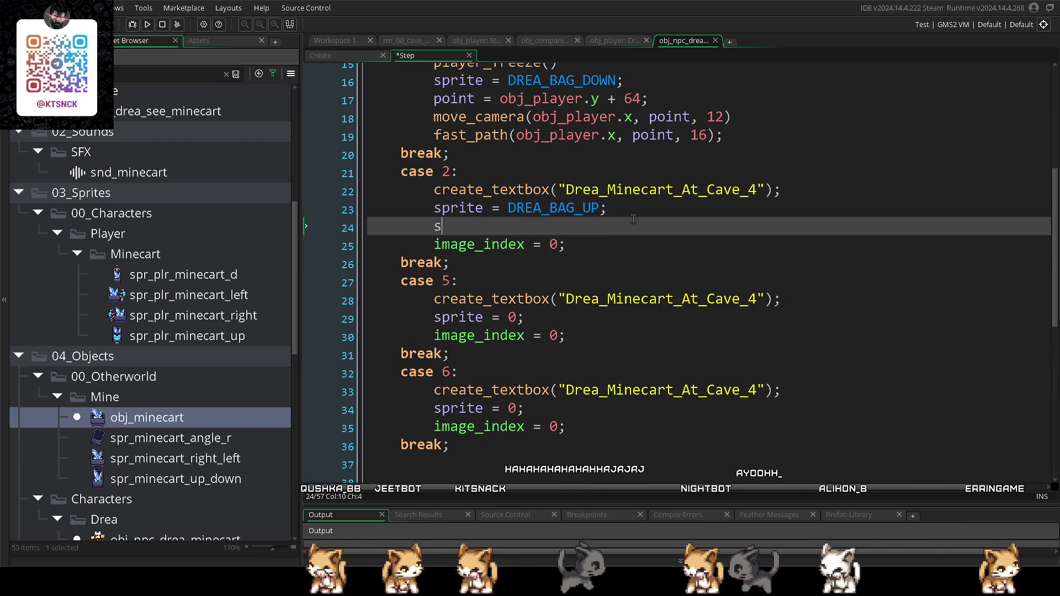
type("tep++;")
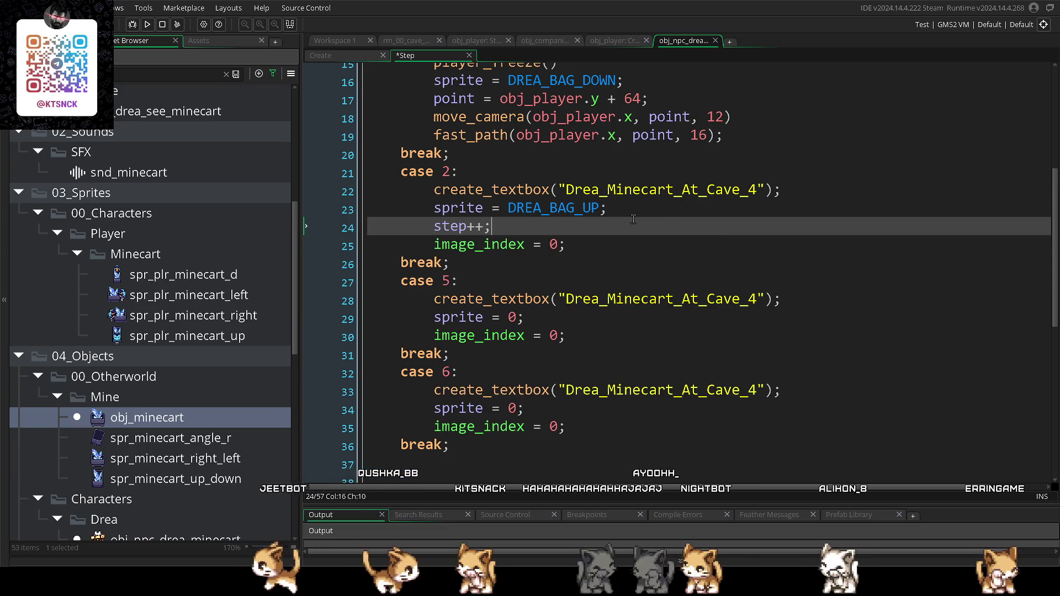
key("F5")
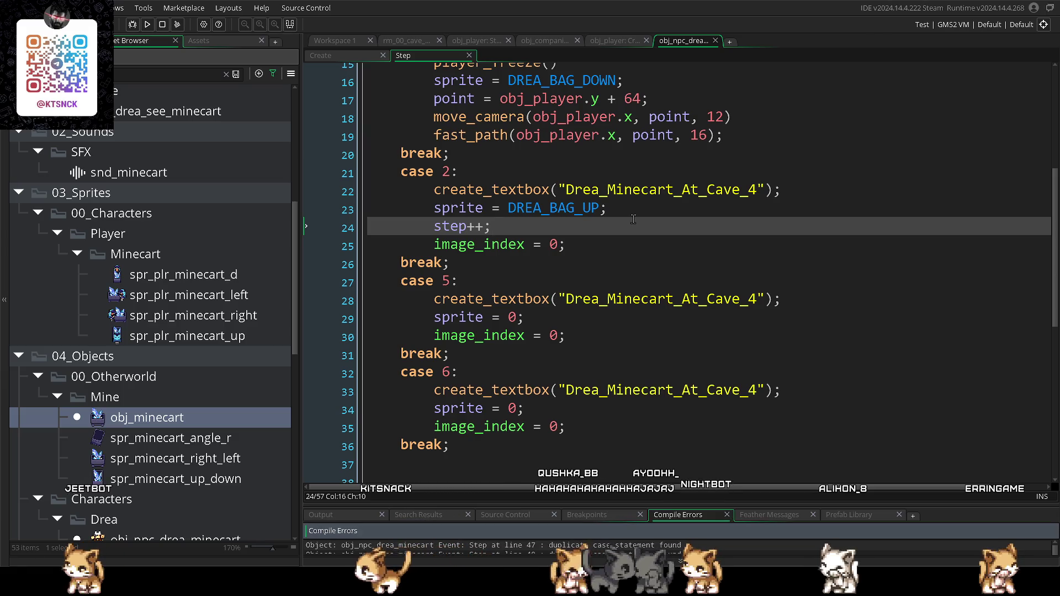
- Change the case on line 40 from 5 to 7 and run the game to test
scroll(581, 288, "up", 2)
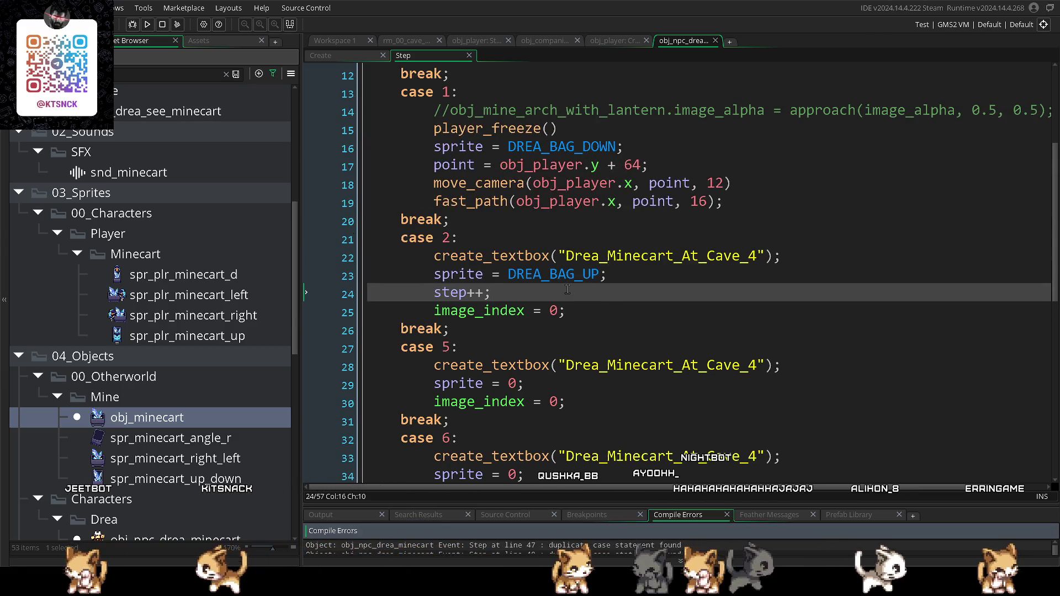
scroll(574, 288, "down", 3)
scroll(568, 288, "down", 2)
double_click(447, 363)
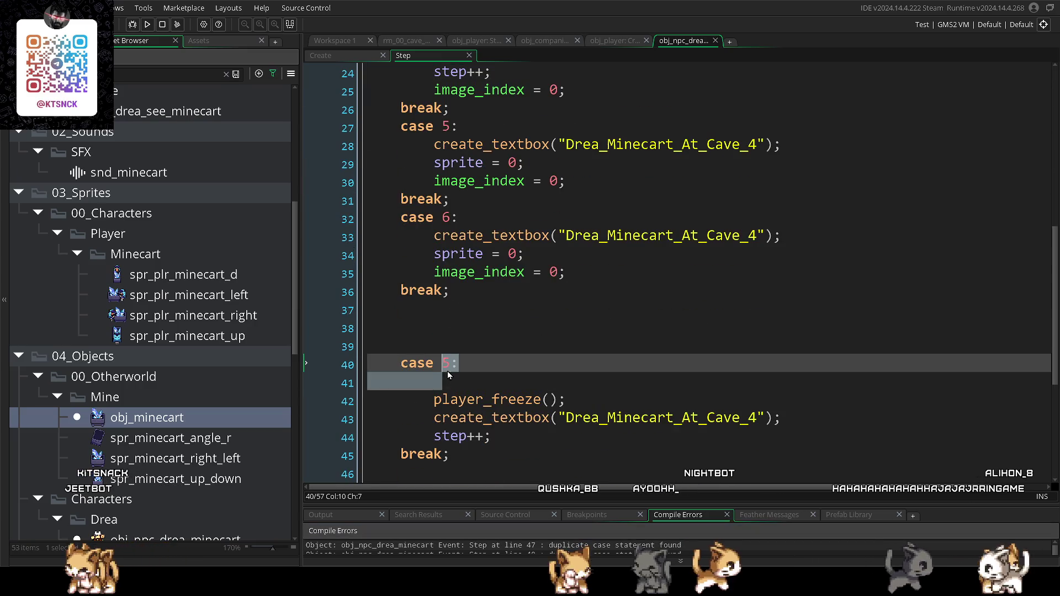
key("BackSpace")
type("7")
key("Up")
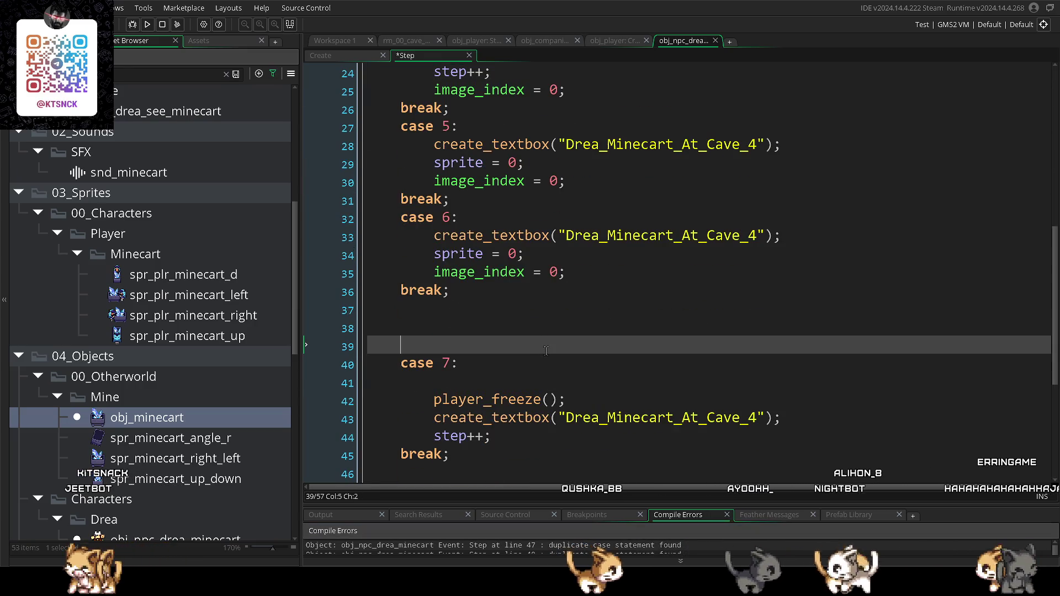
scroll(545, 352, "up", 2)
key("F5")
- Relabel the final case of the Step event as 9
scroll(545, 351, "down", 7)
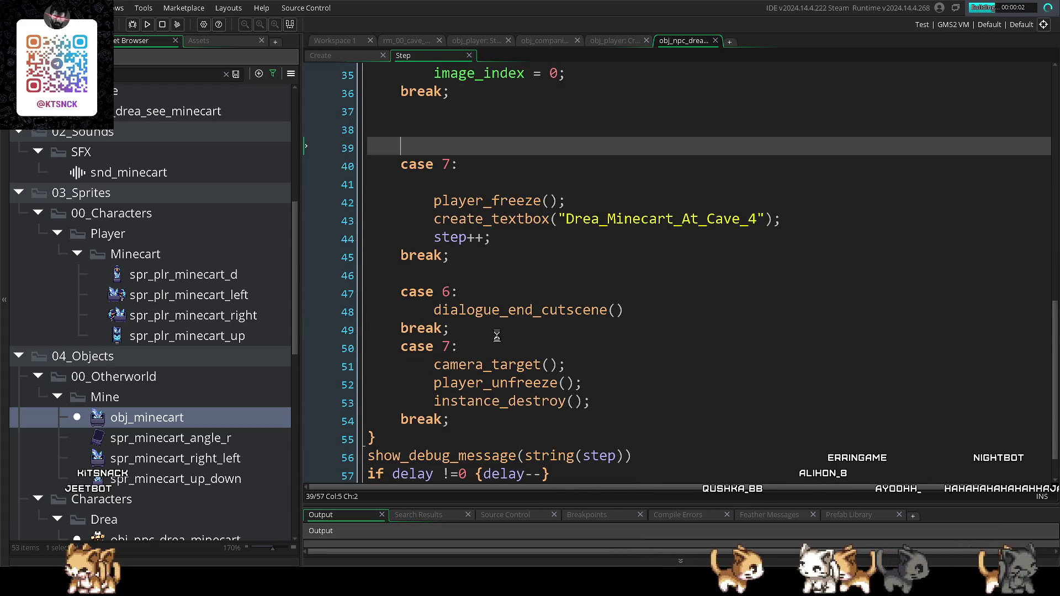
double_click(445, 292)
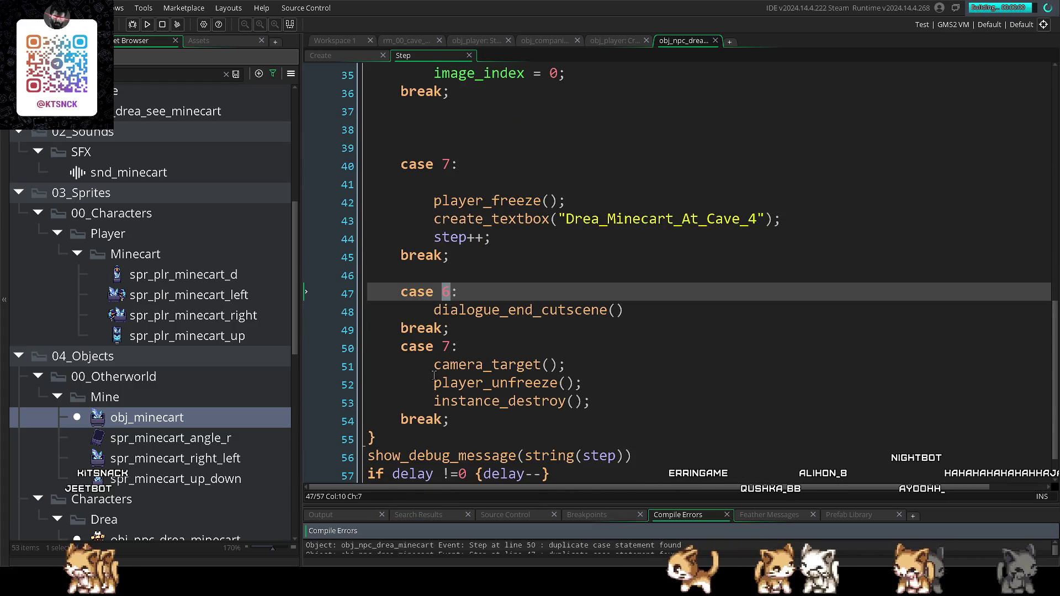
left_click(449, 291)
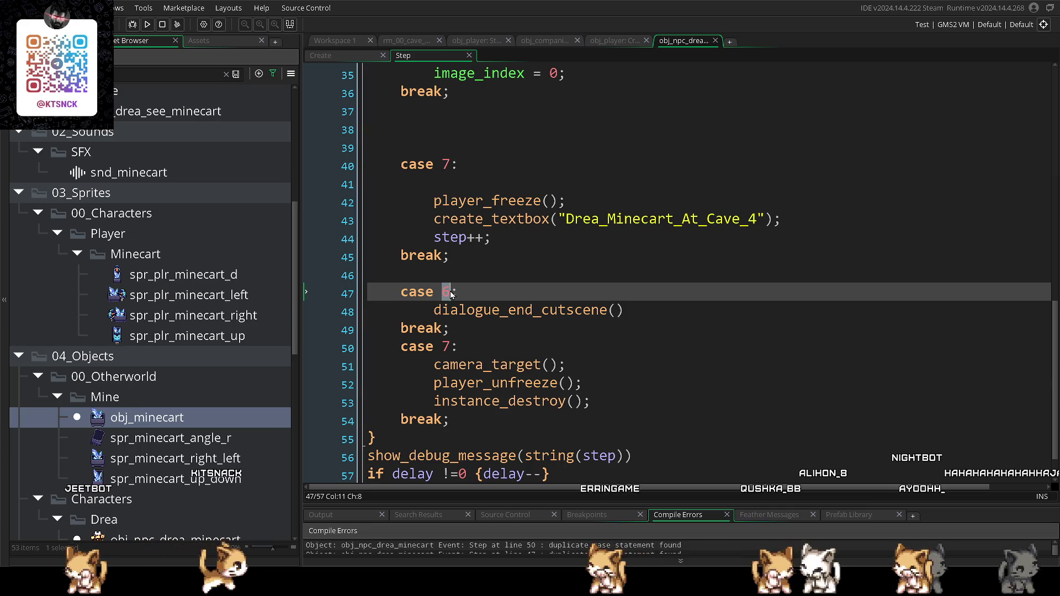
type("8")
double_click(445, 346)
type("9")
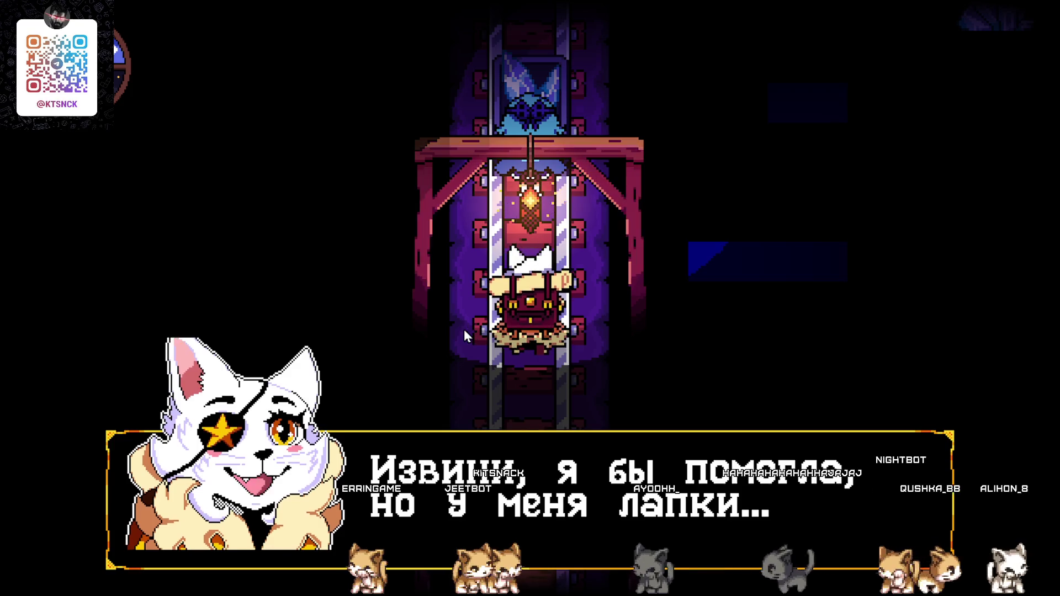
key("Return")
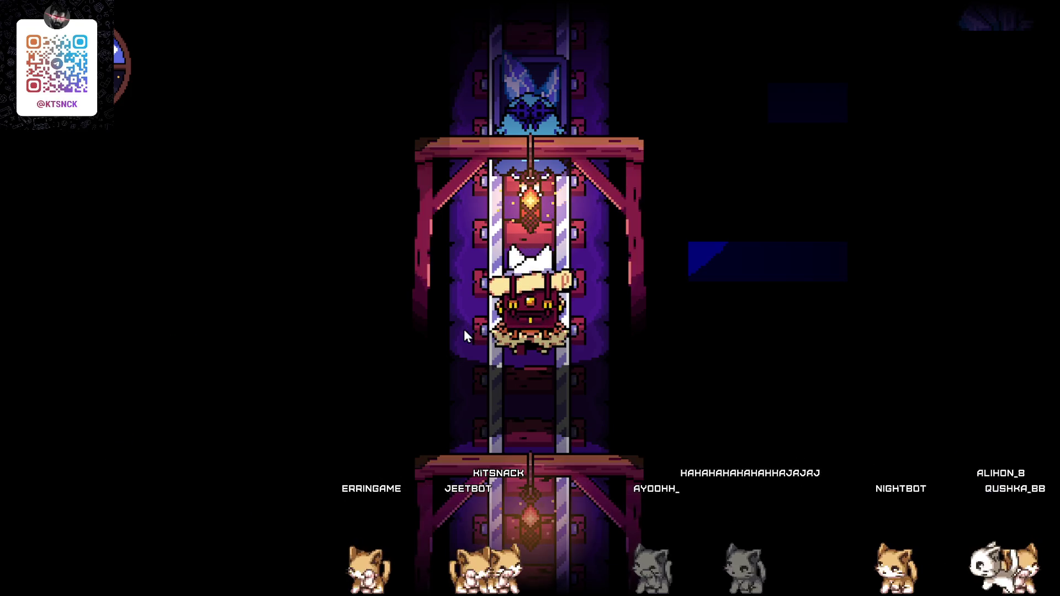
key("Escape")
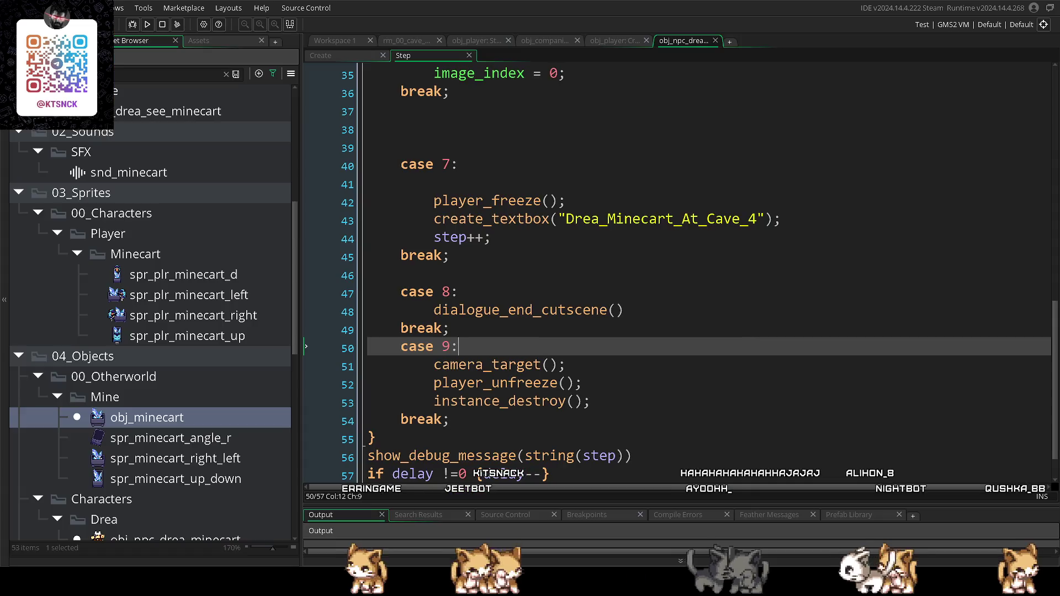
- Clear the asset filter and open scr_item_text, scr_textbox_functions and scr_game_text
scroll(591, 261, "up", 1)
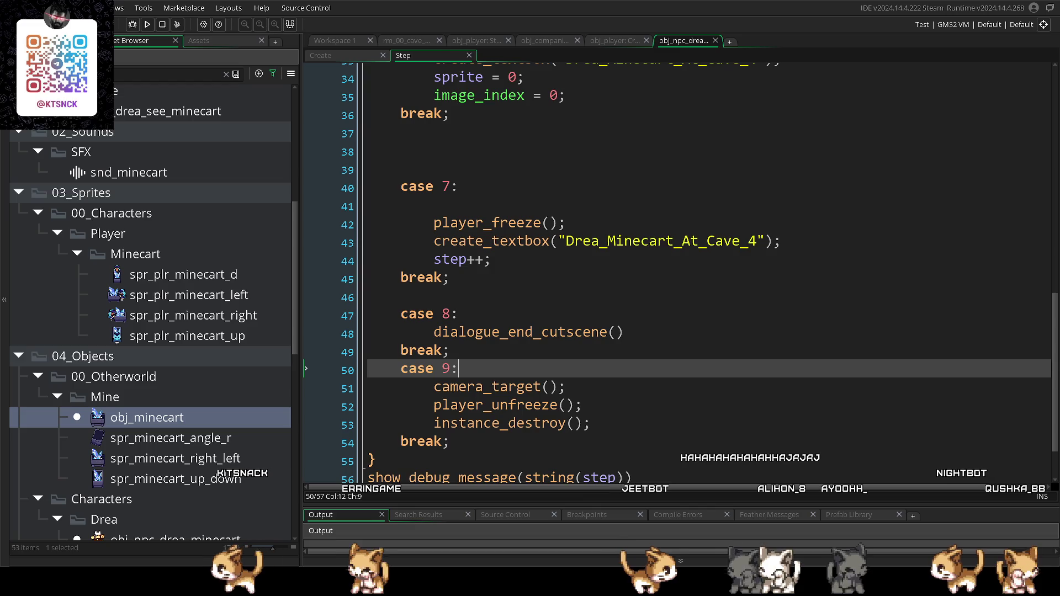
left_click(226, 74)
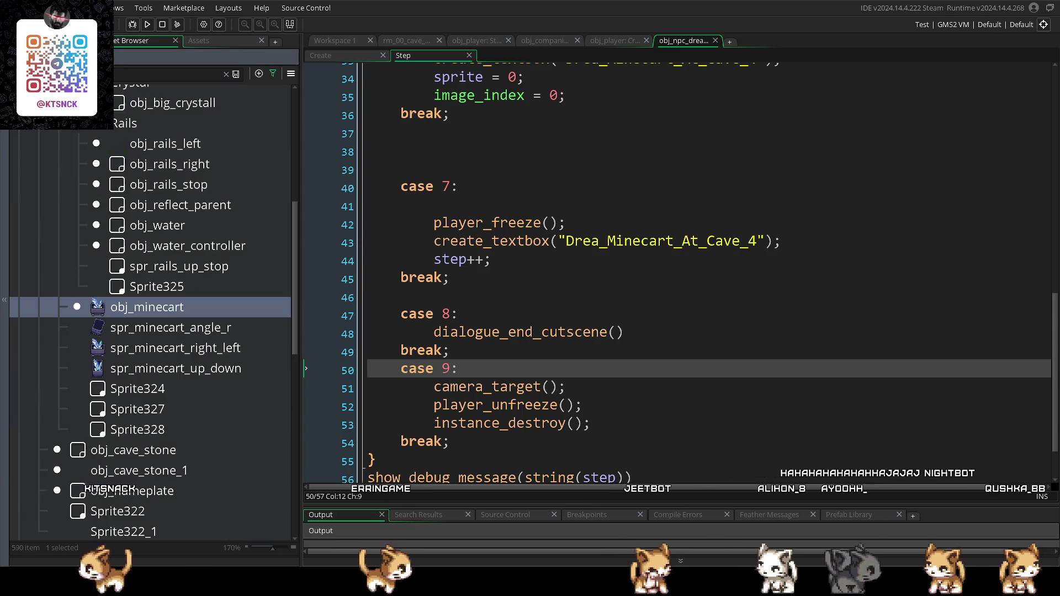
scroll(236, 407, "up", 3)
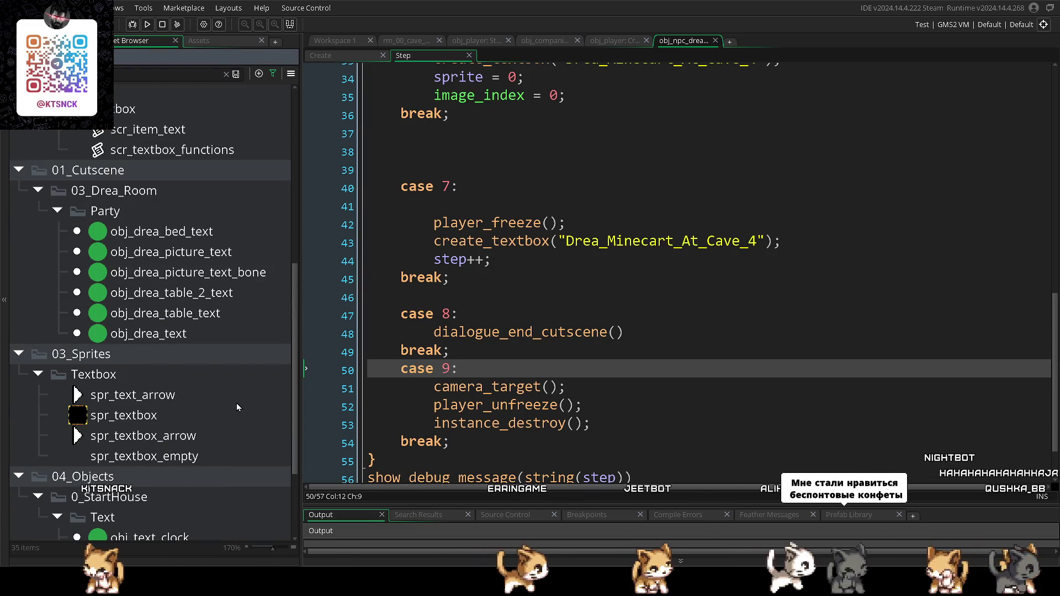
double_click(178, 136)
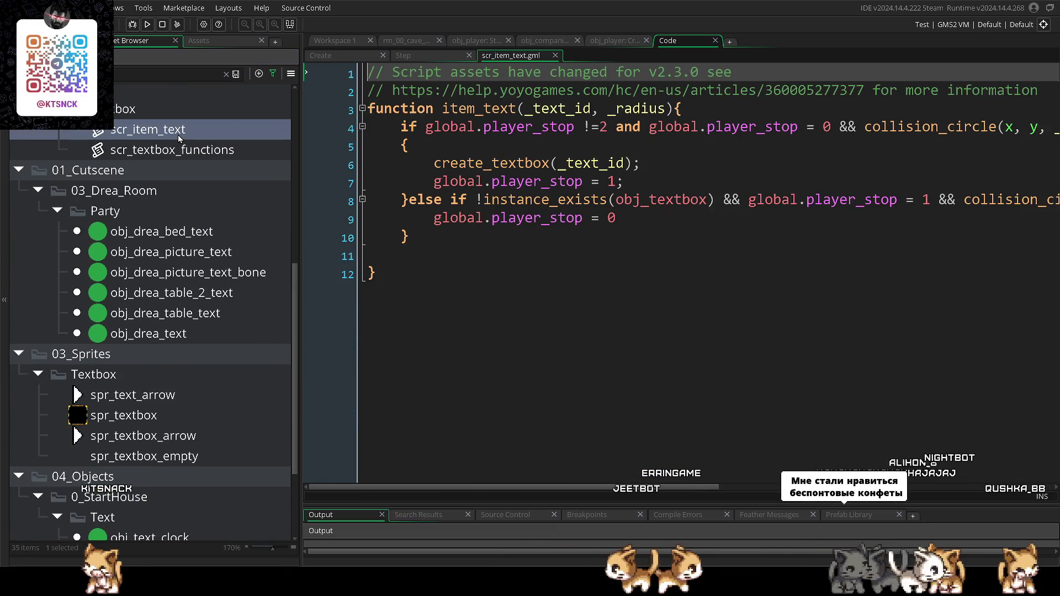
double_click(184, 149)
scroll(243, 324, "down", 3)
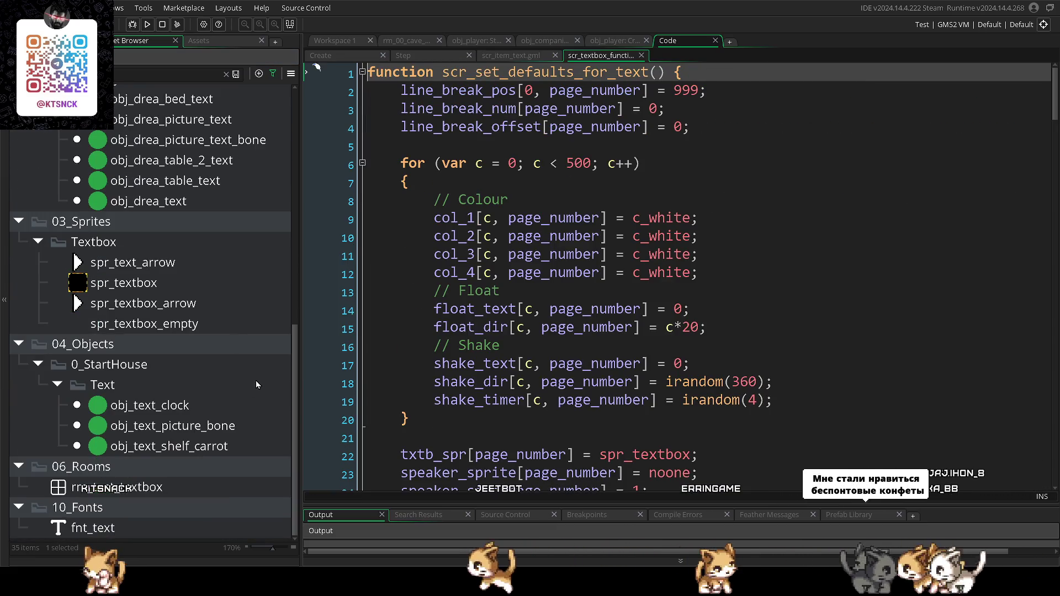
scroll(231, 414, "up", 8)
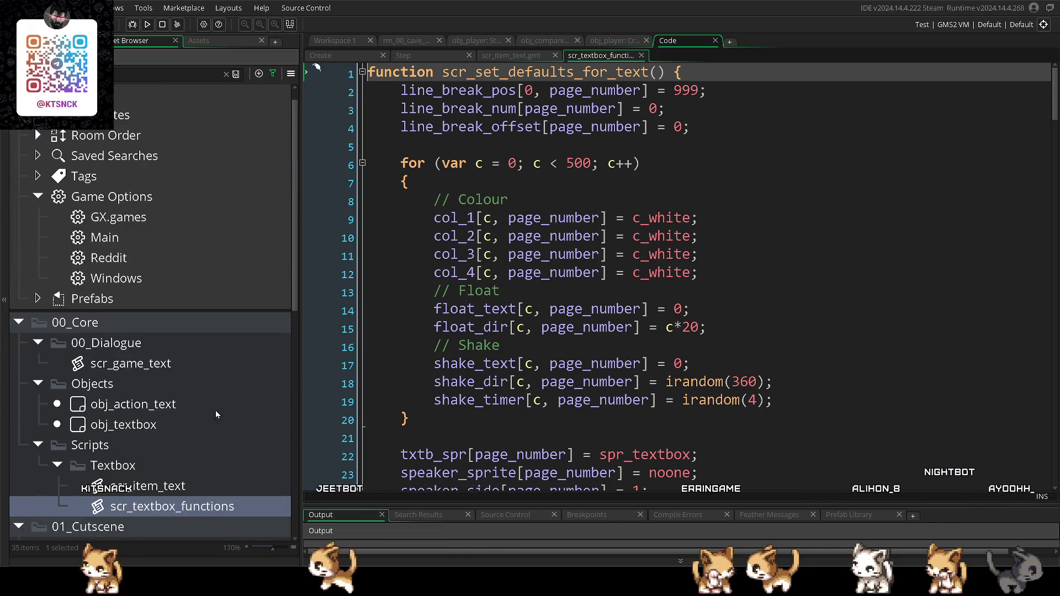
double_click(133, 363)
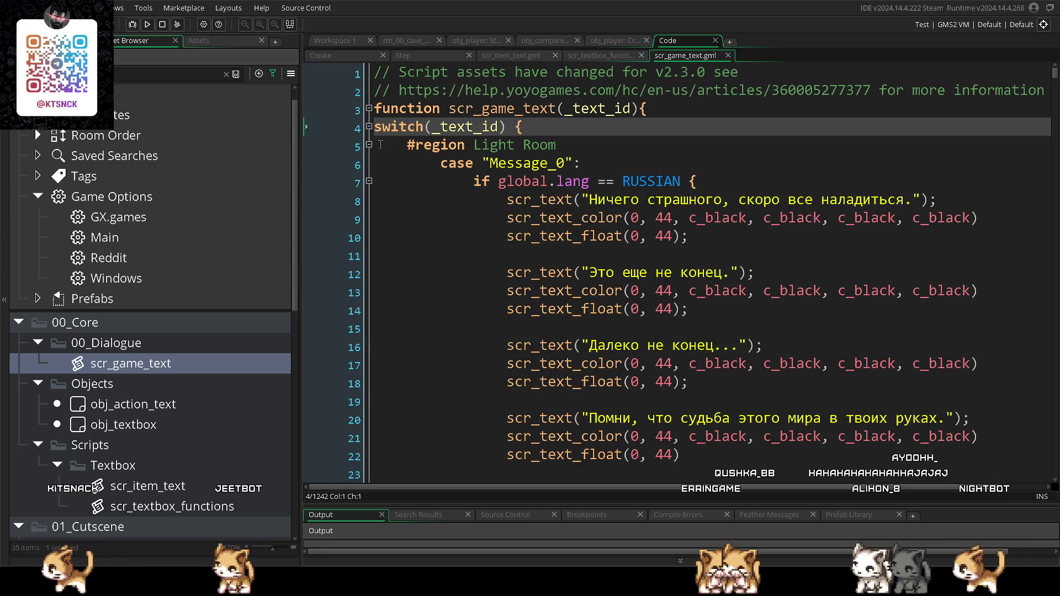
- Collapse the Light Room region, widen the editor, and insert blank lines after the Cave_4 break
left_click(369, 145)
left_click(364, 168)
scroll(493, 271, "down", 14)
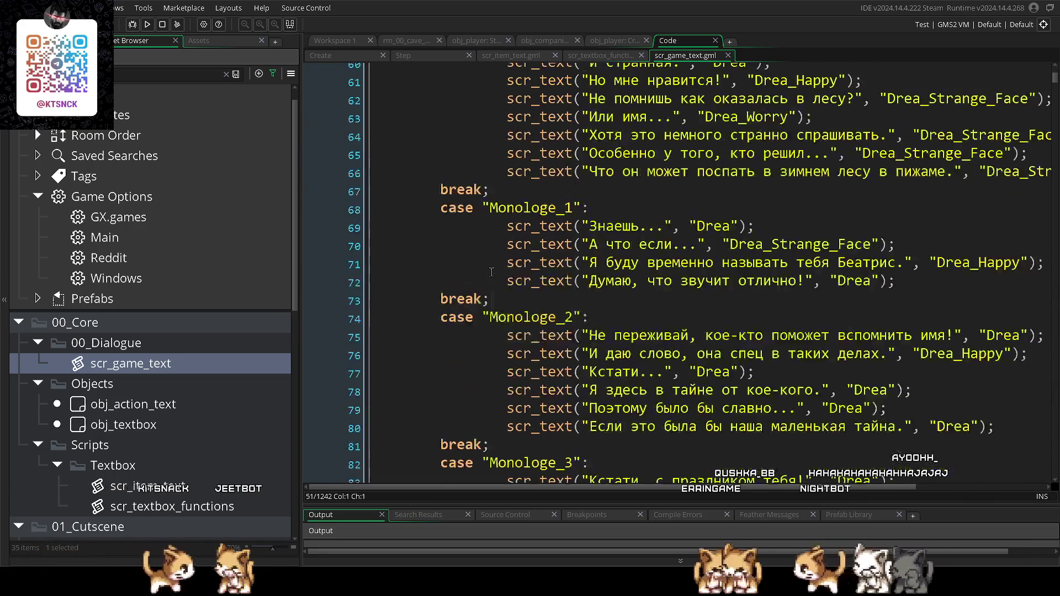
scroll(493, 270, "down", 10)
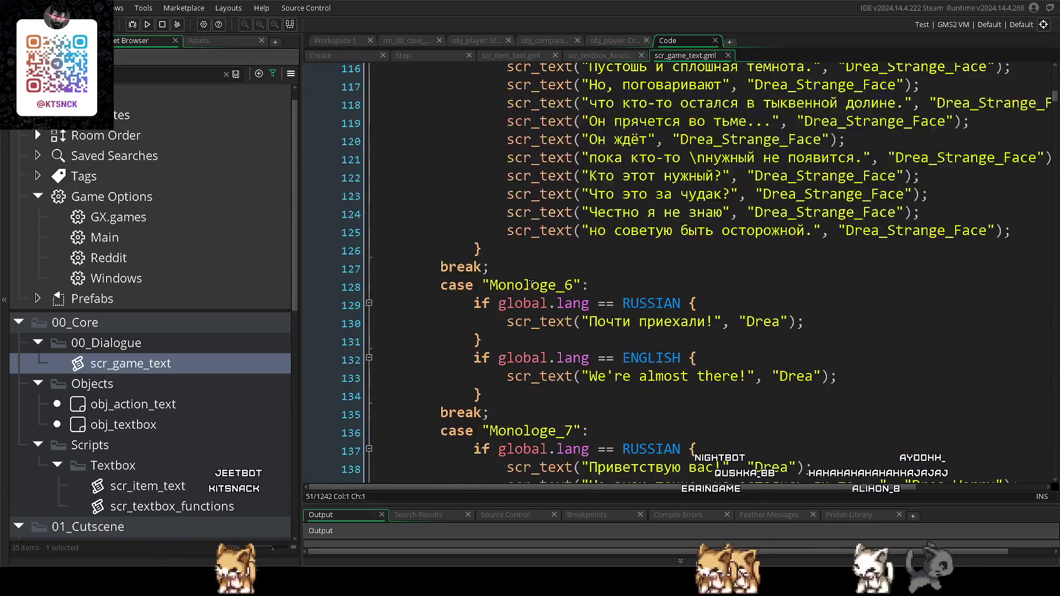
left_click_drag(300, 202, 194, 203)
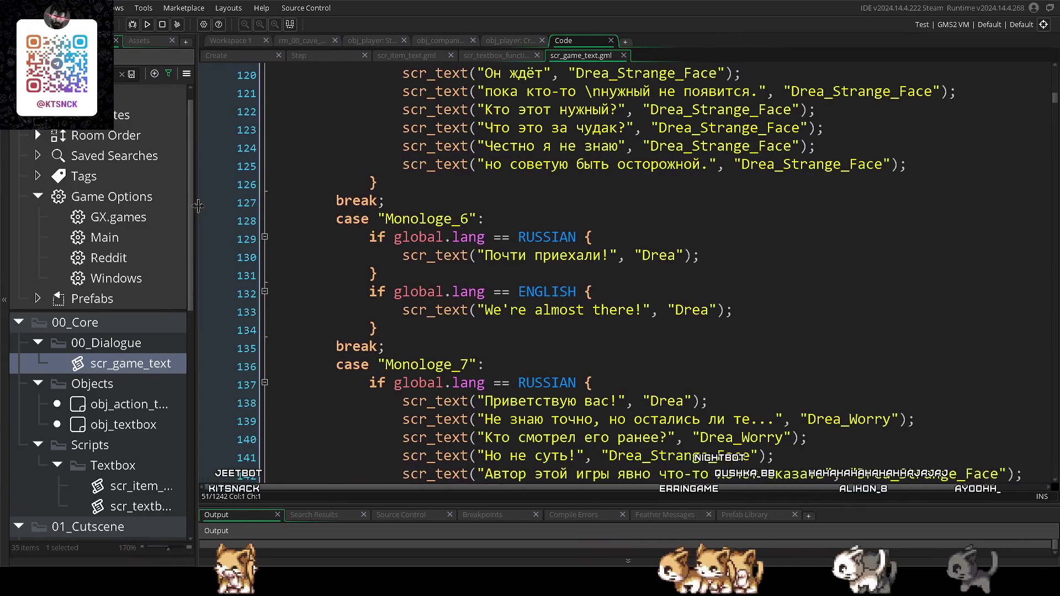
scroll(457, 308, "down", 12)
scroll(457, 308, "down", 3)
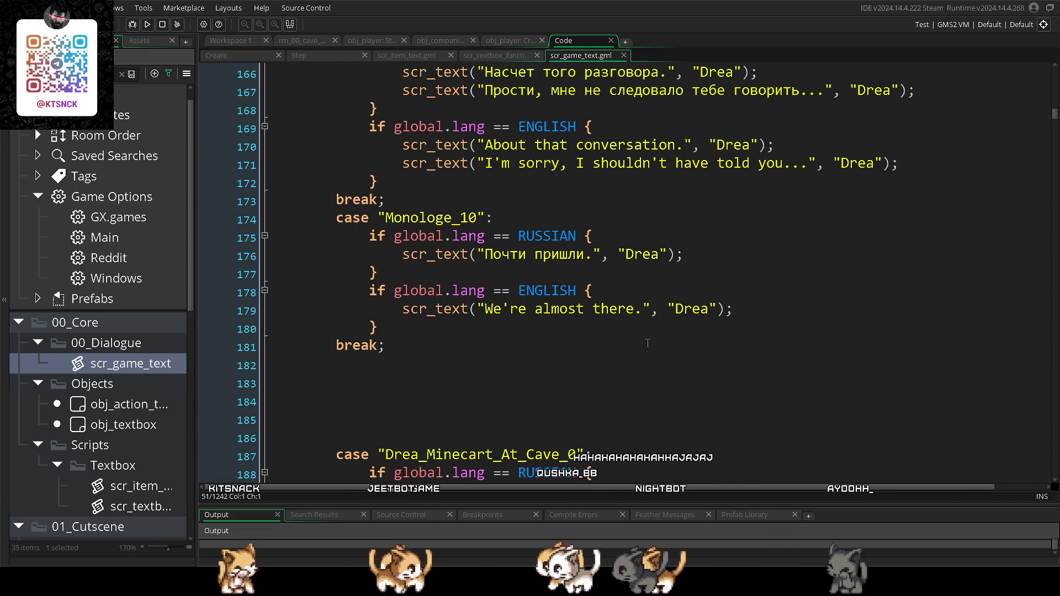
scroll(646, 343, "down", 3)
scroll(646, 342, "down", 3)
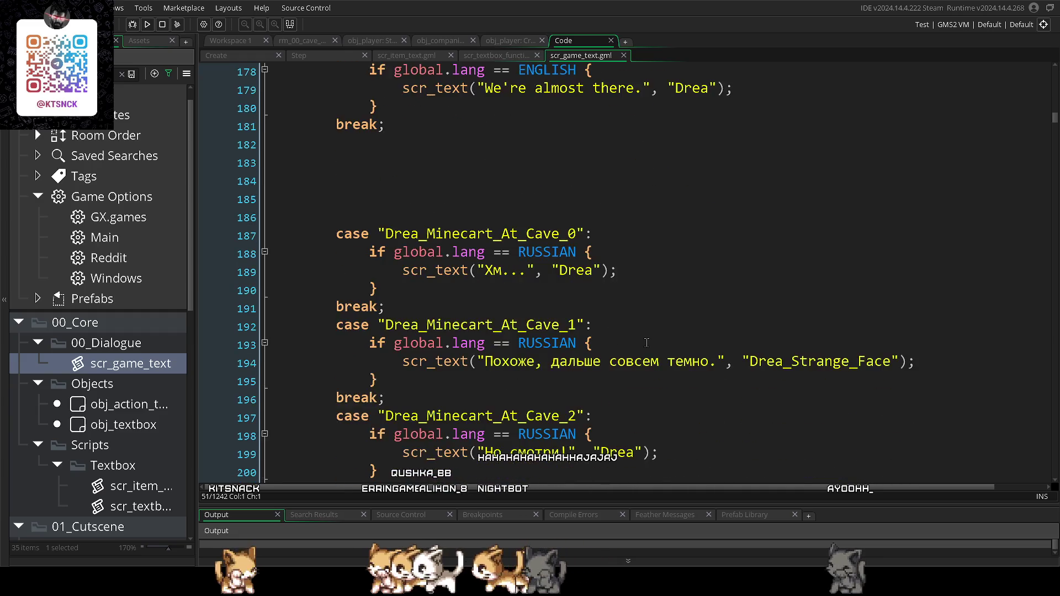
scroll(646, 342, "down", 2)
scroll(483, 281, "down", 3)
left_click(423, 265)
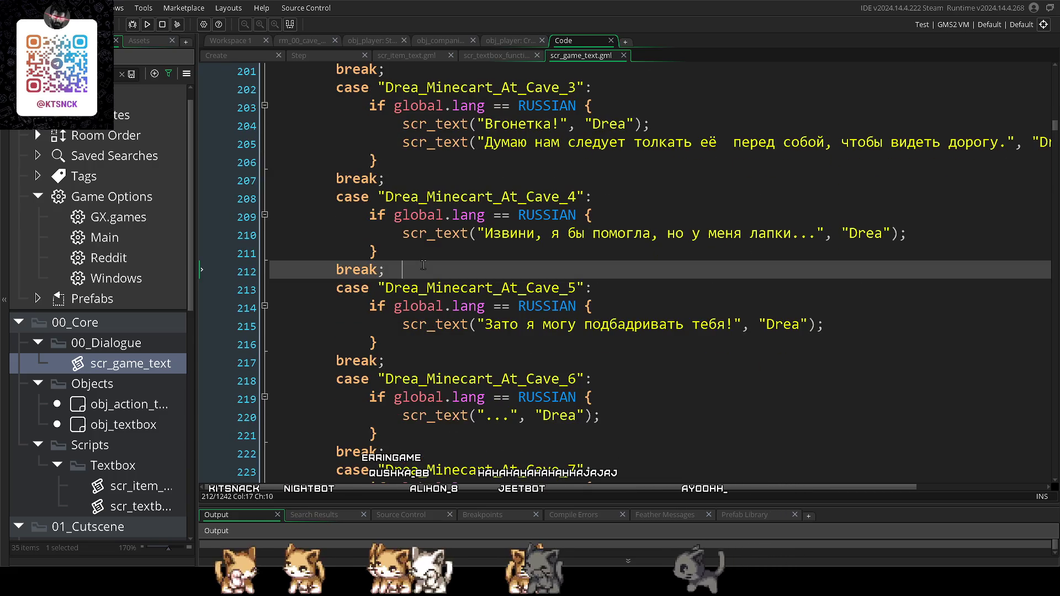
key("Return")
key("Return")
key("Return")
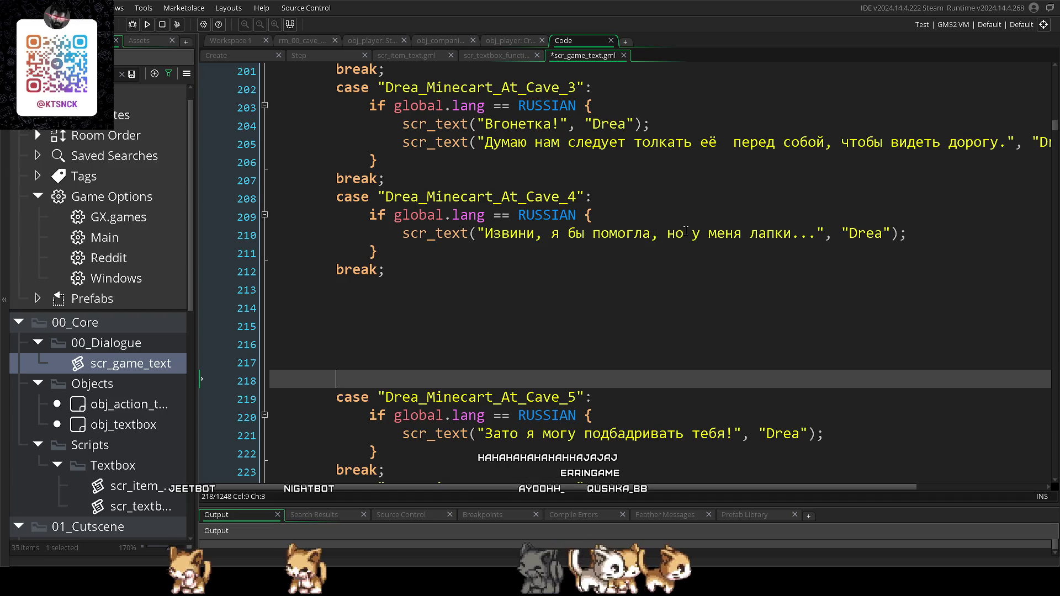
- Remove 'у меня лапки...' from the Cave_4 line so it ends with '...'
left_click_drag(690, 232, 750, 228)
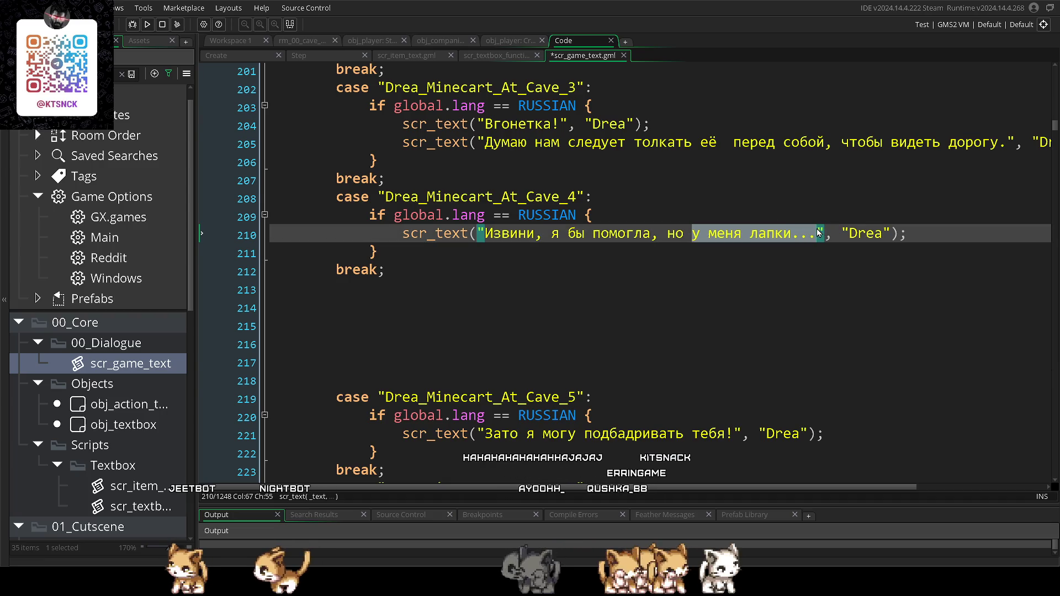
key("BackSpace")
key("BackSpace")
type("//")
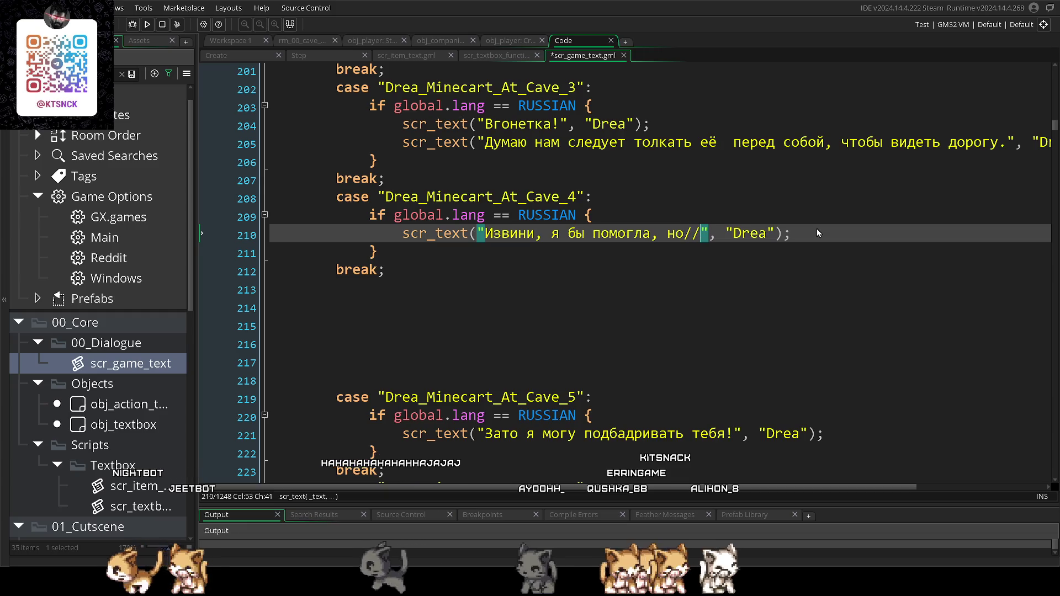
key("BackSpace")
key("BackSpace")
type("...")
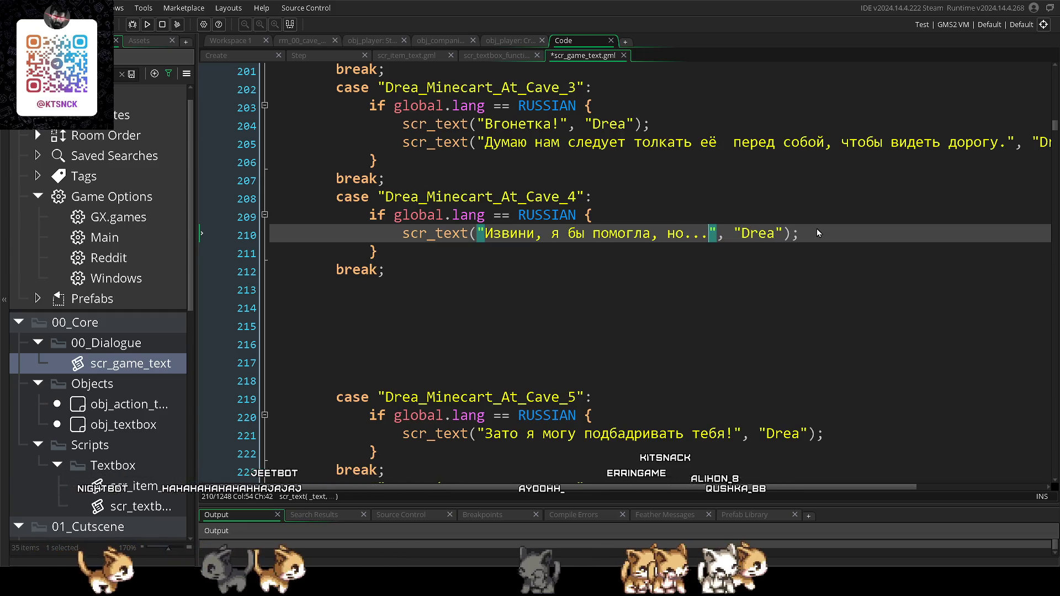
- Open a new line inside the Cave_5 block and type 'у меня лапки...'
scroll(658, 256, "down", 1)
left_click_drag(732, 390, 516, 389)
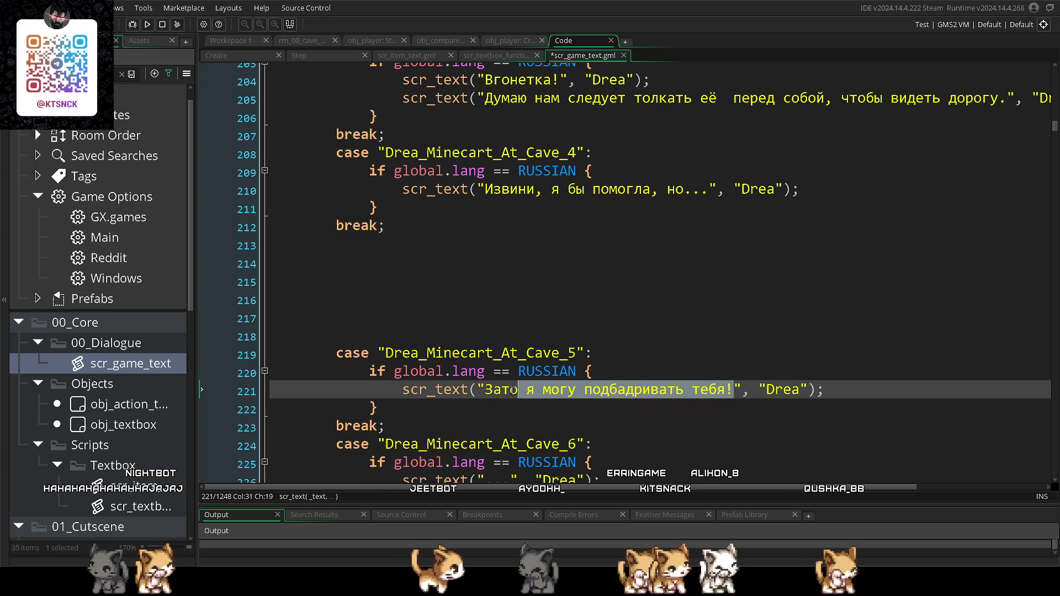
key("Down")
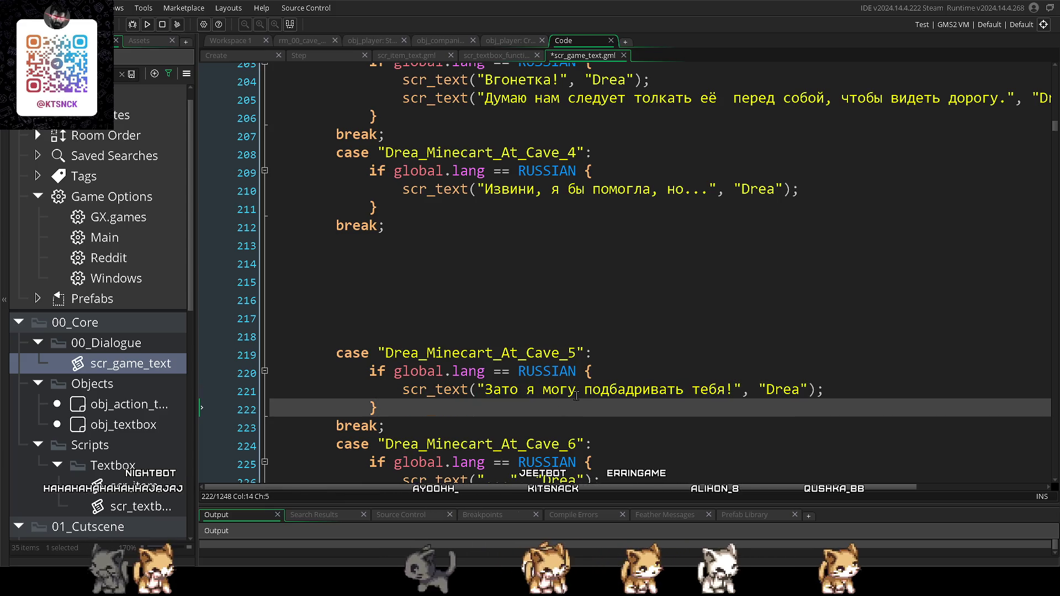
left_click(633, 371)
key("Return")
key("Return")
key("Return")
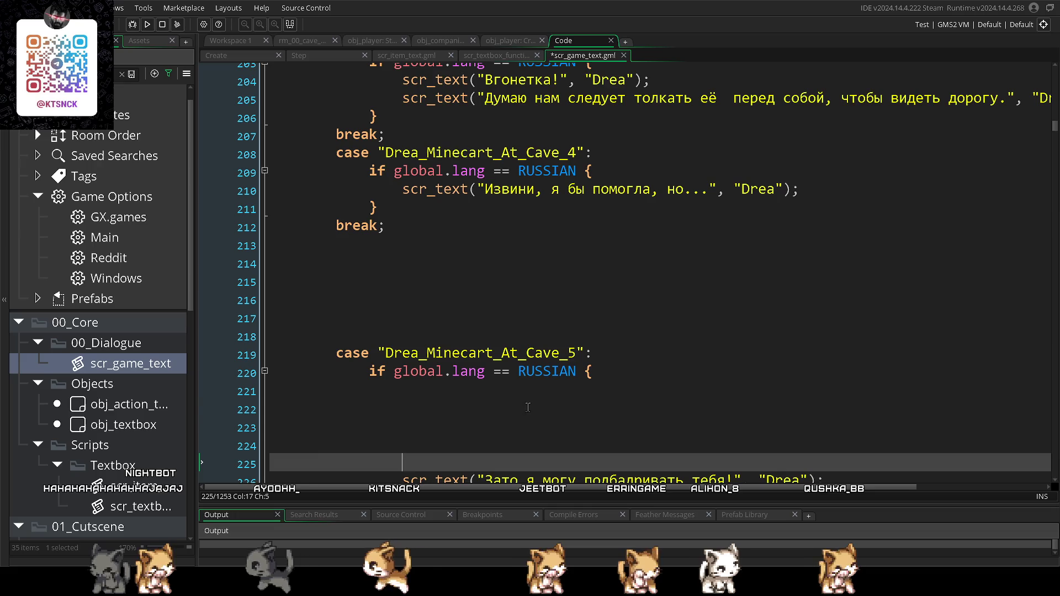
left_click(524, 407)
type("у меня лапки...")
- Copy the Cave_5 scr_text call onto the new line with 'у меня лапки...' replacing the Зато text
scroll(524, 407, "down", 1)
left_click_drag(402, 436, 724, 436)
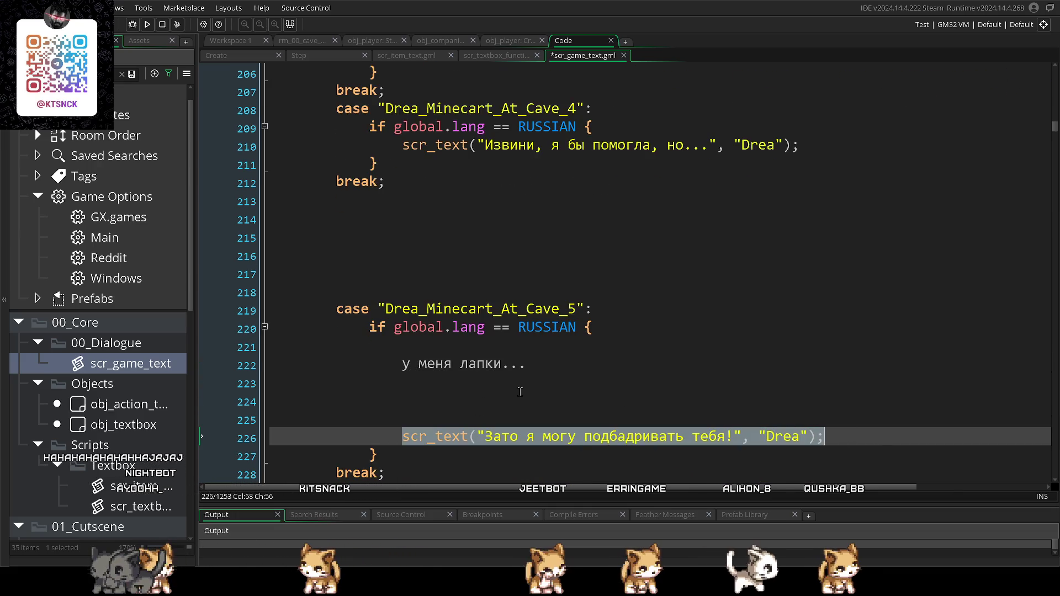
key("ctrl+c")
left_click(403, 364)
key("ctrl+v")
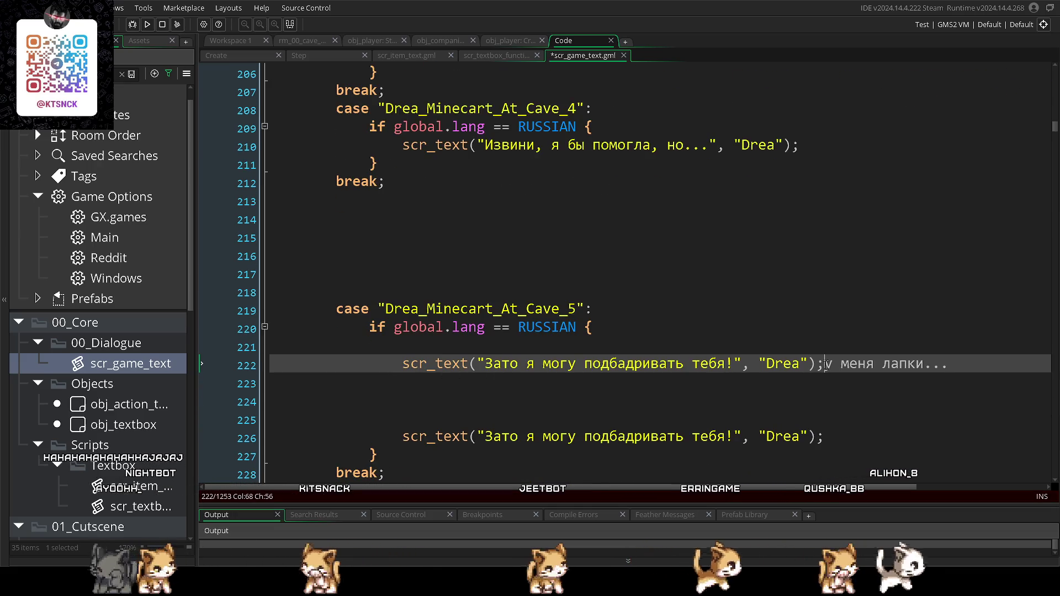
key("shift+End")
key("ctrl+c")
mouse_move(738, 363)
left_mouse_down()
mouse_move(478, 364)
mouse_move(739, 364)
left_mouse_up()
key("ctrl+v")
key("ctrl+z")
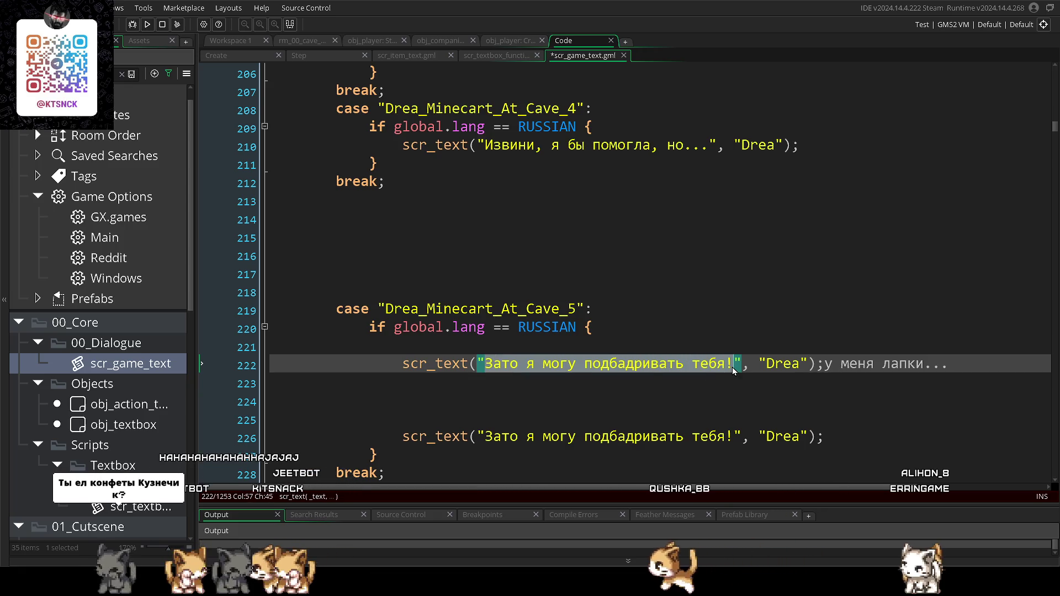
key("ctrl+v")
left_click_drag(825, 364, 745, 364)
key("BackSpace")
key("BackSpace")
key("BackSpace")
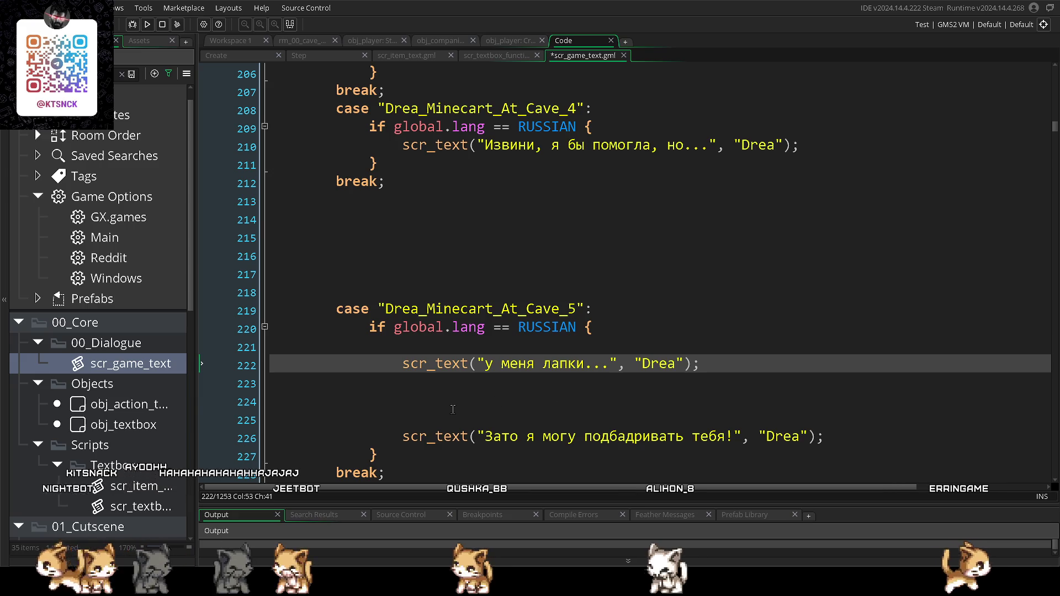
- Delete the old Зато scr_text line and the extra blank lines around the Cave_5 case
left_click(453, 409)
scroll(453, 409, "down", 1)
left_click(485, 372)
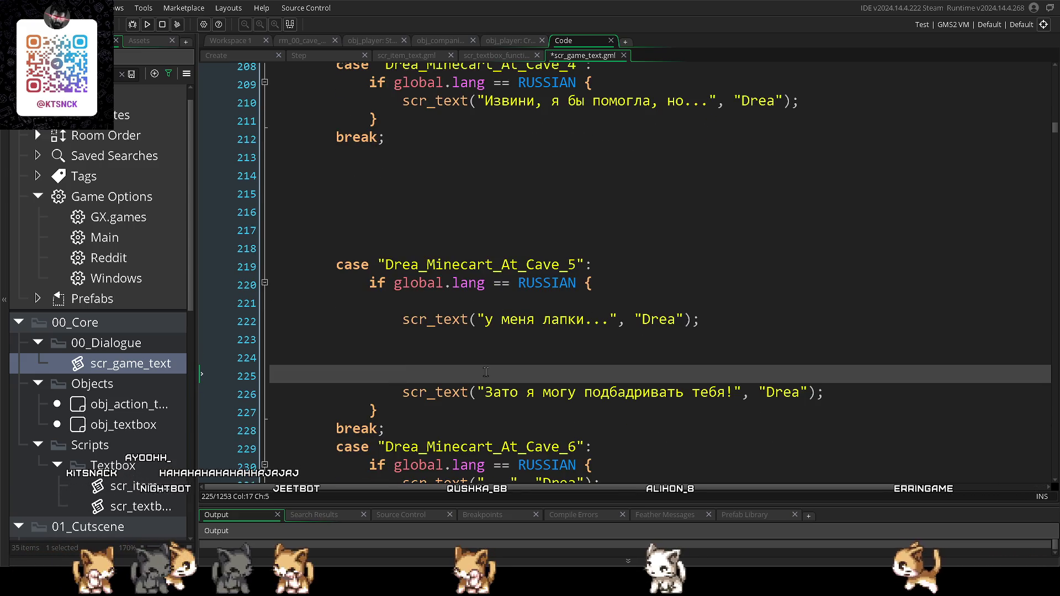
left_click_drag(404, 390, 986, 396)
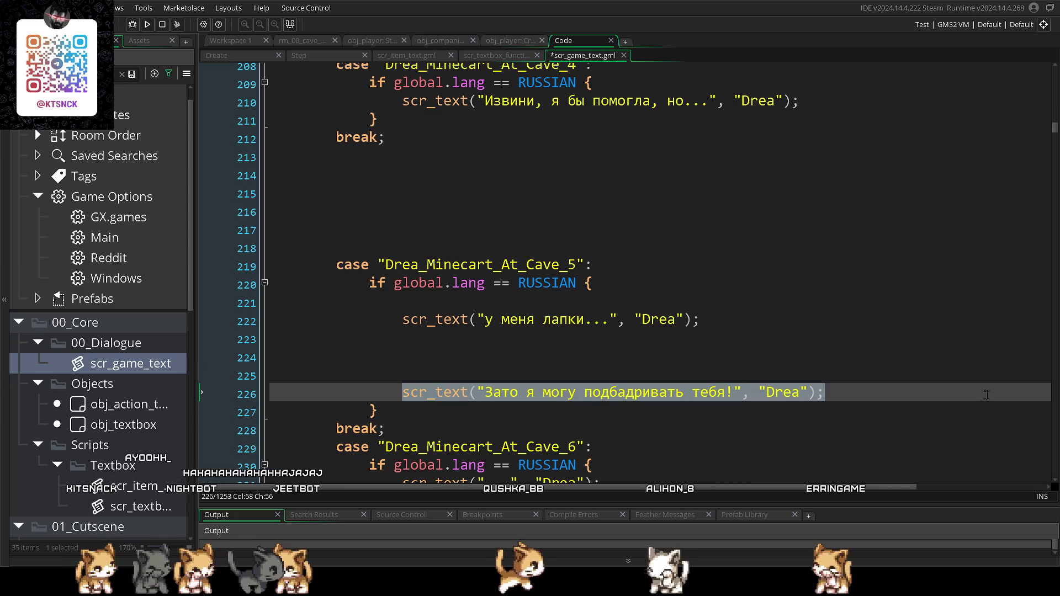
scroll(986, 395, "down", 2)
key("BackSpace")
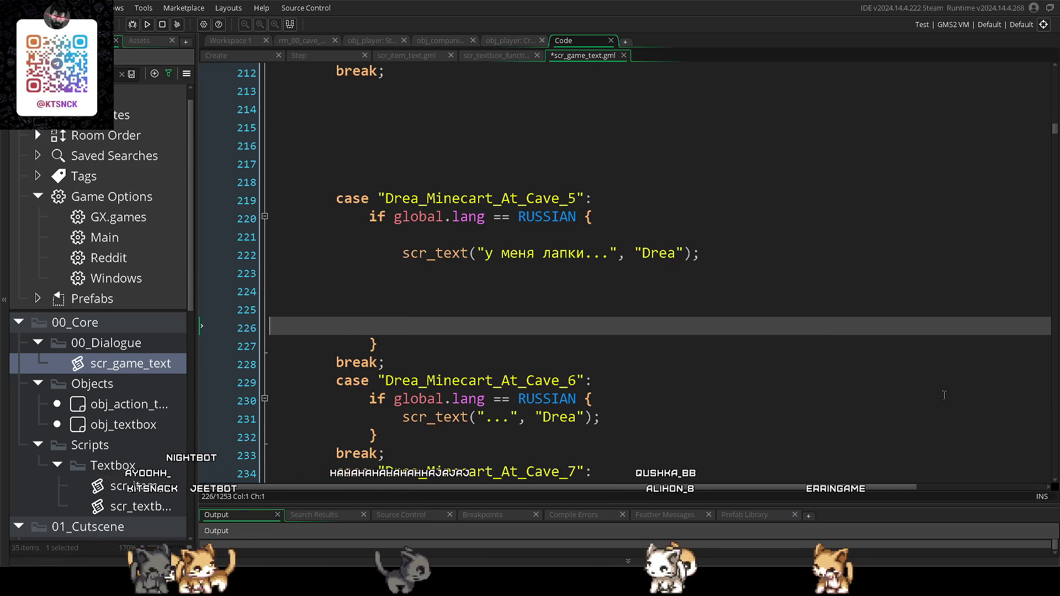
key("BackSpace")
key("BackSpace")
key("BackSpace")
key("BackSpace")
key("BackSpace")
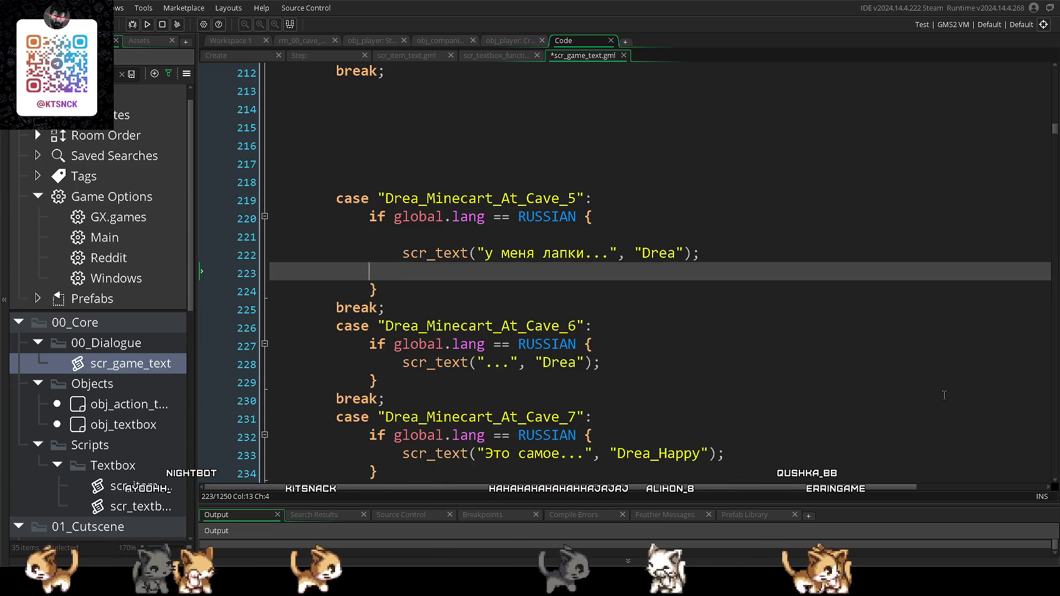
key("BackSpace")
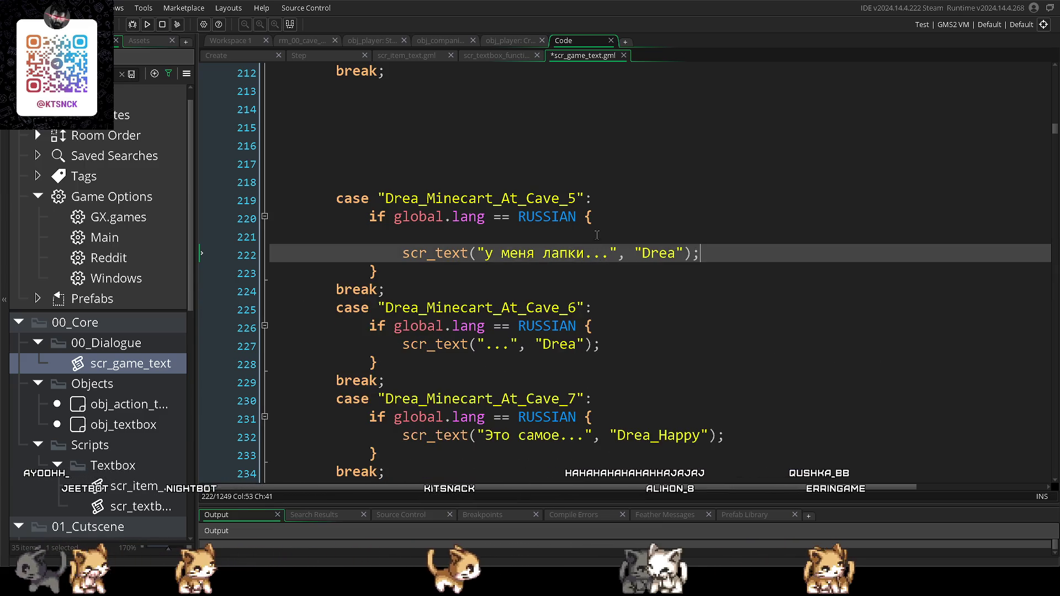
left_click(597, 235)
key("BackSpace")
scroll(414, 287, "up", 2)
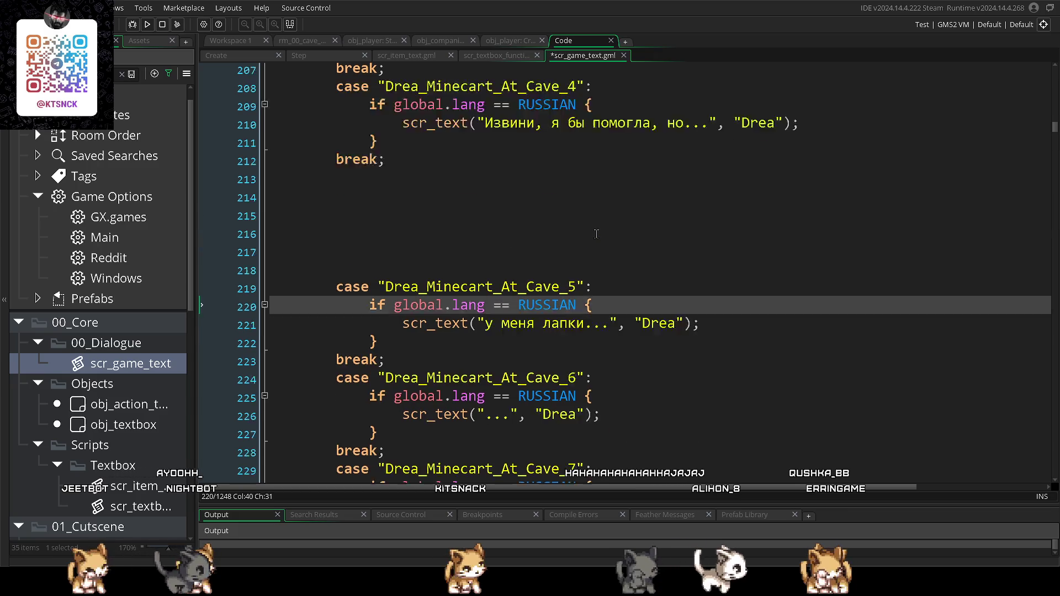
left_click(414, 286)
key("BackSpace")
key("BackSpace")
key("BackSpace")
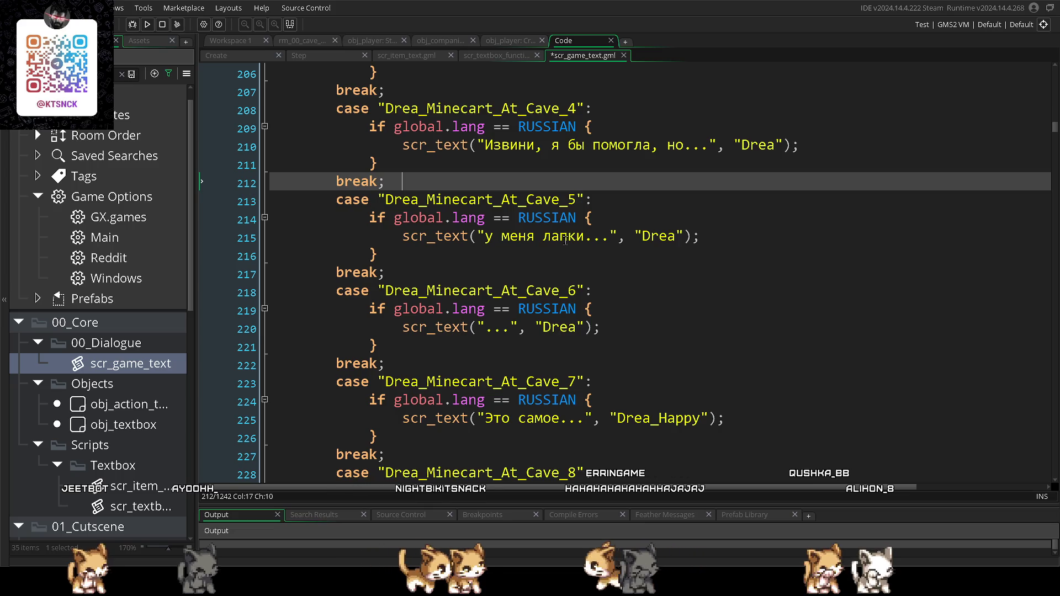
- Review the Cave_5 case and save scr_game_text
left_click(555, 267)
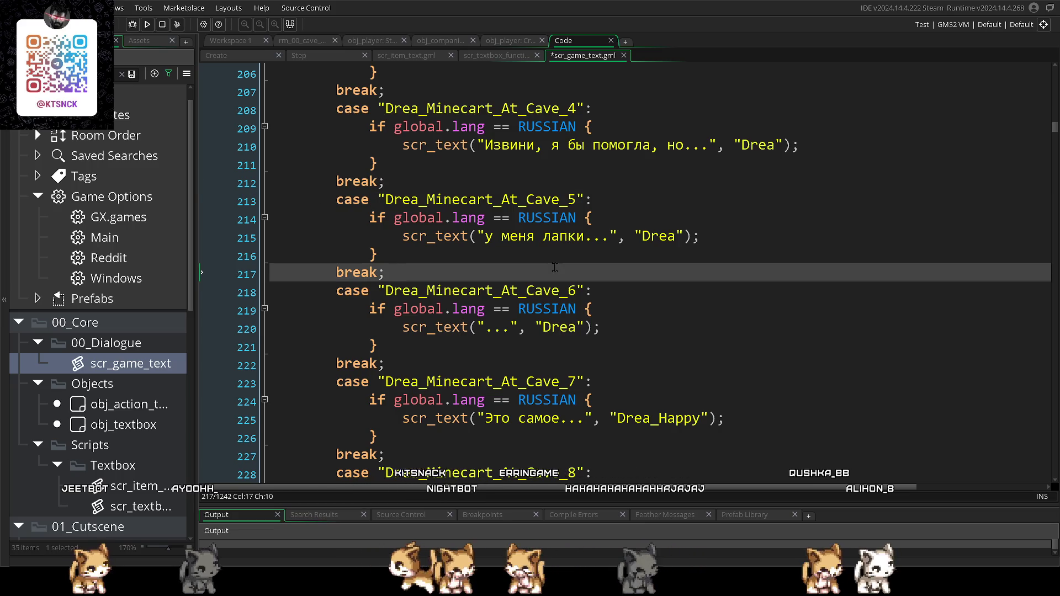
scroll(554, 267, "down", 3)
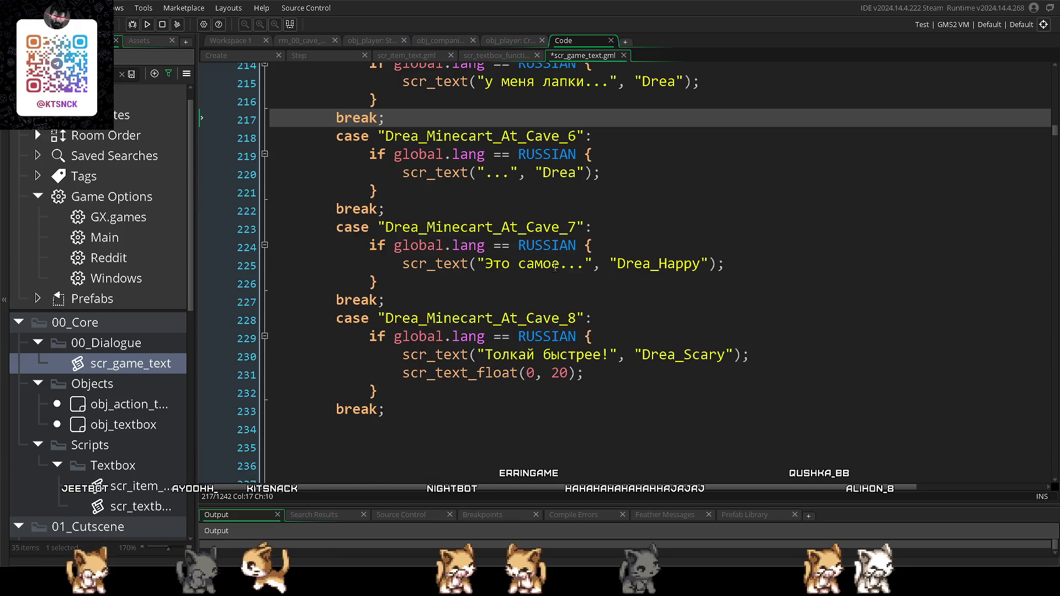
scroll(555, 267, "up", 6)
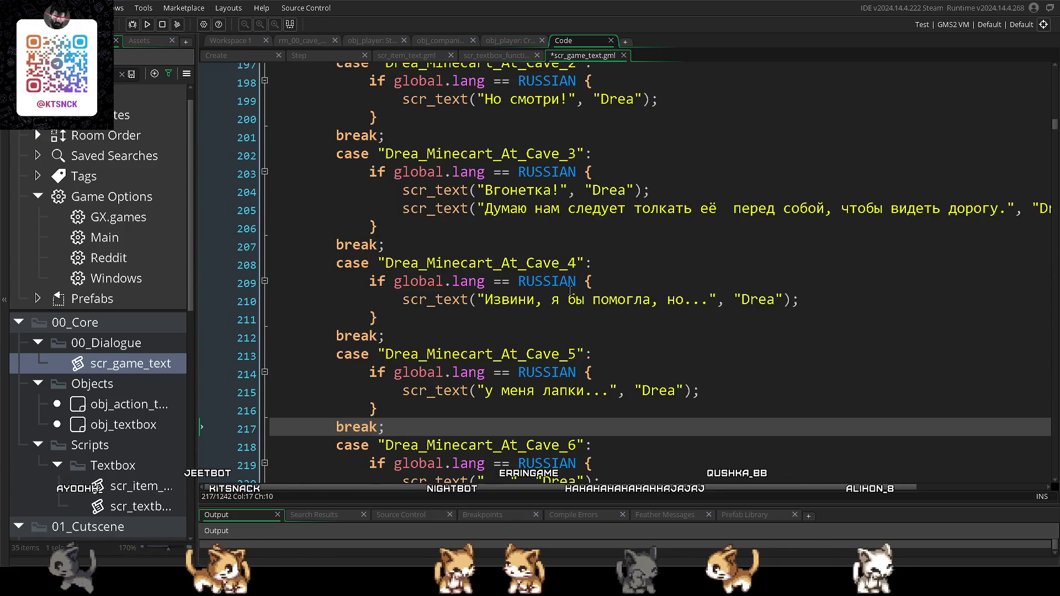
scroll(521, 298, "up", 1)
key("ctrl+s")
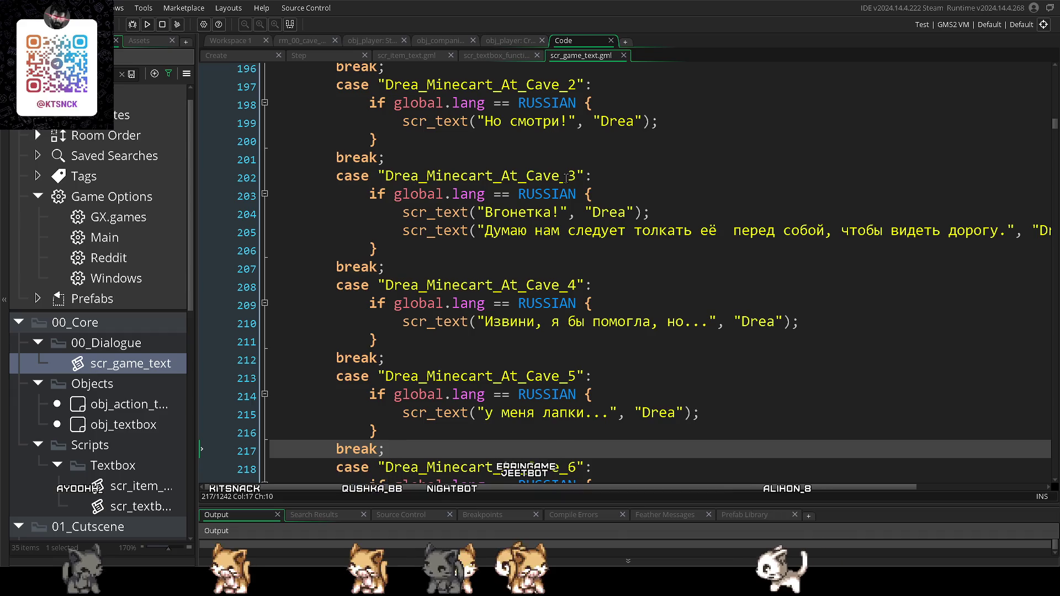
scroll(566, 177, "down", 3)
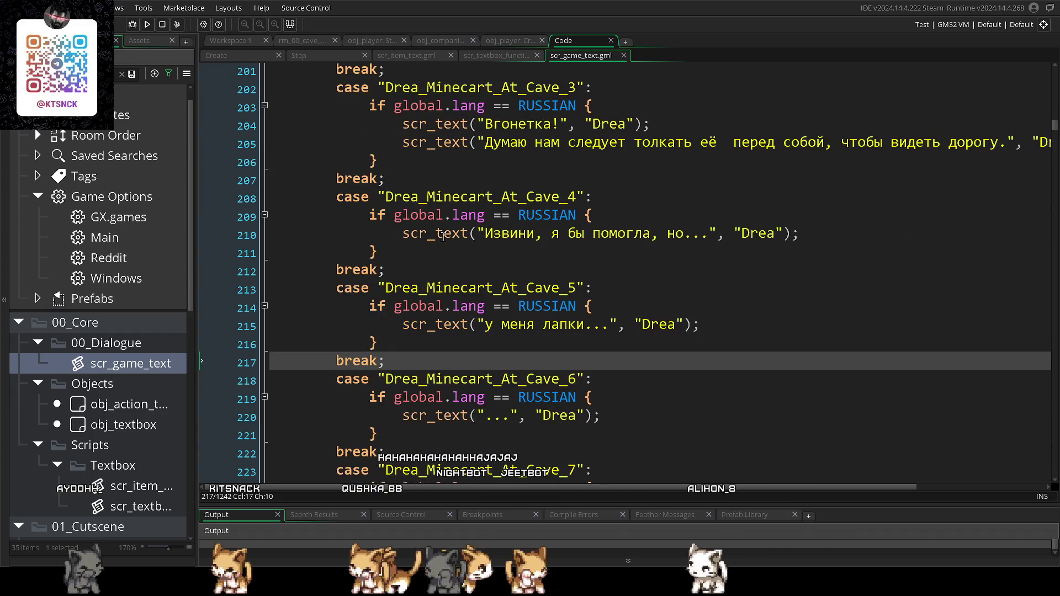
left_click(500, 38)
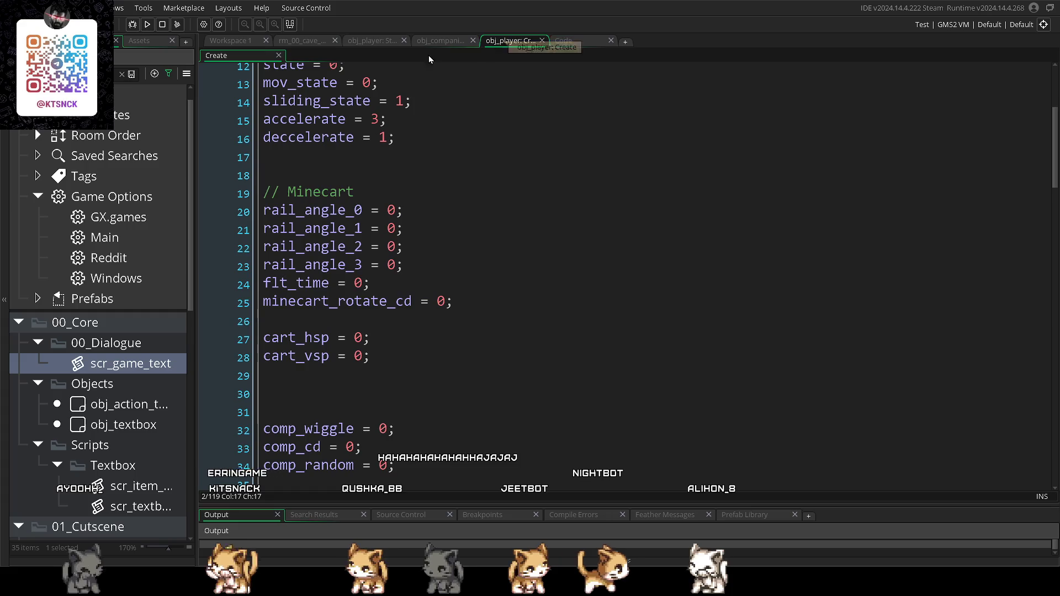
- Flip through the obj_companion and obj_player code tabs, then open and widen the rm_00_cave room editor
left_click(428, 43)
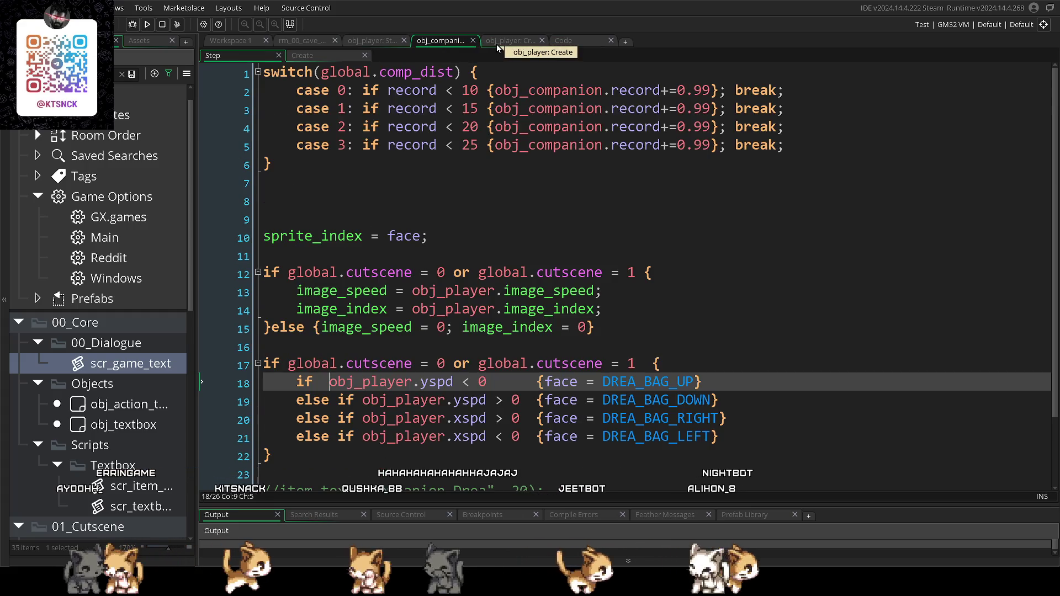
left_click(495, 44)
left_click(438, 41)
left_click(350, 41)
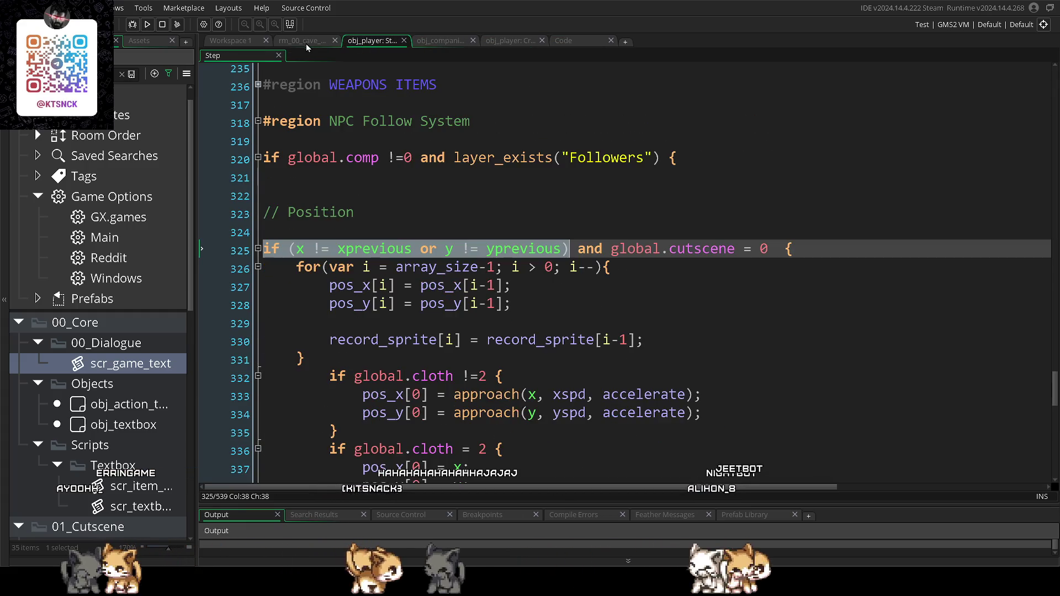
left_click(304, 45)
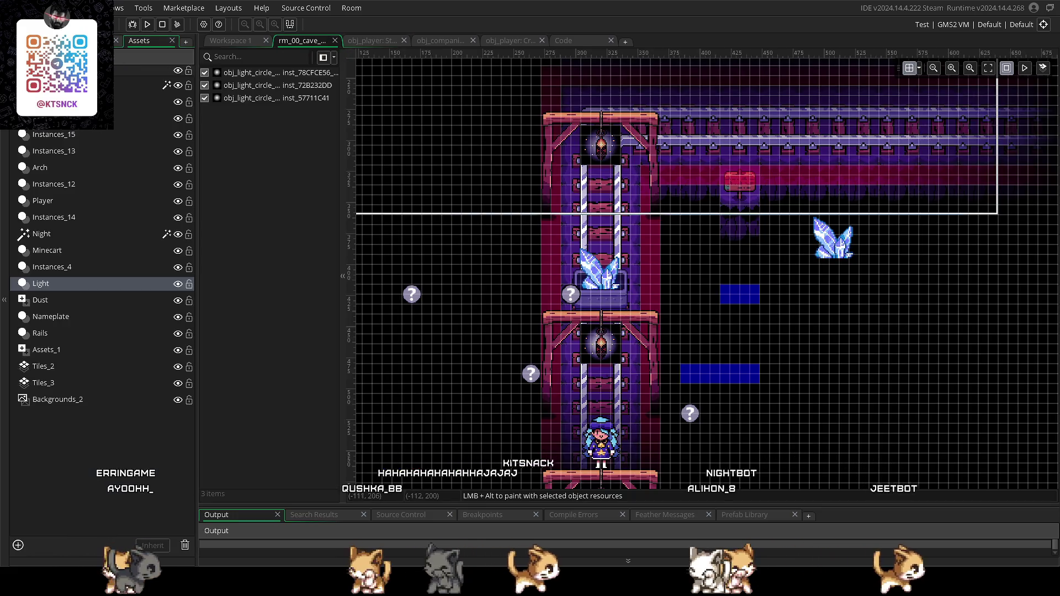
mouse_move(197, 122)
left_mouse_down()
mouse_move(380, 122)
mouse_move(230, 123)
mouse_move(306, 122)
left_mouse_up()
mouse_move(390, 150)
left_mouse_down()
mouse_move(309, 166)
mouse_move(383, 169)
mouse_move(317, 170)
left_mouse_up()
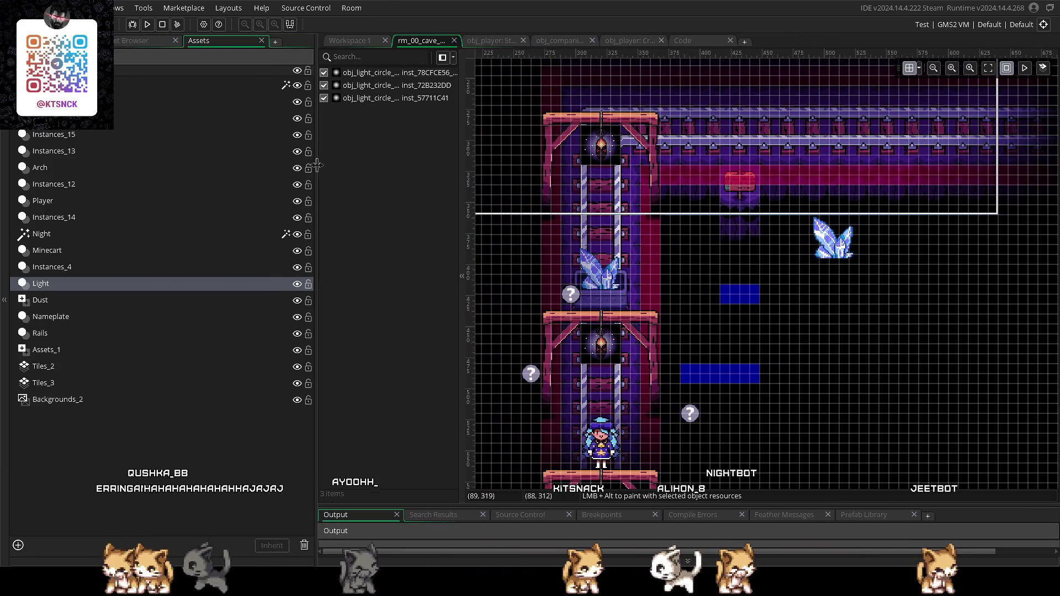
- Switch between Room Settings and the asset tree, ending on the asset tree with its filter cleared
left_click(117, 72)
left_click(113, 42)
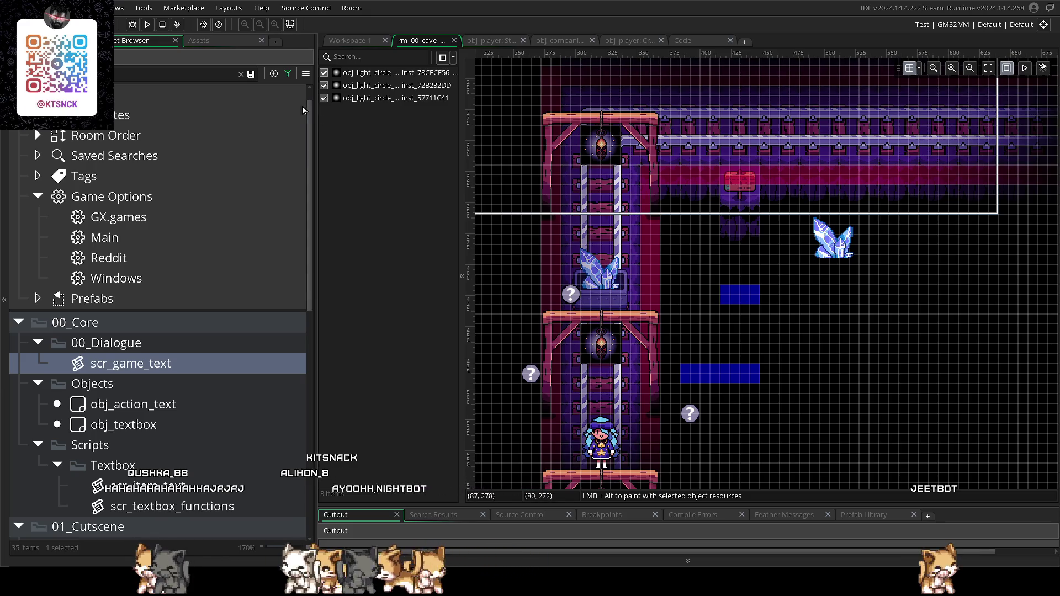
left_click(200, 41)
left_click(56, 41)
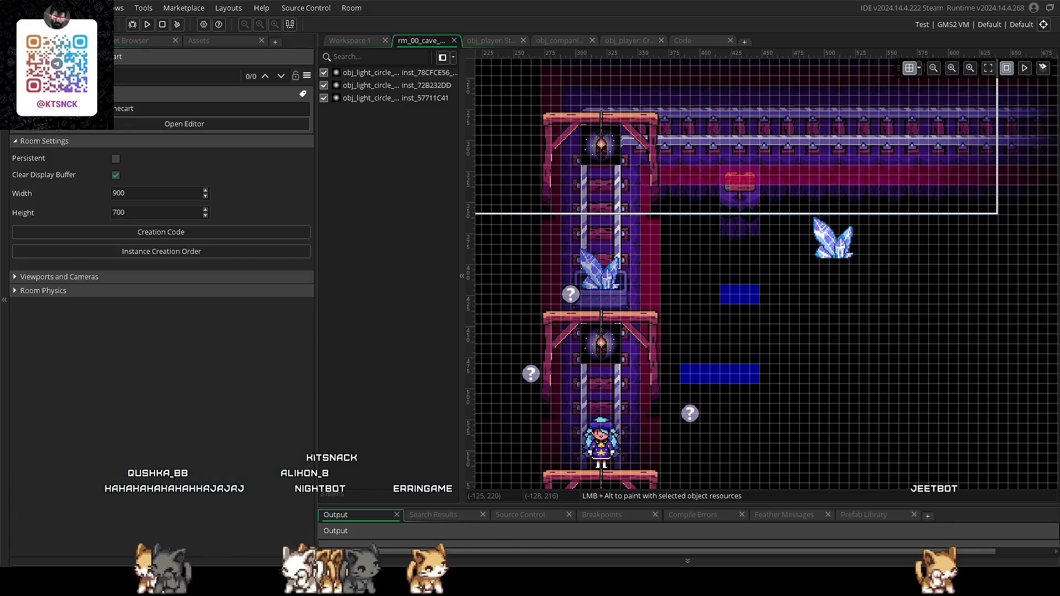
left_click(123, 44)
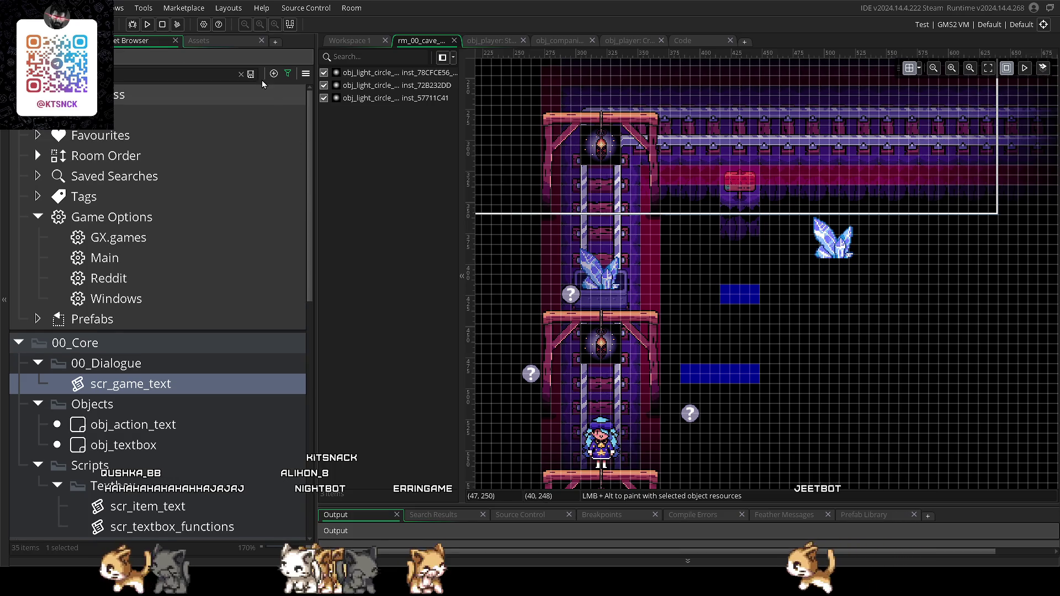
left_click(241, 74)
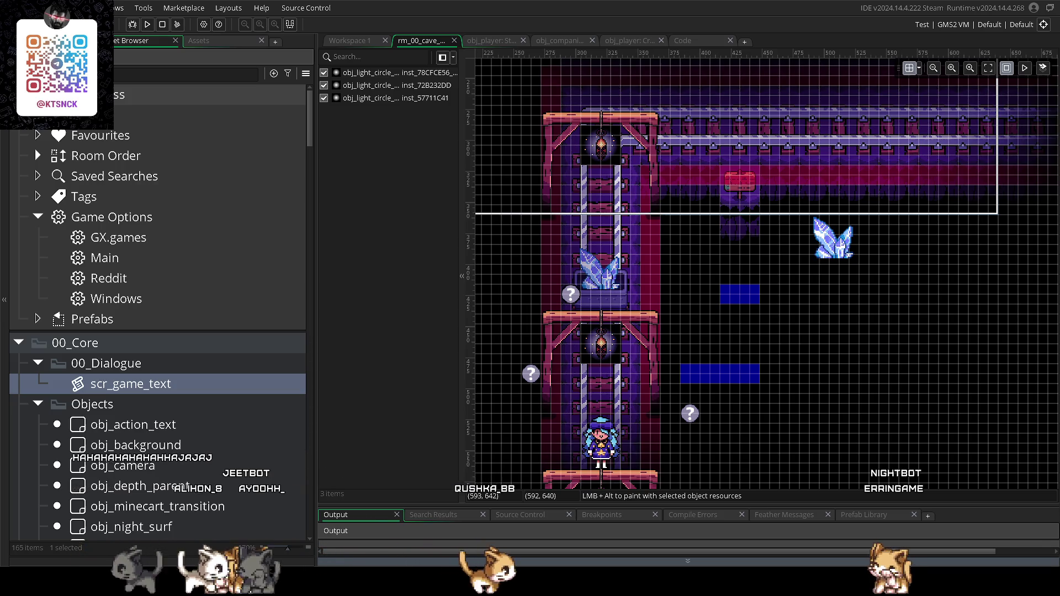
- Switch over to the cat sprite in Aseprite
key("alt+Tab")
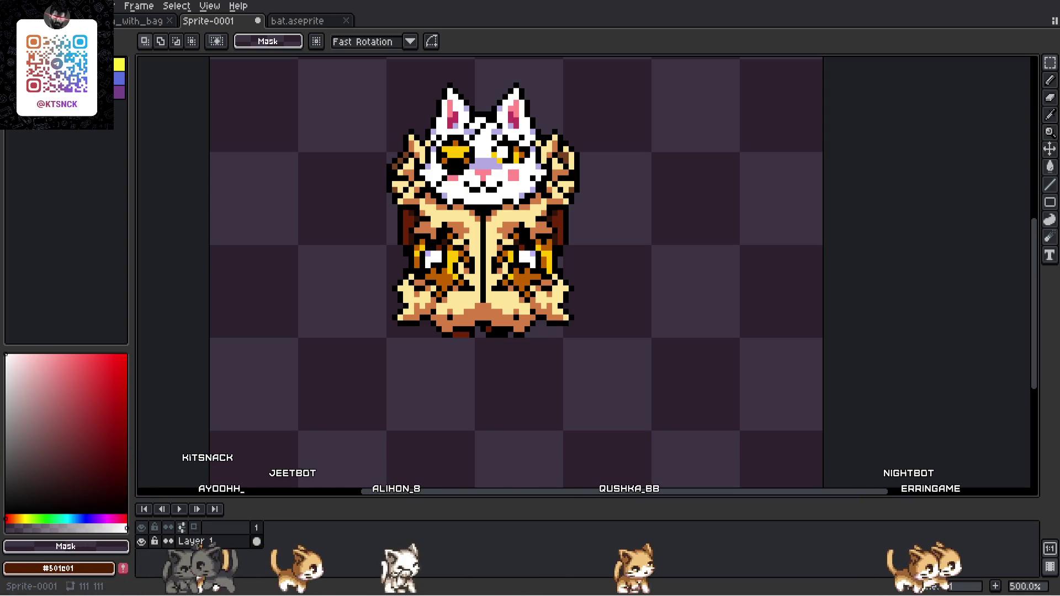
- Select the whole cat sprite and shift it down and to the left
scroll(794, 276, "down", 1)
scroll(601, 374, "up", 1)
left_click_drag(680, 413, 341, 87)
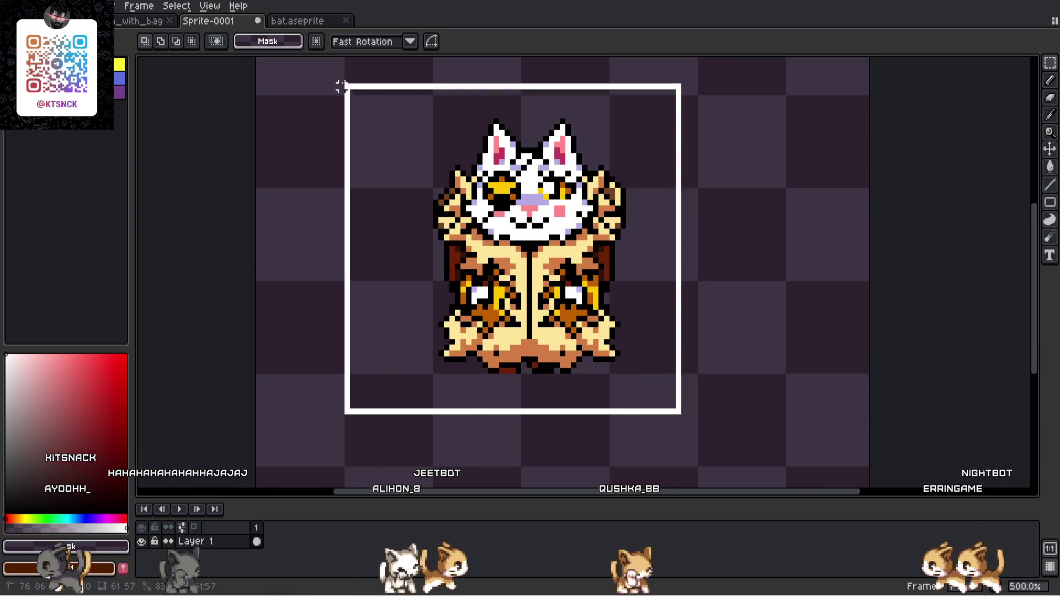
scroll(341, 87, "down", 3)
scroll(552, 149, "up", 2)
left_click_drag(557, 149, 509, 206)
key("Return")
- Paste the paw image and position it beside the cat
key("ctrl+v")
mouse_move(385, 269)
left_mouse_down()
mouse_move(336, 229)
mouse_move(413, 302)
left_mouse_up()
key("Return")
scroll(307, 244, "up", 1)
scroll(374, 237, "up", 4)
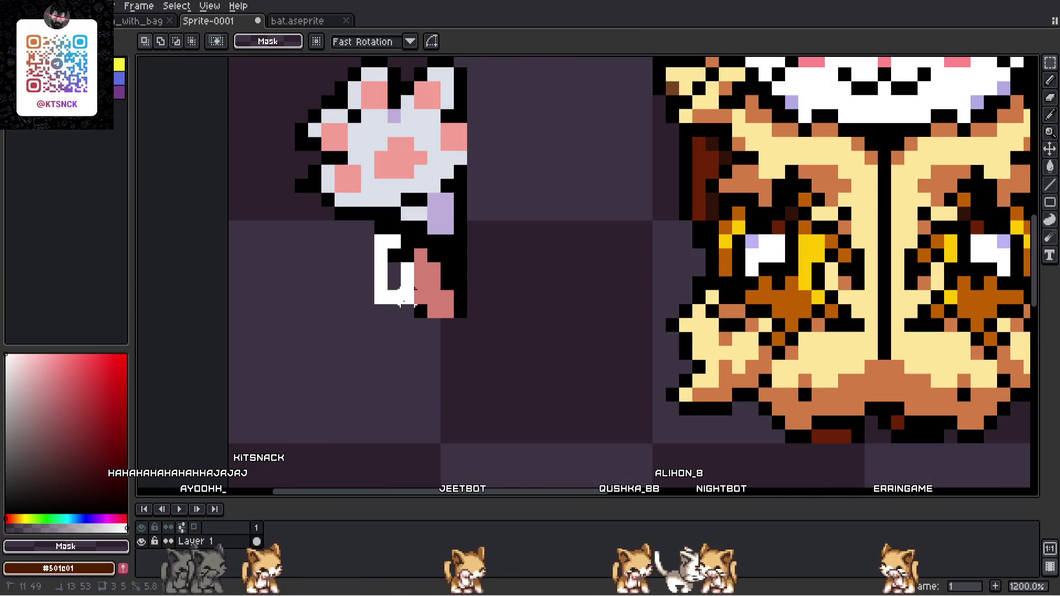
- Delete the pink stem pixels from the bottom of the paw
key("Delete")
left_click_drag(399, 263, 425, 349)
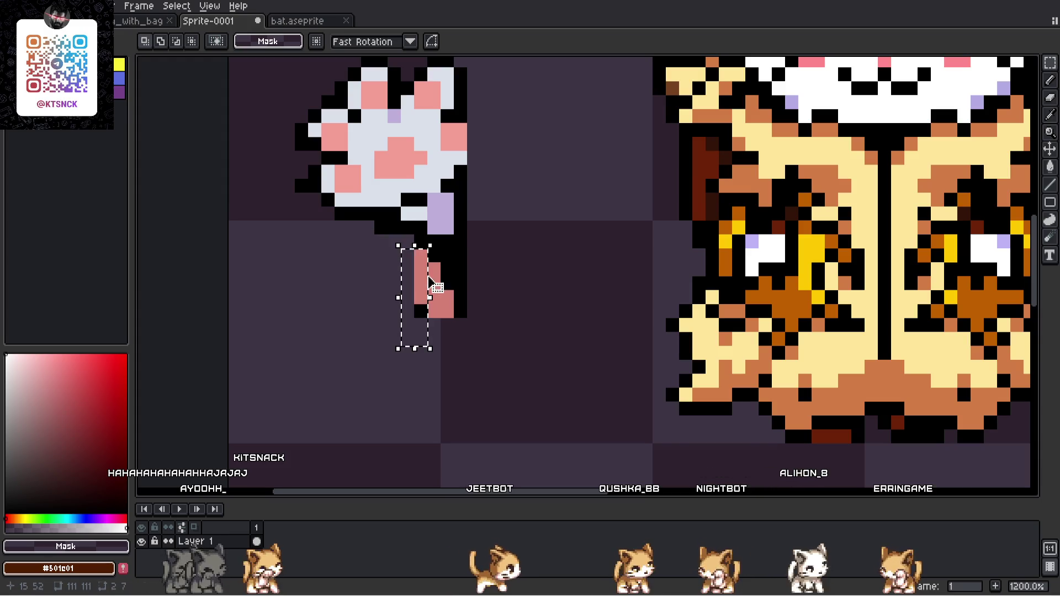
key("Delete")
left_click_drag(414, 262, 429, 331)
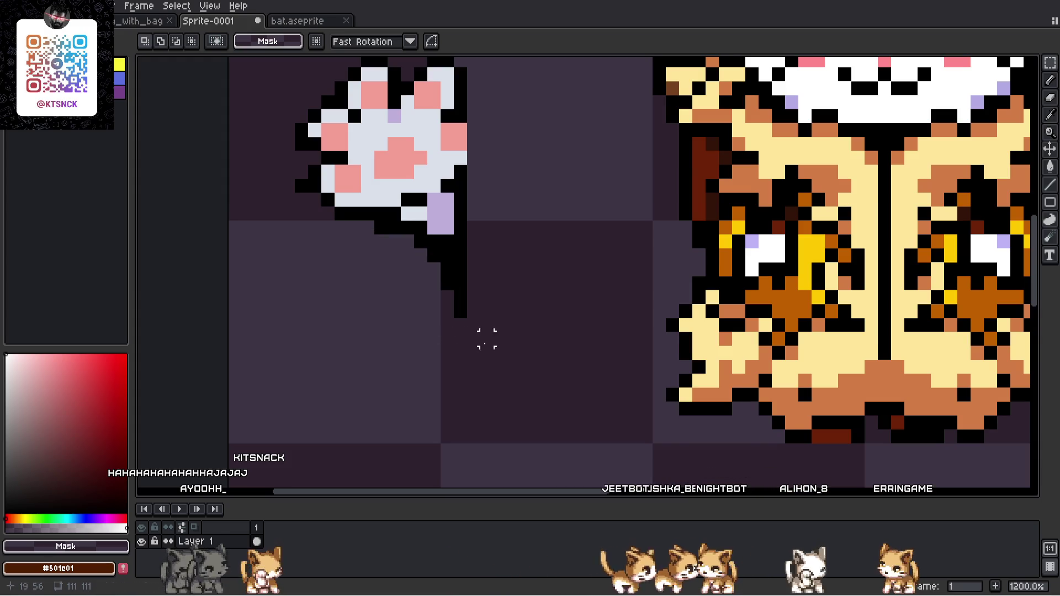
- Move the paw against the cat's left side at position 24, 30, then deselect
scroll(486, 338, "down", 5)
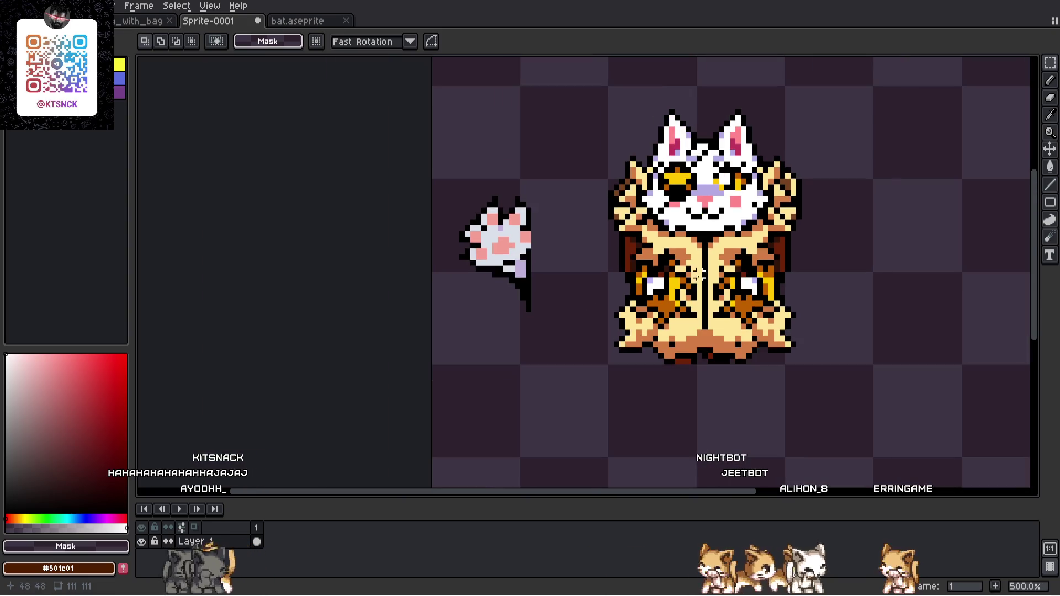
scroll(467, 283, "up", 3)
mouse_move(517, 372)
left_mouse_down()
mouse_move(312, 198)
mouse_move(286, 93)
left_mouse_up()
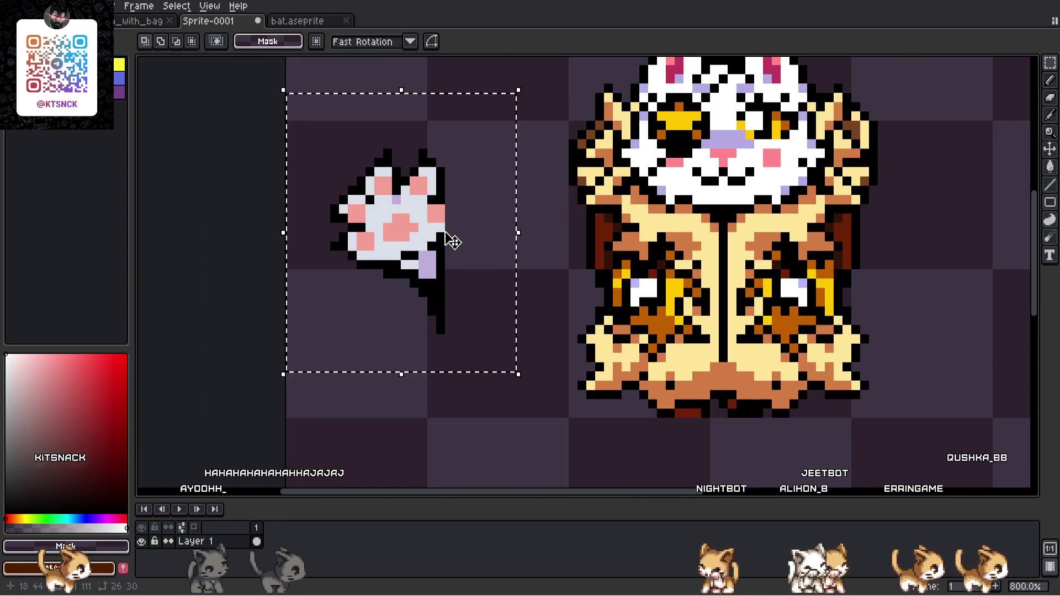
mouse_move(405, 230)
left_mouse_down()
mouse_move(600, 283)
mouse_move(586, 236)
mouse_move(355, 218)
left_mouse_up()
key("Return")
scroll(691, 287, "up", 3)
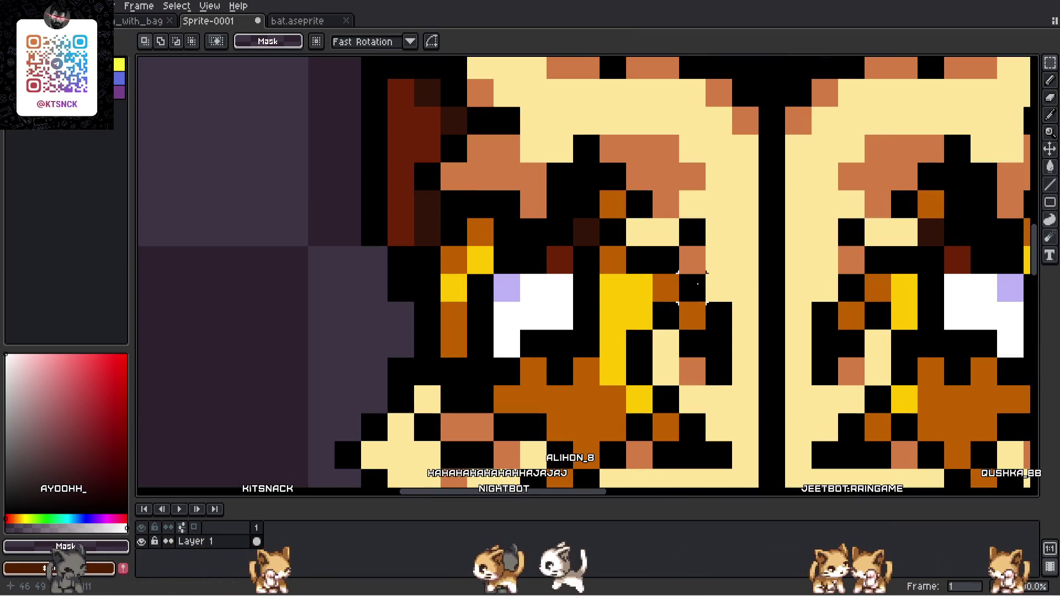
scroll(507, 292, "down", 2)
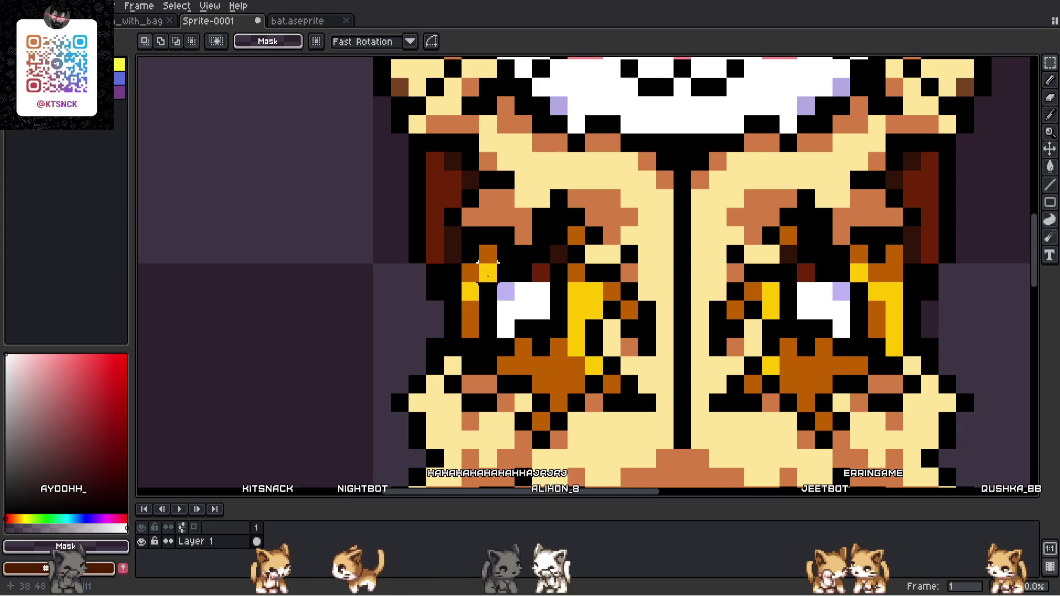
scroll(488, 270, "down", 5)
scroll(471, 327, "up", 4)
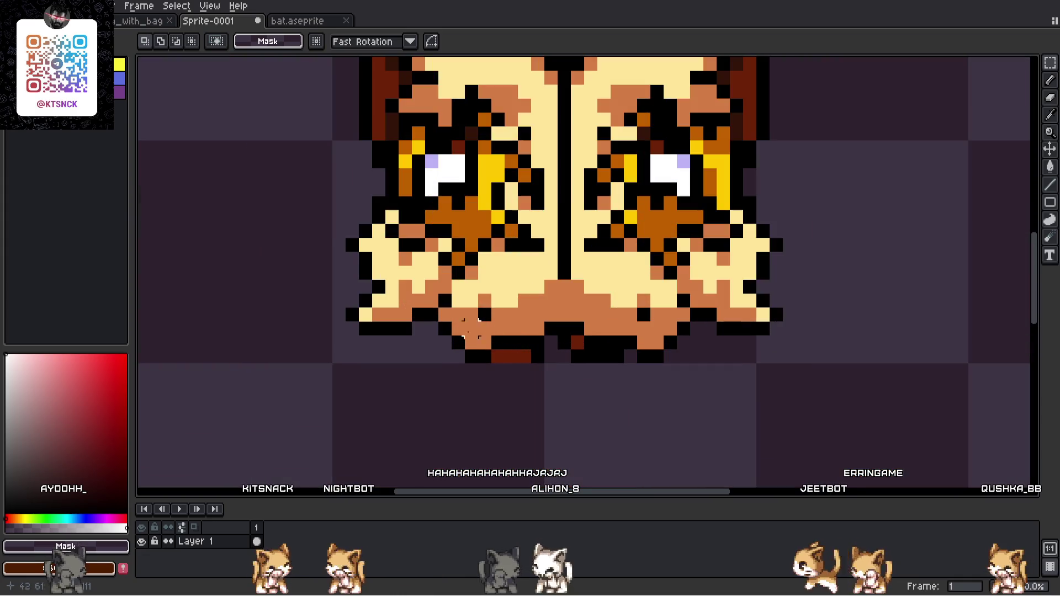
mouse_move(331, 236)
left_mouse_down()
mouse_move(378, 307)
mouse_move(520, 402)
left_mouse_up()
left_click(696, 397)
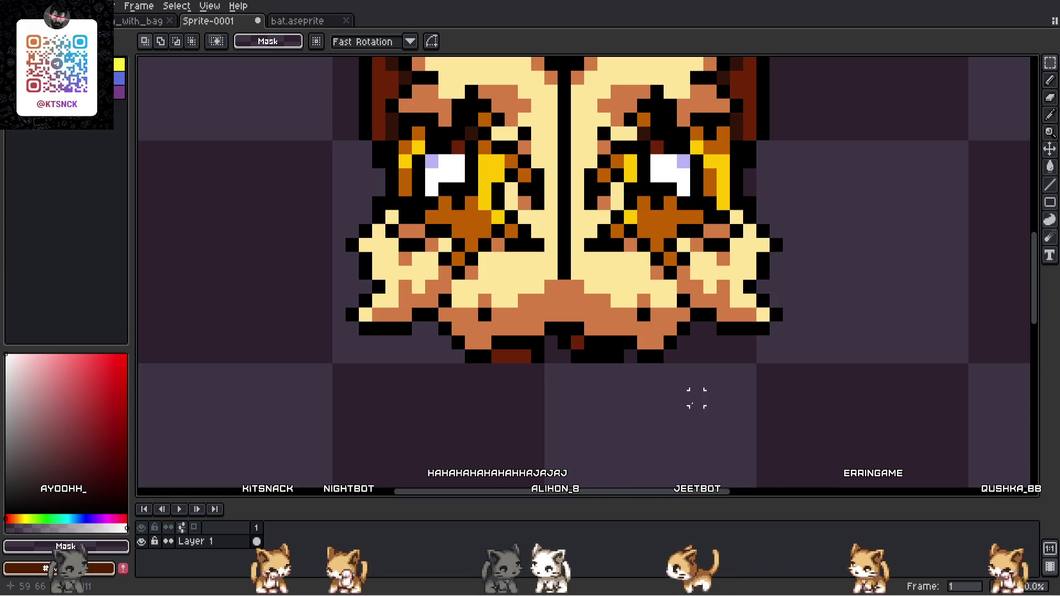
scroll(546, 414, "down", 7)
scroll(543, 416, "down", 2)
scroll(601, 348, "up", 2)
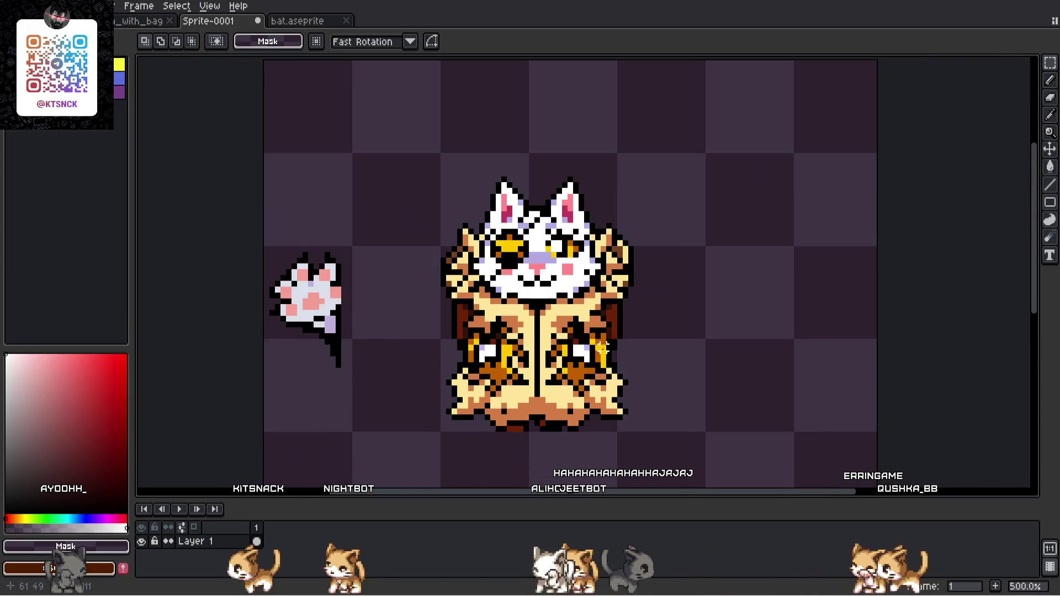
scroll(602, 348, "up", 2)
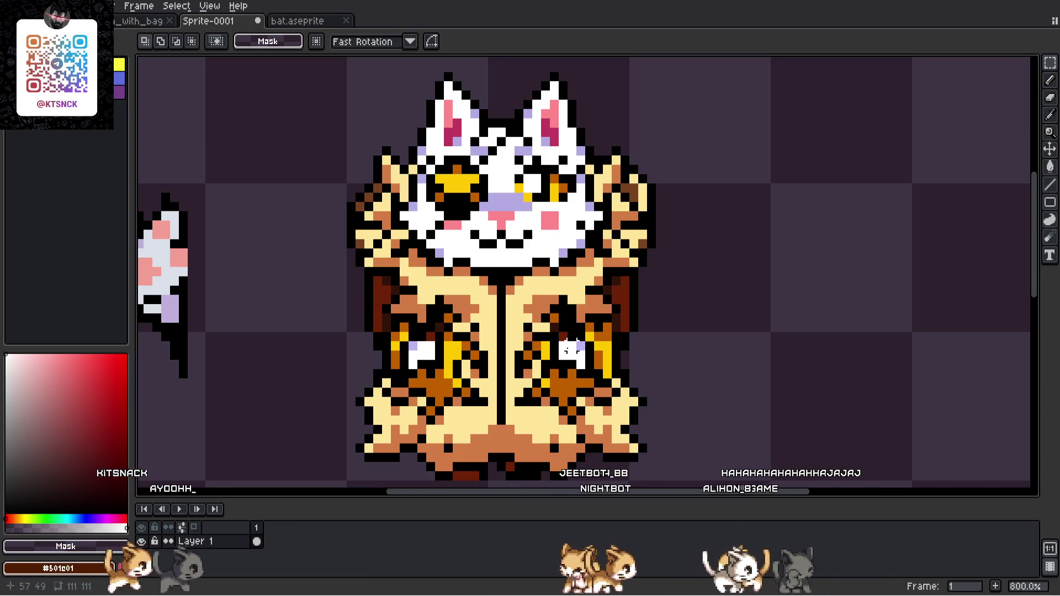
scroll(574, 353, "down", 4)
scroll(498, 388, "up", 3)
- Tuck the paw onto the cat's left chest at position 17, 30 and commit
left_click_drag(430, 414, 284, 194)
left_click_drag(379, 319, 541, 349)
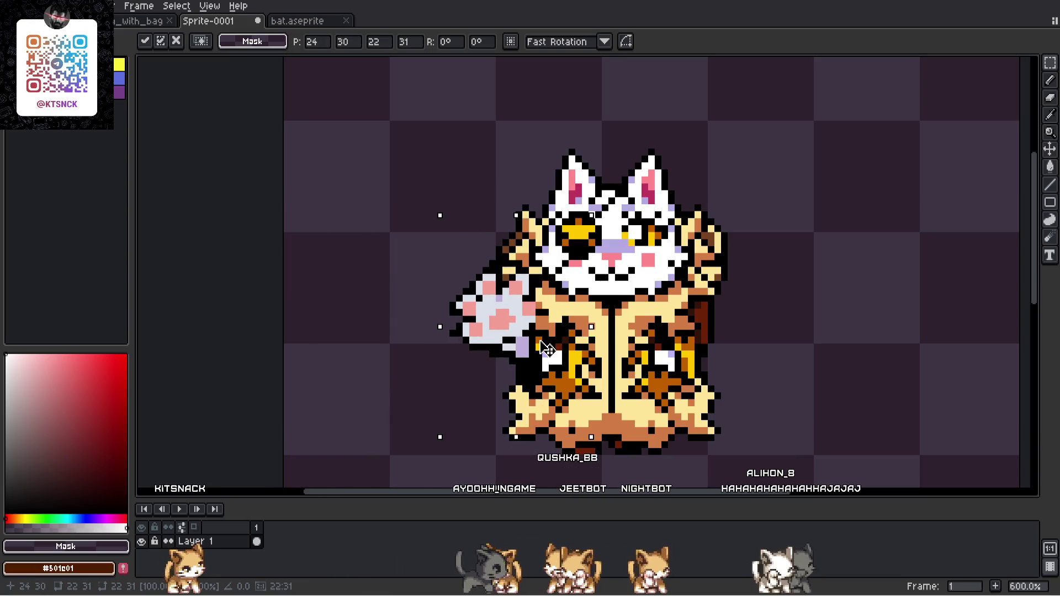
mouse_move(541, 348)
left_mouse_down()
mouse_move(421, 343)
mouse_move(489, 436)
left_mouse_up()
key("Return")
scroll(342, 403, "up", 1)
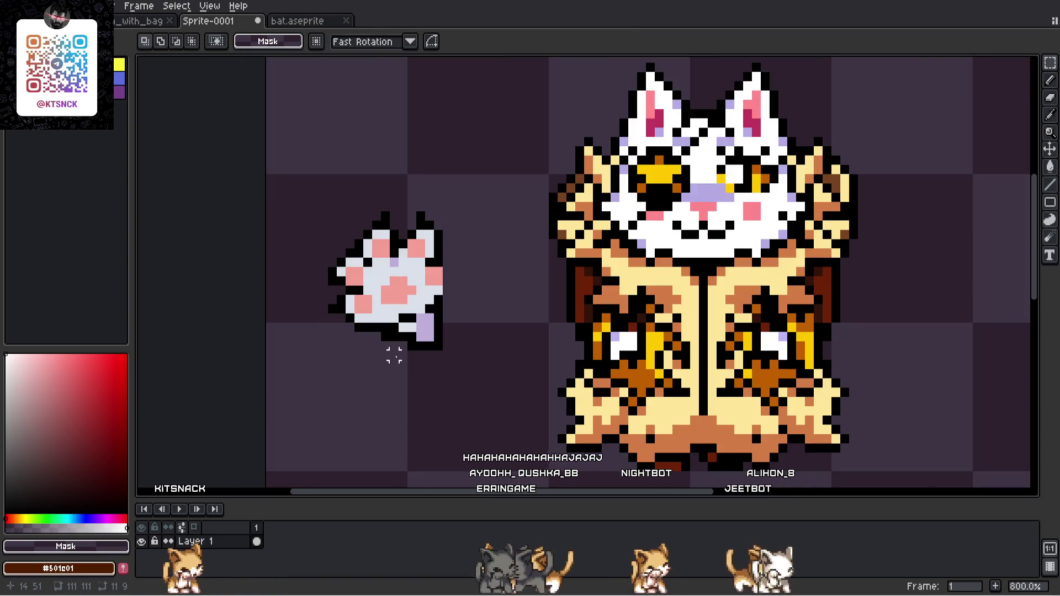
mouse_move(482, 355)
left_mouse_down()
mouse_move(490, 303)
mouse_move(620, 306)
mouse_move(628, 326)
mouse_move(614, 327)
left_mouse_up()
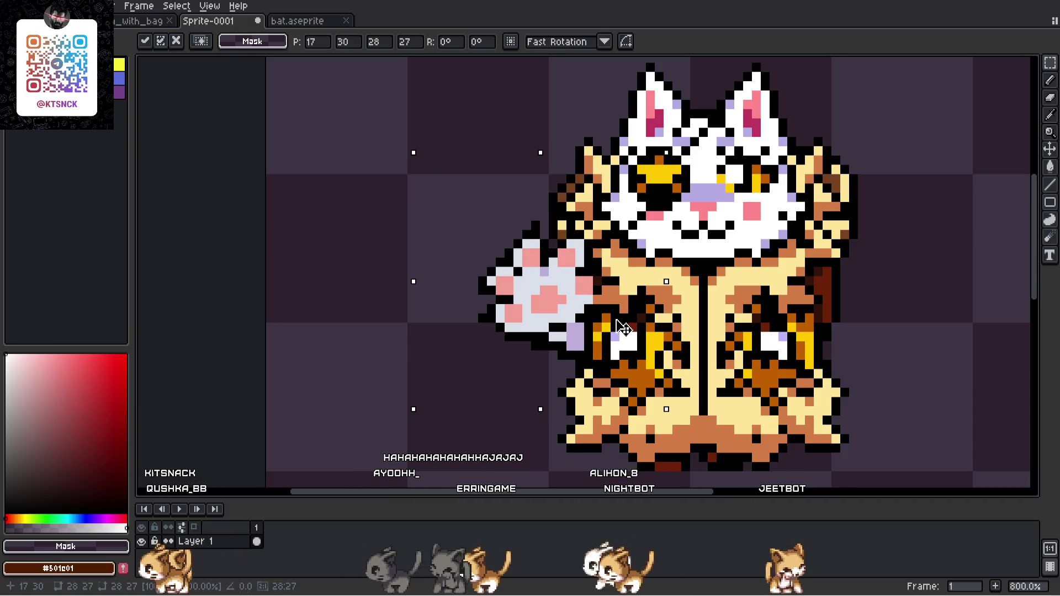
left_click(270, 307)
scroll(591, 370, "up", 2)
left_click(1048, 115)
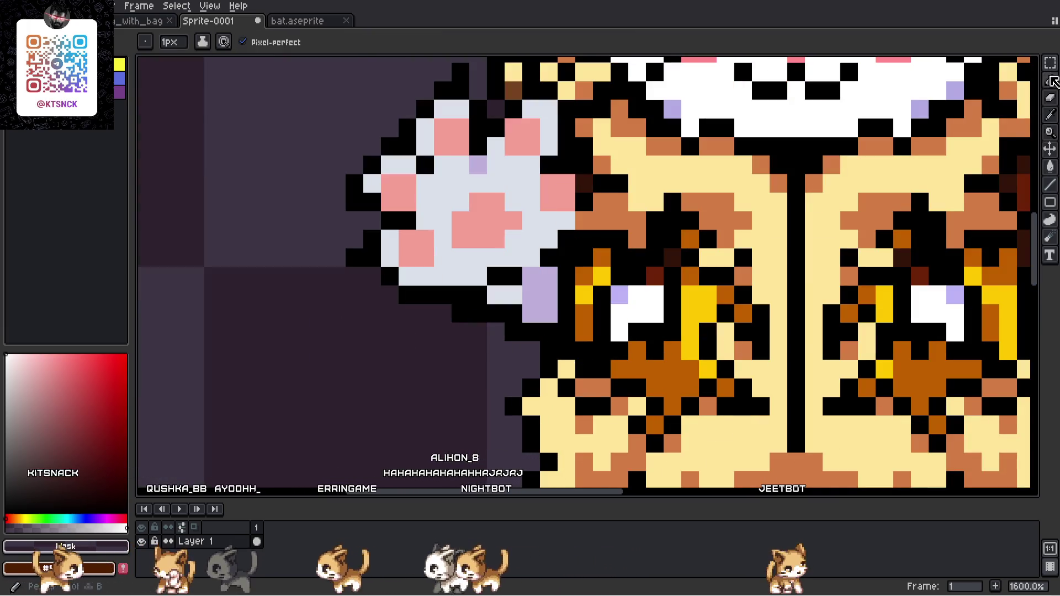
- Sample the #FFC800 yellow and paint three black pixels beside the patch yellow
left_click(607, 307, "alt")
left_click(690, 296, "alt")
left_click_drag(690, 296, 640, 294)
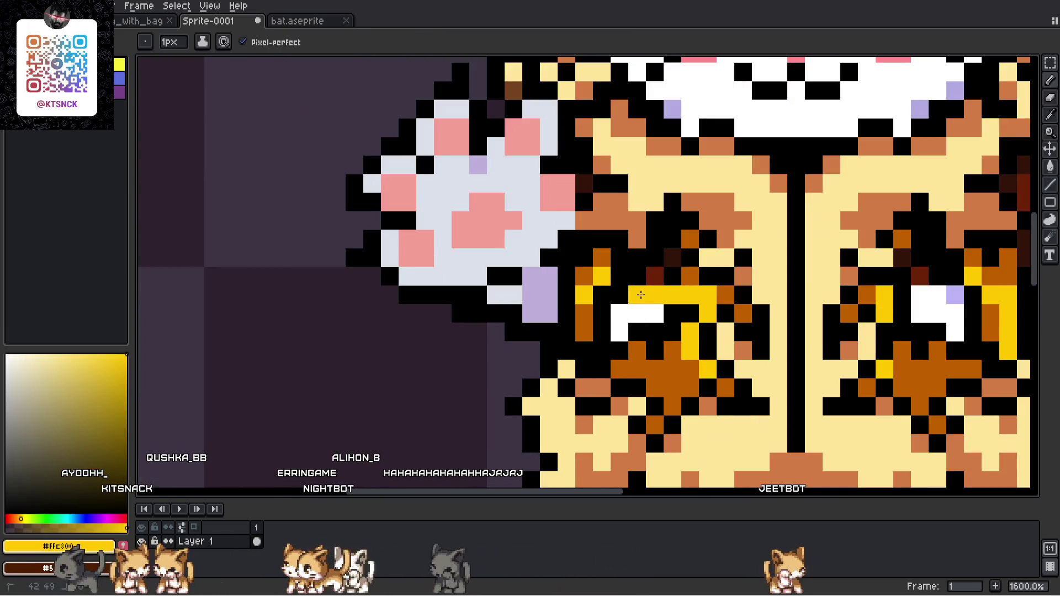
scroll(600, 318, "down", 2)
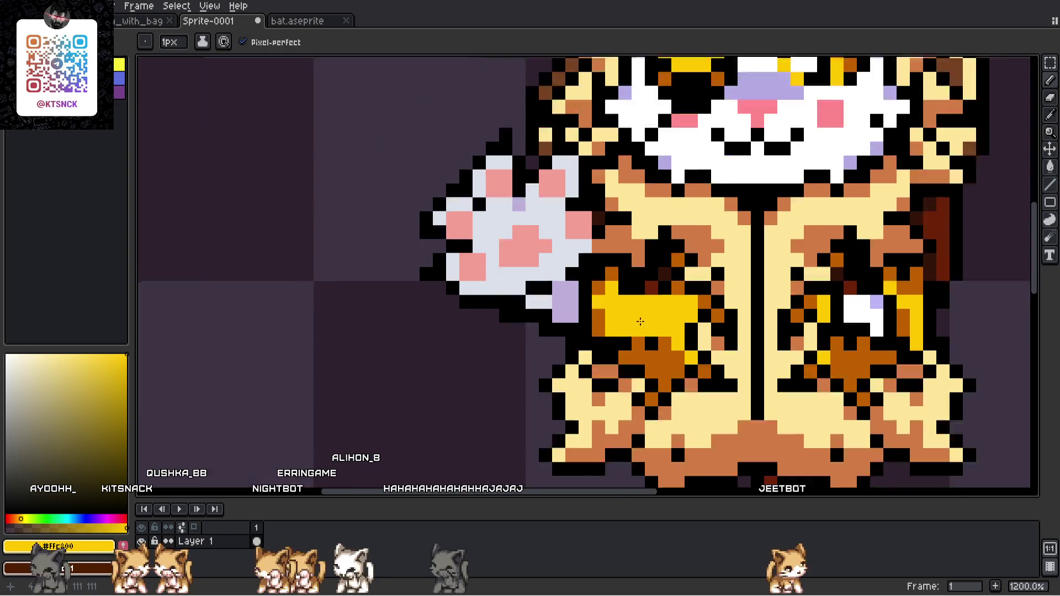
scroll(654, 322, "up", 1)
- Resample the yellow and paint the lavender pixel next to the patch yellow
left_click(581, 338, "alt")
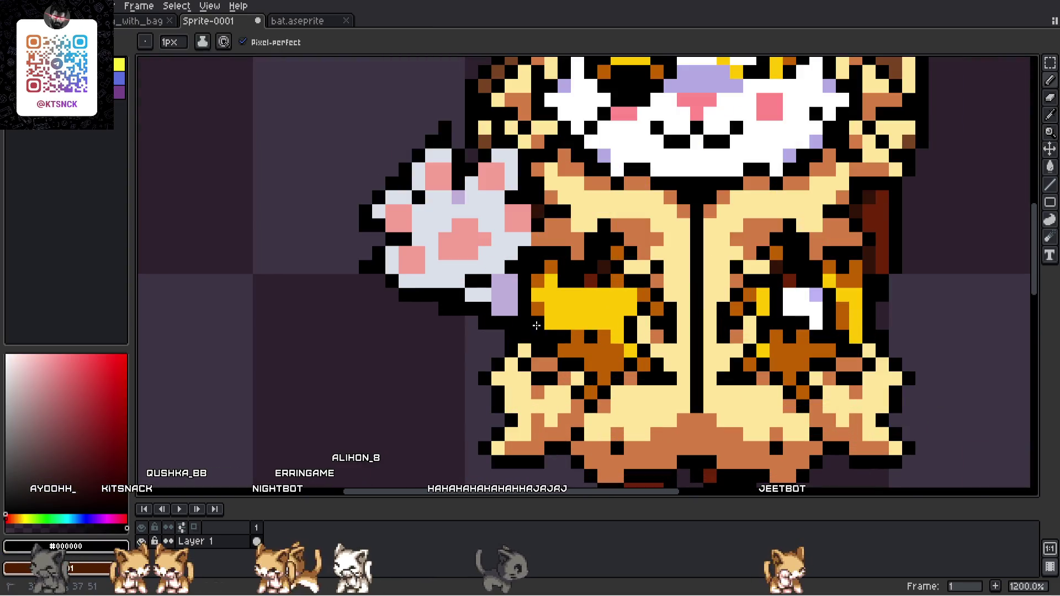
left_click(595, 326, "alt")
key("2")
scroll(606, 327, "up", 3)
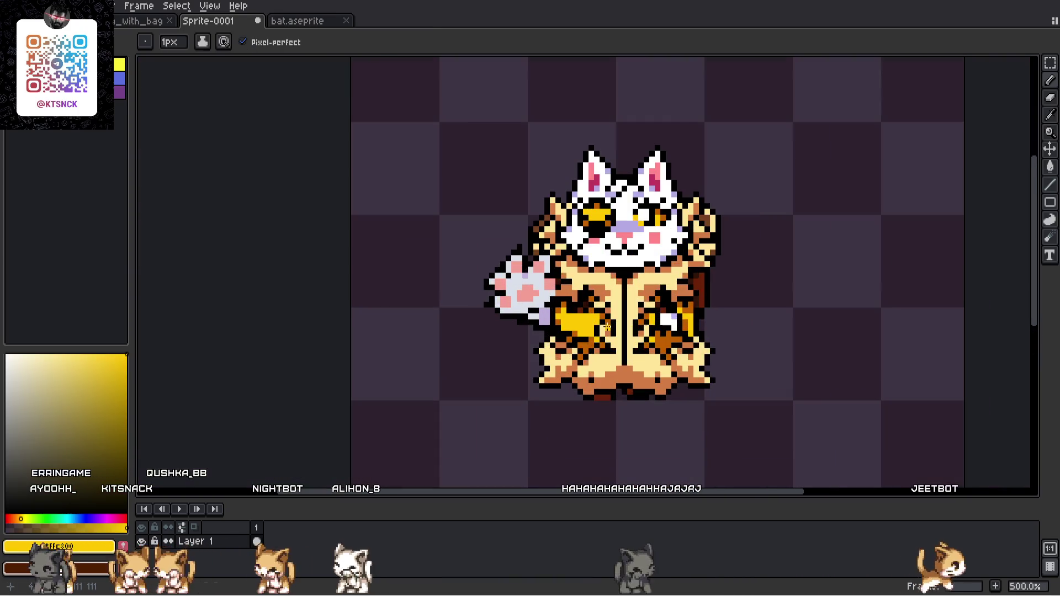
scroll(581, 319, "up", 5)
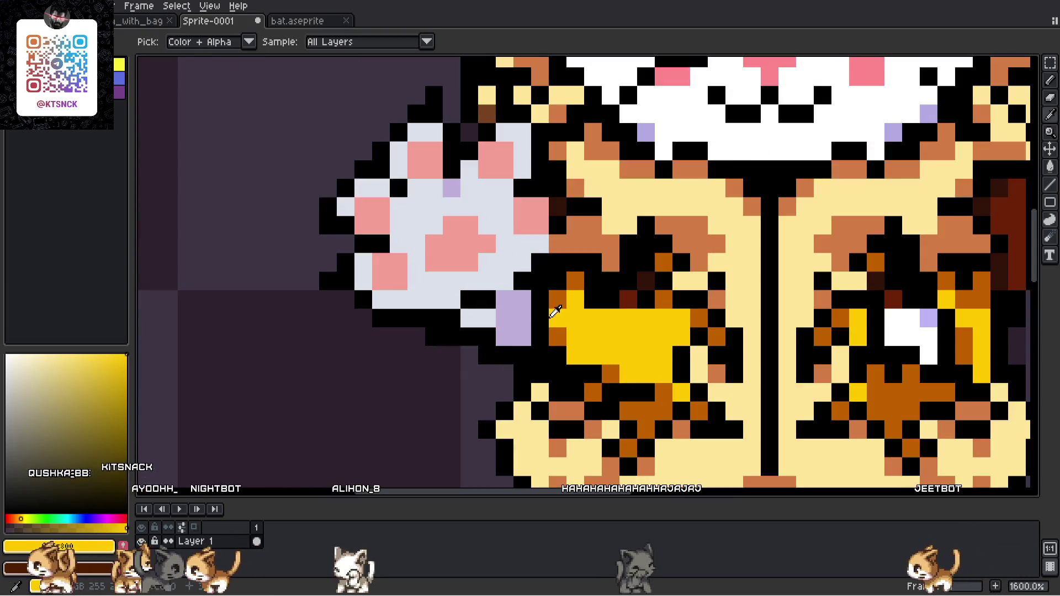
left_click(516, 304)
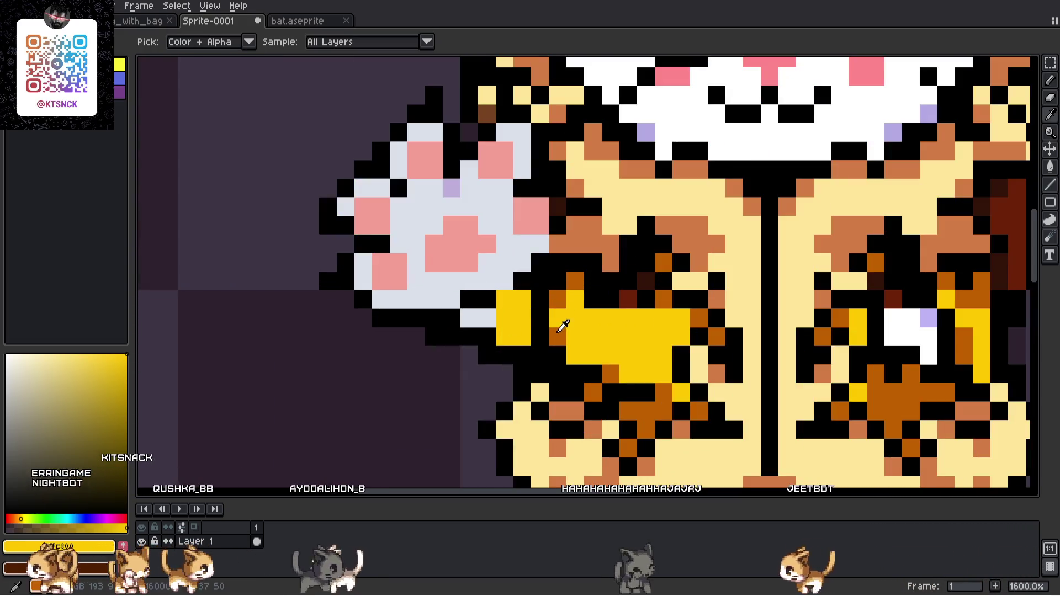
scroll(561, 326, "down", 8)
scroll(582, 280, "up", 1)
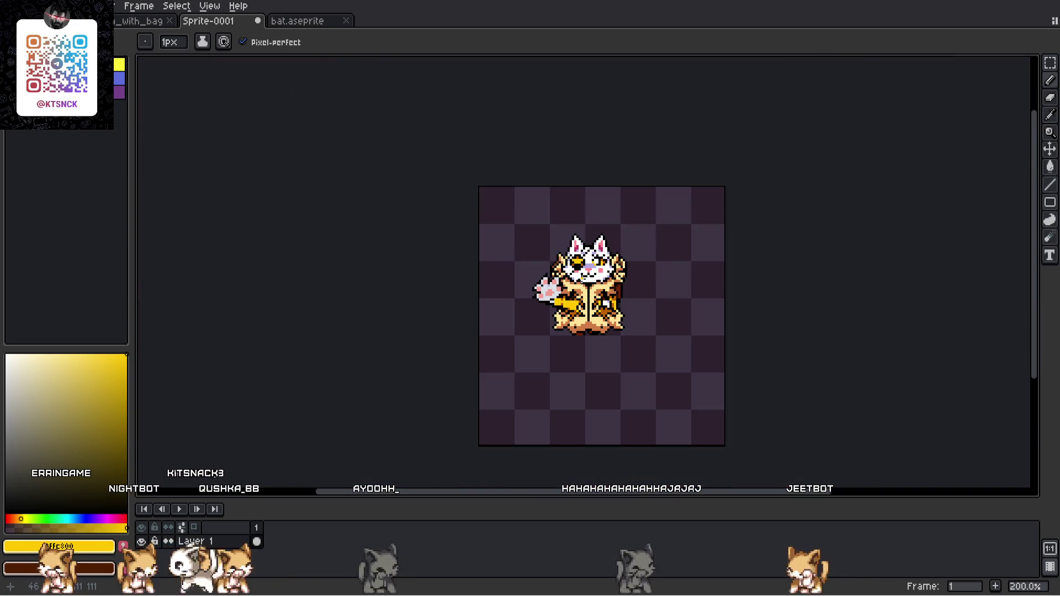
scroll(569, 301, "up", 5)
key("v")
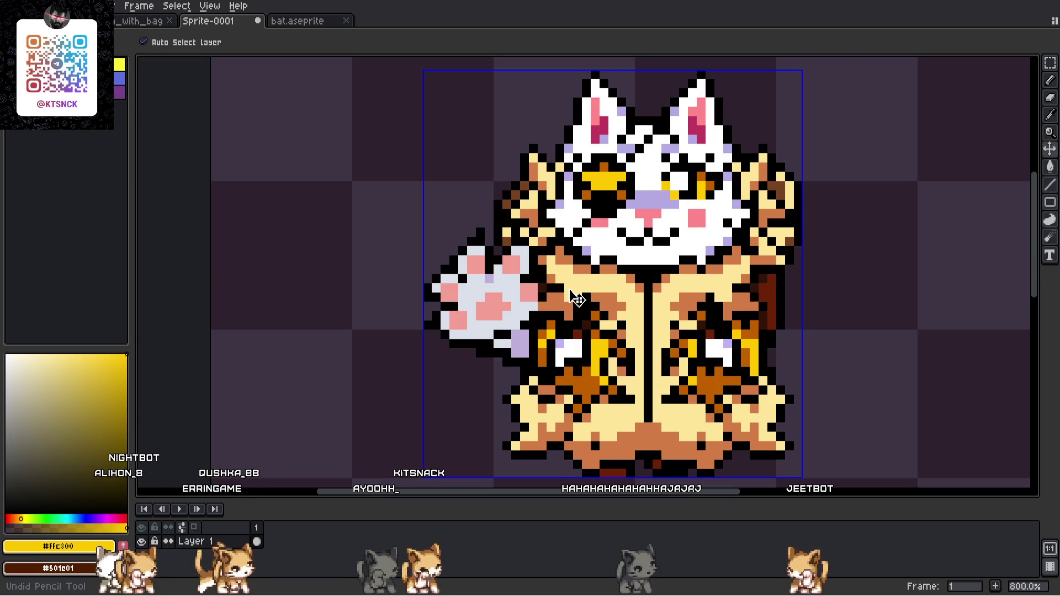
- Reposition the paw onto the cat's body and commit its placement
left_click_drag(511, 327, 362, 318)
key("b")
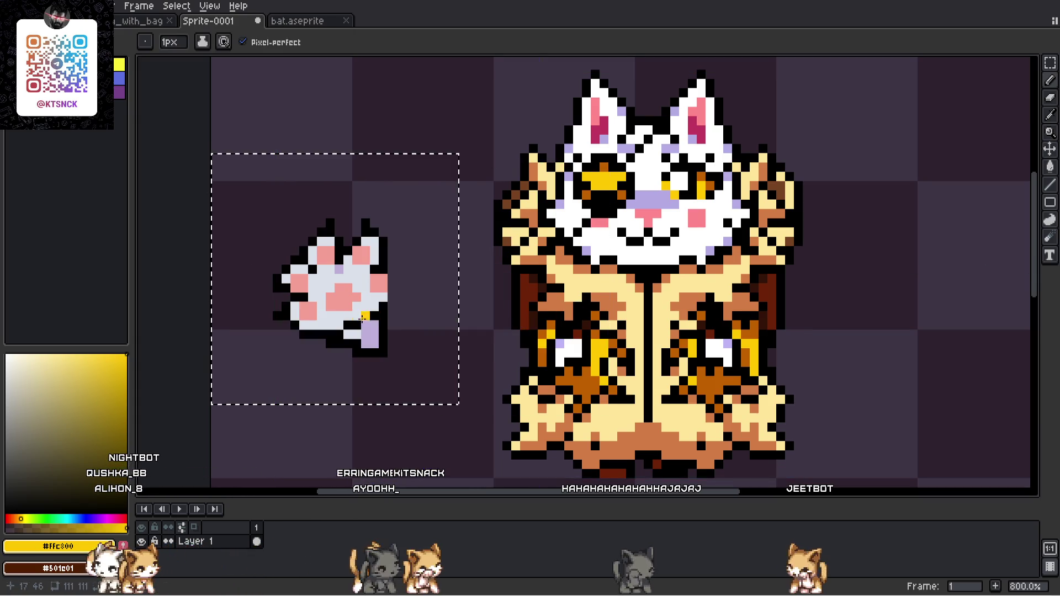
left_click_drag(359, 271, 543, 268)
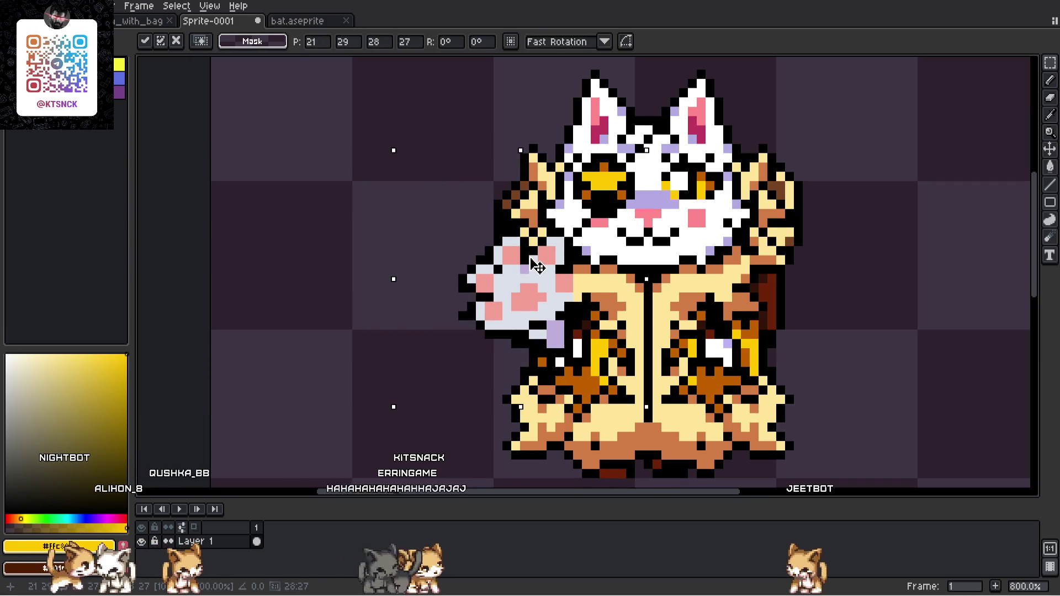
left_click(330, 260)
- Paint yellow pixels on the belly under the paw and turn a stray yellow pixel black
key("b")
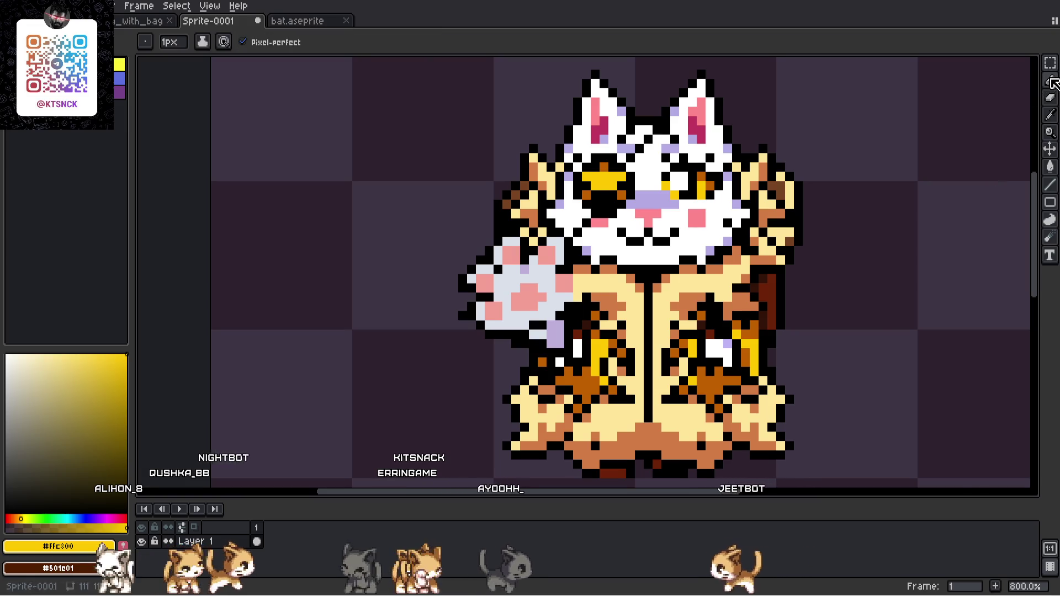
scroll(571, 377, "up", 3)
left_click(602, 315, "alt")
left_click(621, 314, "alt")
left_click_drag(585, 291, 584, 319)
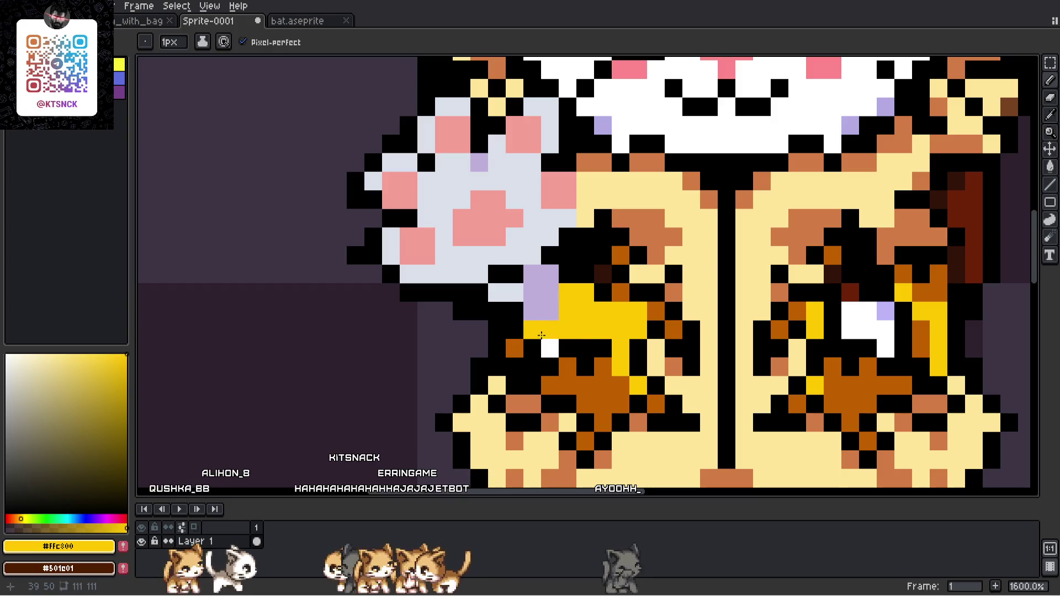
left_click(532, 348, "alt")
left_click(532, 329)
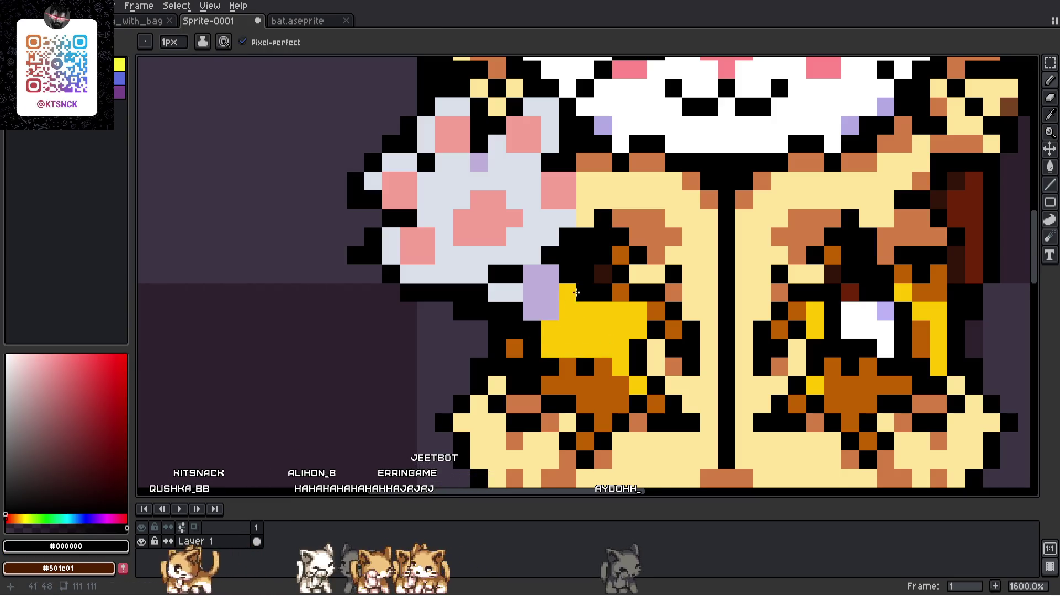
scroll(588, 306, "down", 6)
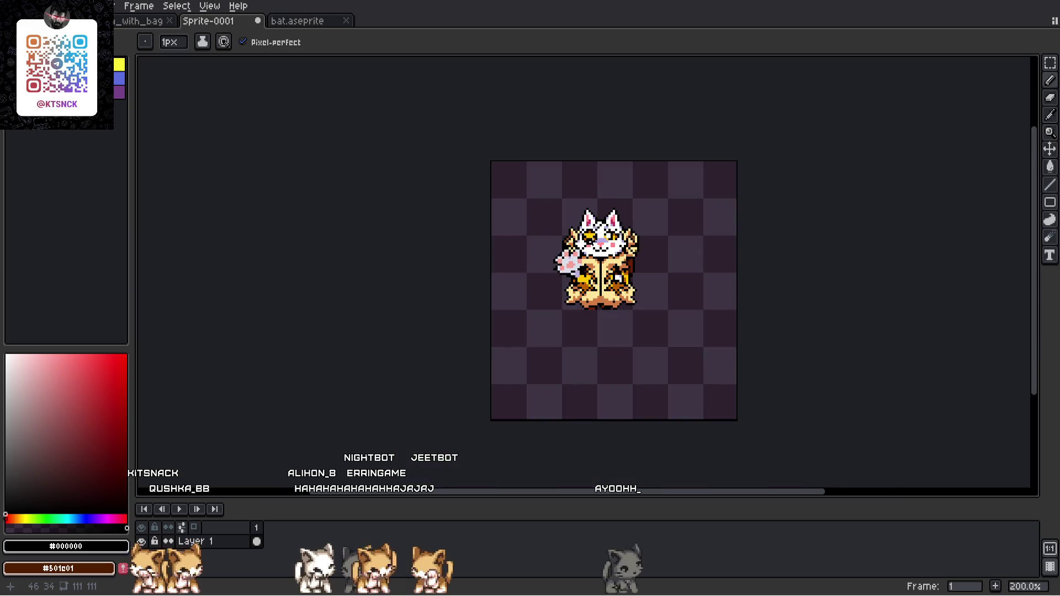
scroll(590, 260, "up", 7)
- Swap a brown belly pixel to yellow and a yellow pixel to brown
left_click(594, 253, "alt")
left_click(612, 297)
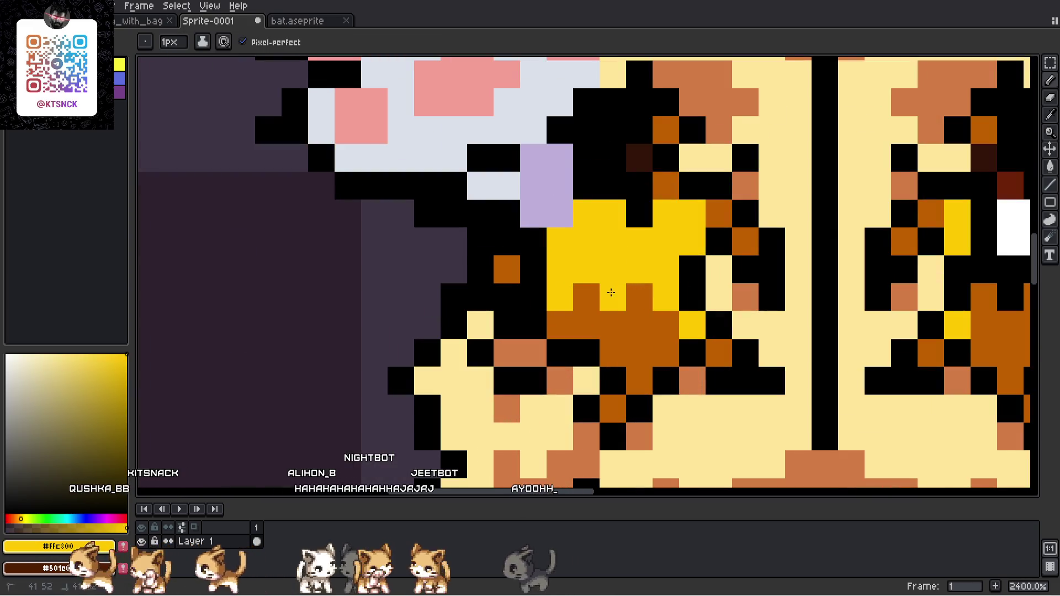
left_click(586, 298, "alt")
left_click(558, 270)
scroll(552, 271, "down", 8)
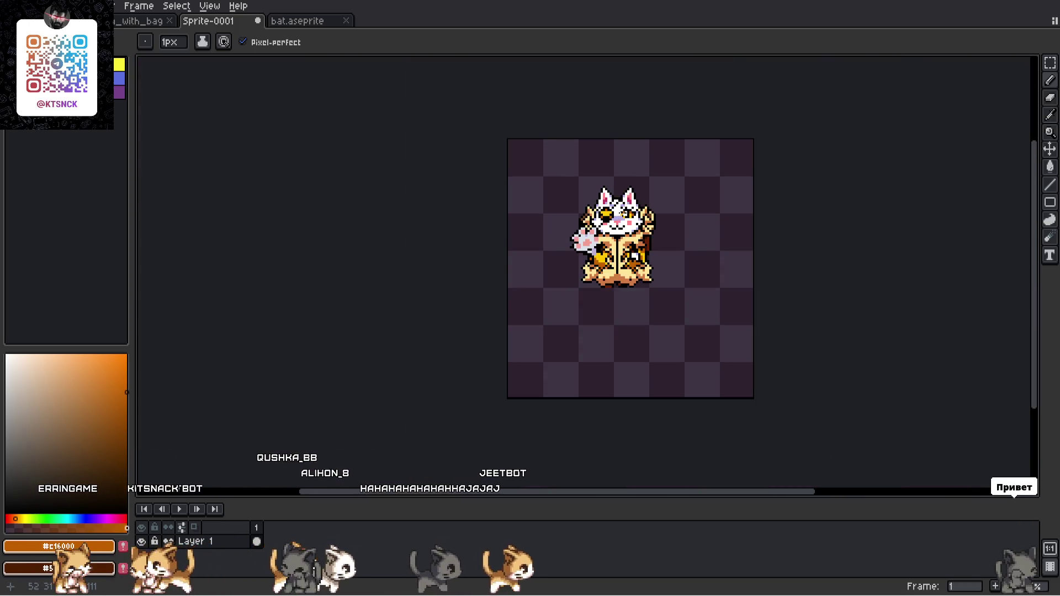
scroll(620, 221, "up", 6)
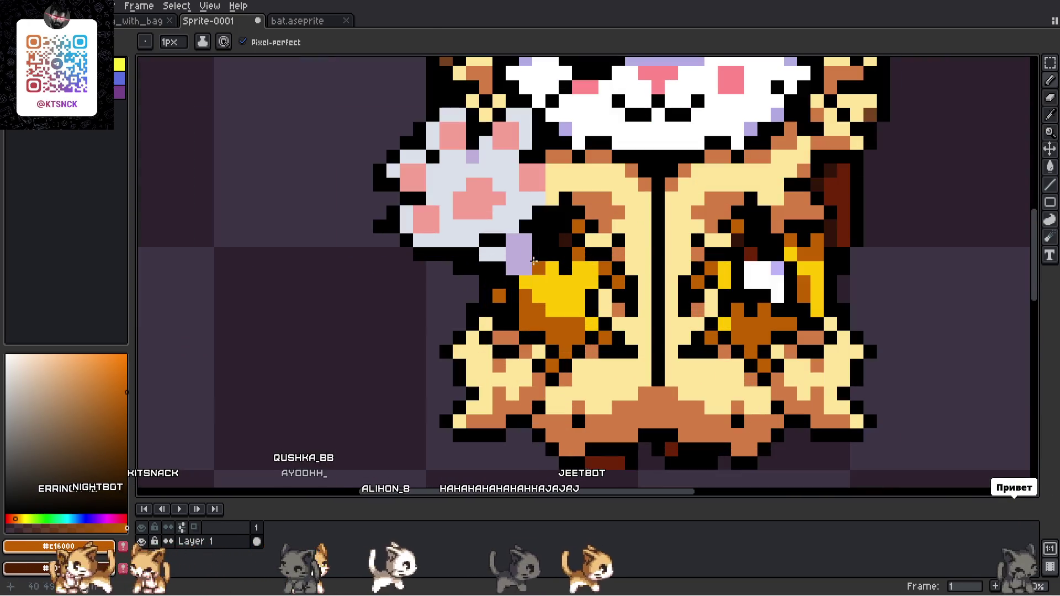
left_click(505, 279, "alt")
scroll(505, 279, "down", 5)
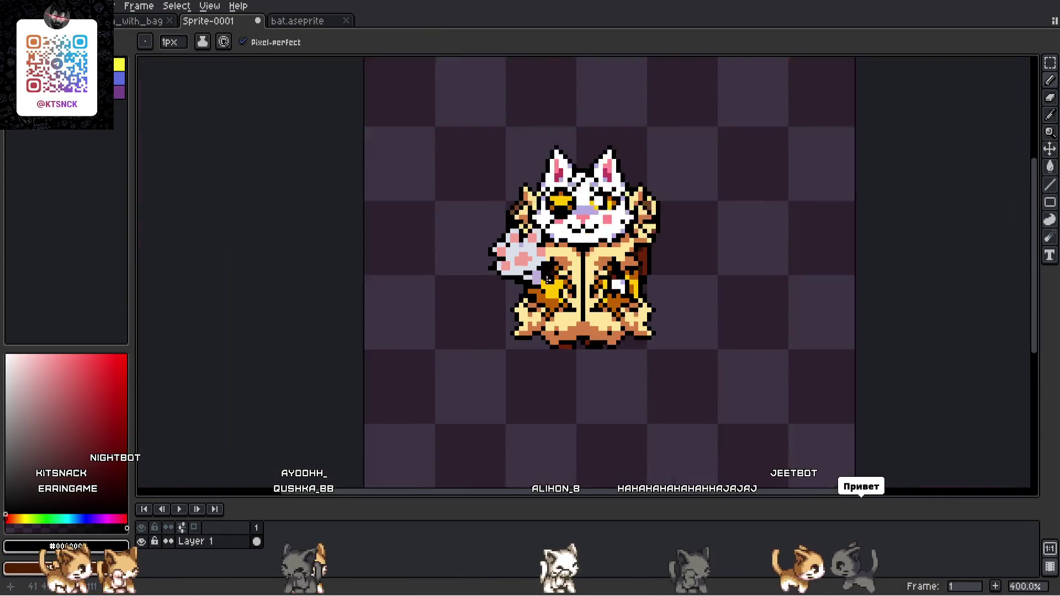
scroll(579, 230, "down", 1)
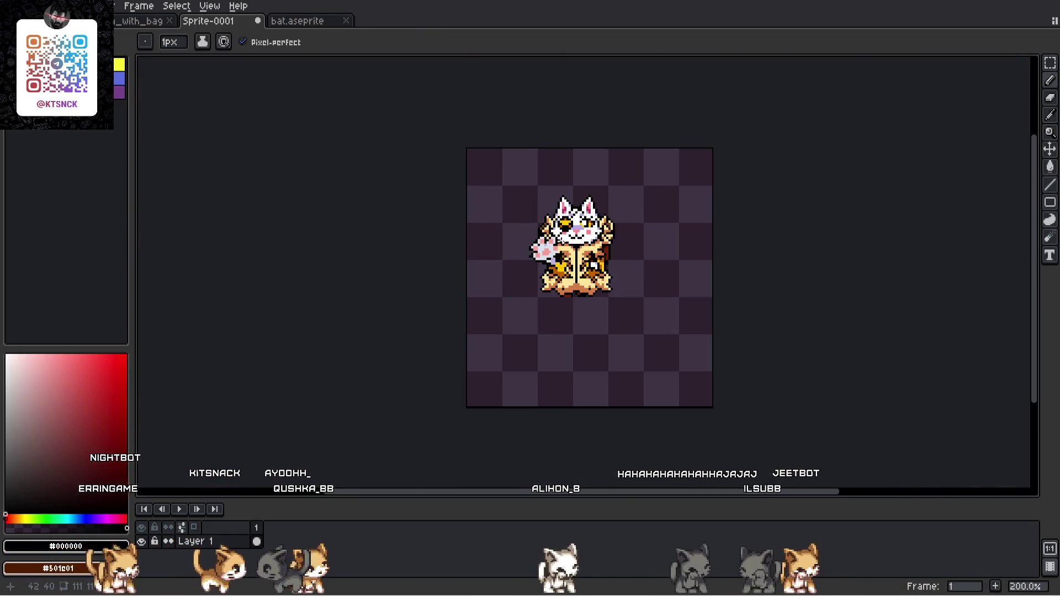
scroll(586, 230, "up", 4)
scroll(585, 231, "up", 3)
scroll(489, 323, "down", 4)
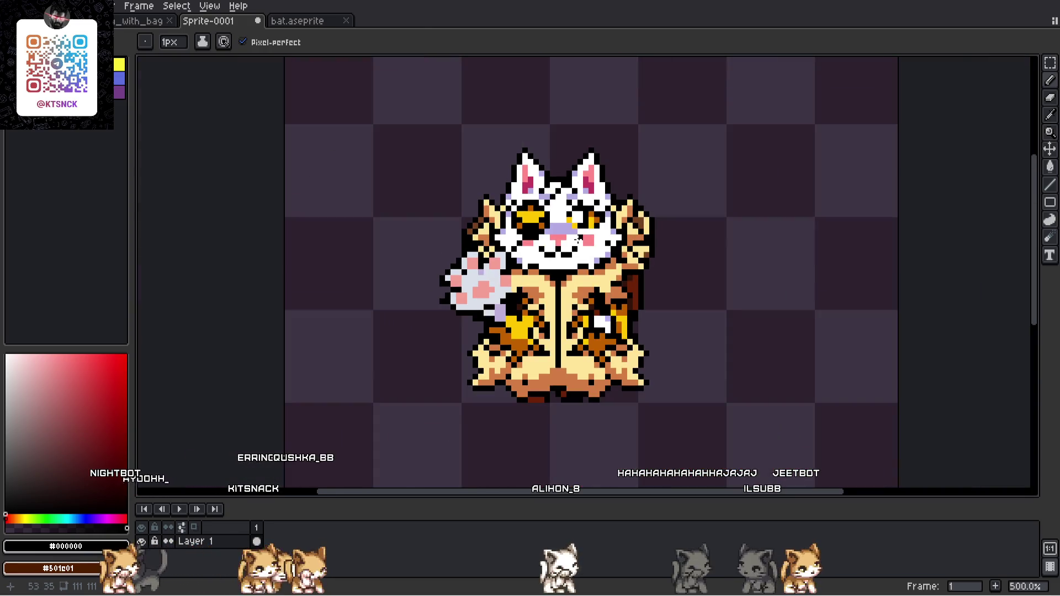
scroll(577, 239, "up", 4)
scroll(502, 286, "down", 5)
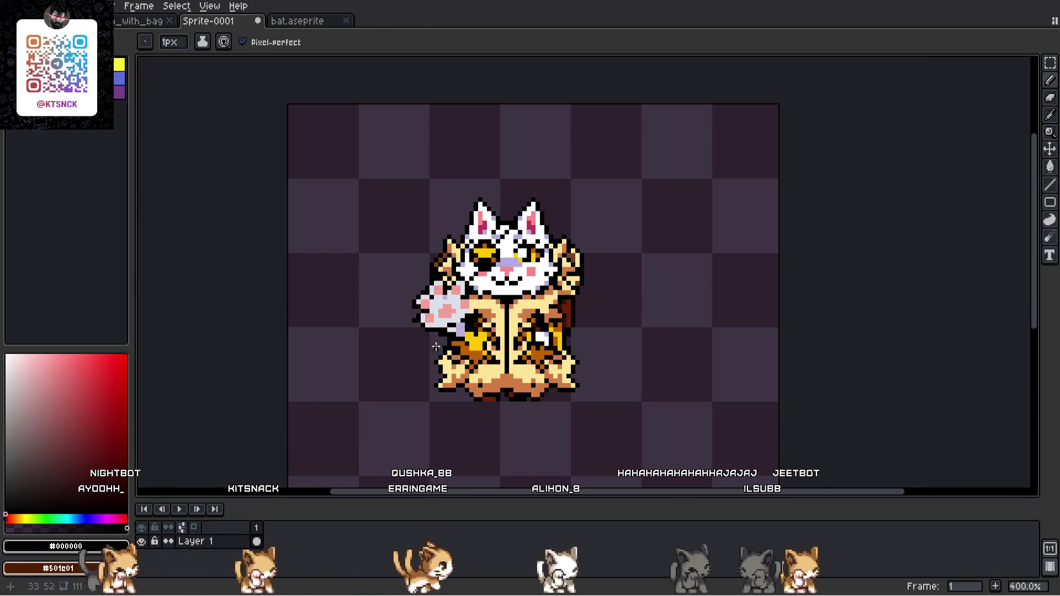
scroll(415, 353, "up", 3)
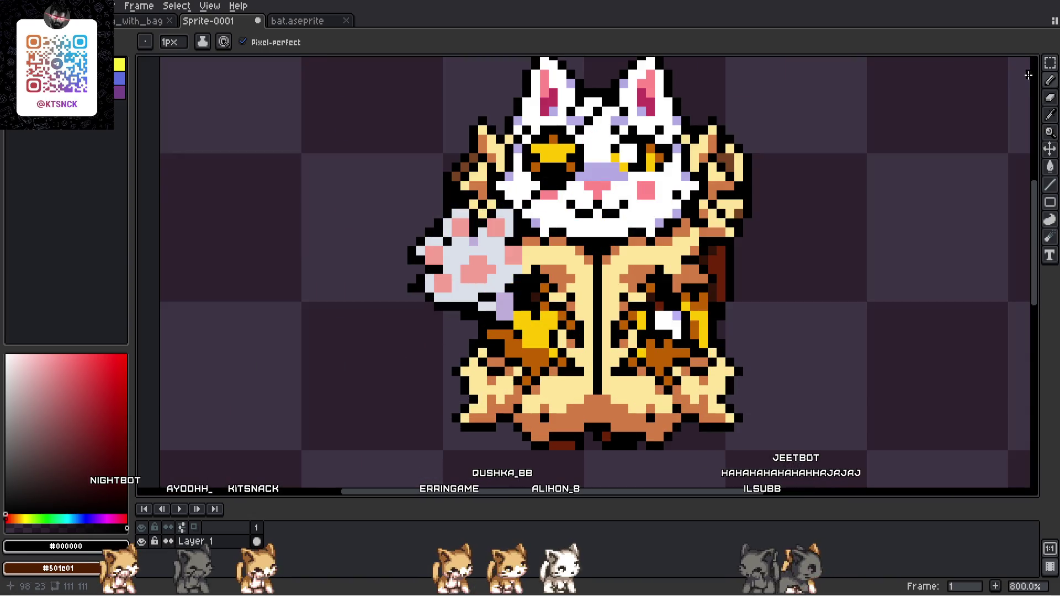
- Marquee-select the area around the paw, then drop the selection
left_click(1050, 64)
mouse_move(384, 204)
left_mouse_down()
mouse_move(456, 421)
mouse_move(591, 461)
left_mouse_up()
mouse_move(375, 185)
left_mouse_down()
mouse_move(412, 231)
mouse_move(560, 359)
mouse_move(606, 371)
left_mouse_up()
left_click(607, 298)
mouse_move(397, 213)
left_mouse_down()
mouse_move(508, 336)
mouse_move(599, 342)
left_mouse_up()
left_click(670, 282)
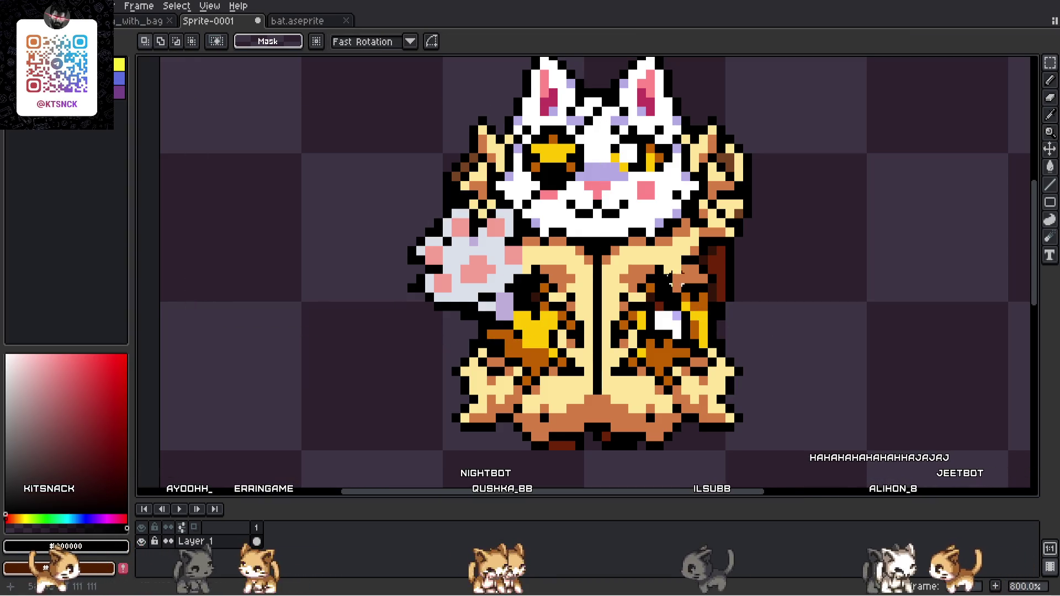
- Flip a copy of the paw horizontally and place it on the cat's right side
mouse_move(385, 214)
left_mouse_down()
mouse_move(537, 320)
mouse_move(507, 240)
left_mouse_up()
mouse_move(355, 199)
left_mouse_down()
mouse_move(568, 342)
mouse_move(604, 349)
left_mouse_up()
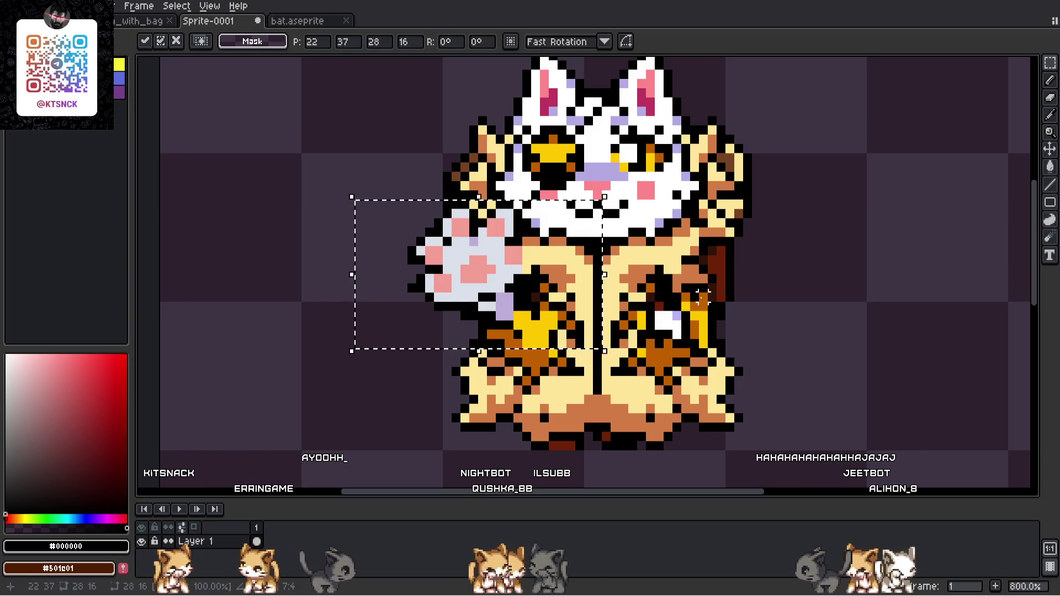
key("shift+h")
left_click_drag(478, 291, 704, 288)
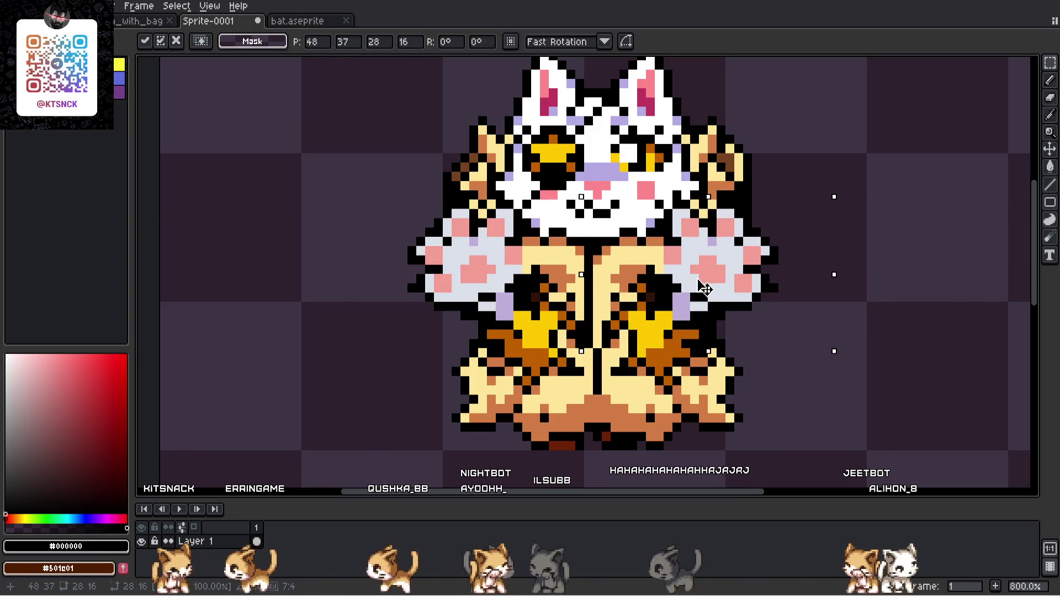
key("Return")
- Repaint a few yellow belly pixels orange with the Pencil
key("minus")
key("minus")
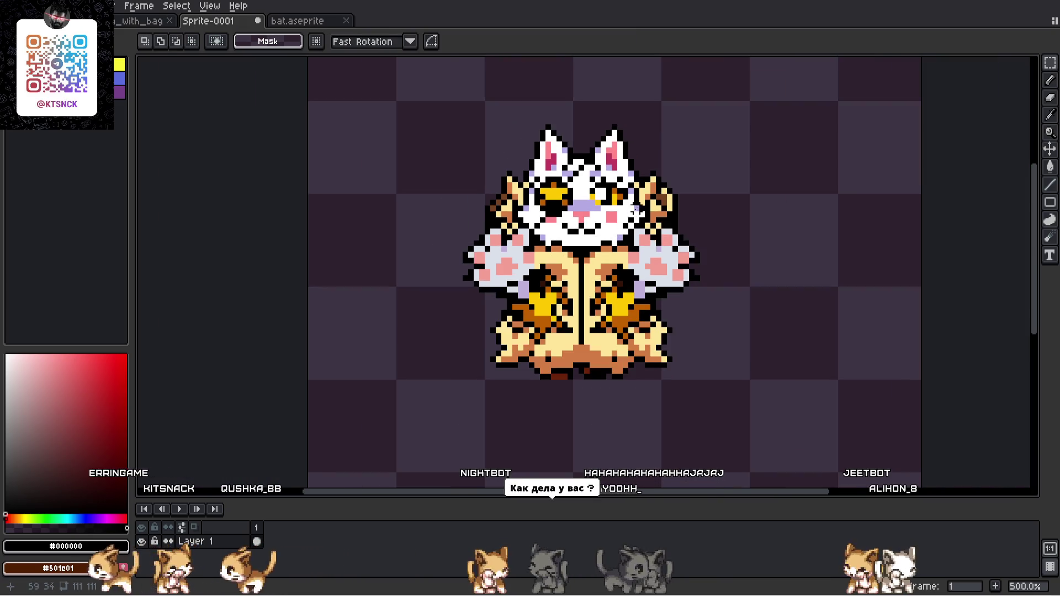
key("minus")
key("minus")
key("minus")
key("plus")
key("plus")
key("plus")
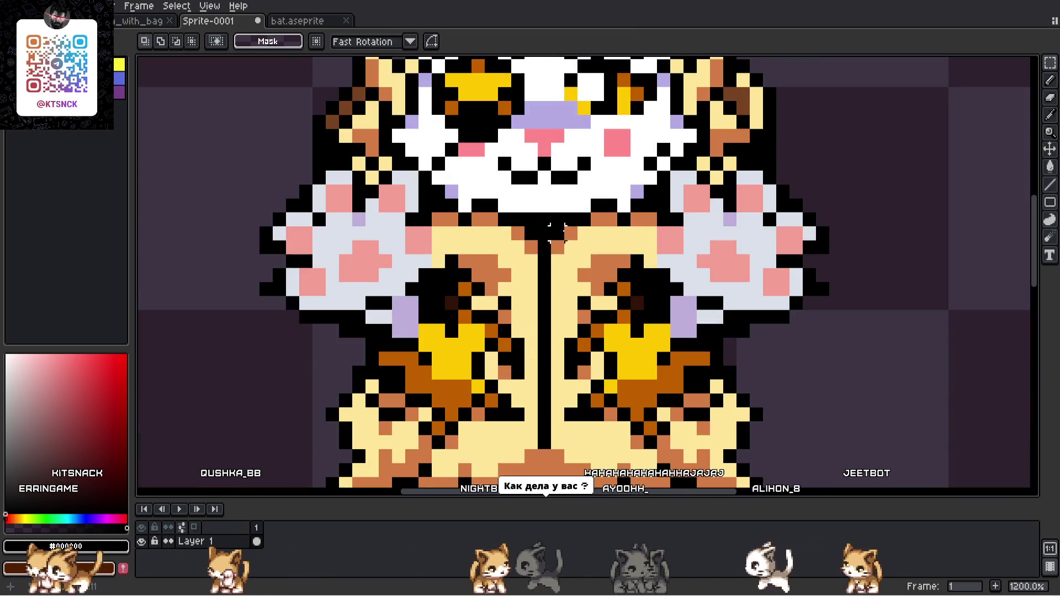
key("b")
left_click(453, 343, "alt")
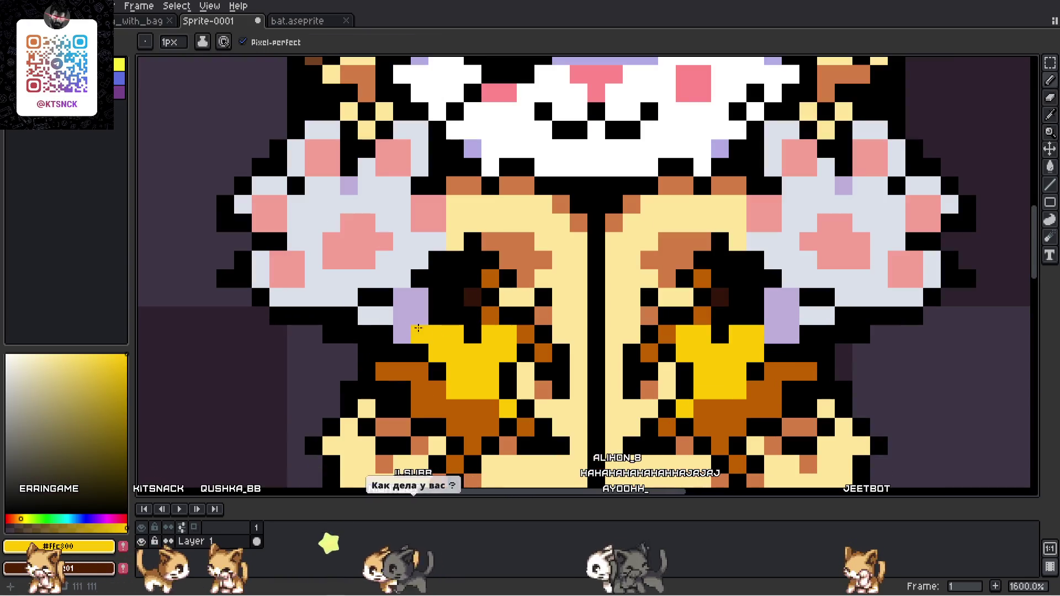
scroll(453, 342, "up", 3)
left_click(453, 347, "alt")
left_click(456, 331)
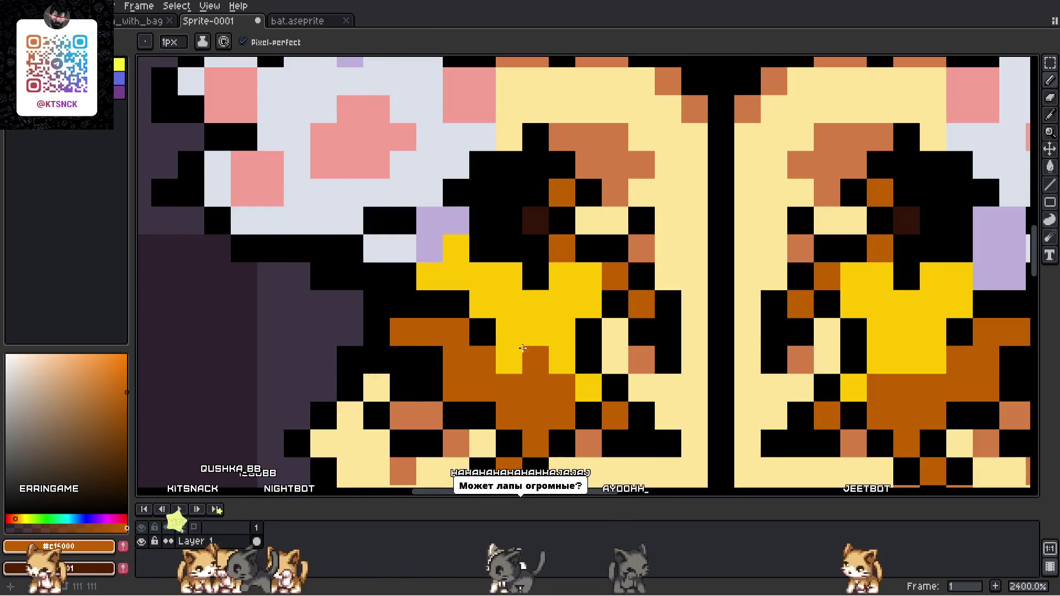
left_click(509, 331)
scroll(453, 295, "down", 5)
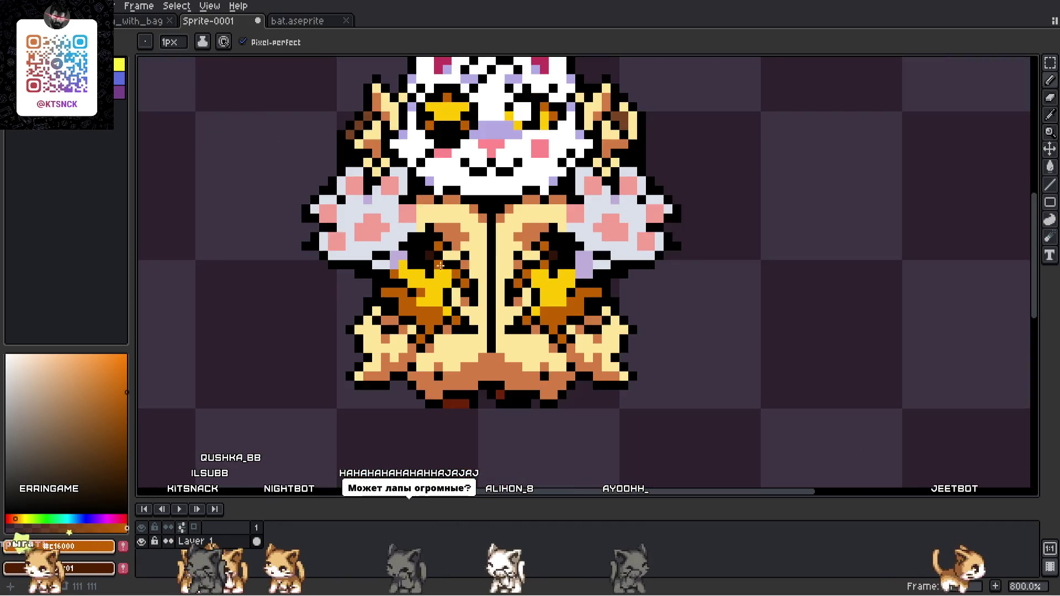
scroll(736, 309, "up", 3)
scroll(735, 309, "down", 3)
scroll(592, 310, "up", 3)
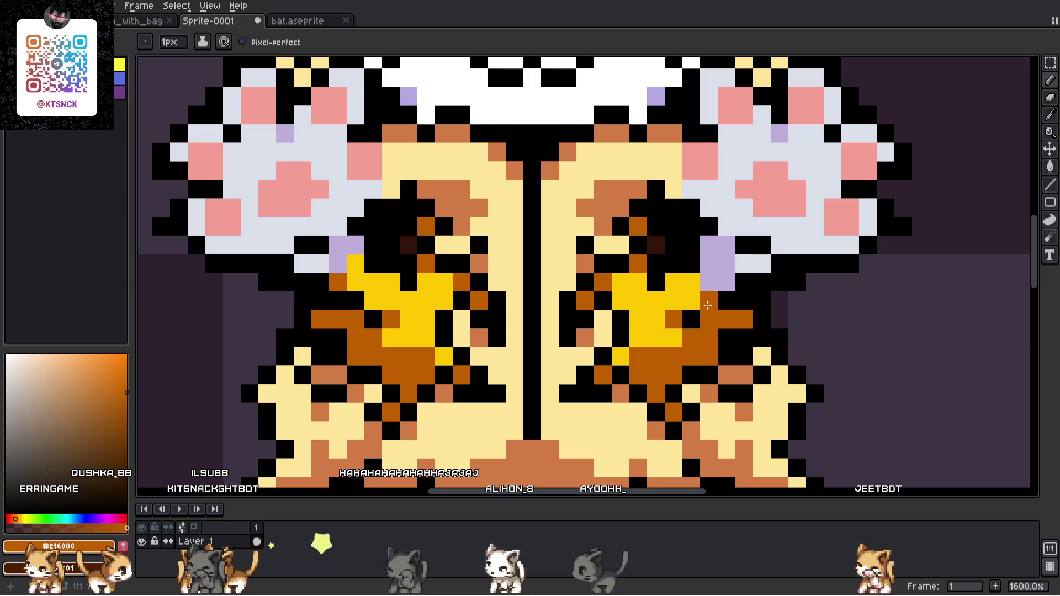
scroll(714, 285, "down", 7)
scroll(677, 278, "up", 6)
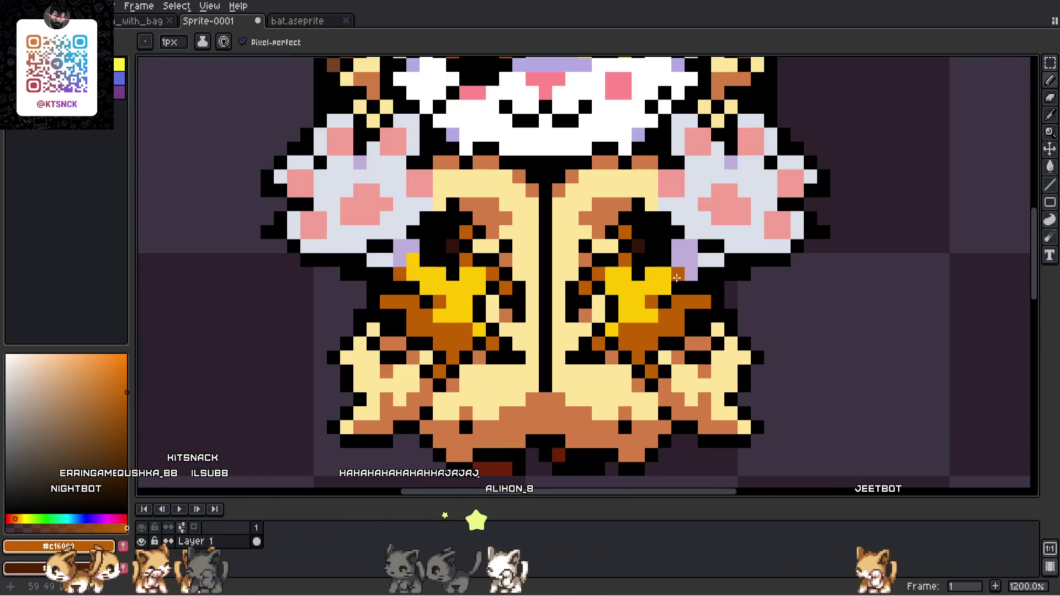
left_click(656, 276, "alt")
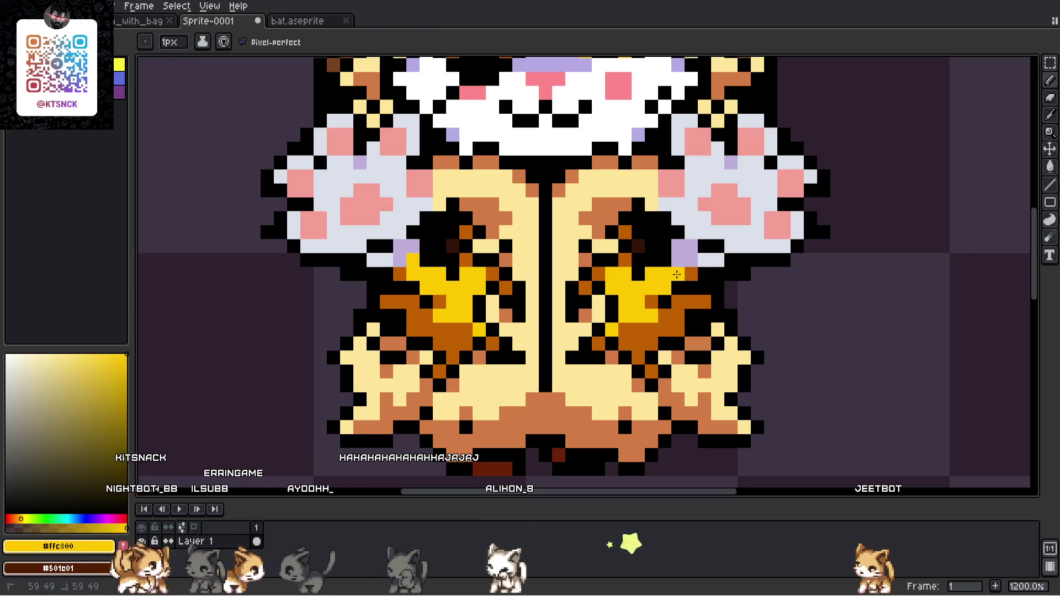
scroll(666, 238, "down", 4)
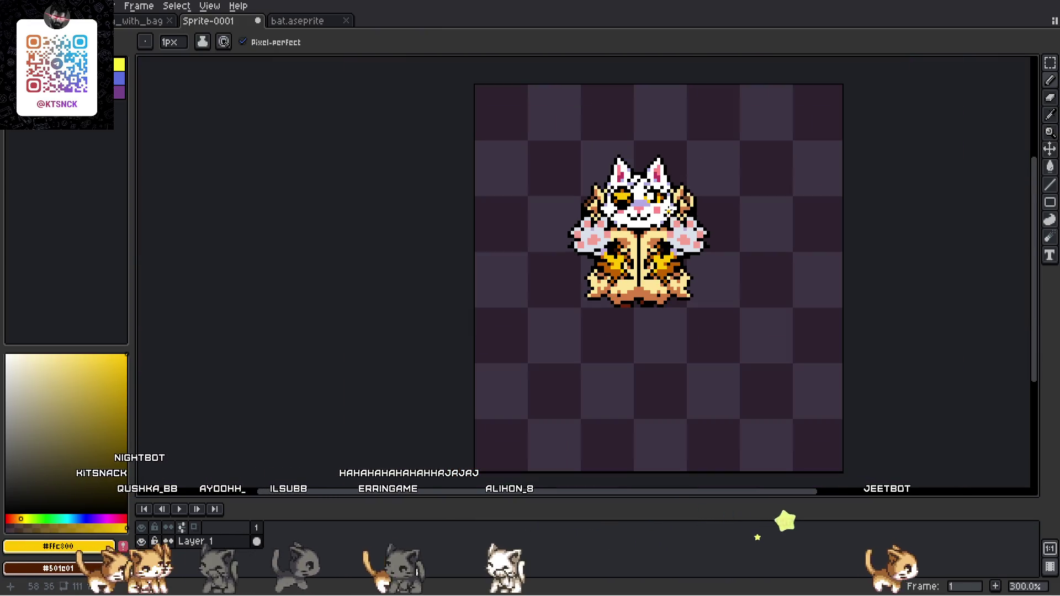
scroll(668, 209, "up", 6)
left_click(448, 320, "alt")
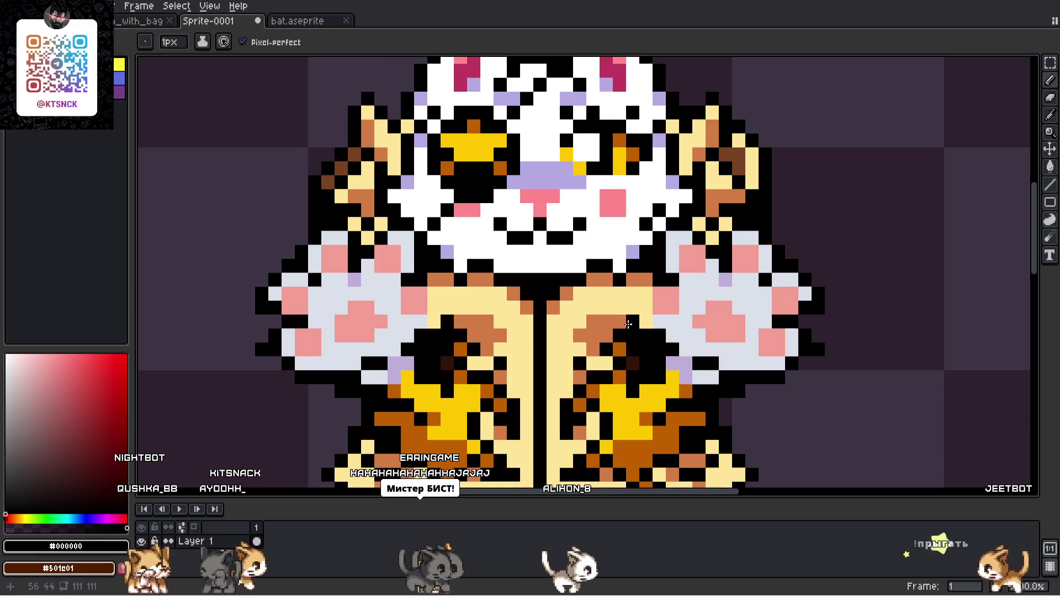
- Draw a short black vertical line on the cat's right belly
left_click_drag(435, 326, 435, 293)
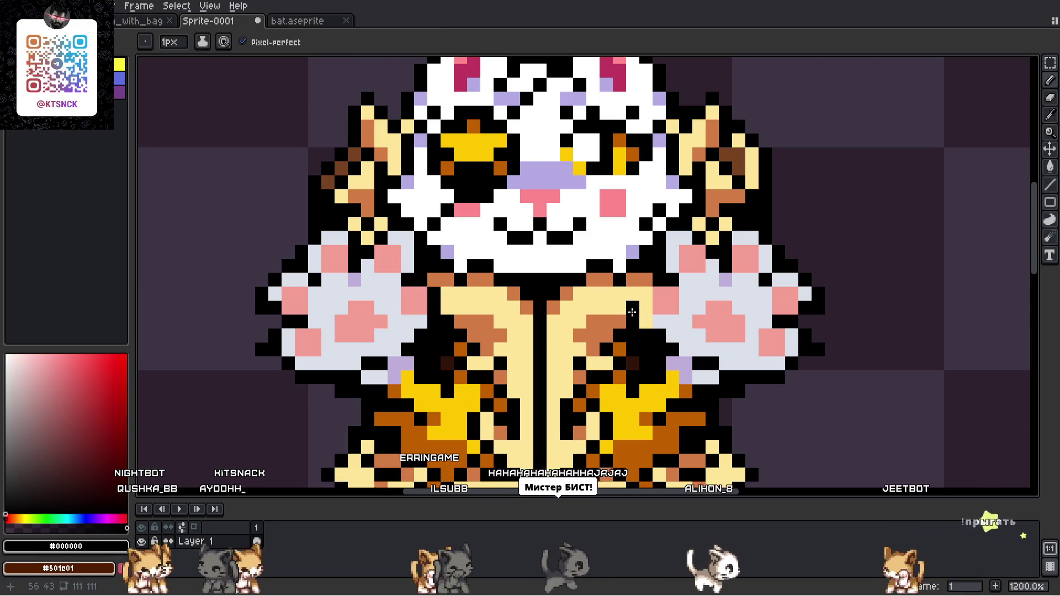
scroll(649, 295, "down", 6)
scroll(485, 325, "up", 6)
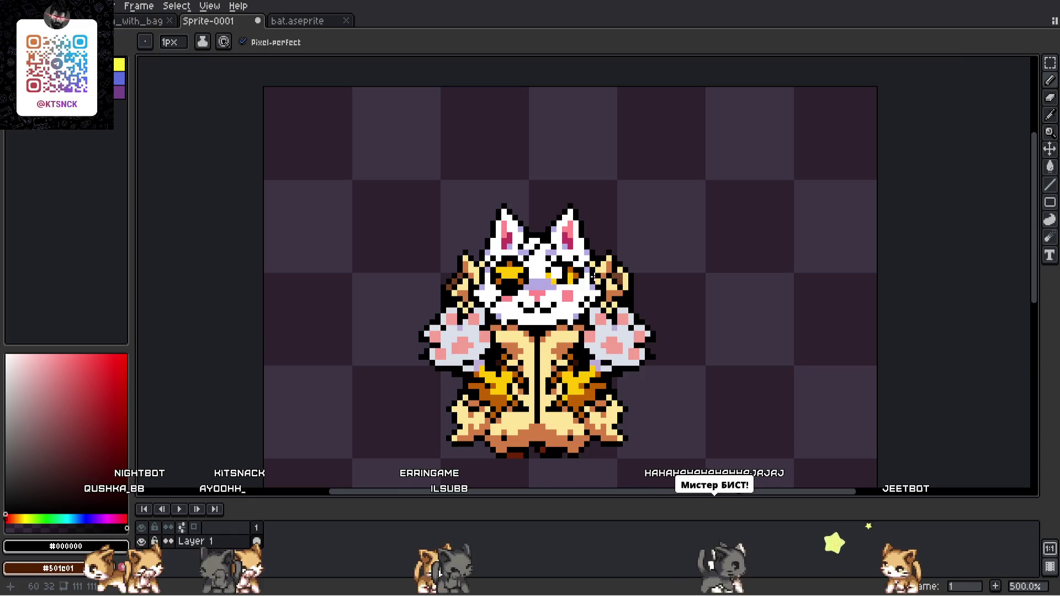
- Trial a lavender fill on the selected white arm pixels, then undo it
key("m")
mouse_move(287, 228)
left_mouse_down()
mouse_move(905, 487)
mouse_move(980, 486)
left_mouse_up()
key("g")
left_click(655, 209, "alt")
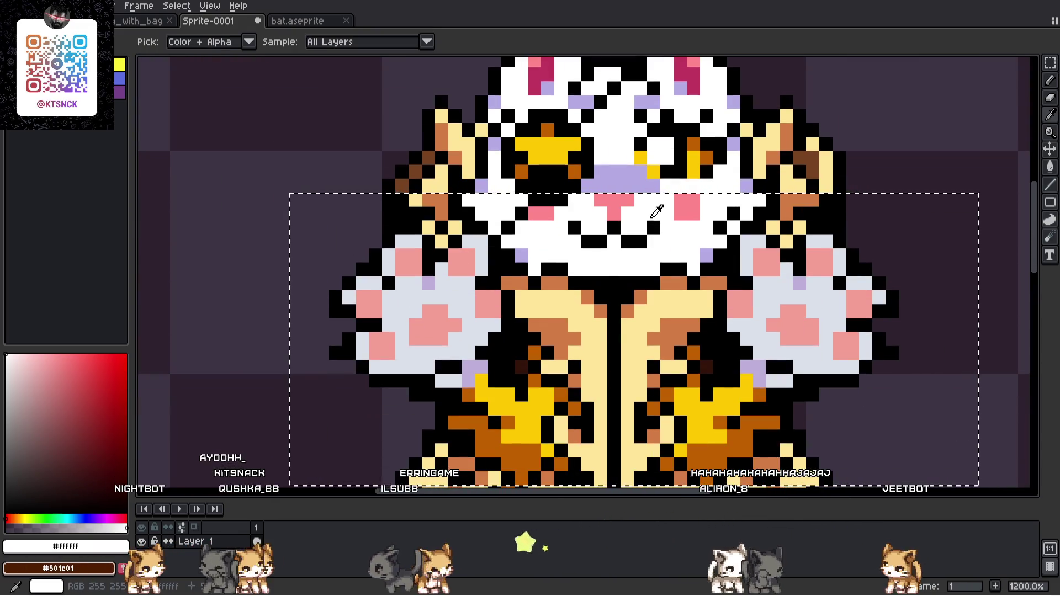
left_click(419, 283)
left_click(427, 284, "alt")
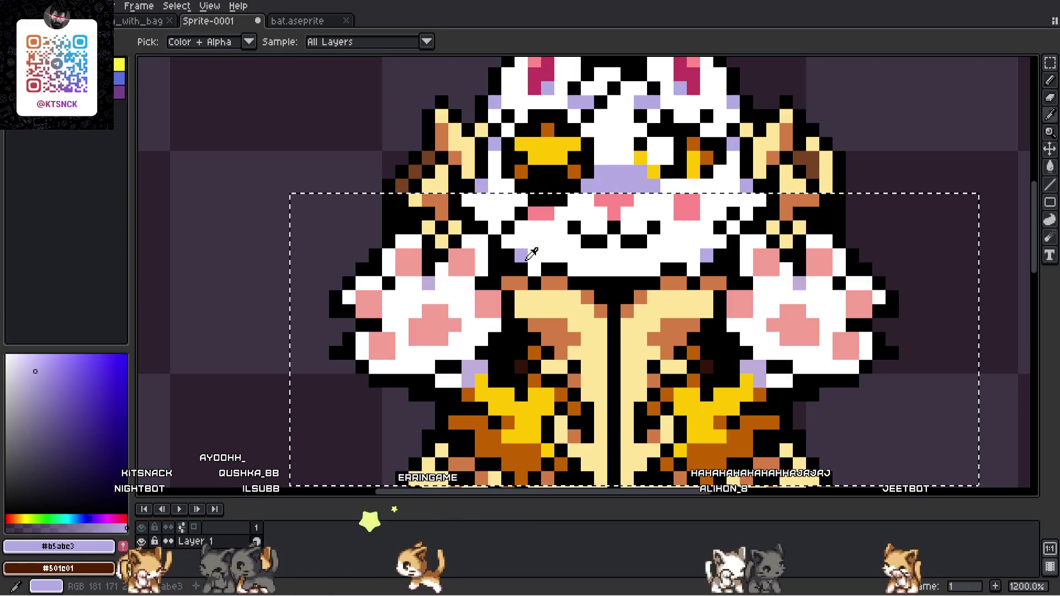
left_click(419, 283)
key("ctrl+z")
scroll(432, 283, "down", 5)
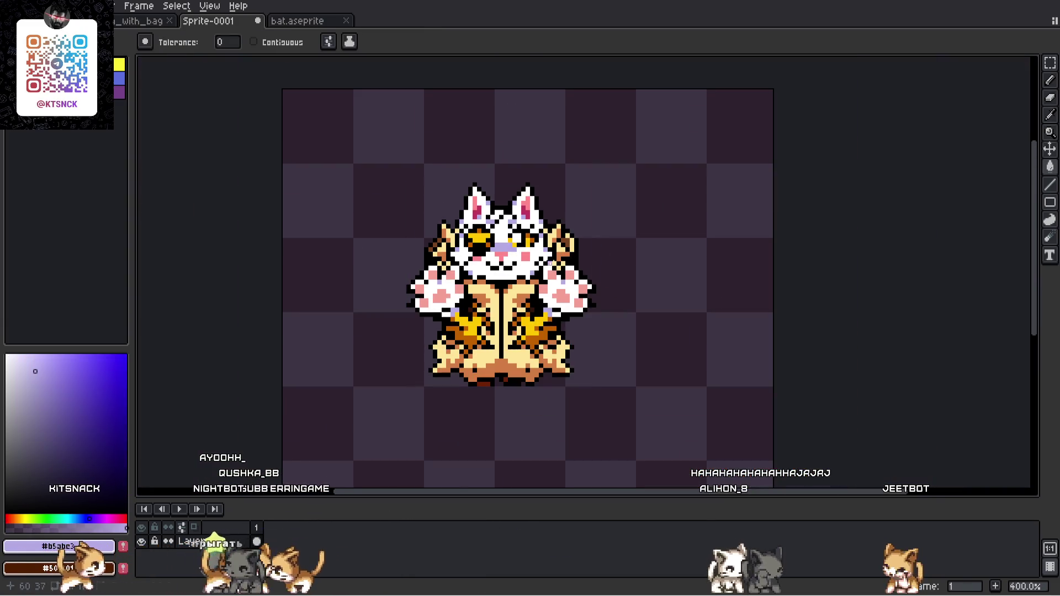
left_click(1050, 62)
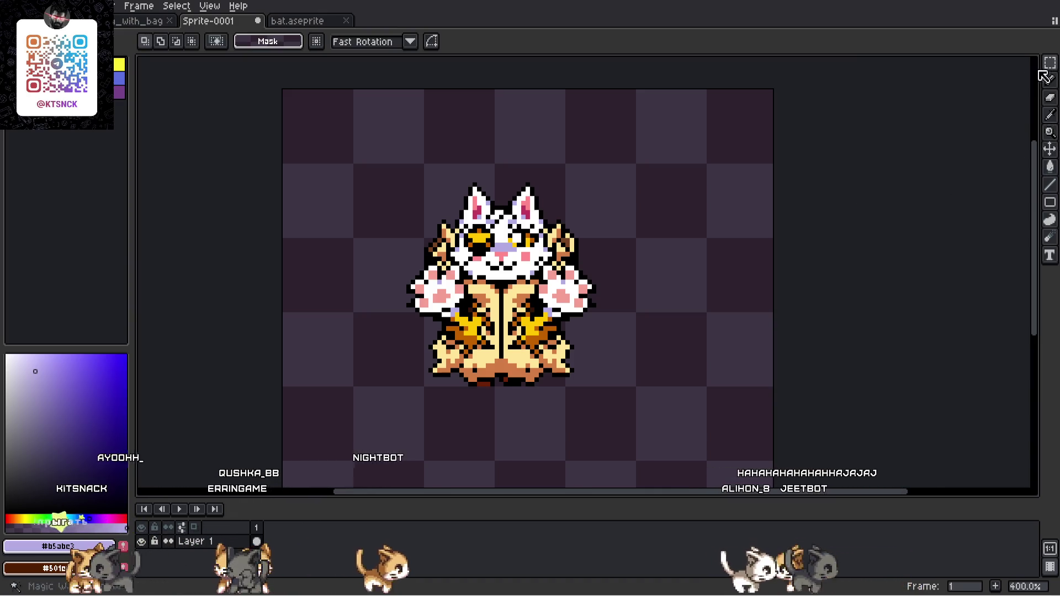
- Shift the dark-red pixels at the cat's base three pixels left and deselect them
scroll(489, 380, "up", 5)
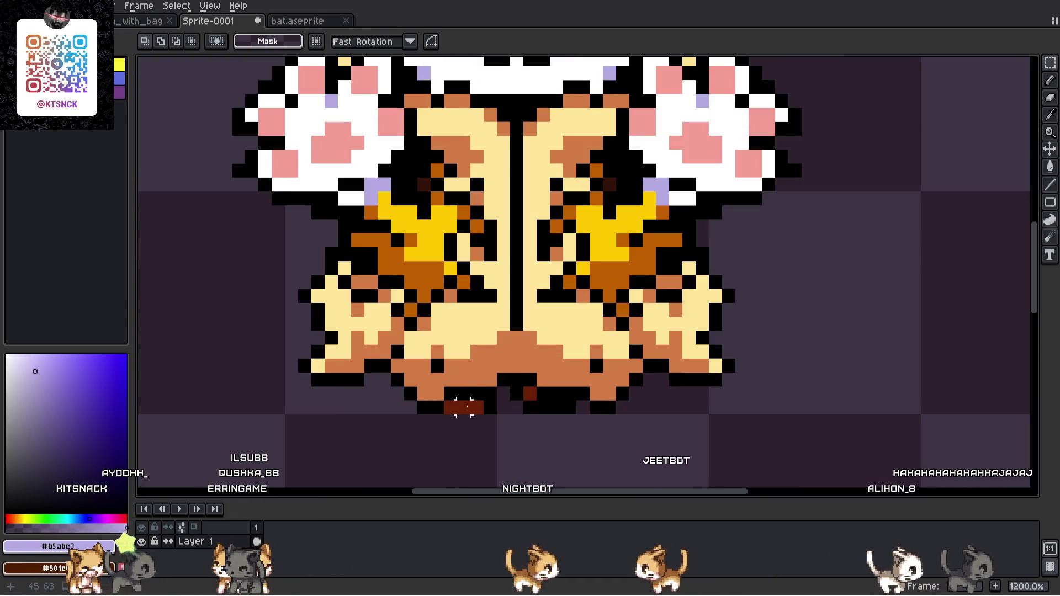
left_click_drag(649, 449, 496, 372)
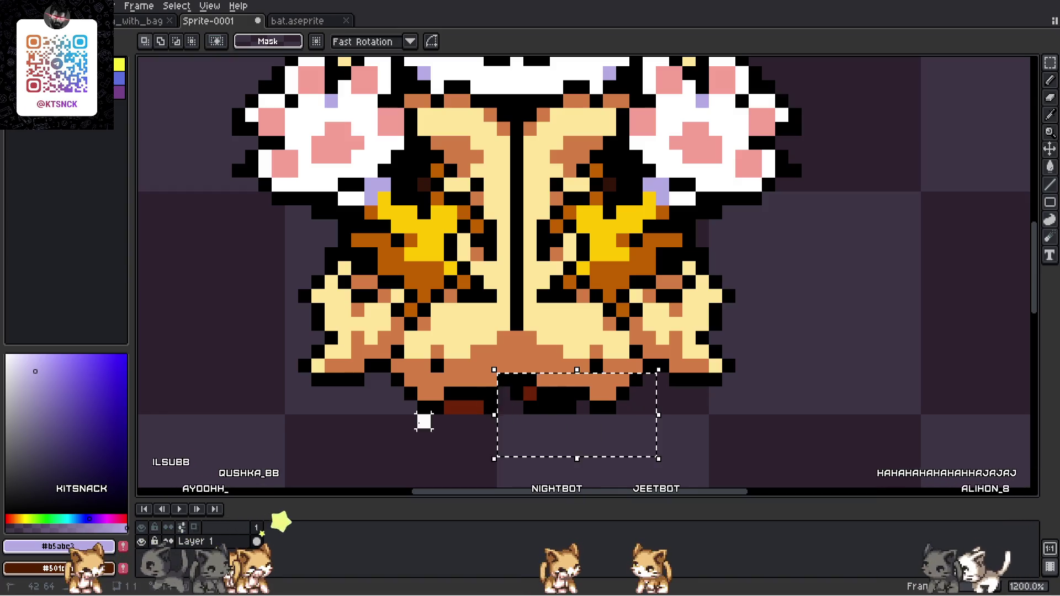
left_click_drag(433, 406, 428, 398)
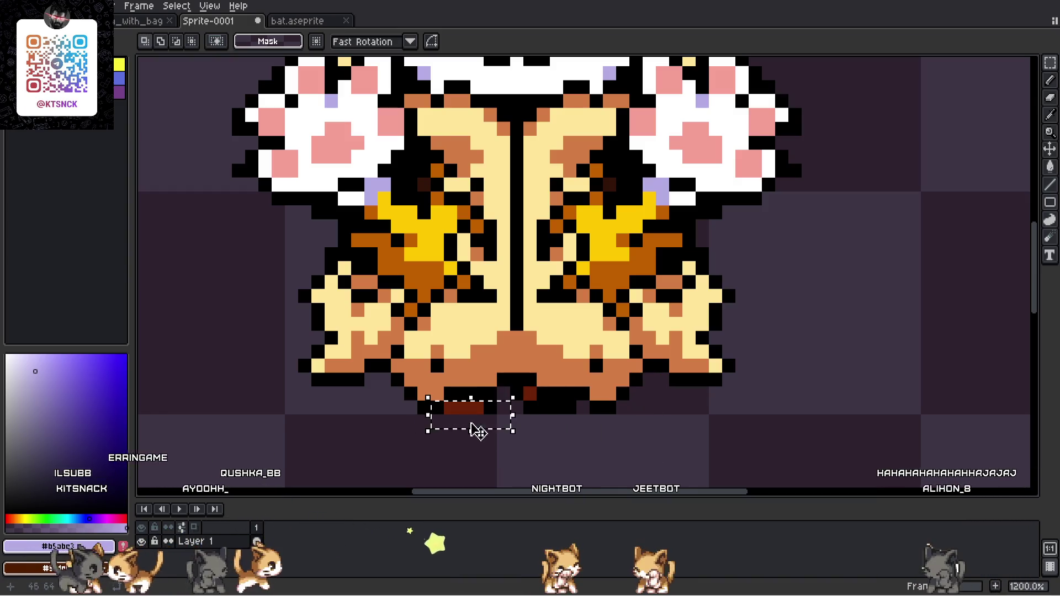
scroll(428, 427, "up", 1)
left_click_drag(539, 431, 428, 369)
left_click_drag(494, 427, 445, 421)
key("ctrl+d")
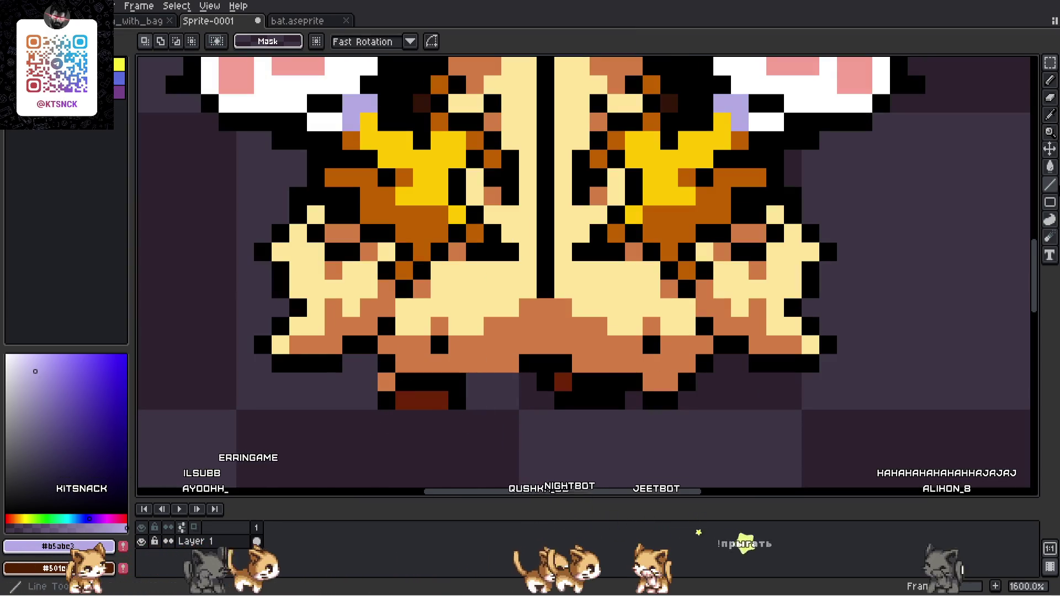
- Tidy the area with the Pencil: add a dark-red pixel and a black edge on its left
key("b")
left_click(393, 400, "alt")
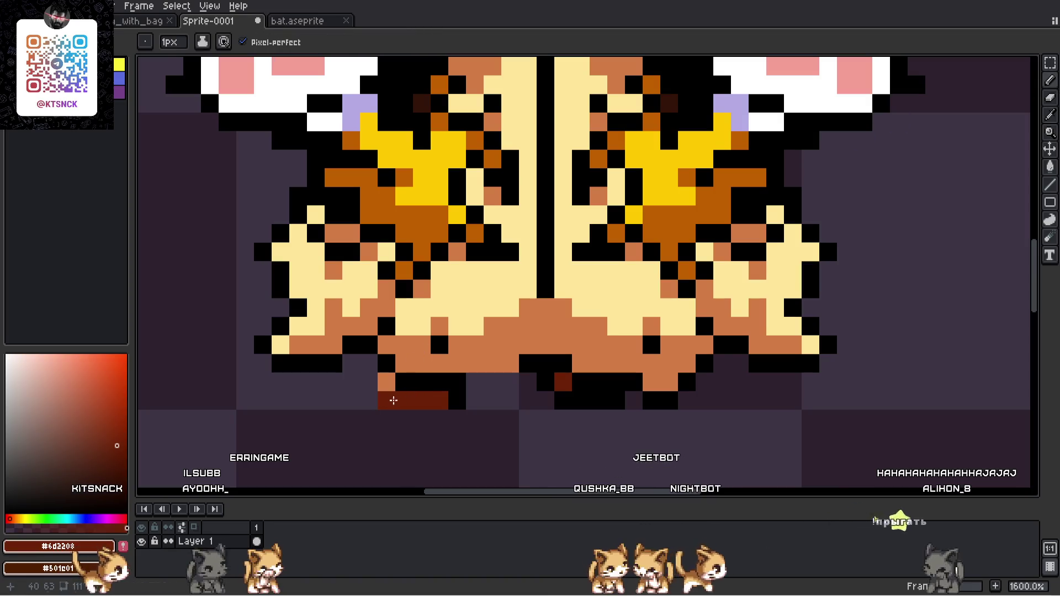
left_click(386, 390)
left_click(416, 376, "alt")
left_click_drag(368, 366, 367, 400)
scroll(366, 379, "down", 2)
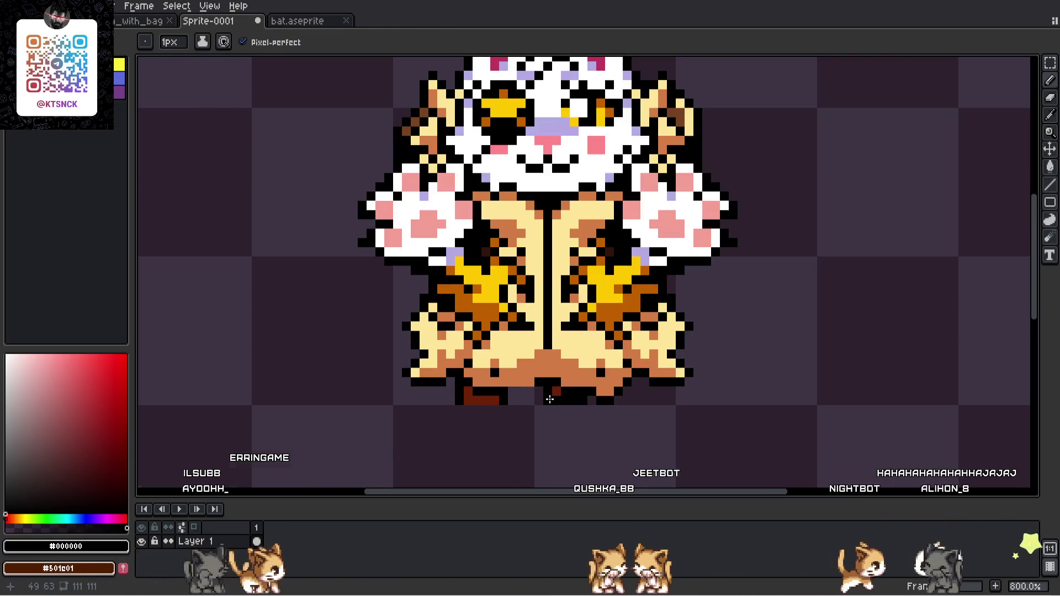
scroll(514, 395, "up", 2)
left_click(513, 395, "alt")
scroll(480, 409, "down", 2)
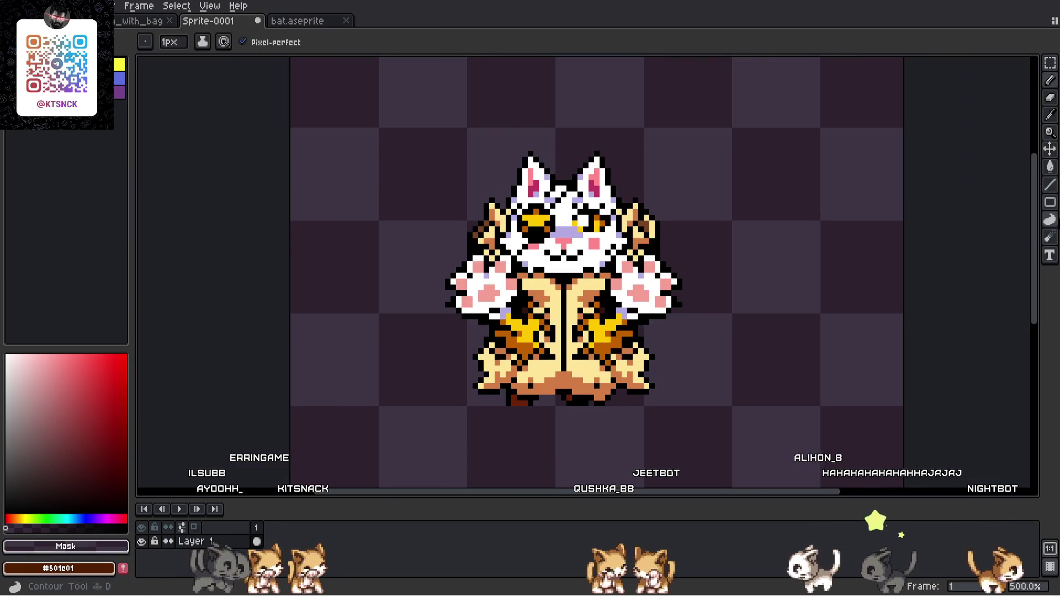
key("m")
scroll(376, 341, "up", 1)
- Marquee-select the cat's lower-left body, deselect, then select it again
mouse_move(368, 323)
left_mouse_down()
mouse_move(564, 462)
mouse_move(585, 449)
left_mouse_up()
key("ctrl+d")
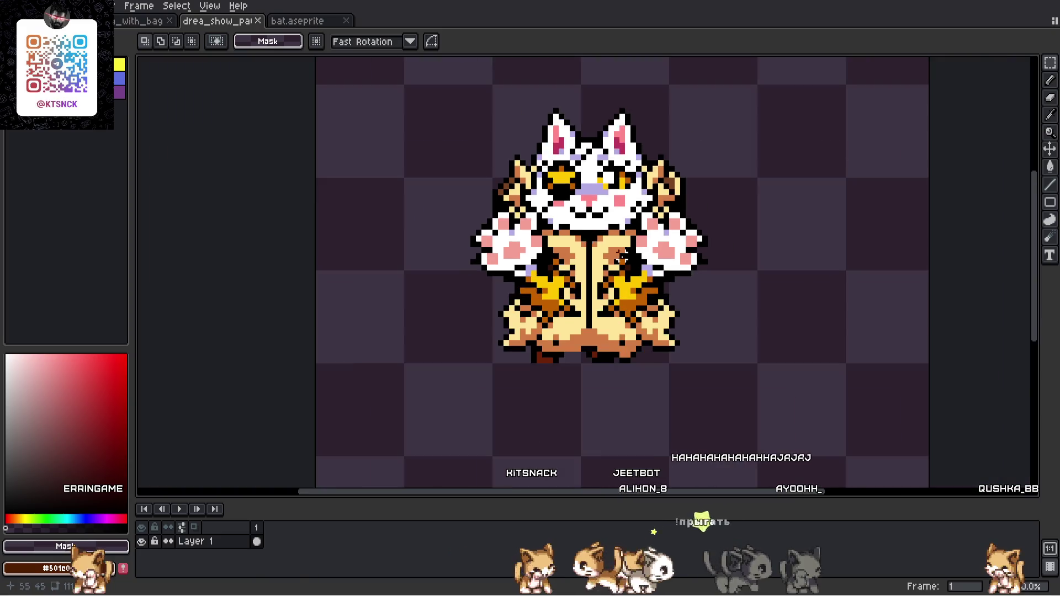
scroll(548, 249, "down", 1)
scroll(596, 301, "up", 1)
left_click_drag(338, 235, 545, 406)
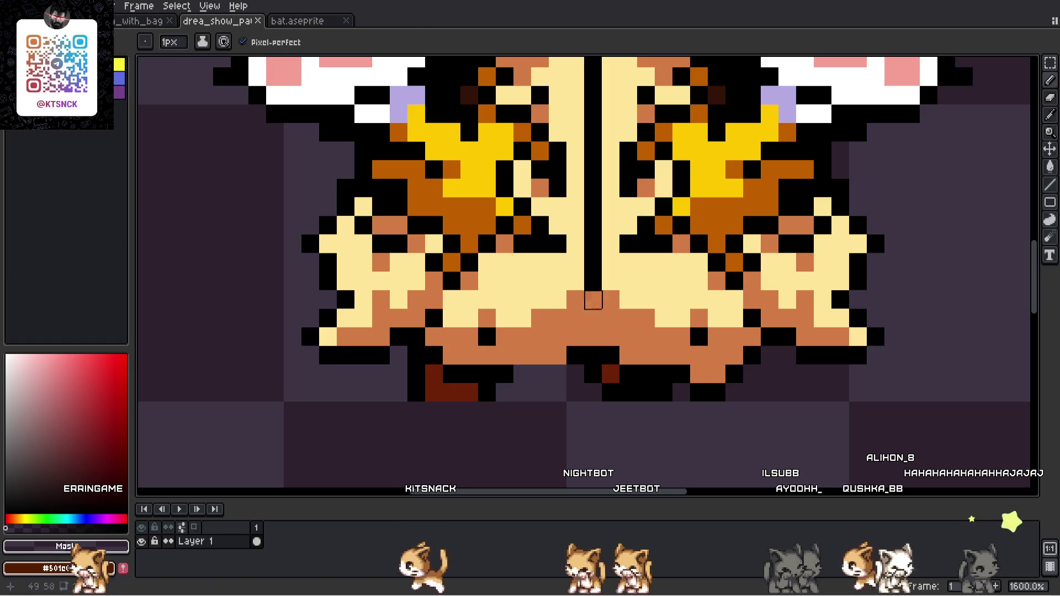
- Paint a row of black pixels at the bottom centre of the cat's body
left_click(504, 371, "alt")
left_click_drag(522, 355, 552, 355)
scroll(568, 372, "down", 3)
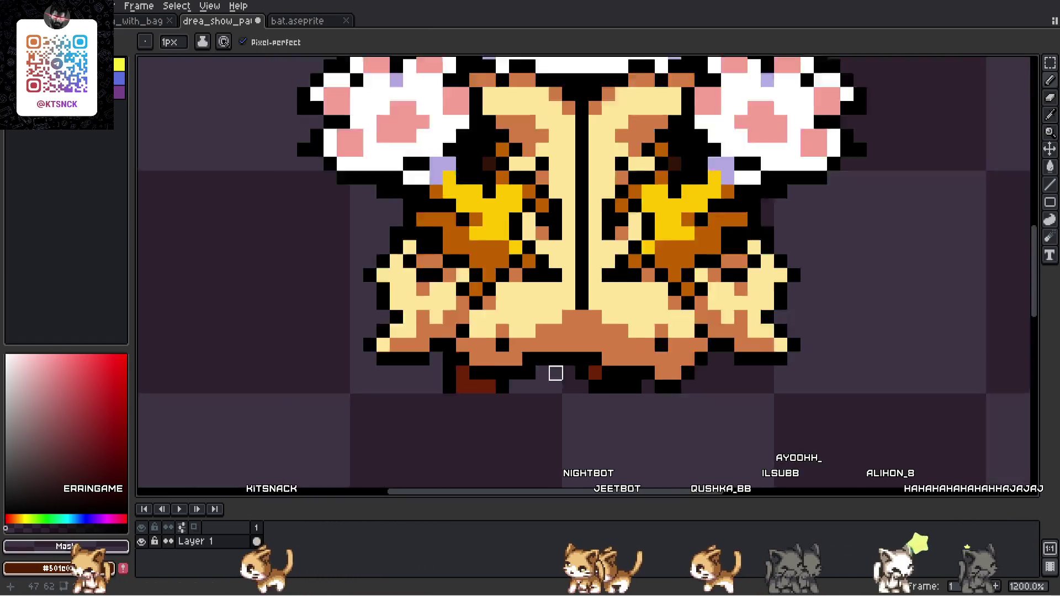
scroll(568, 365, "up", 2)
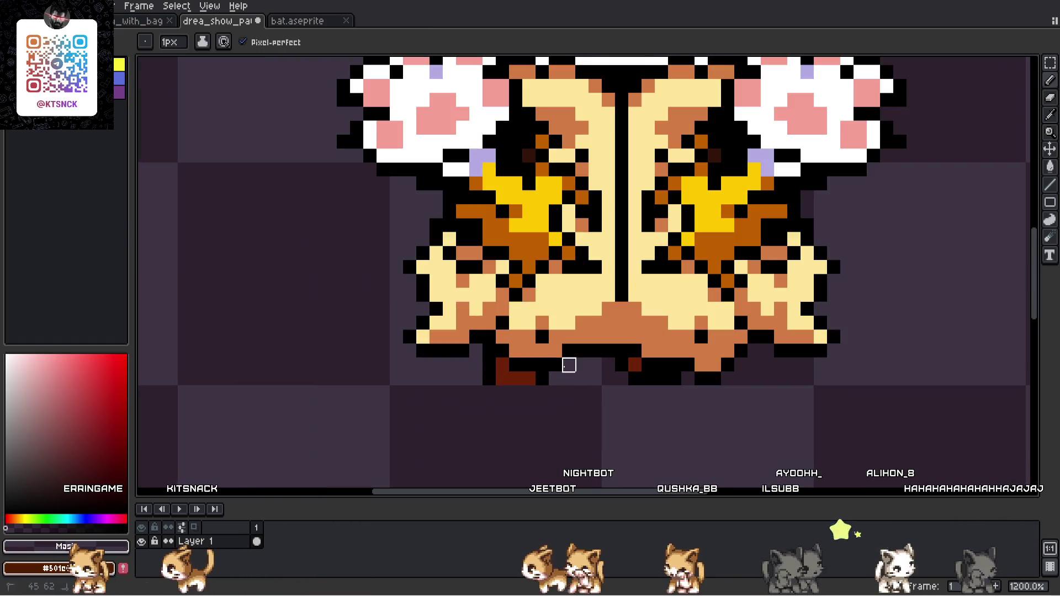
- Select the sprite's lower-left area, then paste and commit the copied block
left_click(1049, 64)
left_click_drag(350, 232, 630, 416)
left_click(780, 391)
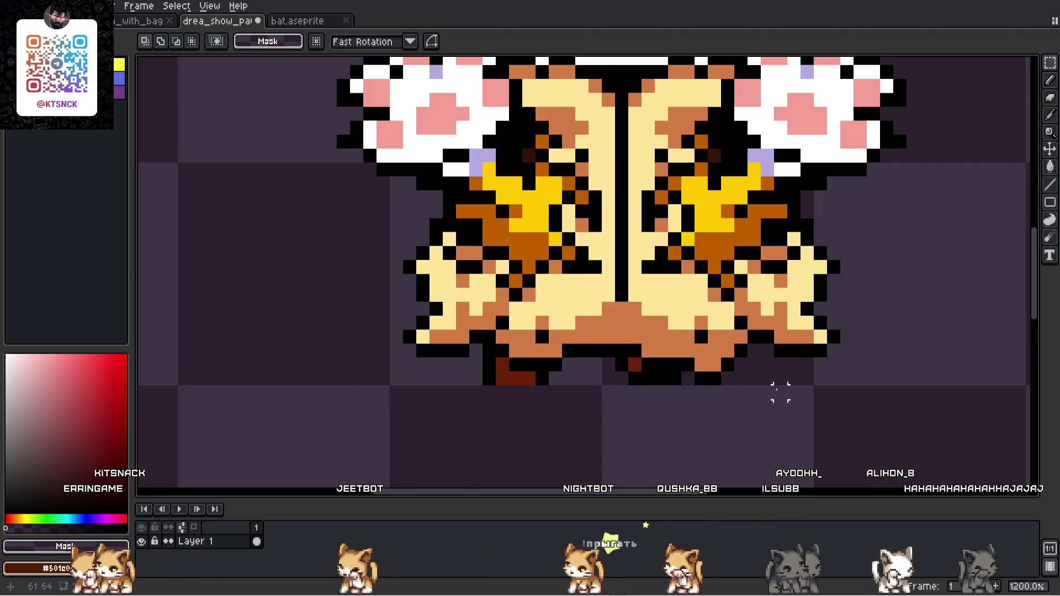
scroll(780, 391, "down", 4)
scroll(540, 390, "up", 5)
key("ctrl+v")
scroll(627, 397, "down", 1)
scroll(610, 390, "down", 2)
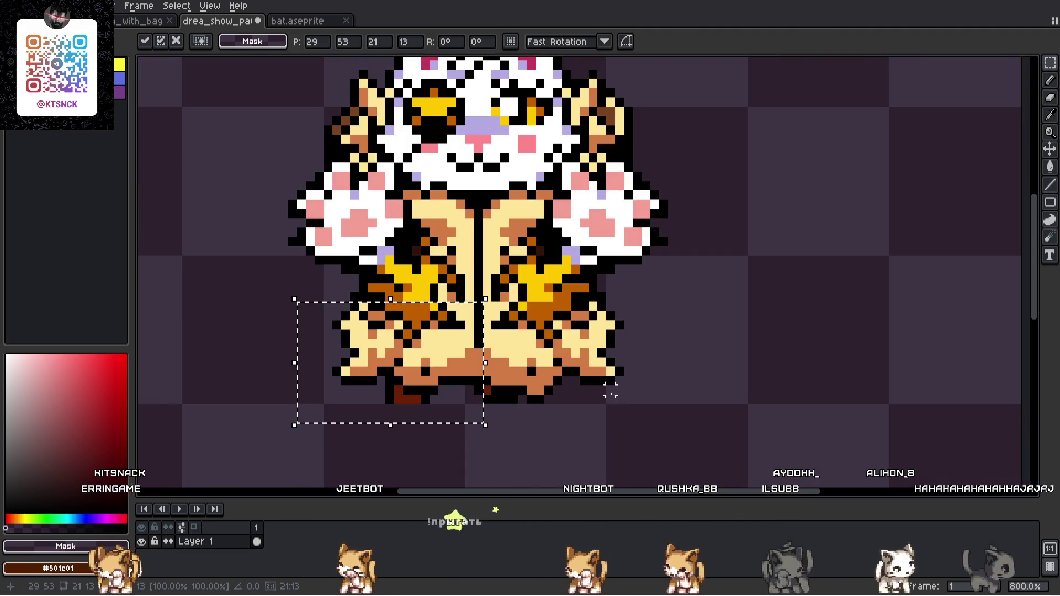
scroll(610, 390, "up", 2)
left_click(224, 236)
- Copy the lower body's left half, flip the copy horizontally and place it on the right
left_click_drag(219, 232, 483, 457)
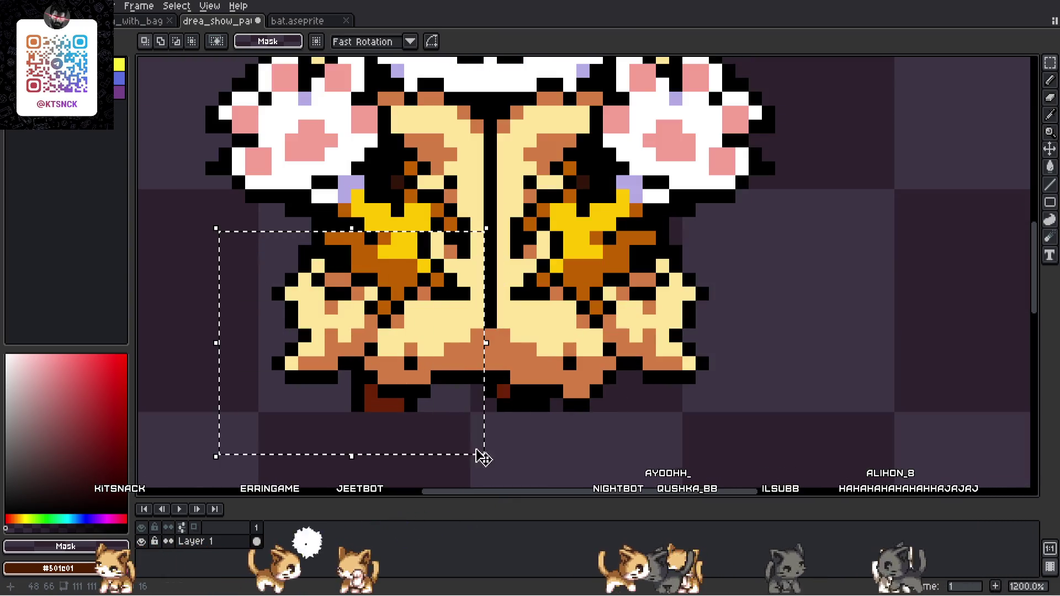
key("ctrl+c")
key("ctrl+v")
key("shift+h")
left_click_drag(407, 379, 644, 359)
key("Return")
- Undo the misplaced copy and re-paste the flipped block one pixel further right
mouse_move(726, 445)
left_mouse_down()
mouse_move(480, 375)
mouse_move(686, 371)
mouse_move(643, 376)
mouse_move(663, 373)
left_mouse_up()
key("ctrl+z")
key("ctrl+v")
key("shift+h")
key("Return")
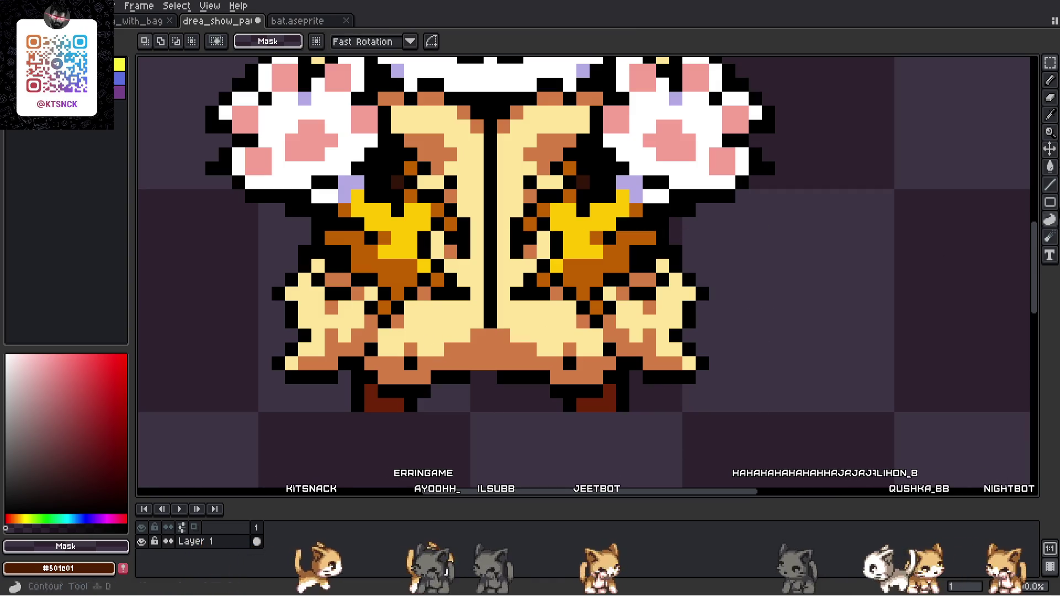
key("b")
scroll(503, 354, "up", 2)
left_click(478, 398, "alt")
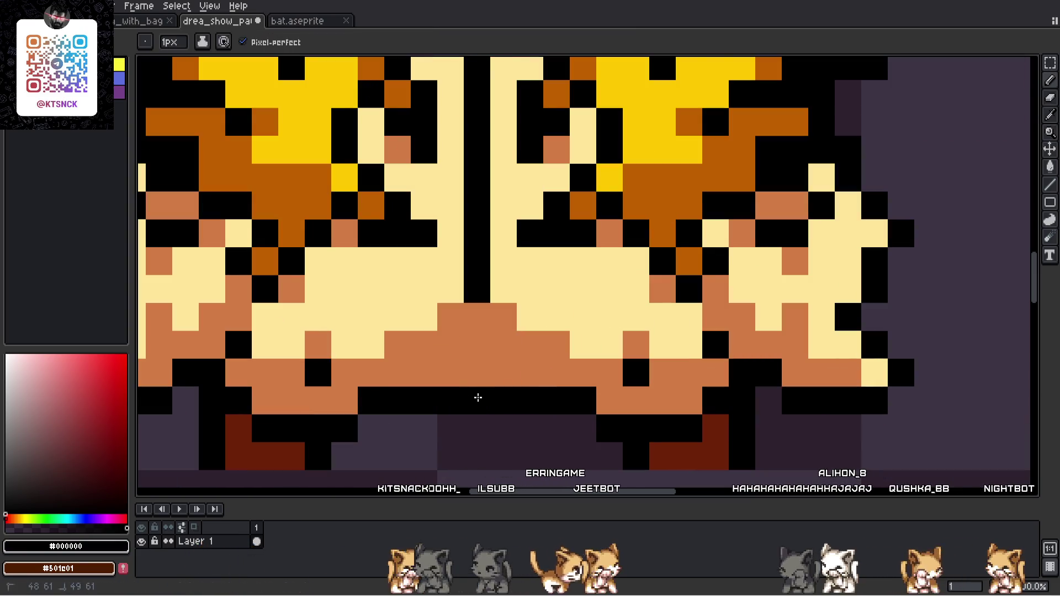
scroll(575, 347, "down", 6)
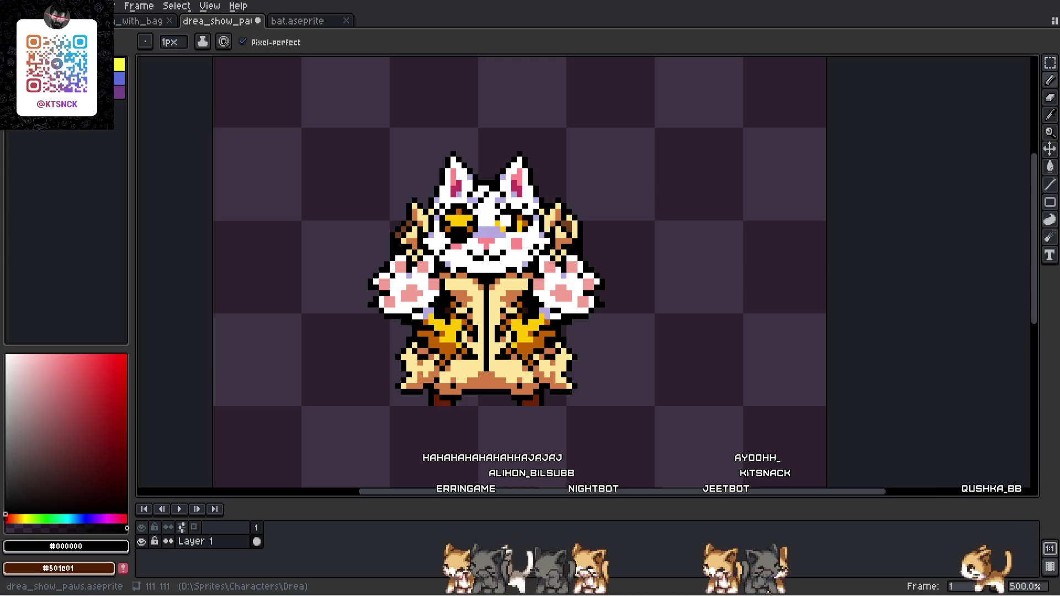
- Undo the last edit, then marquee around the whole cat and clear the selection
key("ctrl+z")
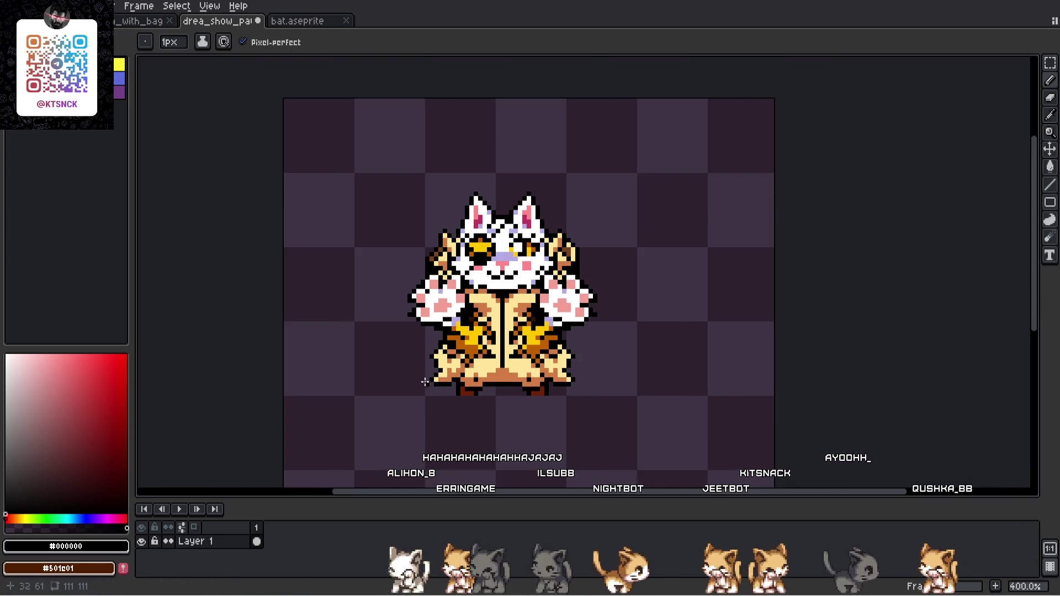
key("m")
left_click_drag(342, 110, 703, 452)
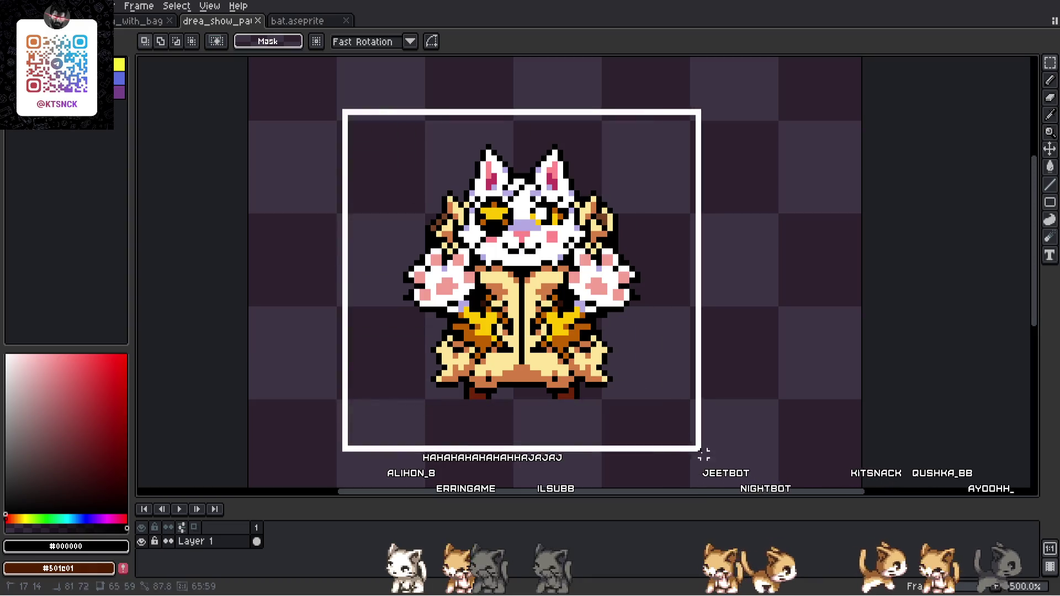
left_click(842, 322)
scroll(514, 297, "up", 3)
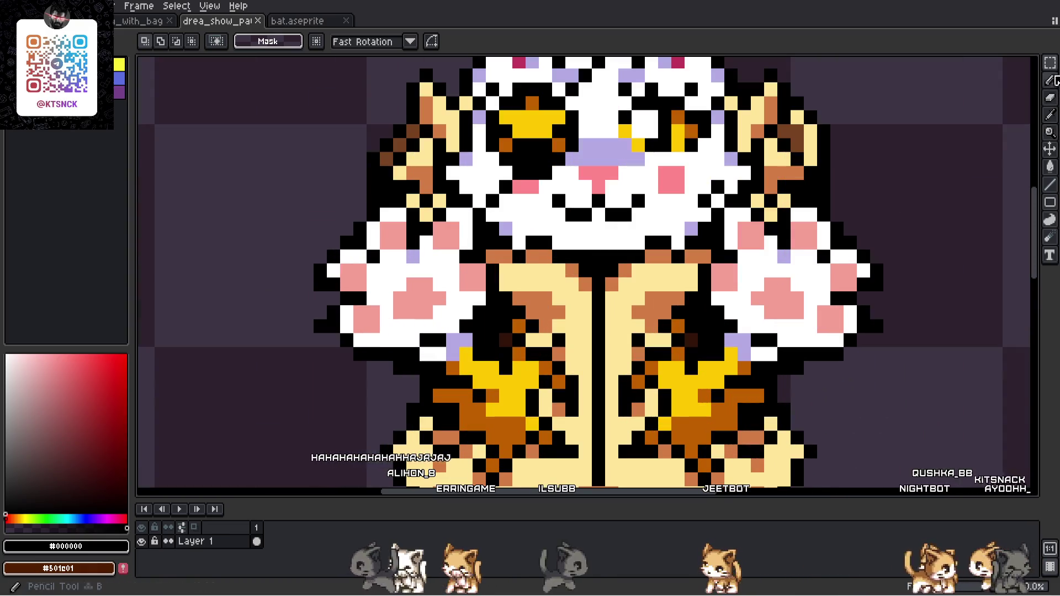
- Turn the stray cream pixel beside the cat's outline black
key("i")
scroll(494, 351, "up", 4)
key("b")
left_click(530, 317)
scroll(628, 324, "down", 3)
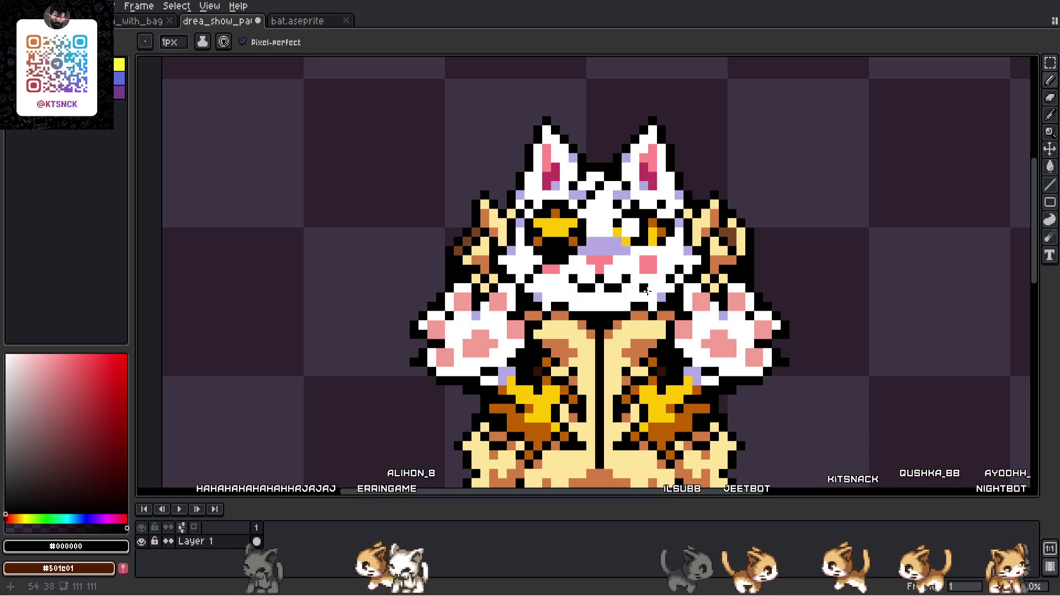
scroll(629, 324, "up", 2)
scroll(628, 324, "down", 3)
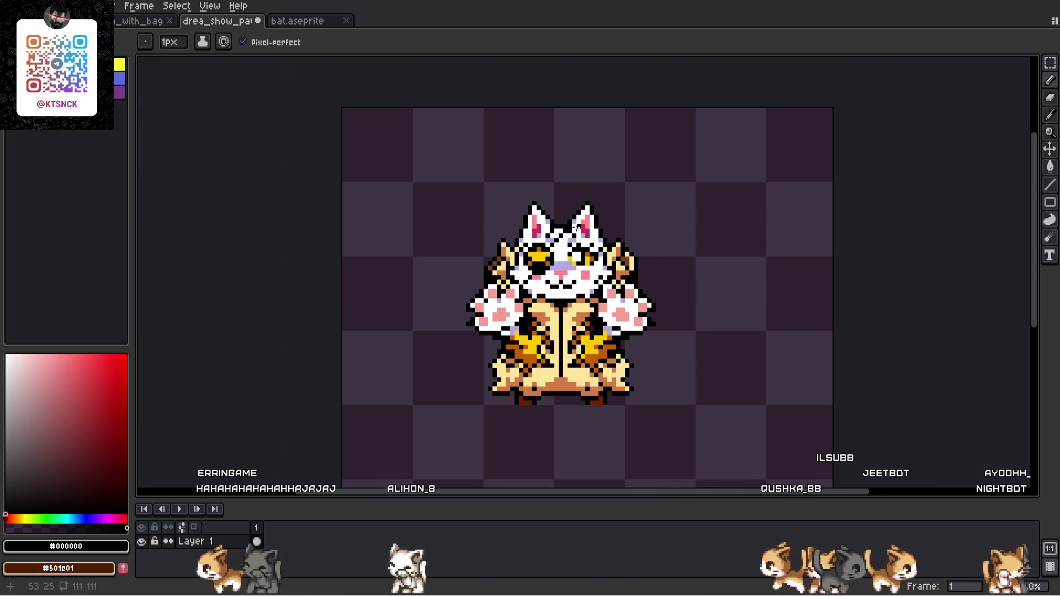
scroll(591, 228, "down", 1)
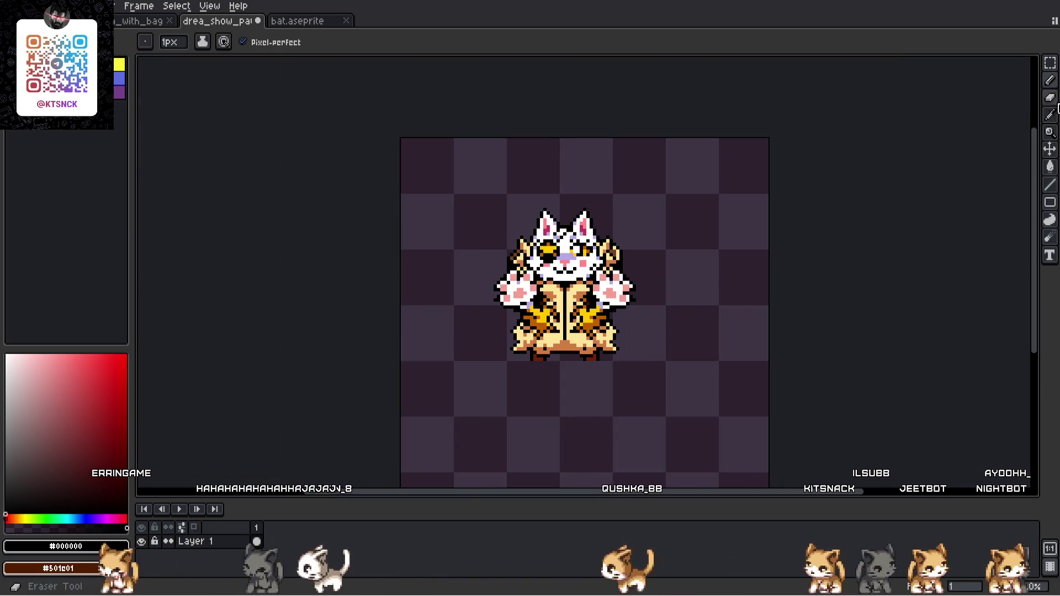
- Select the whole cat and move it toward the canvas's left side
key("m")
scroll(588, 332, "up", 1)
left_click_drag(627, 406, 315, 184)
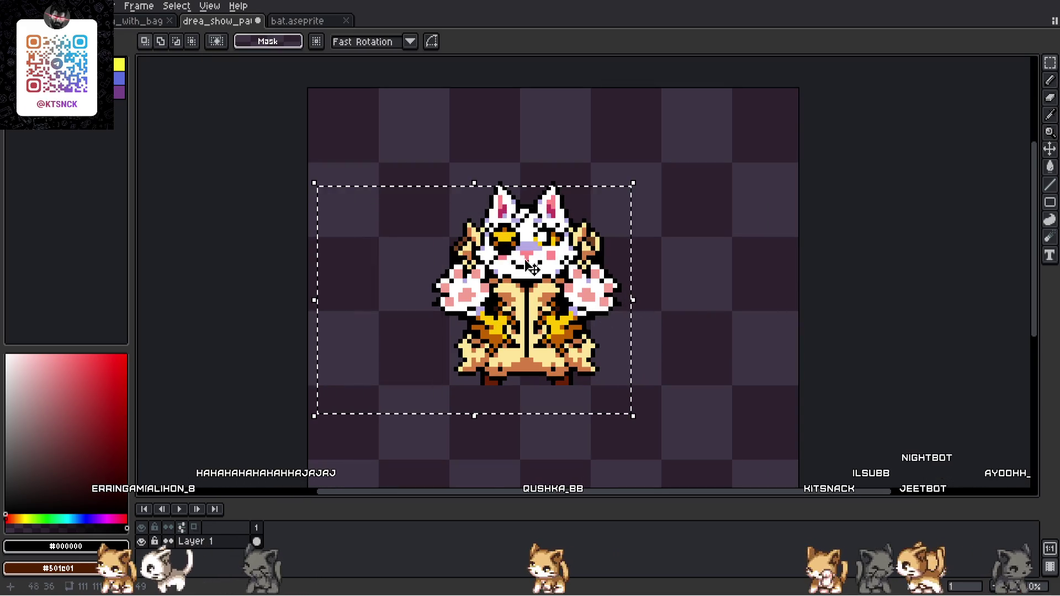
left_click(667, 433)
left_click_drag(681, 458, 354, 141)
mouse_move(612, 296)
left_mouse_down()
mouse_move(476, 280)
mouse_move(495, 295)
left_mouse_up()
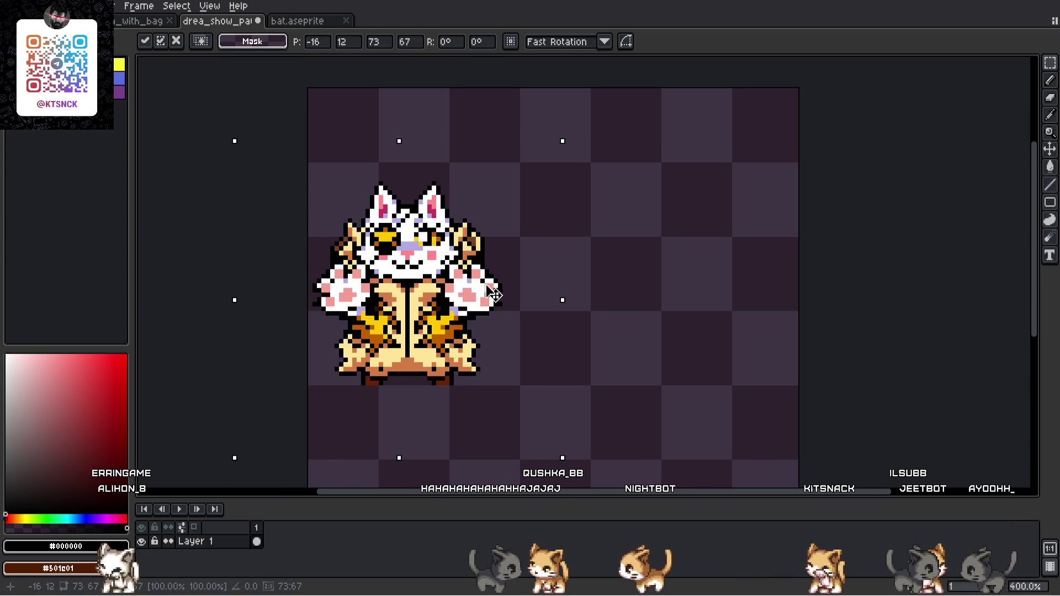
key("Return")
key("ctrl+d")
- Reselect the left cat and drag a copy to the right of the original
left_click_drag(307, 182, 485, 421)
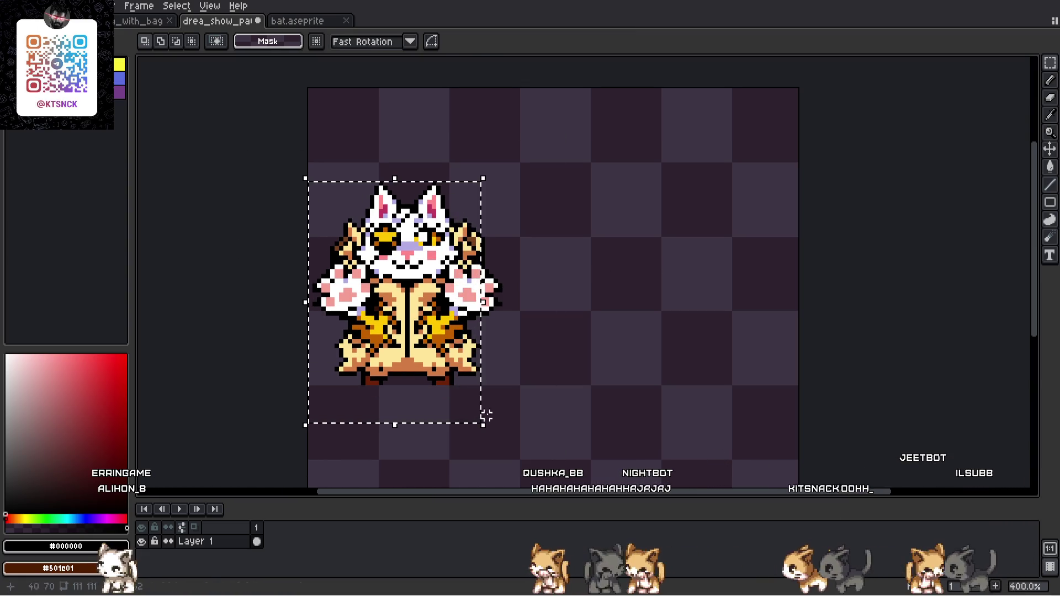
left_click(514, 366)
scroll(514, 367, "up", 1)
mouse_move(297, 138)
left_mouse_down()
mouse_move(485, 381)
mouse_move(554, 433)
mouse_move(553, 446)
left_mouse_up()
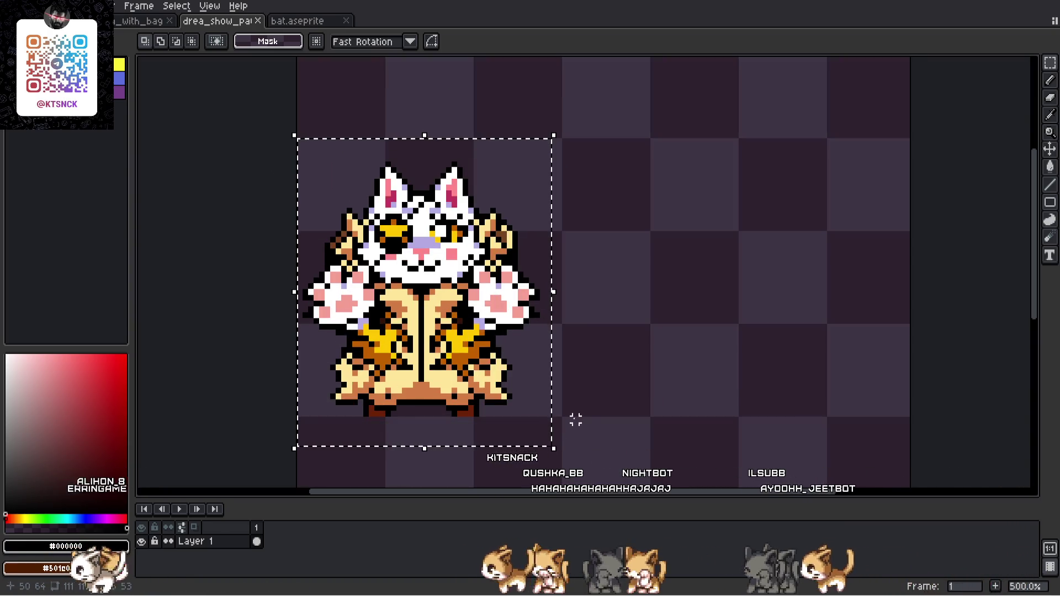
mouse_move(466, 386)
left_mouse_down()
mouse_move(781, 380)
mouse_move(704, 384)
left_mouse_up()
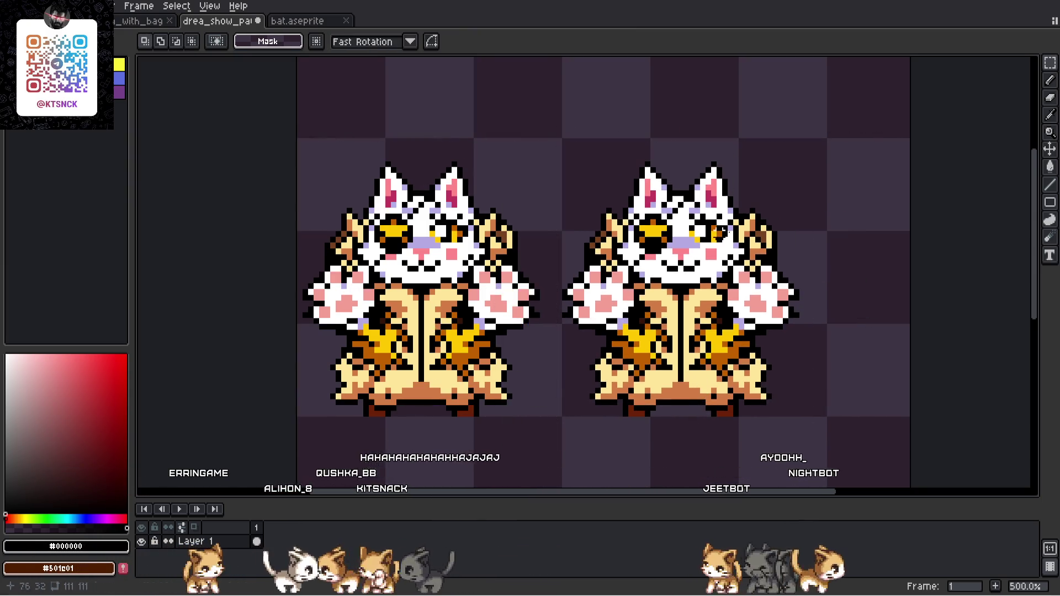
- Paint over the right cat's eye pixels in white and add two black pixels near the eyes
scroll(436, 248, "up", 5)
key("b")
scroll(421, 377, "up", 3)
left_click(497, 353, "alt")
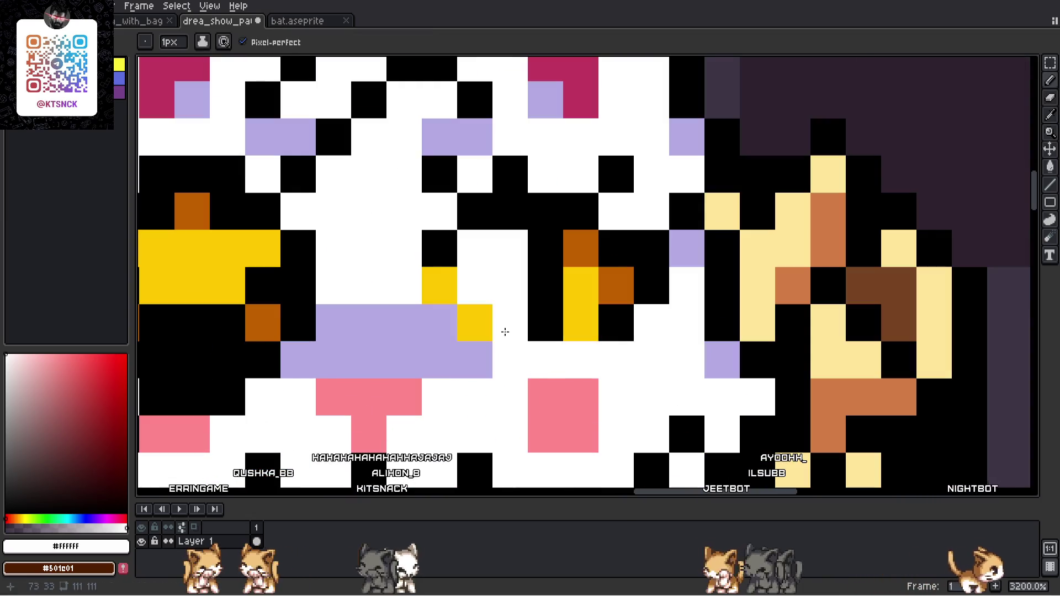
left_click_drag(475, 322, 636, 316)
left_click(545, 248, "alt")
left_click_drag(510, 248, 581, 248)
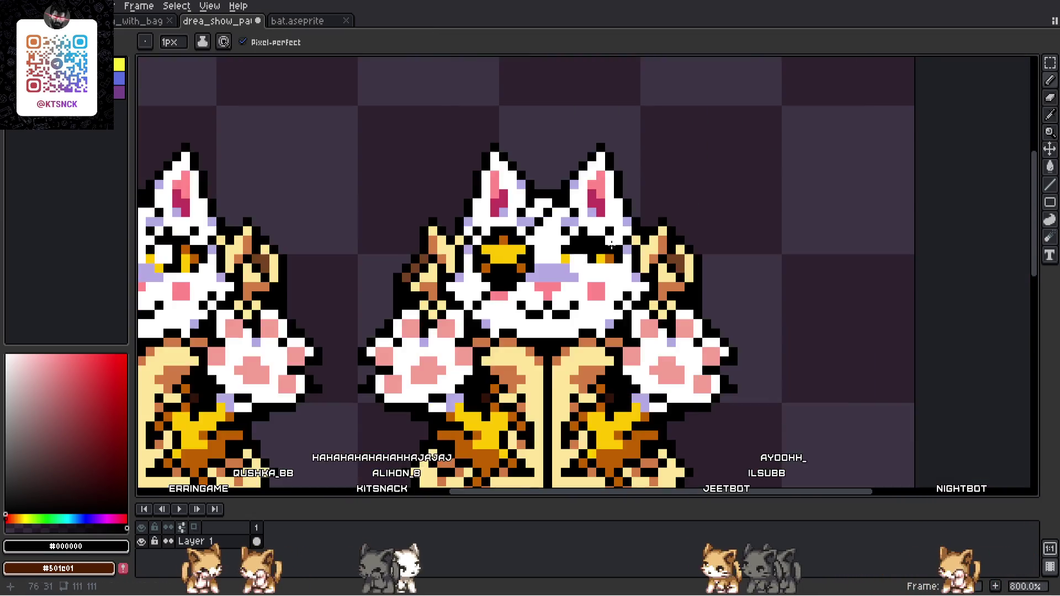
scroll(635, 232, "down", 8)
scroll(668, 197, "up", 10)
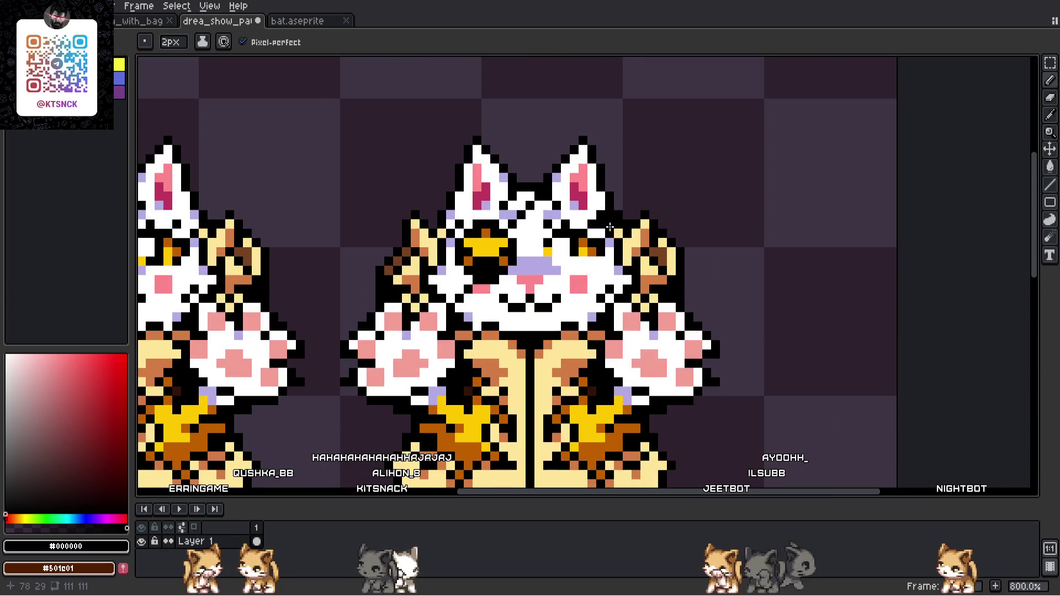
- Enlarge the brush to 2 pixels, try whitening the open eye, then undo it
key("plus")
left_click(527, 289, "alt")
left_click(526, 288)
key("ctrl+z")
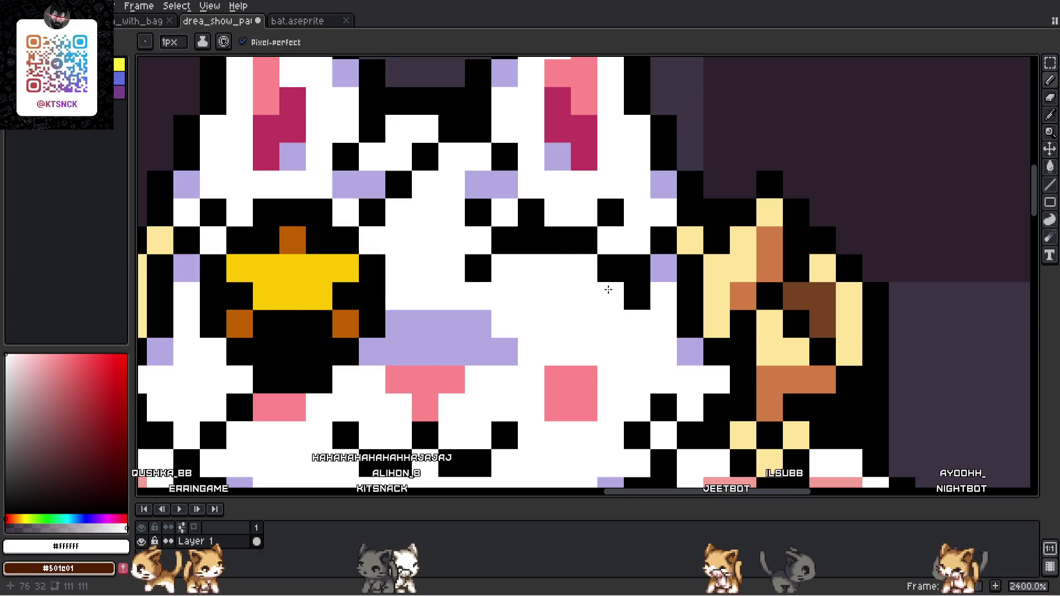
scroll(607, 289, "down", 8)
scroll(618, 216, "up", 10)
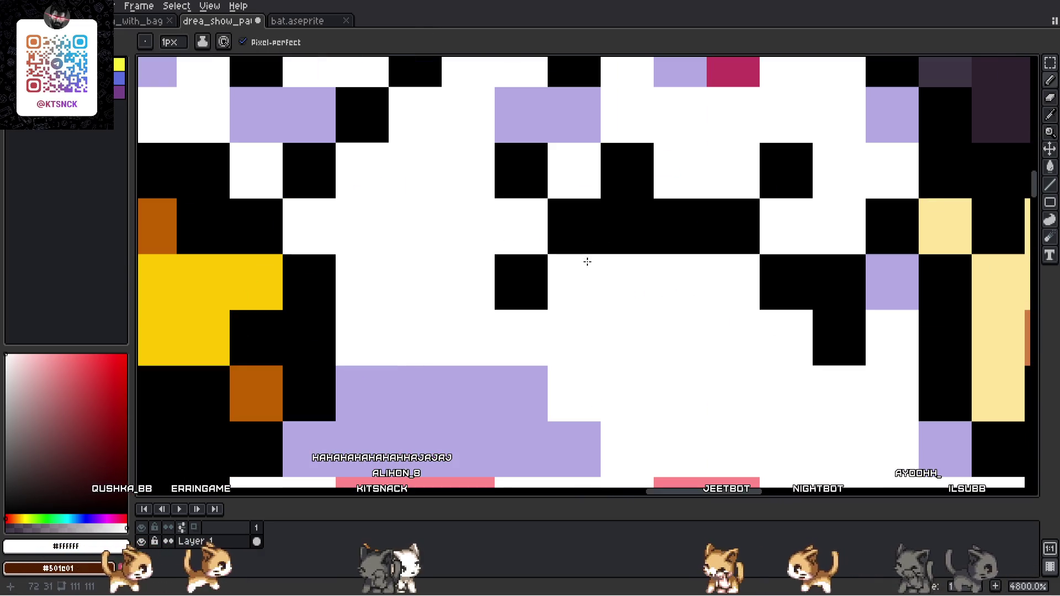
- Draw a black closed-eye line across the right cat's eye
left_click(511, 282, "alt")
left_click(510, 320)
mouse_move(510, 320)
left_mouse_down()
mouse_move(650, 272)
mouse_move(800, 322)
left_mouse_up()
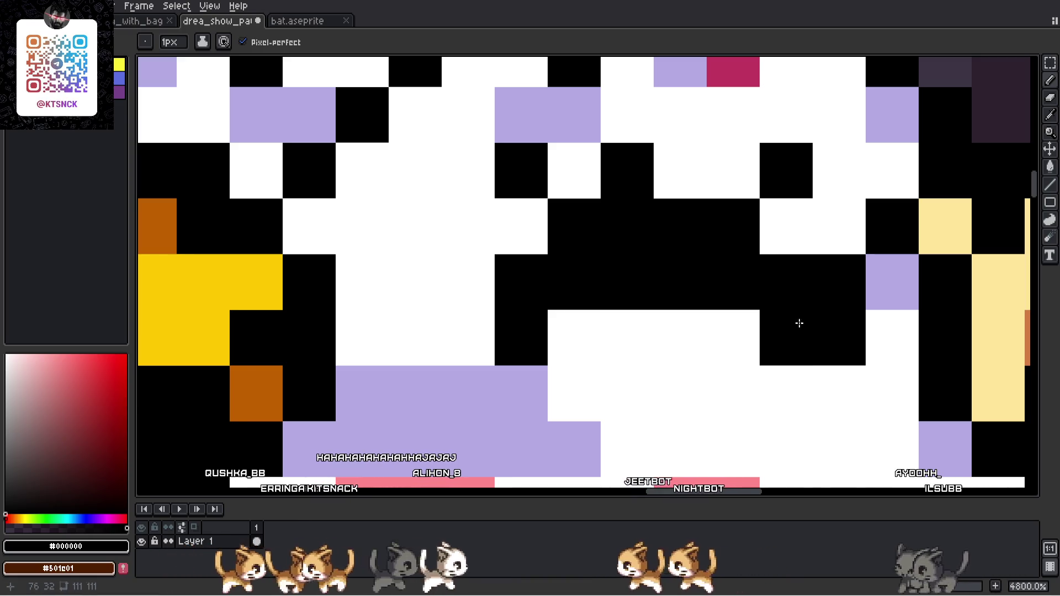
scroll(646, 190, "down", 8)
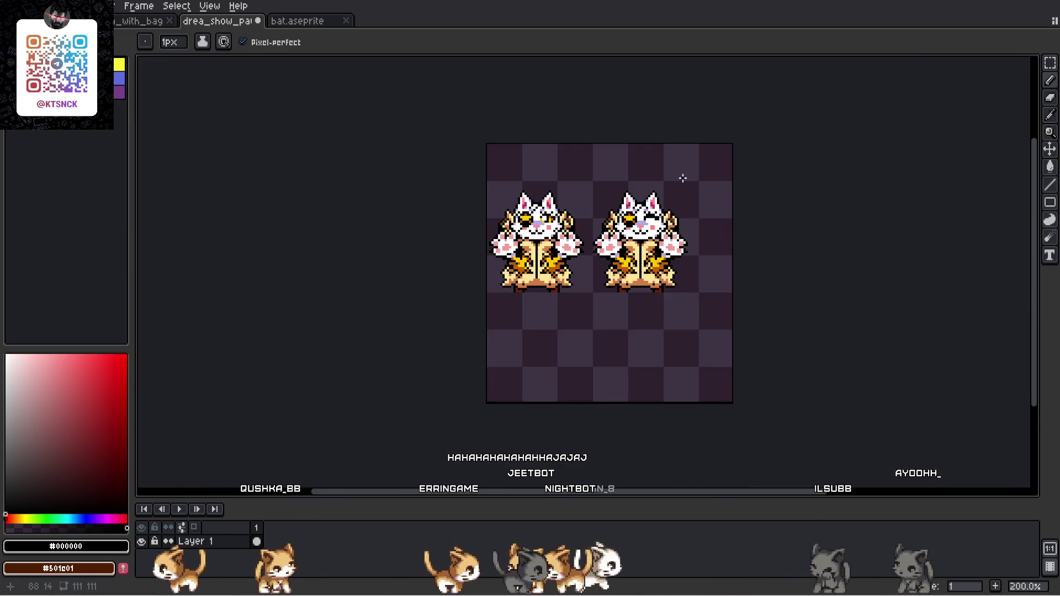
scroll(685, 179, "up", 3)
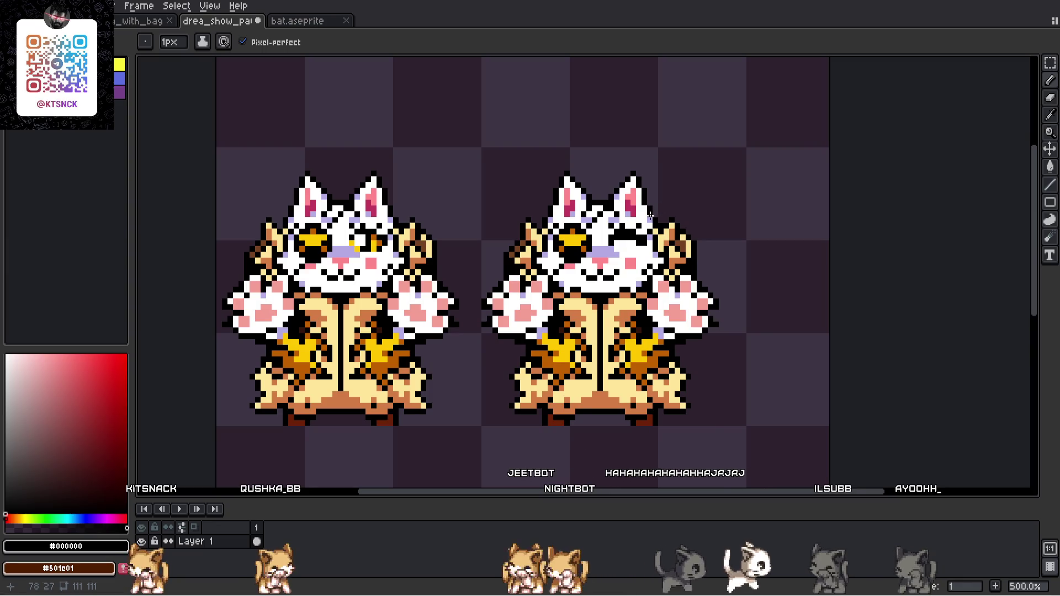
scroll(650, 215, "up", 2)
scroll(640, 217, "down", 4)
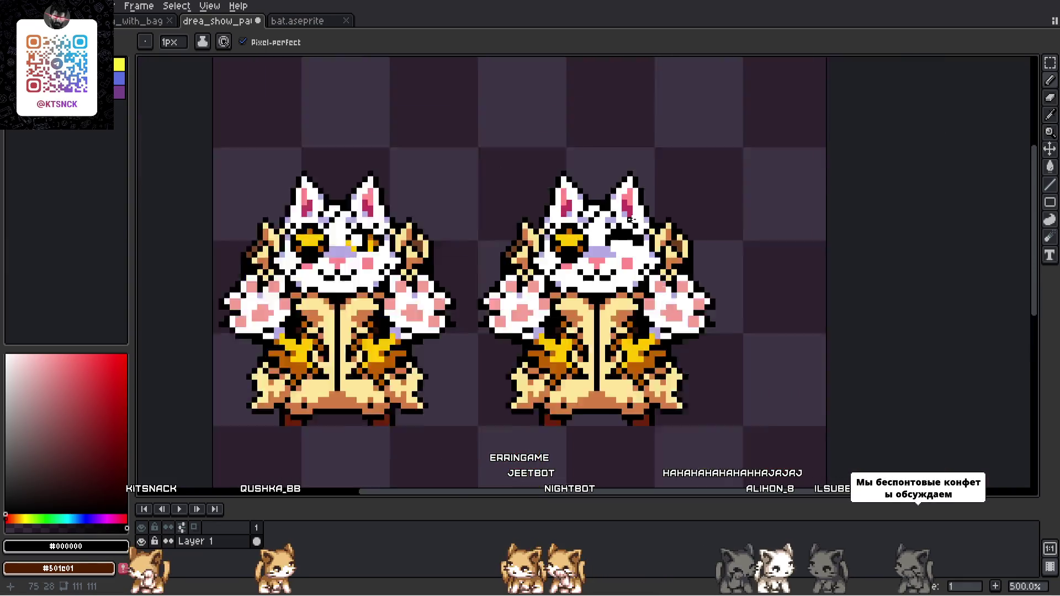
scroll(631, 219, "up", 4)
key("ctrl+z")
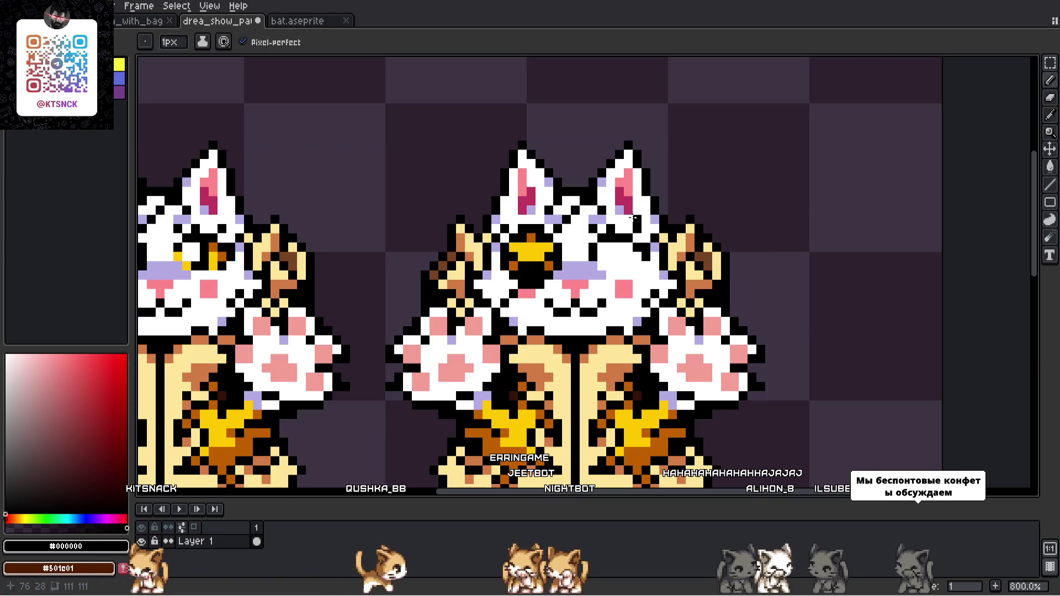
scroll(643, 191, "down", 7)
scroll(651, 199, "up", 3)
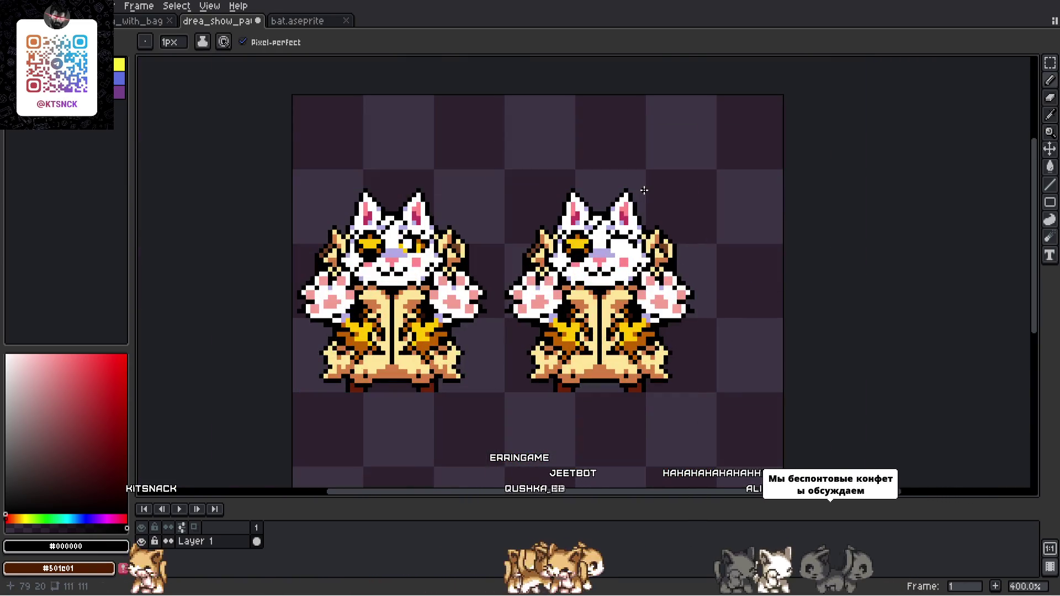
scroll(651, 198, "up", 2)
scroll(651, 198, "up", 6)
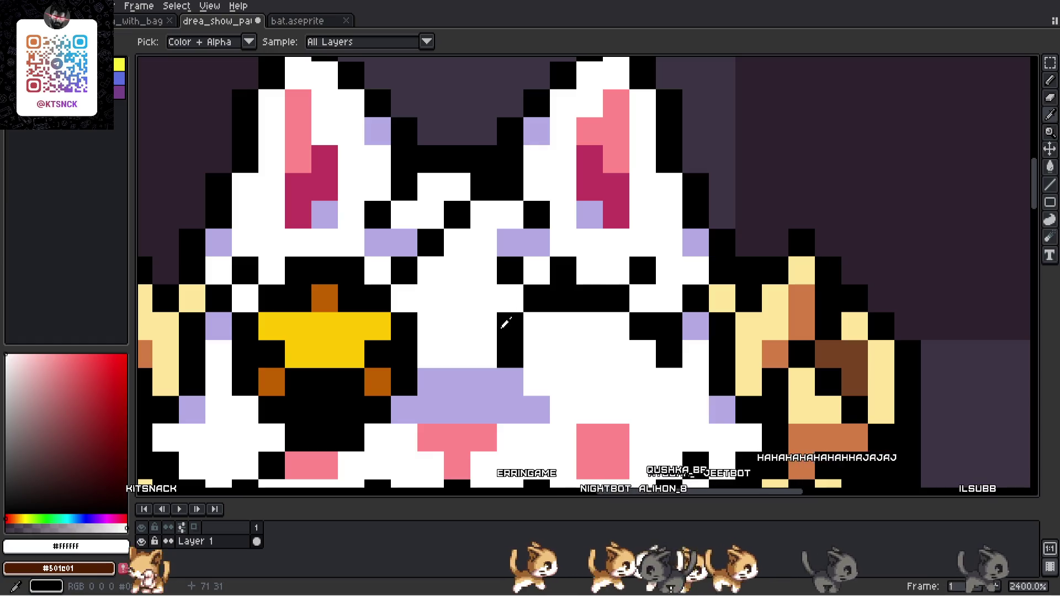
- Erase the old mouth by painting its black pixels white
left_click(647, 297, "alt")
left_click_drag(618, 298, 652, 278)
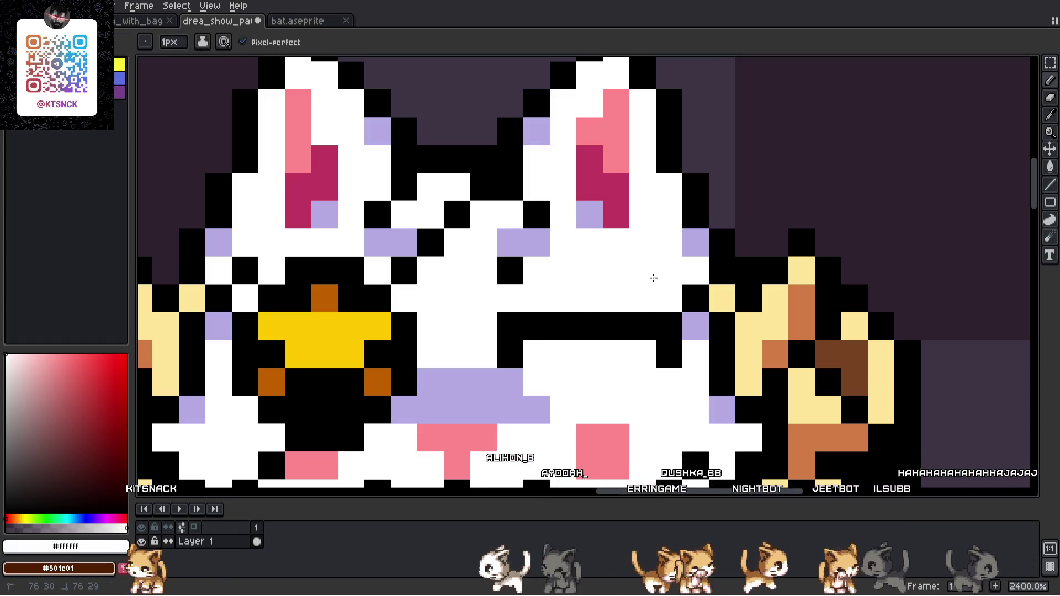
left_click_drag(511, 353, 519, 333)
left_click(695, 298)
scroll(663, 276, "down", 8)
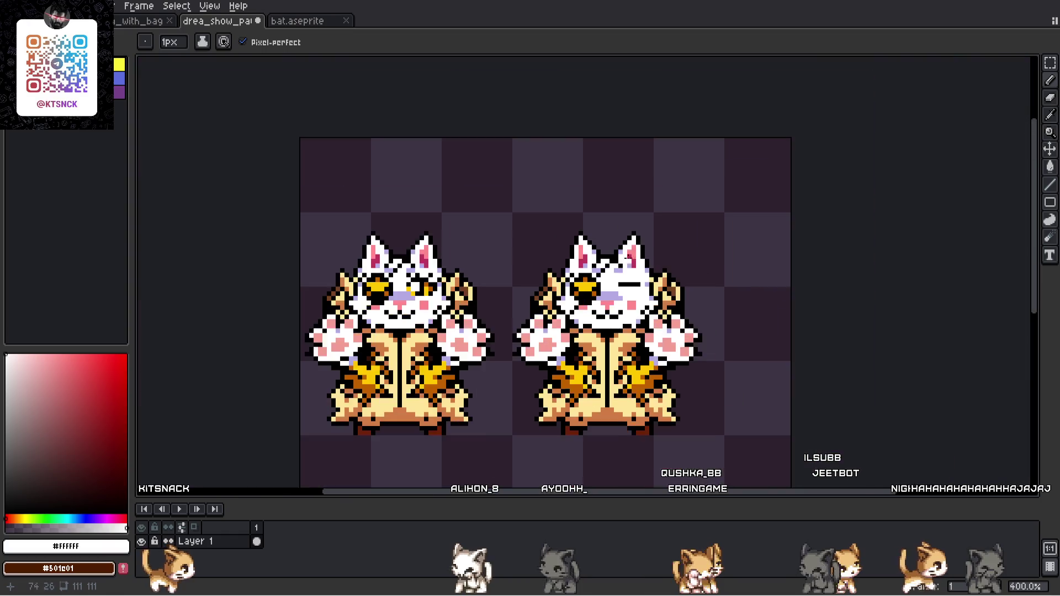
scroll(633, 230, "up", 3)
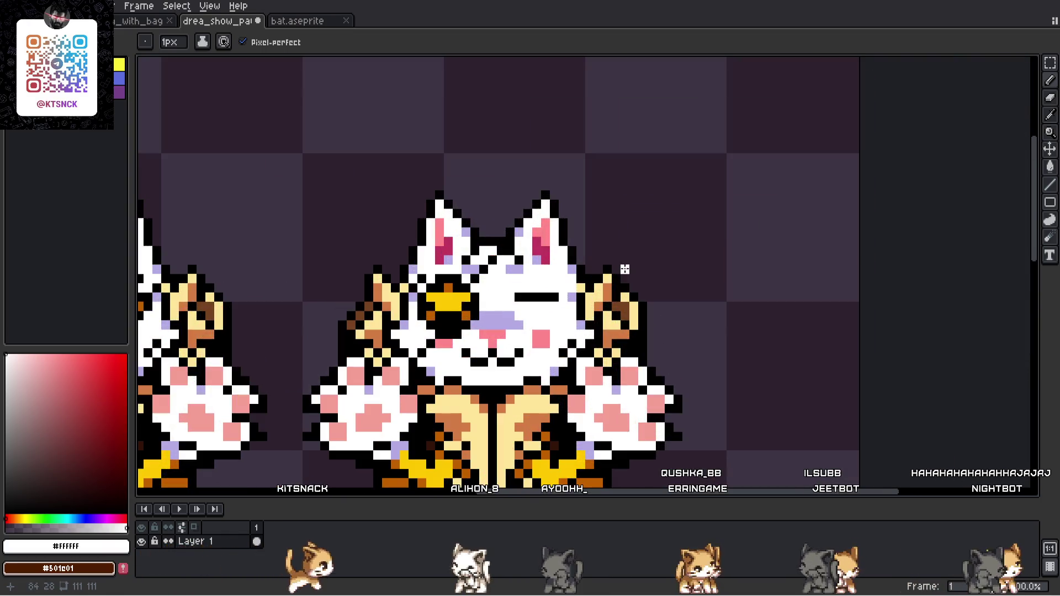
scroll(486, 361, "up", 3)
- Redraw the mouth with black pixels and a pink #FF888C tongue pixel
left_click(504, 365, "alt")
left_click(514, 397)
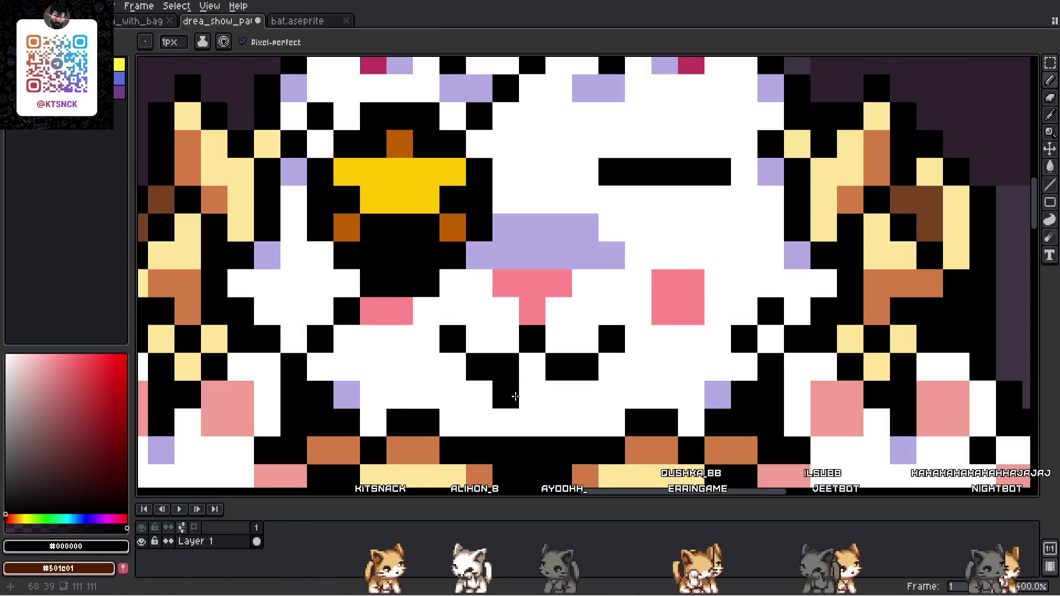
left_click(532, 309, "alt")
left_click(531, 366)
left_click(516, 367, "alt")
left_click(559, 395)
left_click(531, 422)
left_click(538, 366, "alt")
scroll(653, 291, "down", 5)
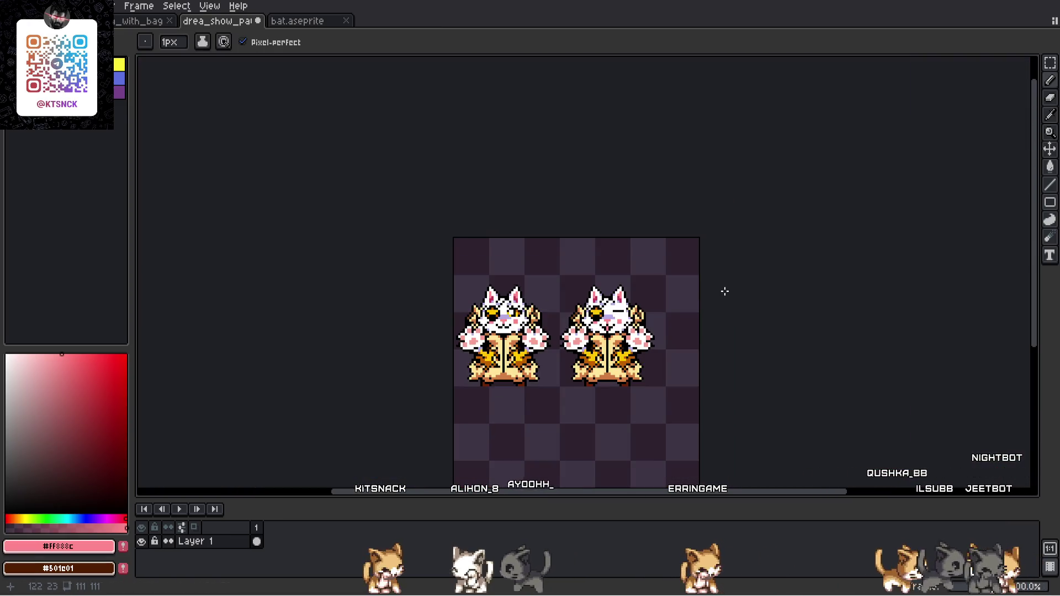
scroll(642, 309, "up", 2)
key("v")
scroll(574, 333, "up", 2)
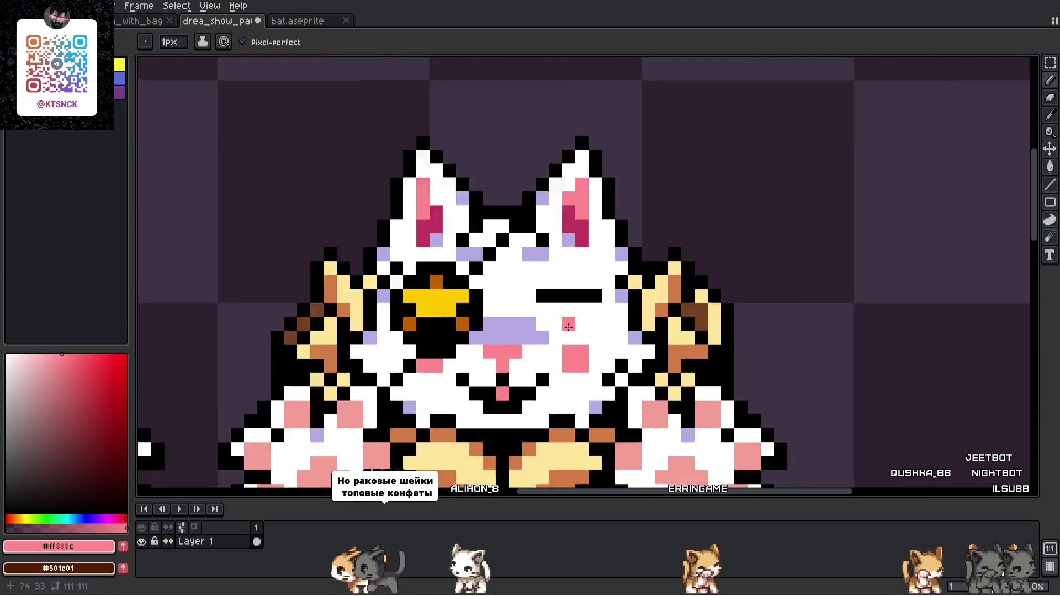
scroll(574, 332, "down", 4)
scroll(624, 254, "up", 2)
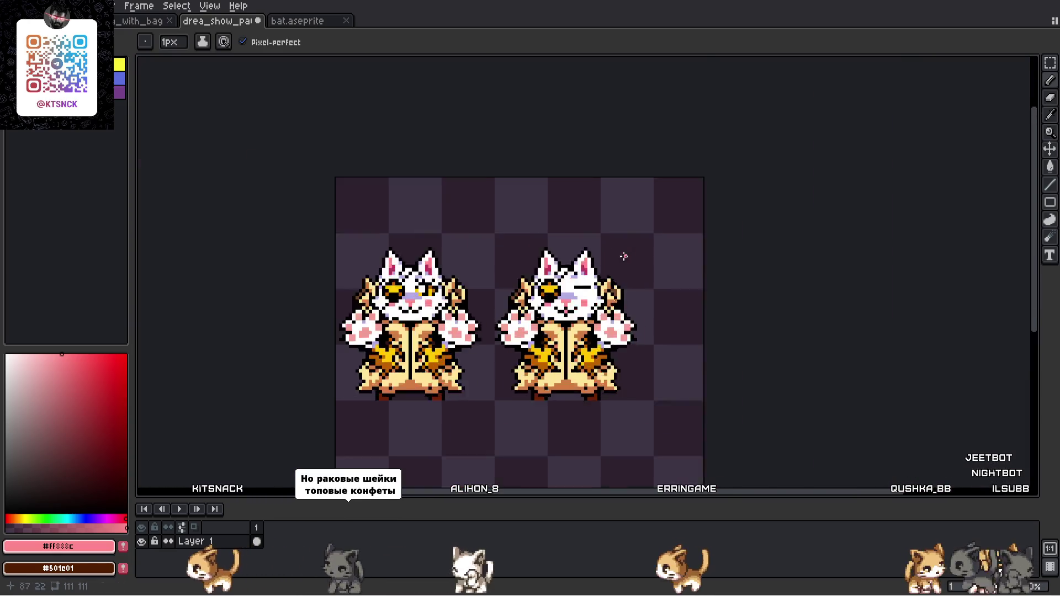
scroll(569, 298, "up", 3)
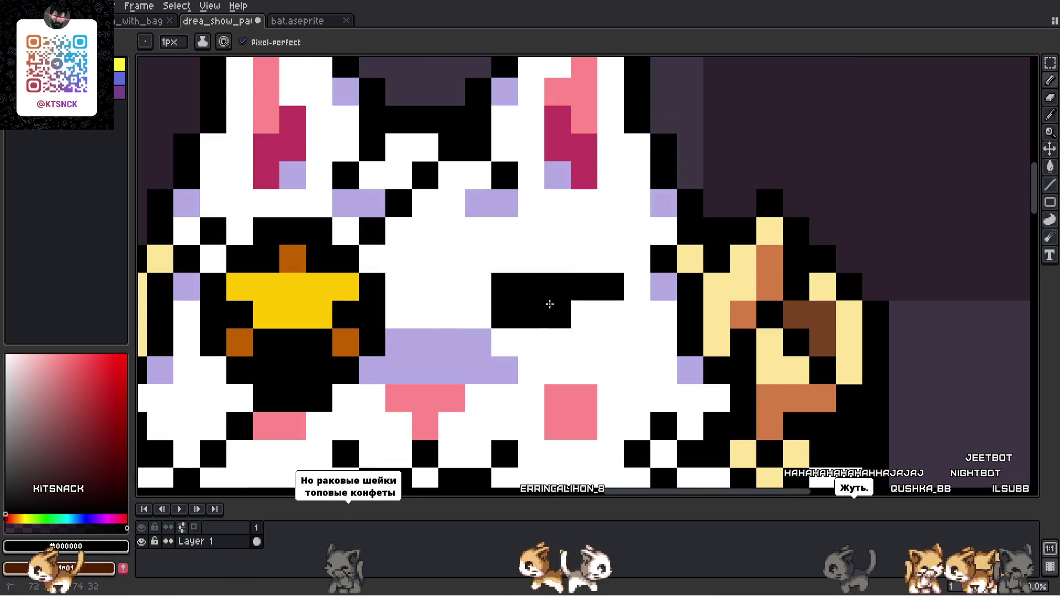
left_click(549, 303, "alt")
left_click(533, 266, "alt")
left_click_drag(499, 284, 613, 284)
scroll(610, 267, "down", 4)
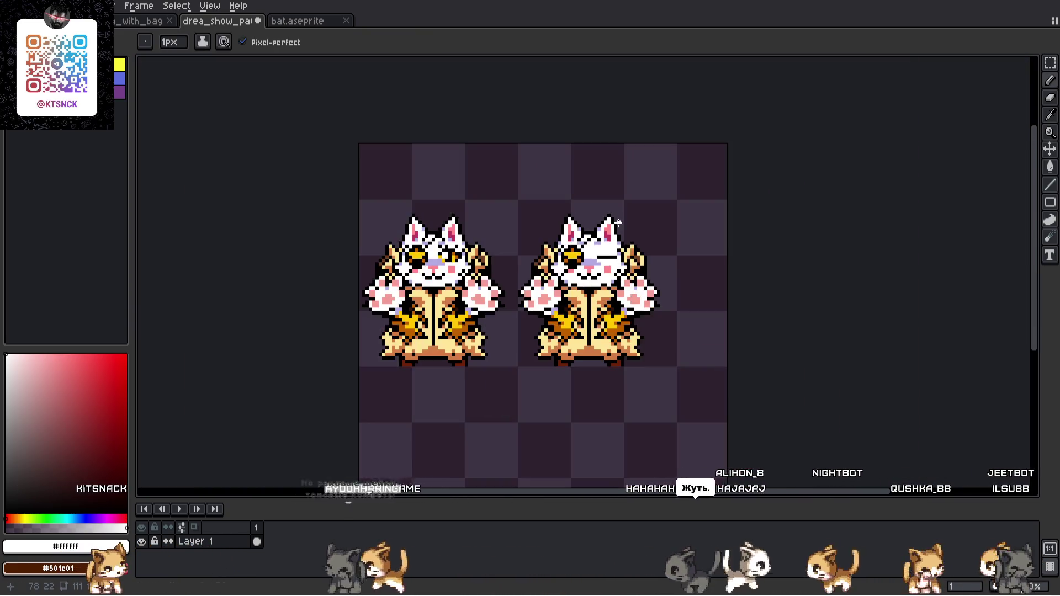
scroll(620, 219, "up", 3)
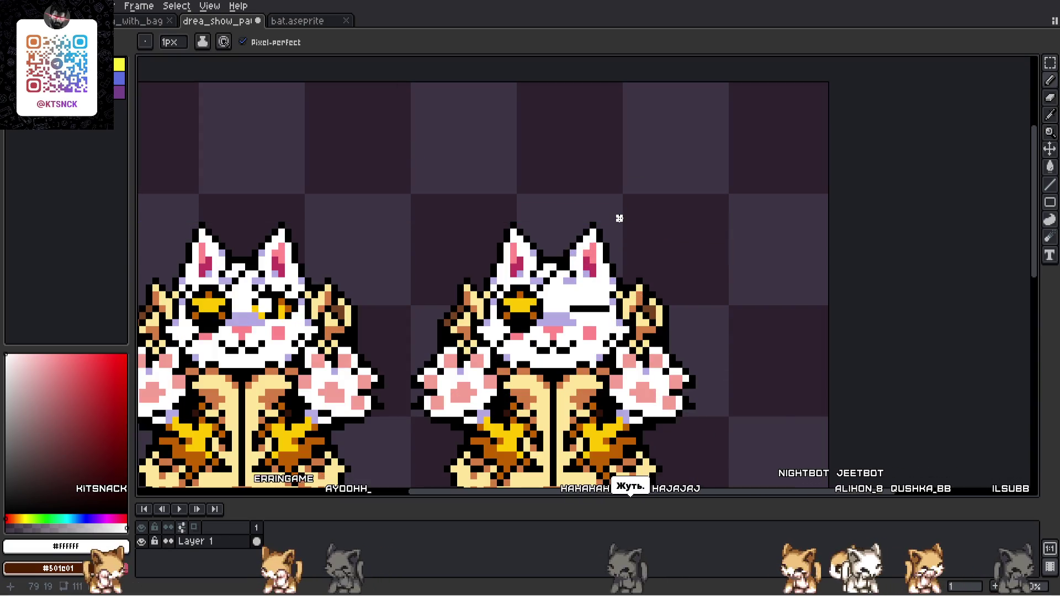
scroll(619, 218, "down", 2)
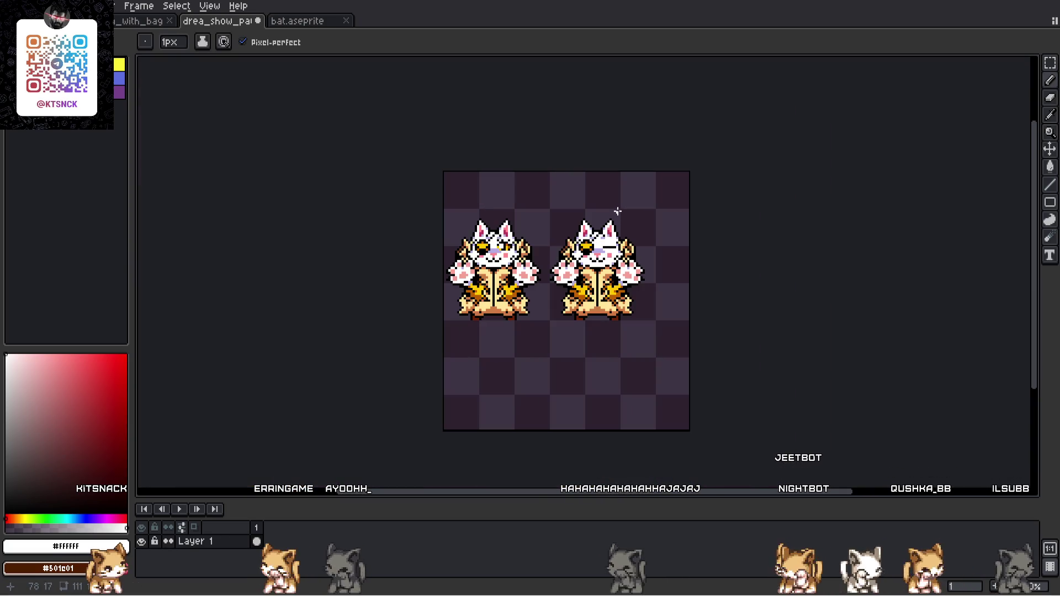
scroll(616, 207, "up", 4)
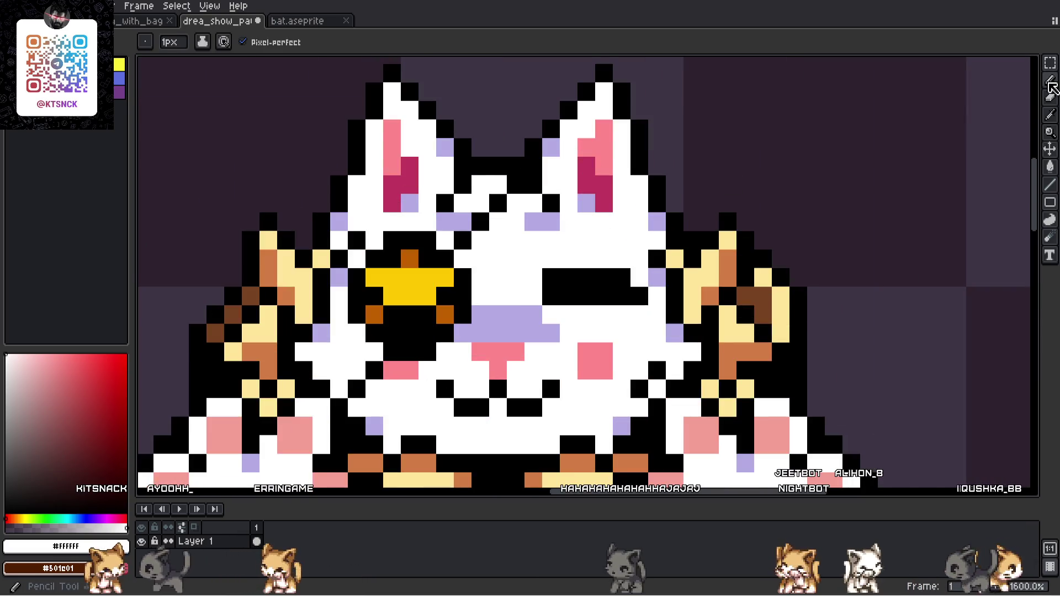
key("ctrl+z")
key("ctrl+z")
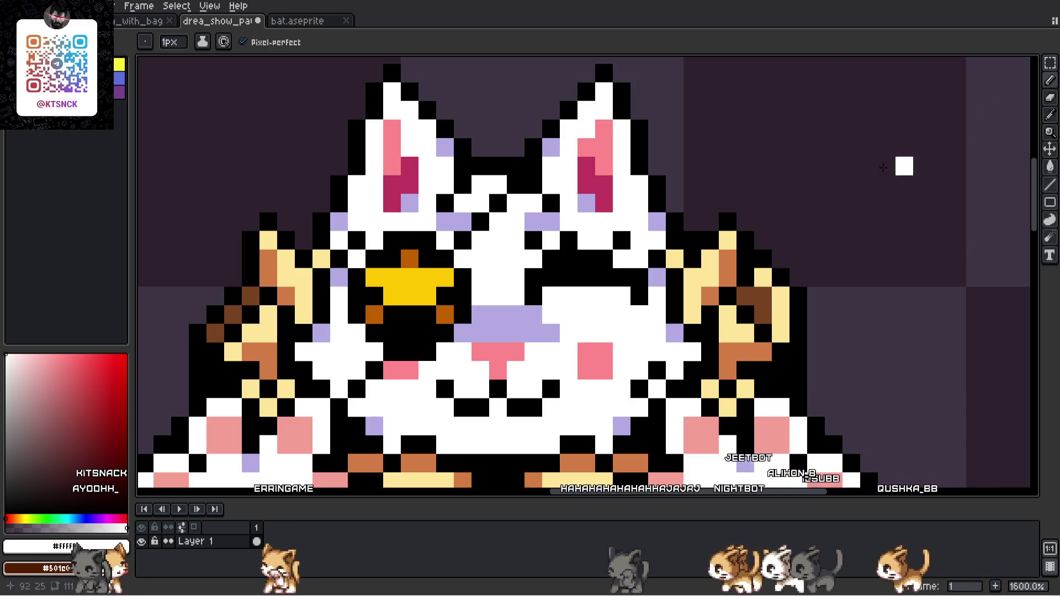
scroll(781, 144, "down", 6)
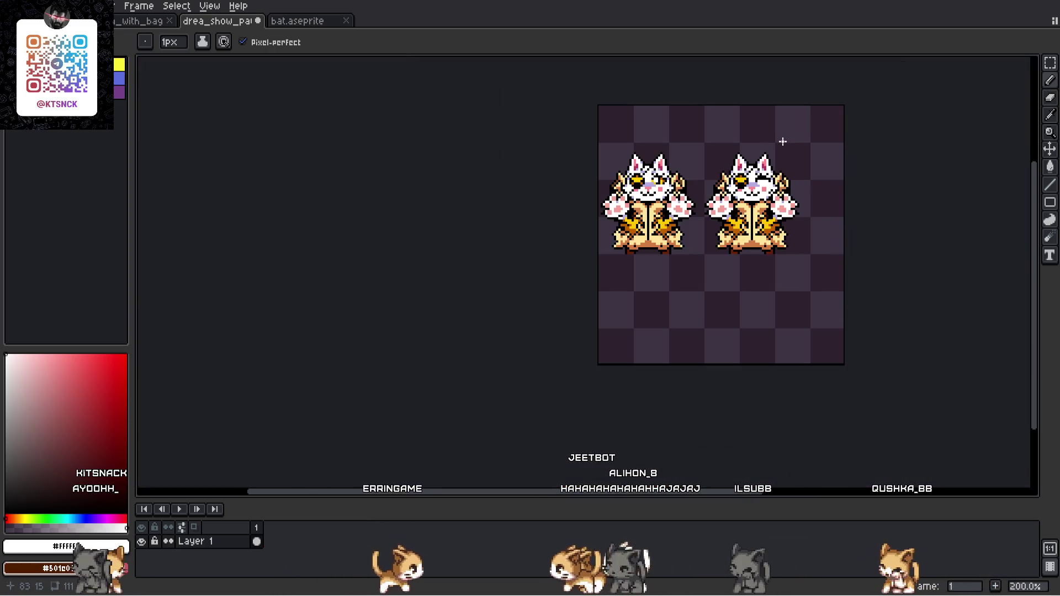
scroll(850, 144, "up", 2)
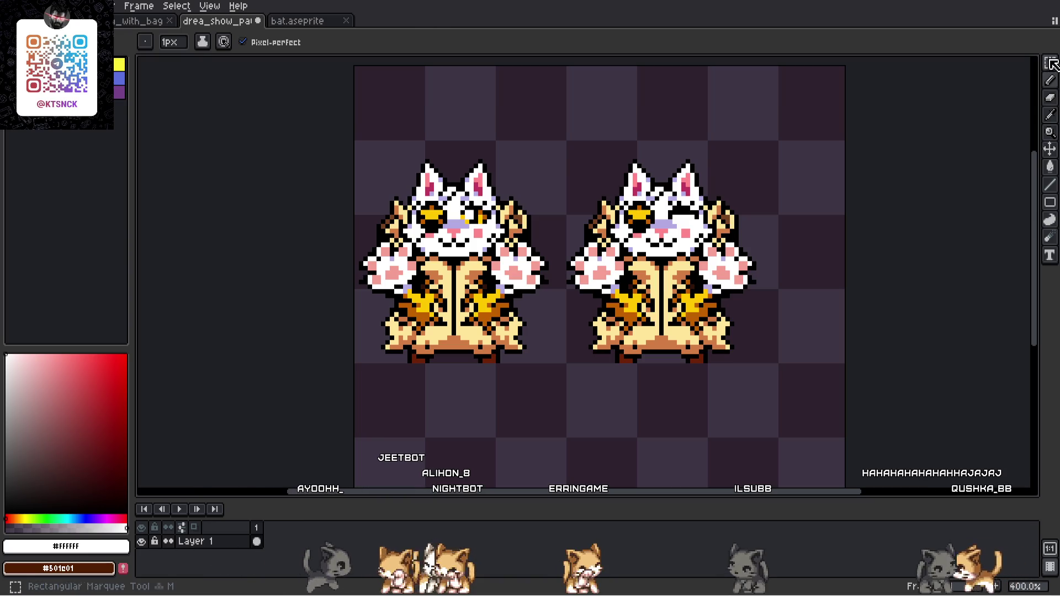
key("m")
scroll(607, 166, "down", 2)
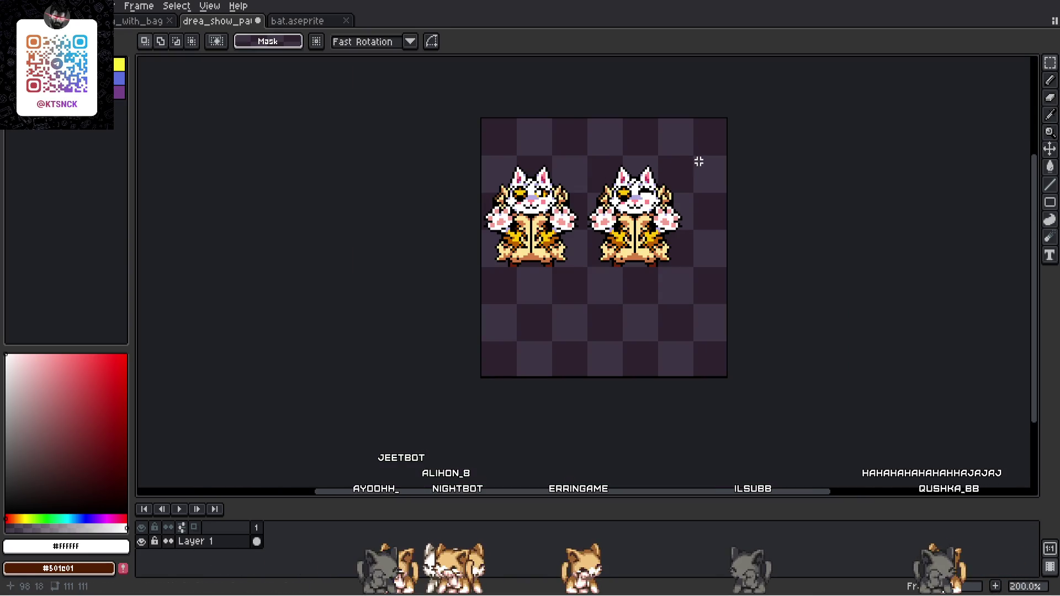
scroll(698, 162, "up", 2)
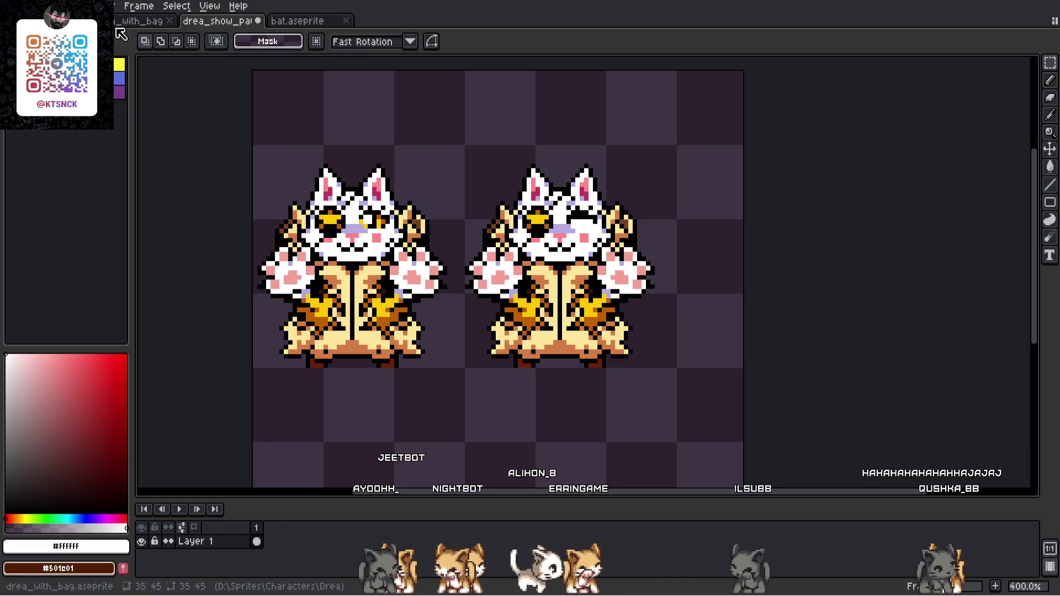
left_click(119, 22)
scroll(476, 276, "up", 2)
mouse_move(435, 221)
left_mouse_down()
mouse_move(700, 296)
mouse_move(717, 323)
left_mouse_up()
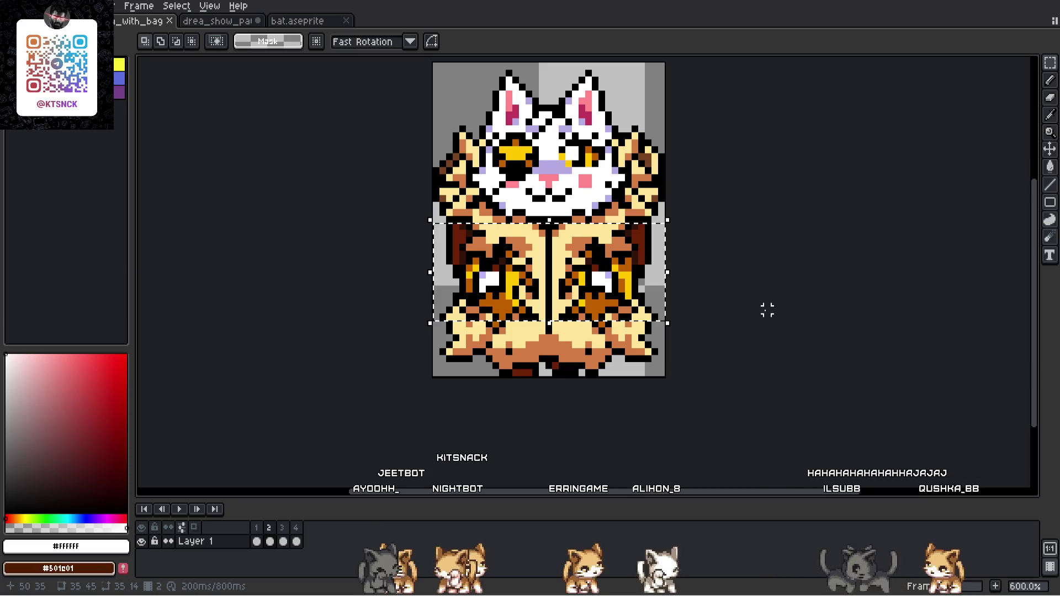
left_click(224, 21)
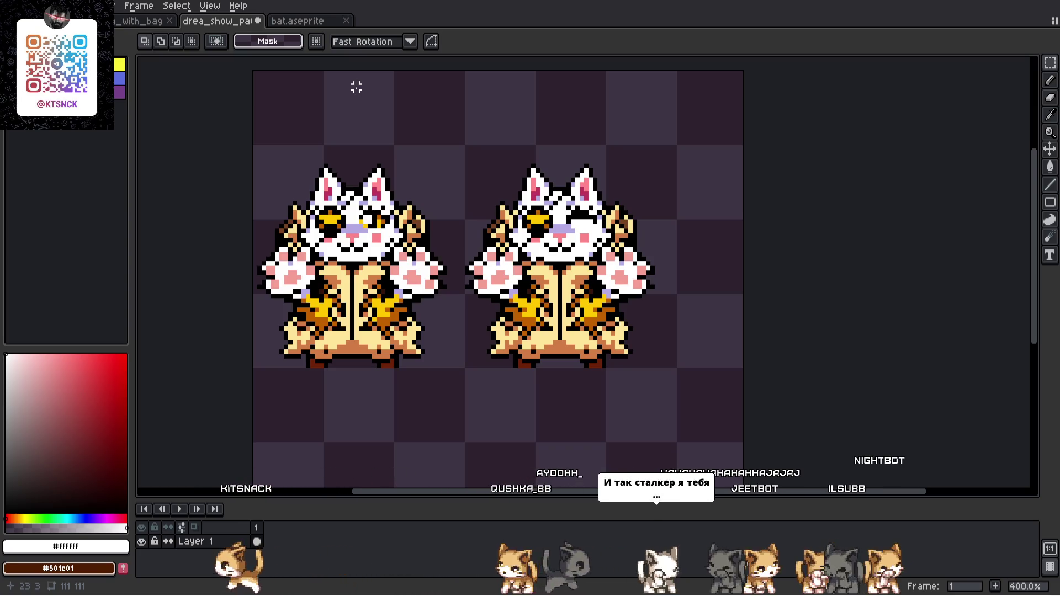
scroll(613, 269, "down", 2)
scroll(577, 251, "up", 2)
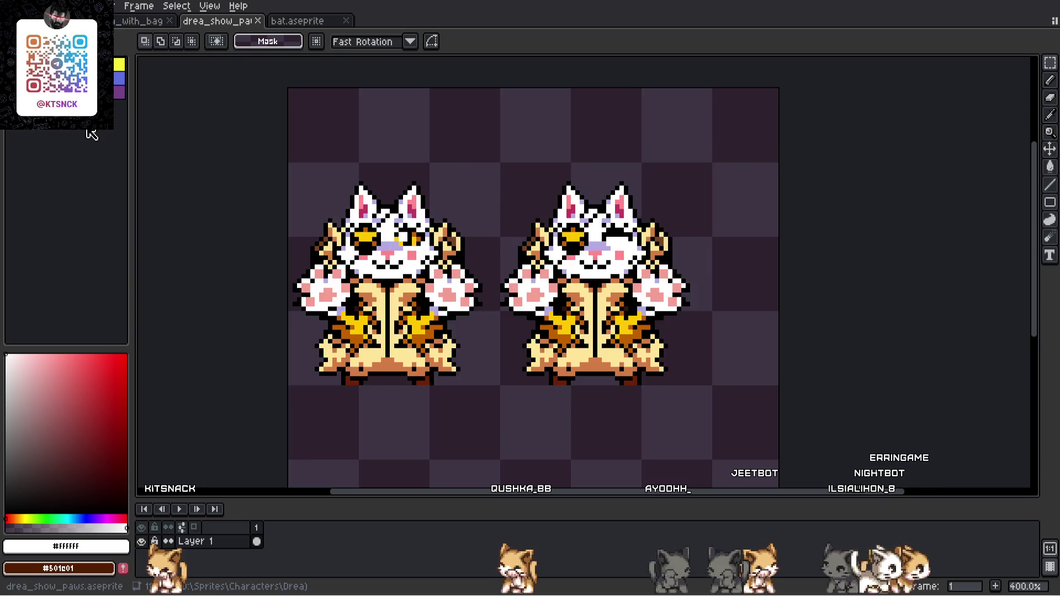
- Trim the canvas down to the two cats and save the file
key("ctrl+shift+x")
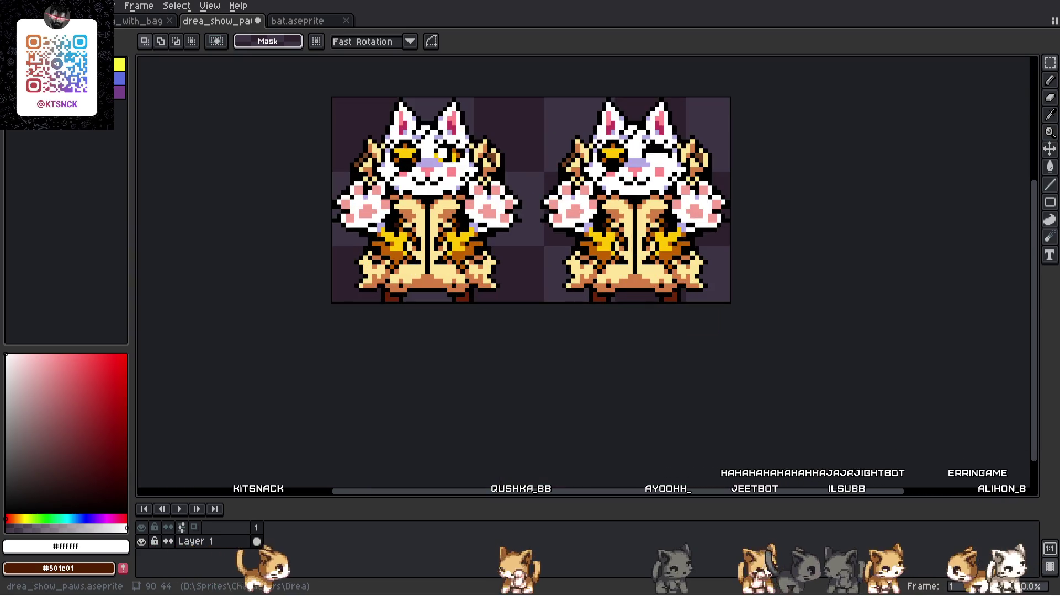
scroll(582, 125, "up", 1)
mouse_move(234, 80)
left_mouse_down()
mouse_move(509, 440)
mouse_move(504, 366)
left_mouse_up()
key("ctrl+s")
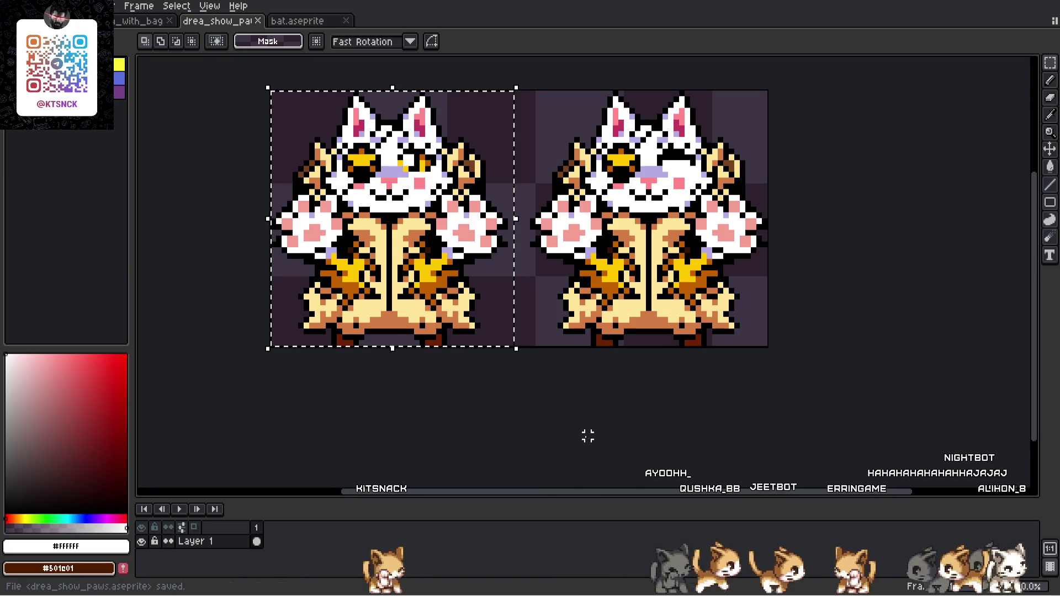
key("ctrl+d")
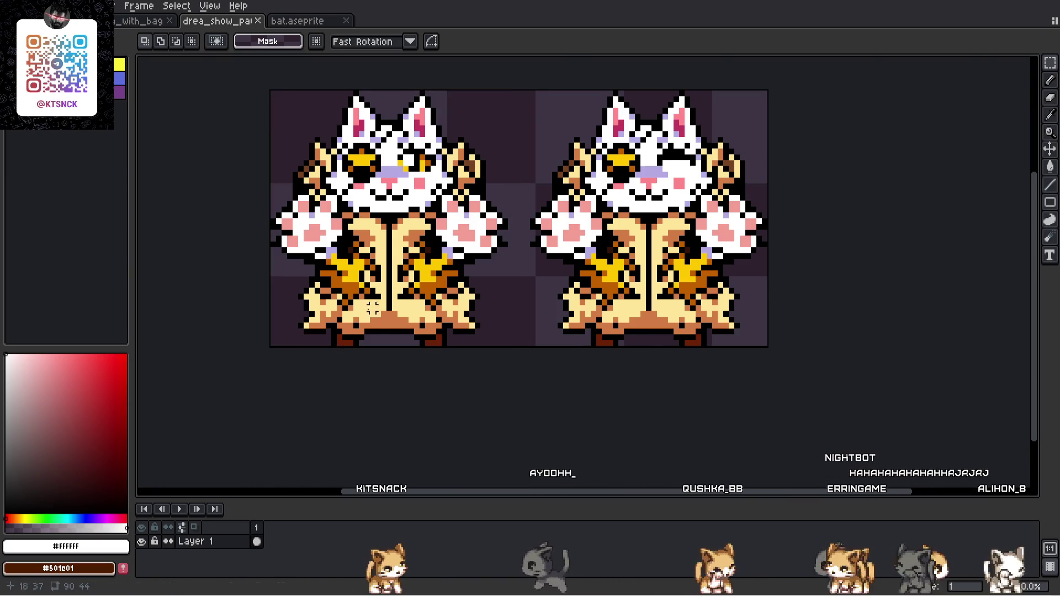
- Paint a black pixel into the left cat's feet outline
scroll(434, 331, "up", 4)
left_click(1051, 80)
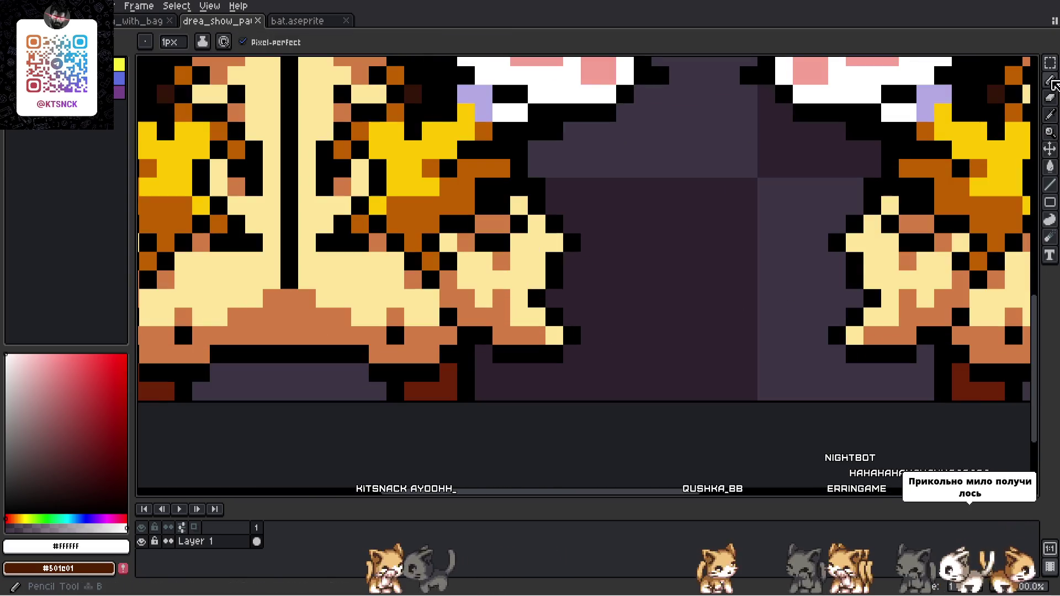
left_click(237, 353, "alt")
left_click(304, 337)
scroll(304, 337, "down", 4)
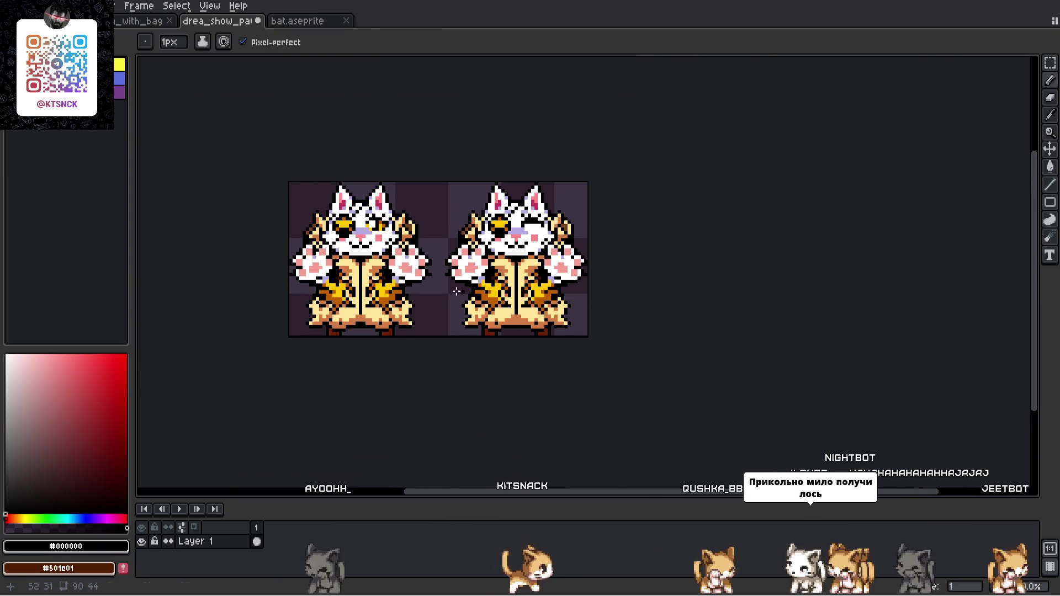
scroll(708, 365, "up", 4)
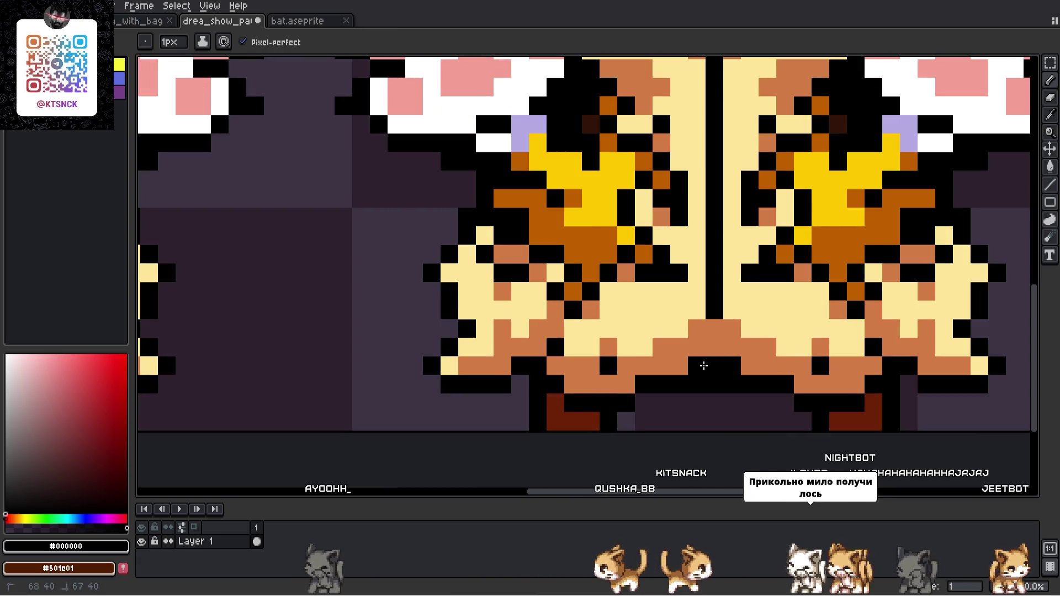
scroll(703, 367, "down", 4)
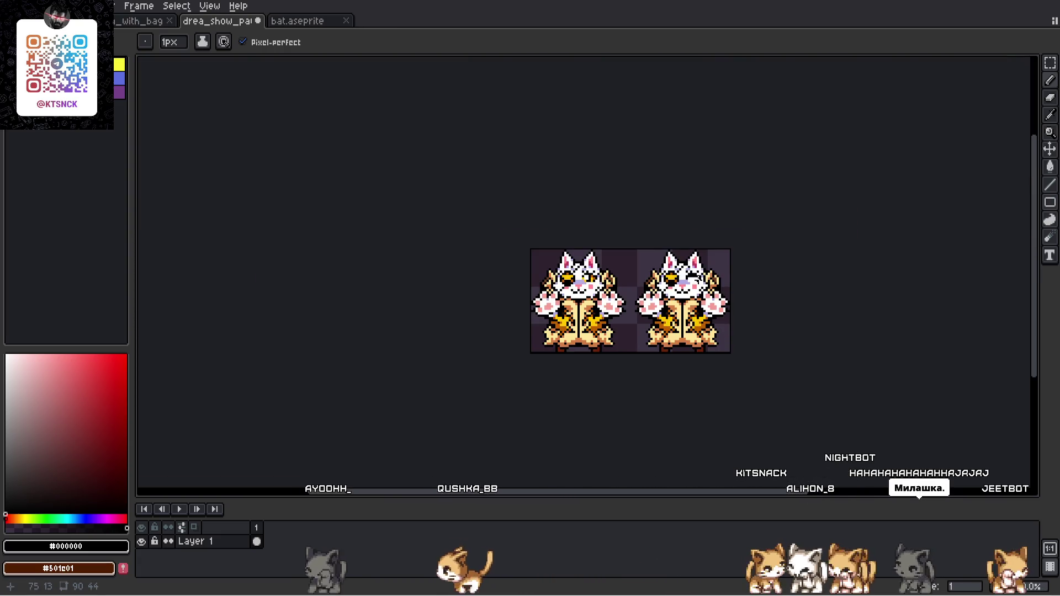
scroll(700, 282, "up", 1)
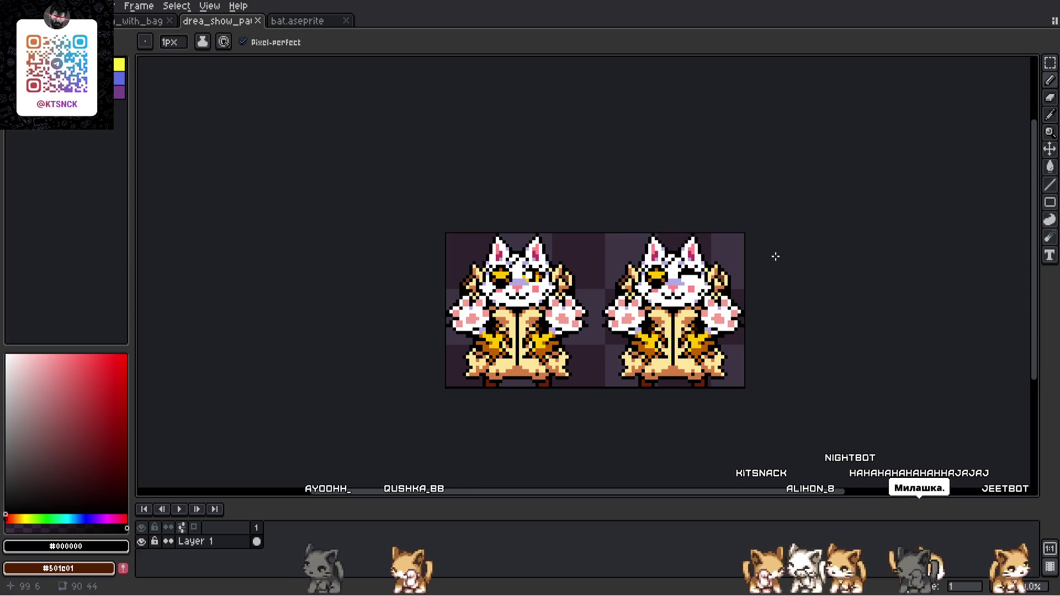
- Marquee-select the left cat, then the right winking cat
left_click(1052, 63)
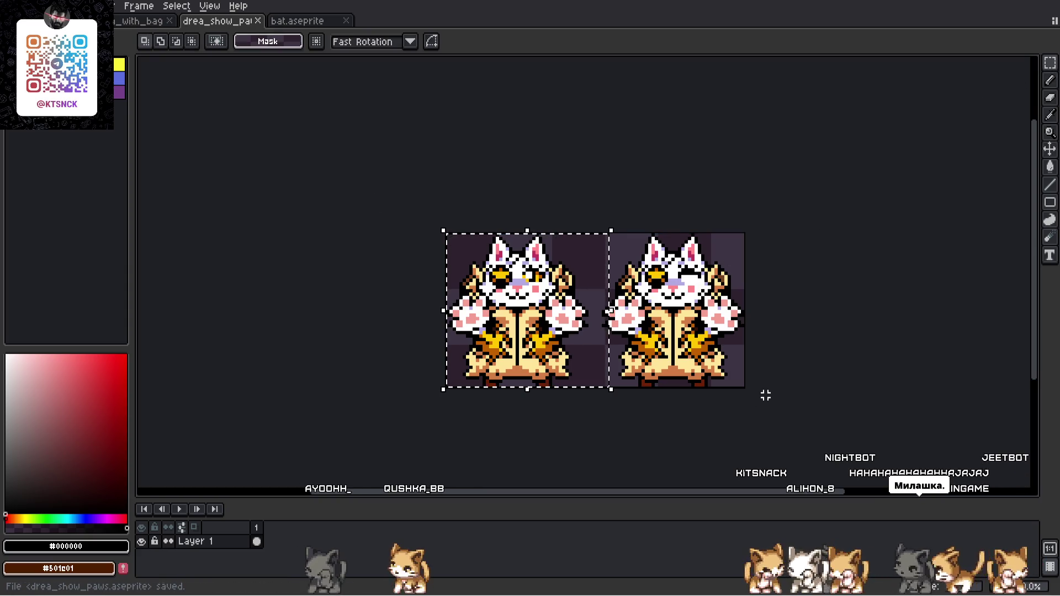
left_click_drag(388, 232, 594, 417)
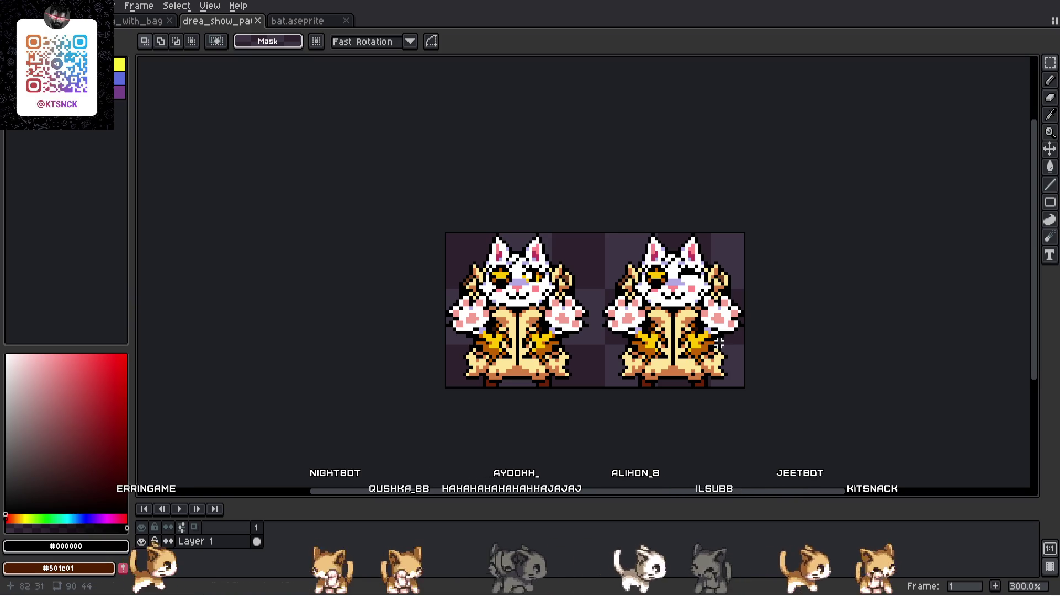
left_click_drag(592, 220, 748, 417)
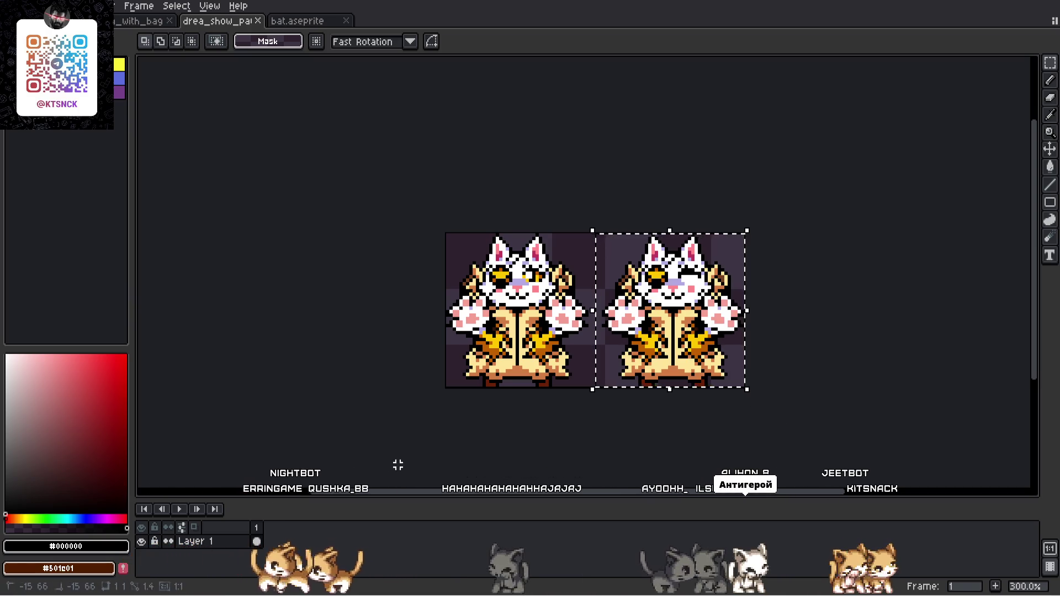
- Save the two-cat sprite and switch to the GameMaker IDE
key("ctrl+s")
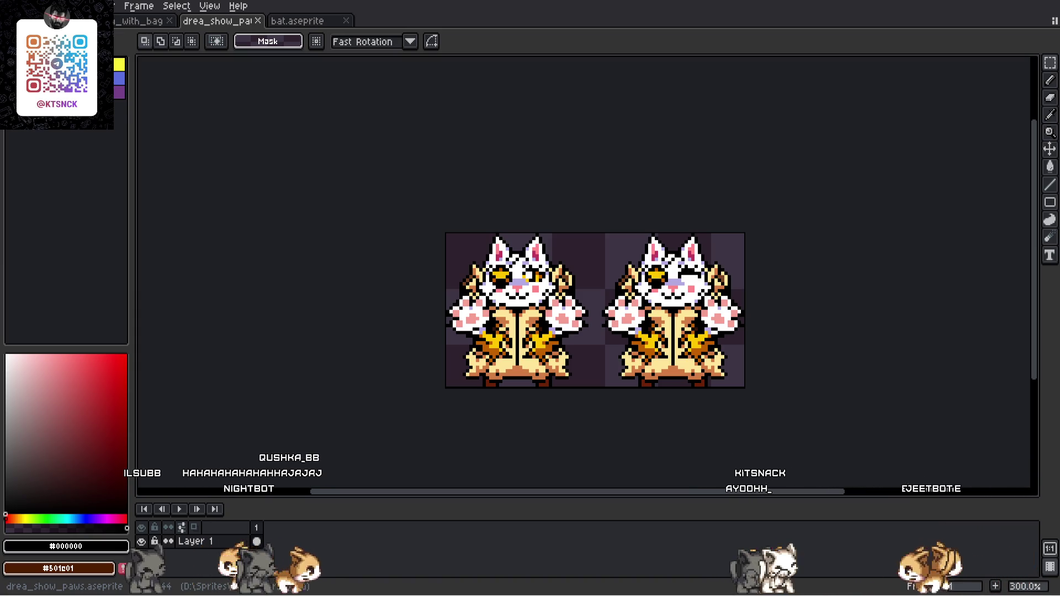
key("alt+Tab")
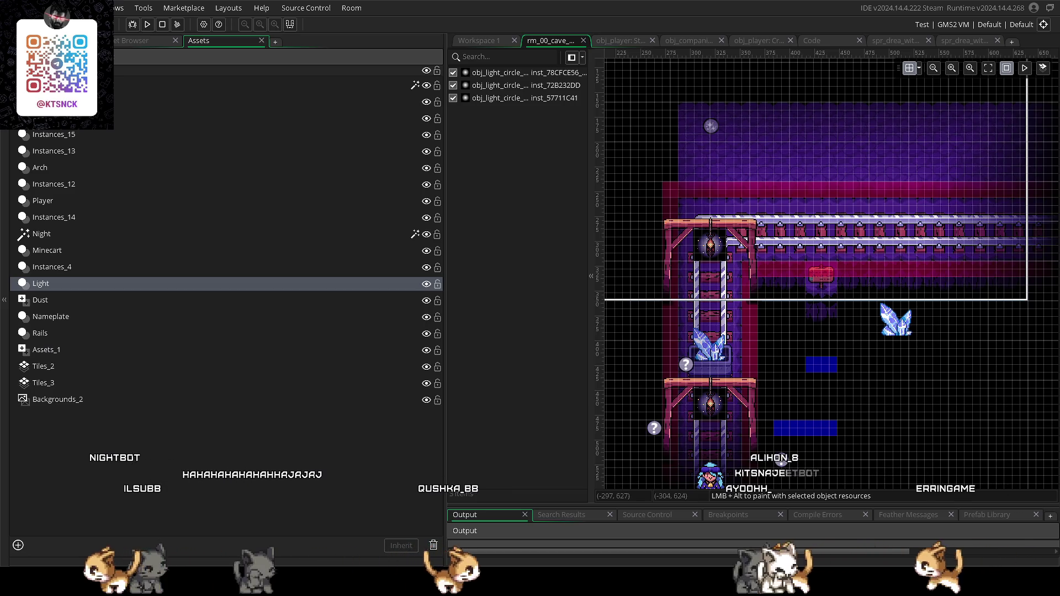
- Widen the rm_00_cave room editor canvas
scroll(617, 366, "down", 2)
left_click_drag(449, 293, 257, 293)
scroll(793, 355, "up", 2)
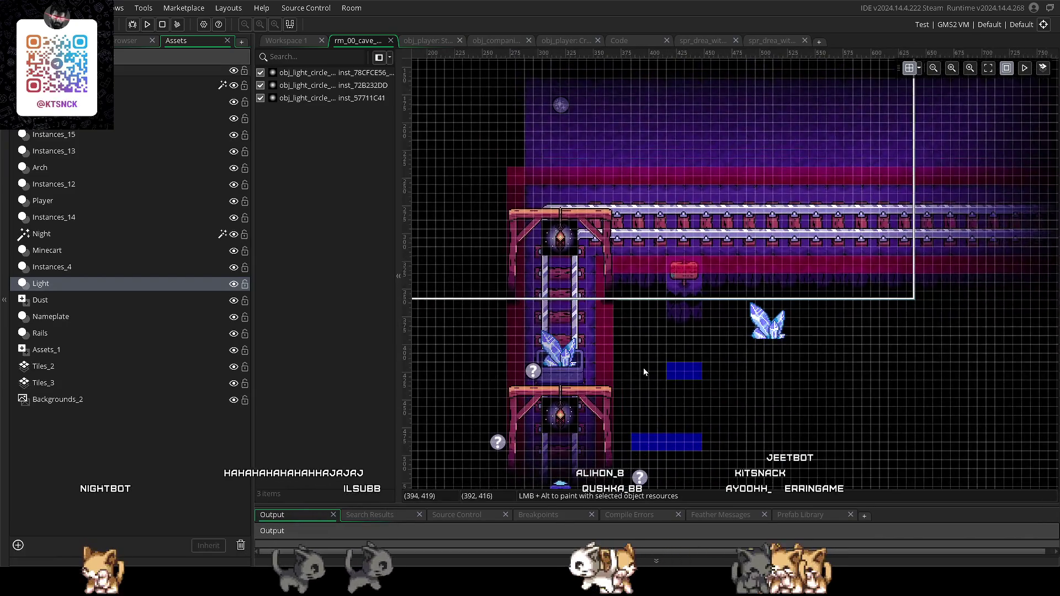
scroll(642, 367, "up", 3)
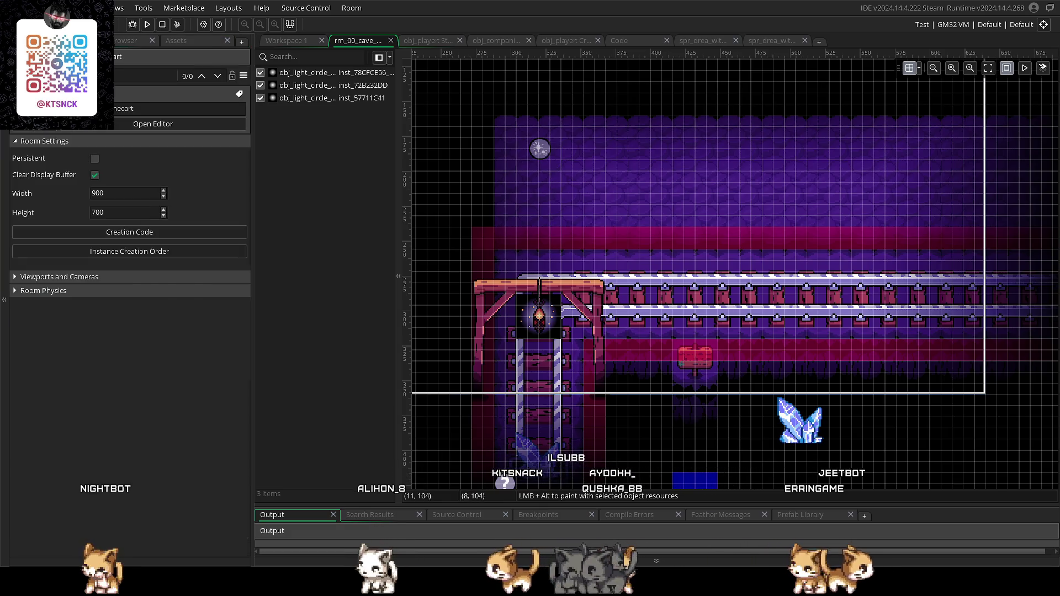
- Show the Asset Browser in a wider panel and browse the sprite, object and cutscene folders
left_click(133, 40)
left_click_drag(253, 267, 426, 267)
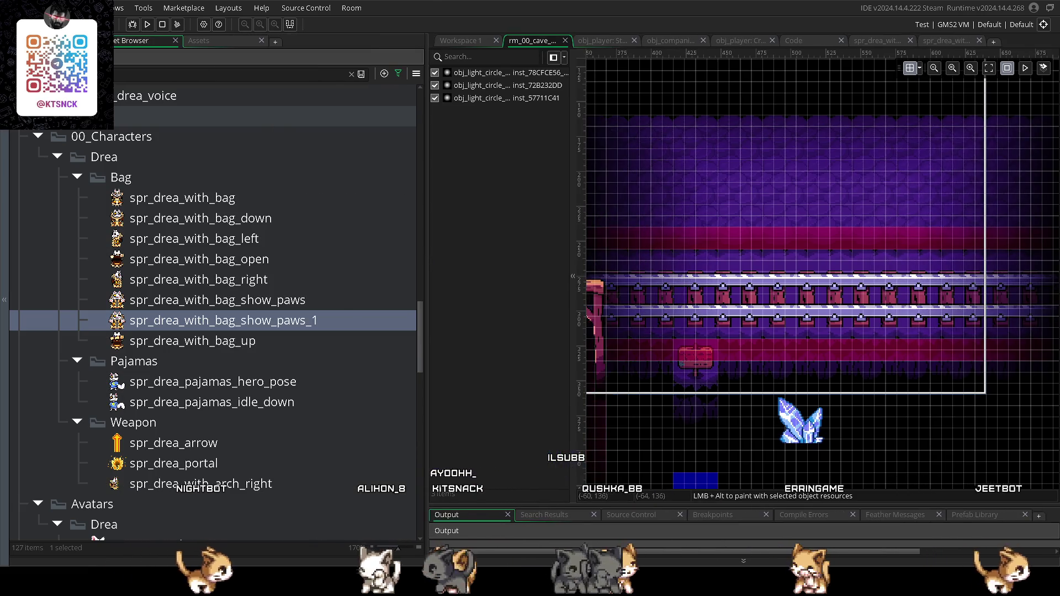
scroll(293, 329, "down", 8)
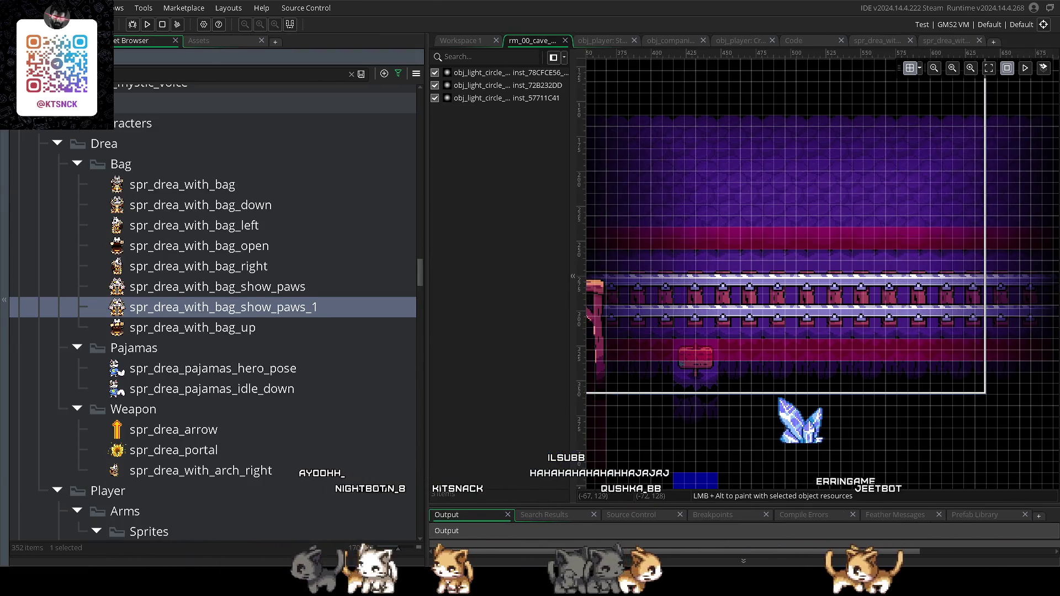
scroll(311, 369, "down", 6)
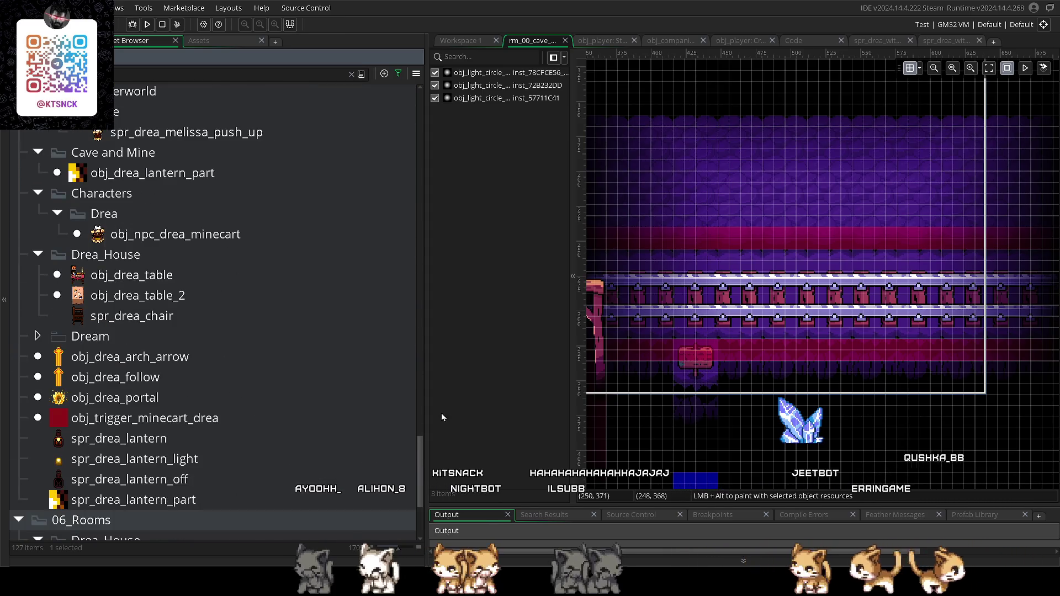
scroll(360, 370, "up", 2)
scroll(285, 391, "up", 15)
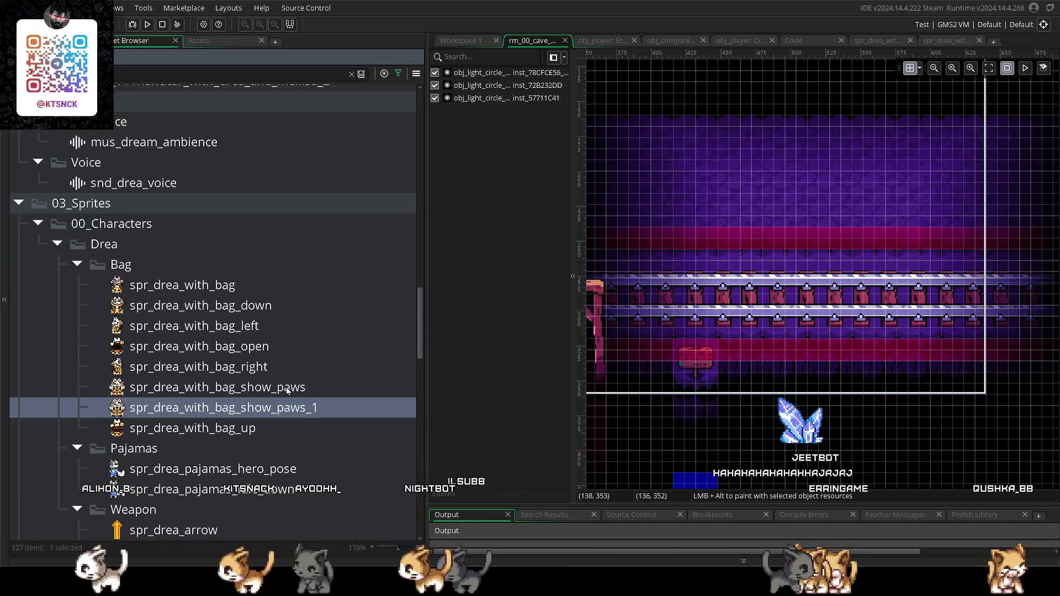
scroll(286, 387, "up", 6)
scroll(283, 380, "up", 10)
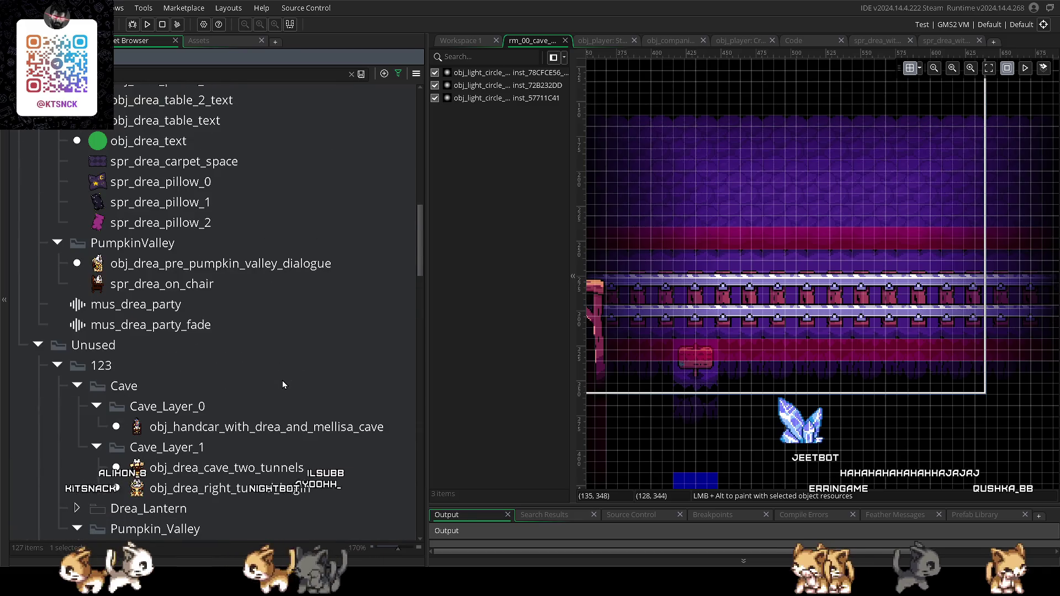
scroll(283, 381, "up", 1)
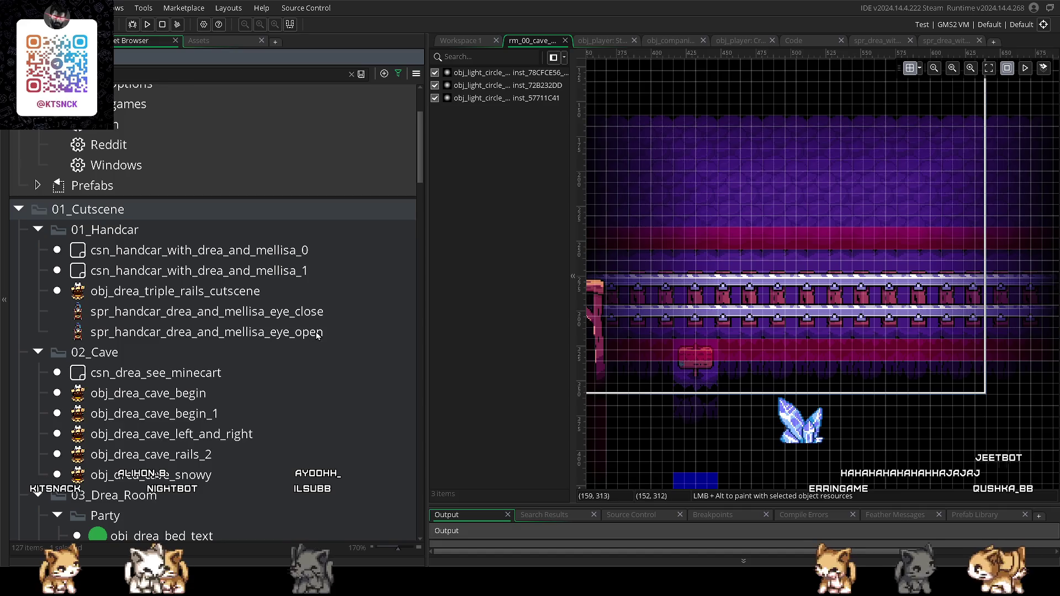
- Widen the asset browser panel beside the cave room editor
mouse_move(422, 166)
left_mouse_down()
mouse_move(409, 521)
mouse_move(411, 494)
left_mouse_up()
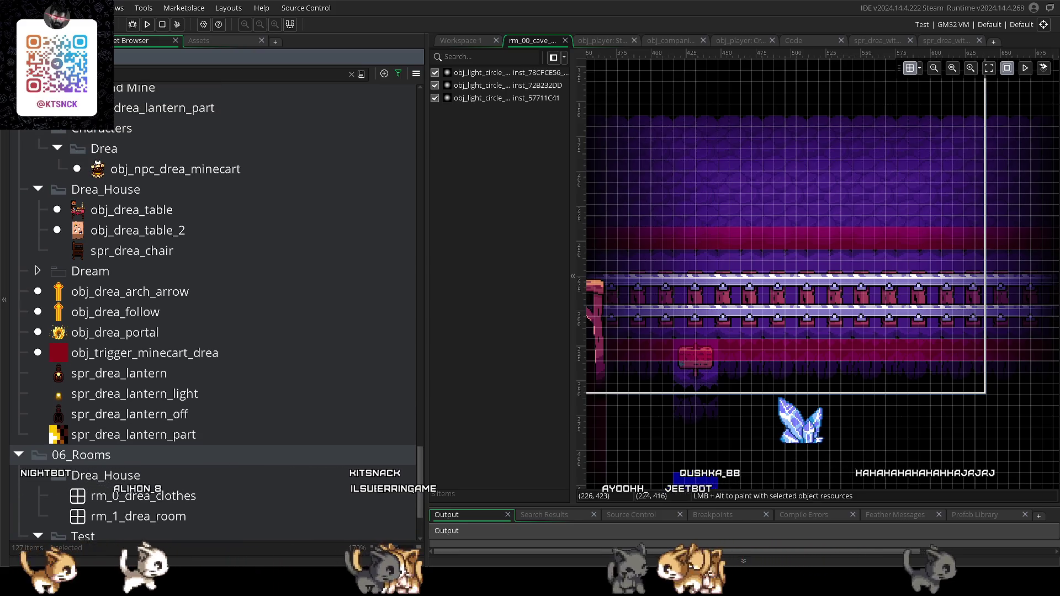
scroll(237, 409, "down", 2)
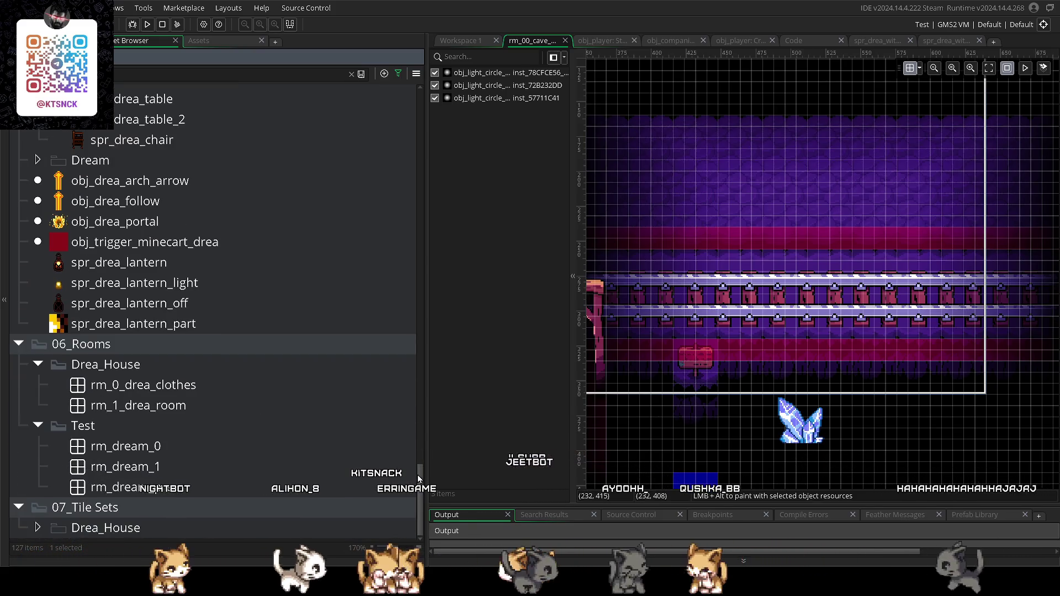
scroll(424, 465, "up", 3)
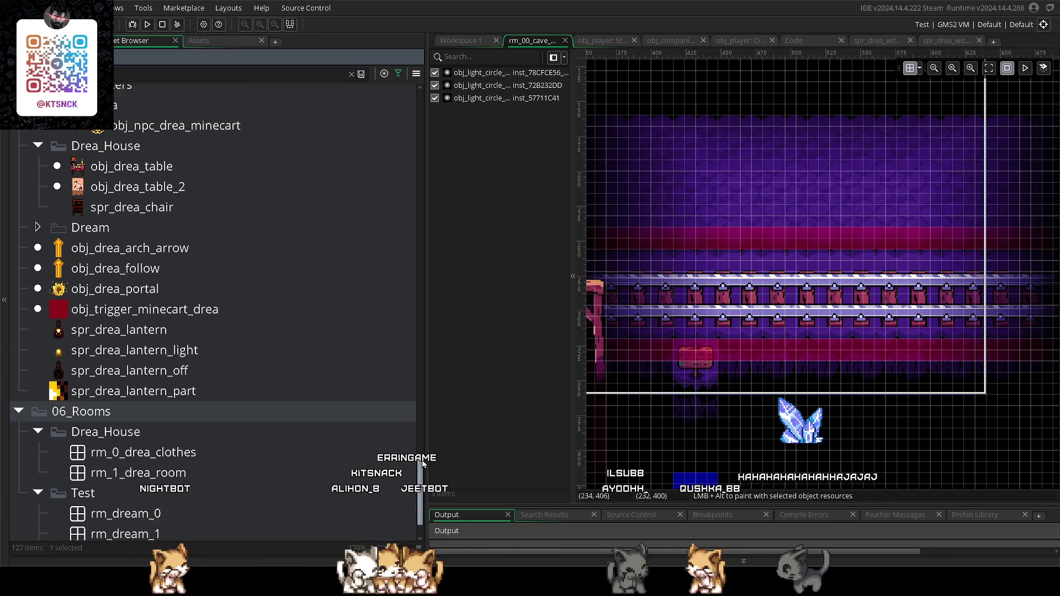
left_click_drag(426, 449, 432, 404)
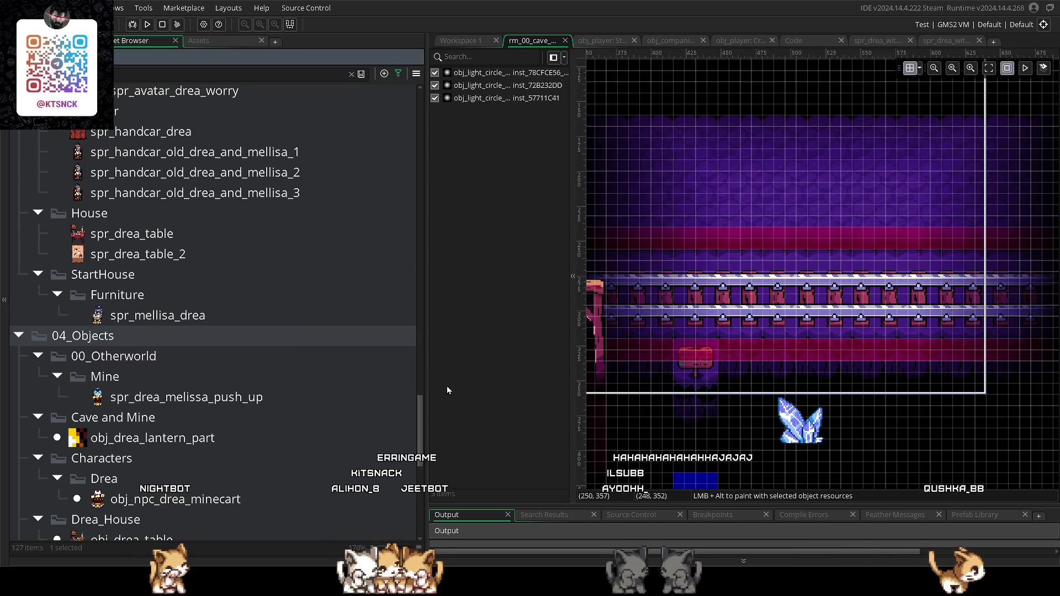
- Adjust the view of the rm_00_cave room editor
left_click(426, 346)
left_click_drag(426, 346, 461, 348)
scroll(389, 355, "up", 5)
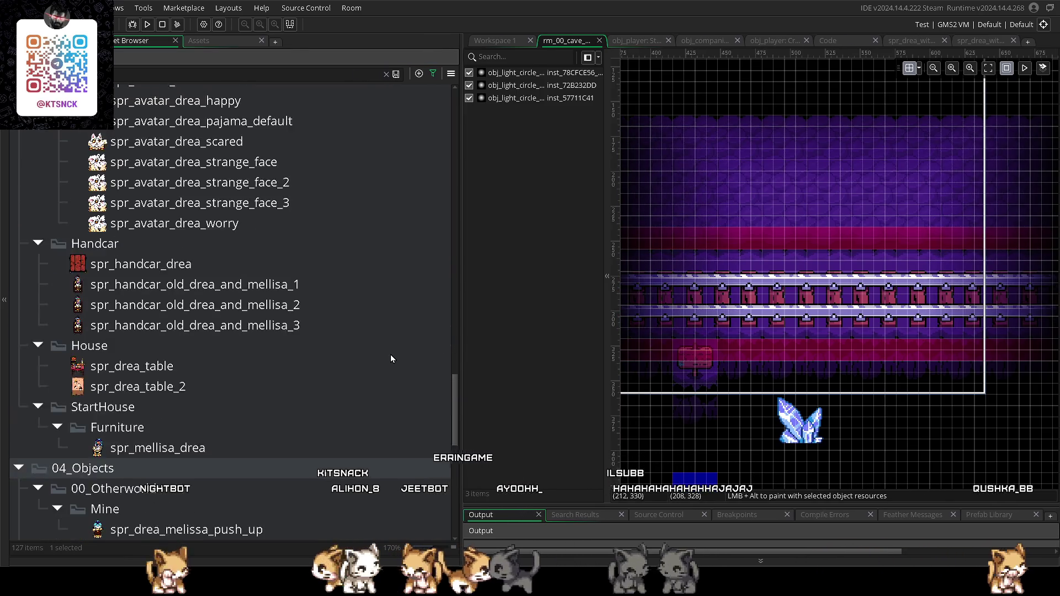
scroll(390, 355, "up", 6)
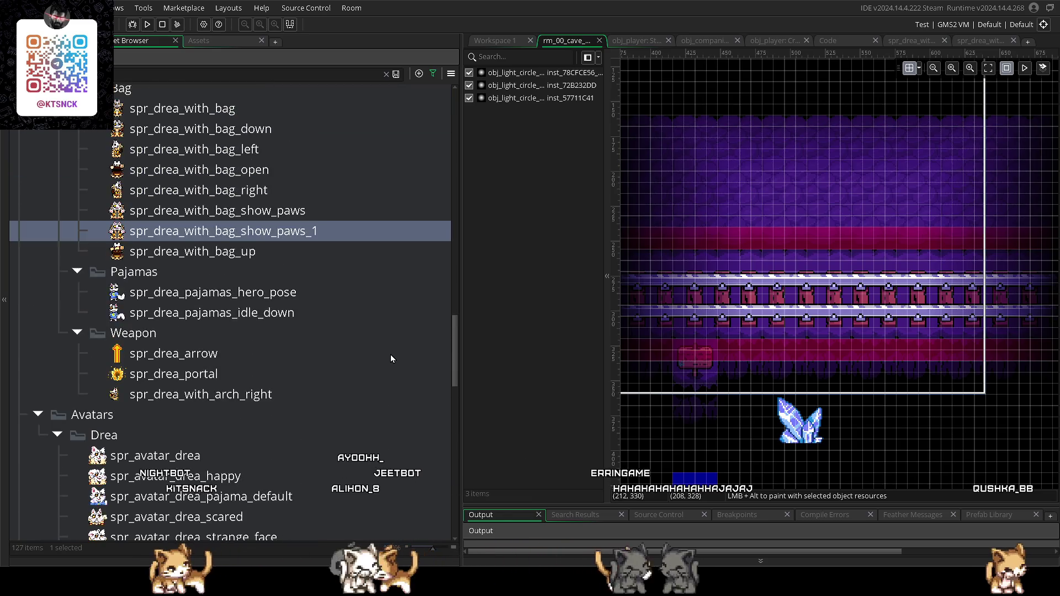
scroll(390, 354, "up", 5)
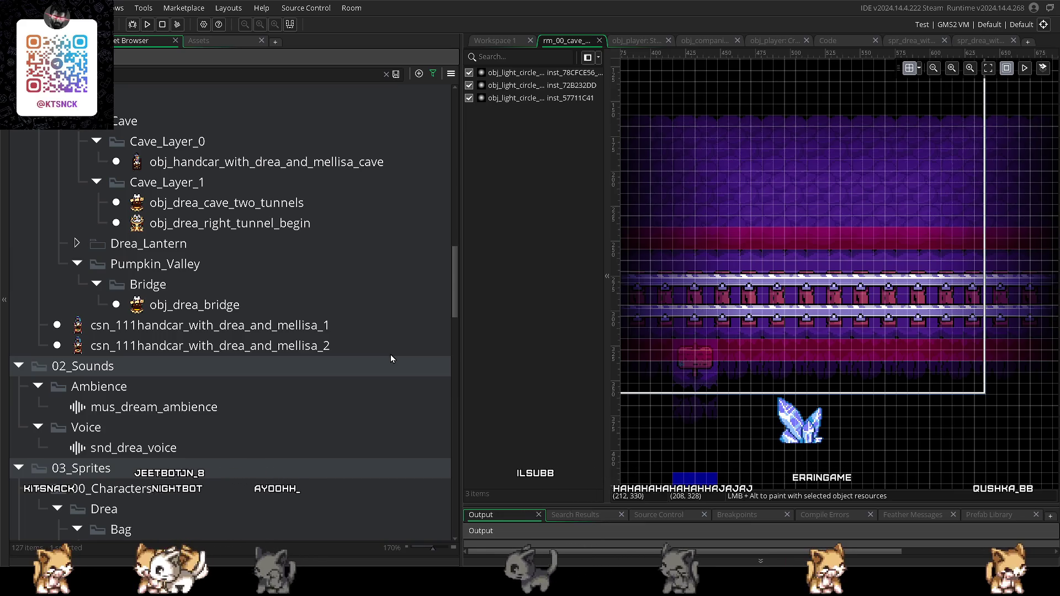
scroll(390, 354, "up", 3)
scroll(391, 358, "up", 7)
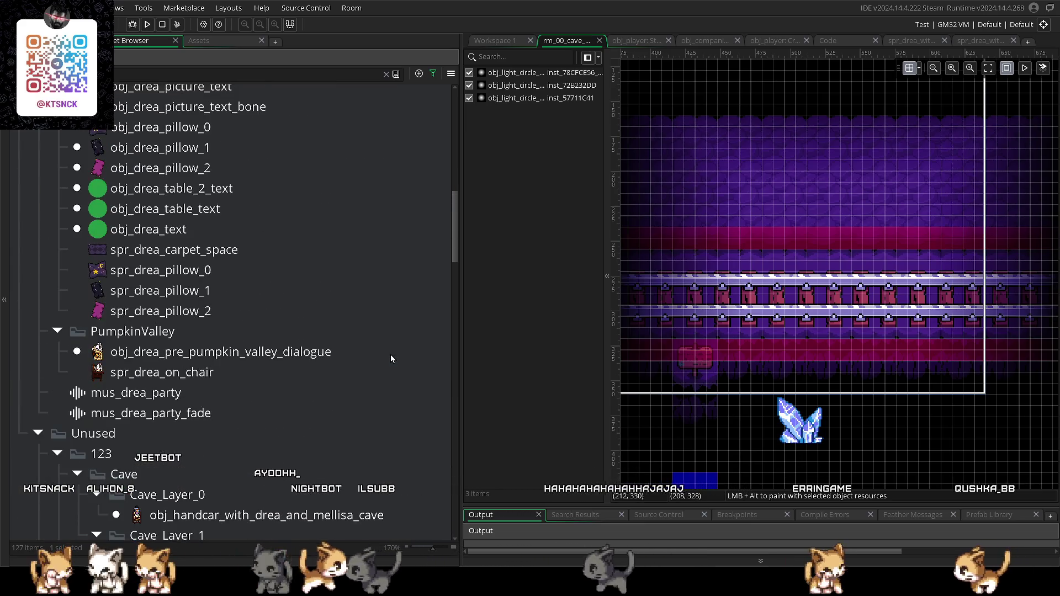
scroll(390, 358, "up", 4)
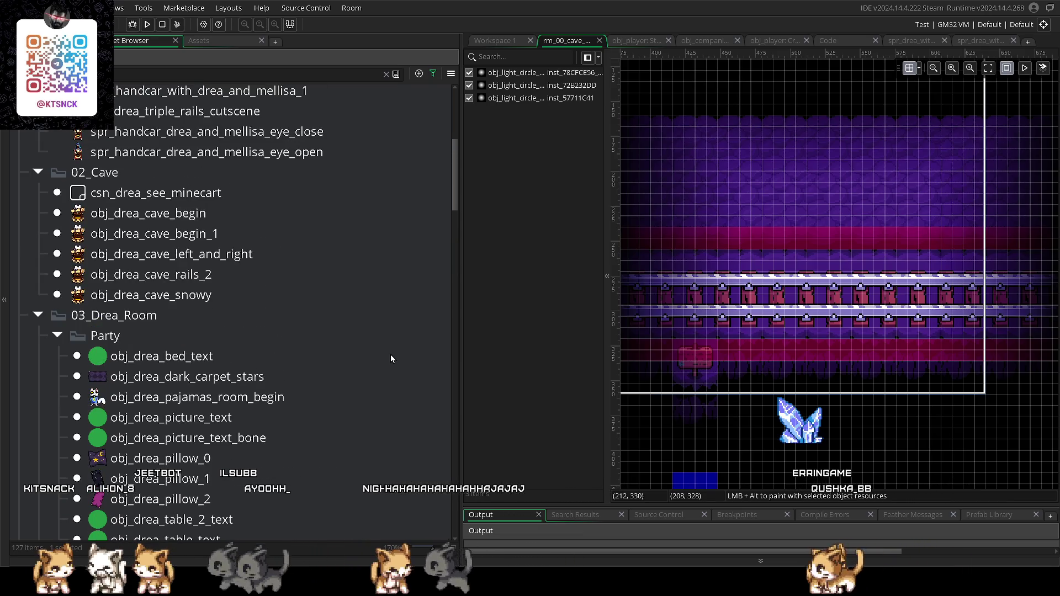
scroll(389, 354, "up", 2)
scroll(394, 360, "down", 6)
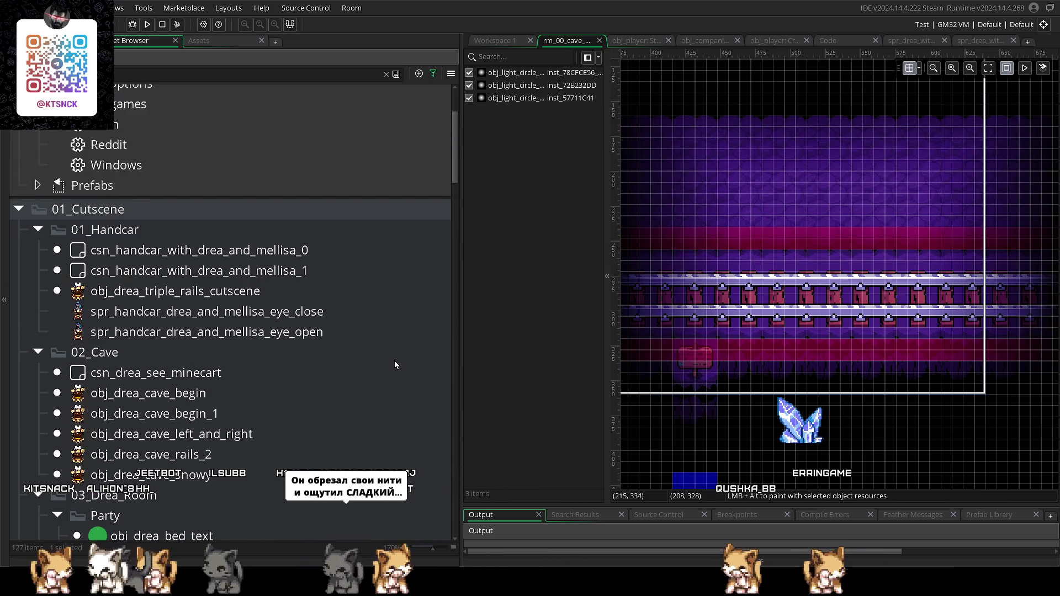
- Scroll the 59-item asset list to the 04_Objects folder with obj_door, obj_drill and obj_dog_picture
left_click(447, 278)
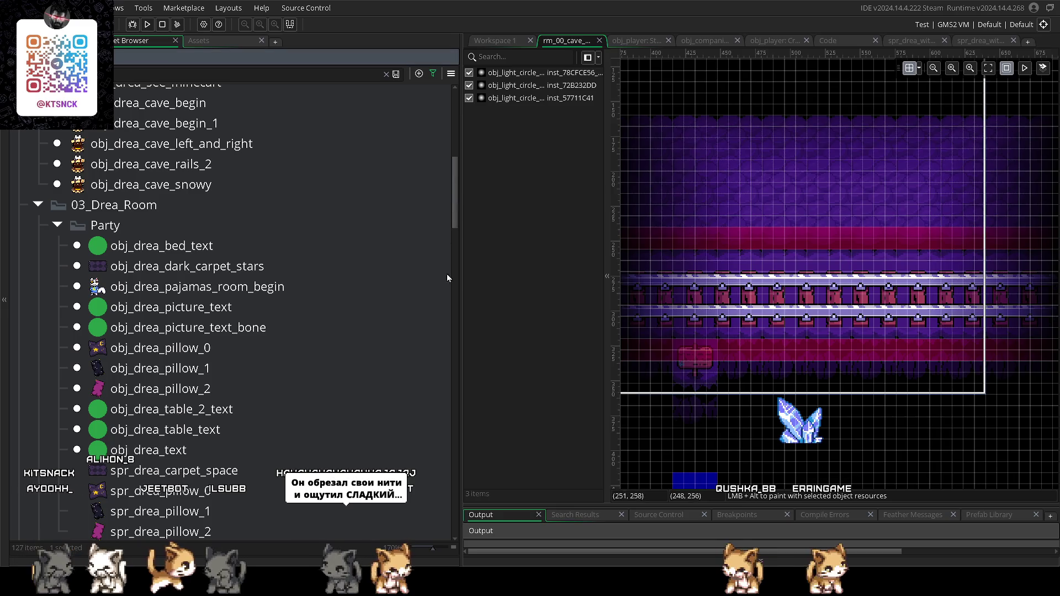
left_click_drag(461, 214, 468, 528)
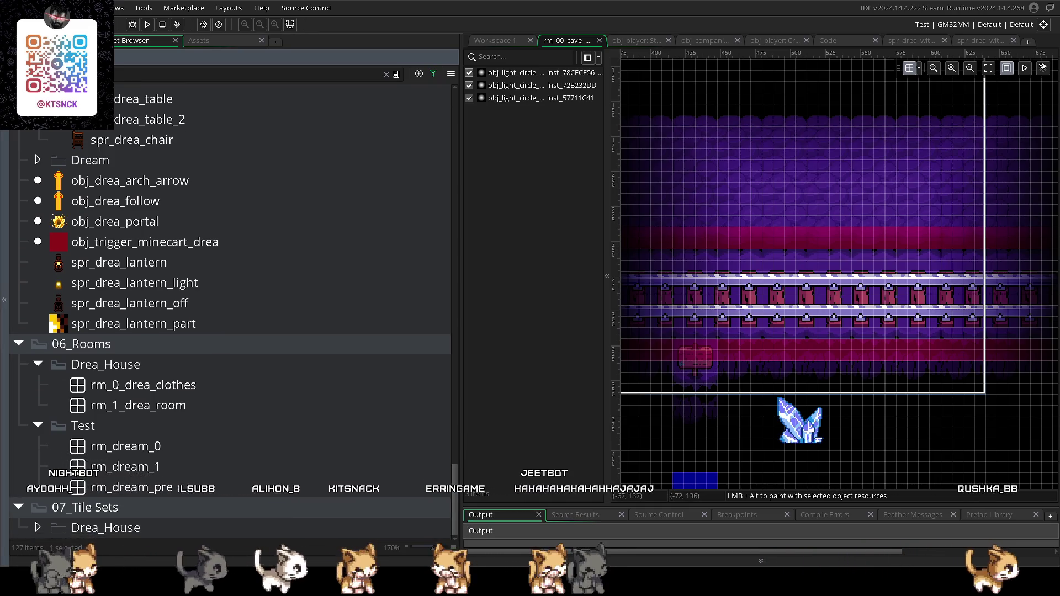
scroll(232, 309, "up", 15)
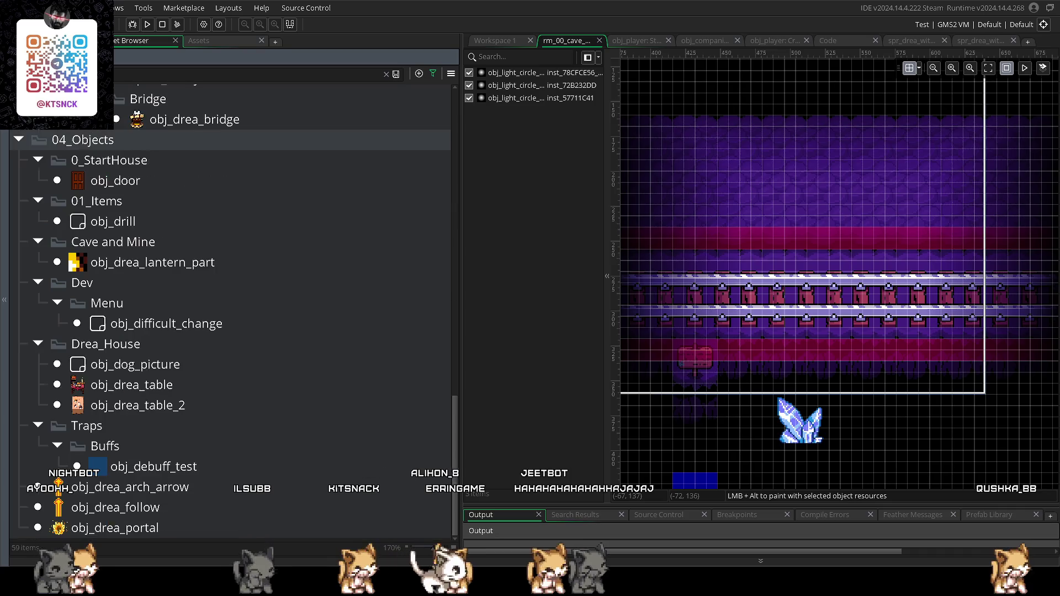
- Browse the 21 listed script items, including scr_game_text, scr_music_start, scr_fade and the textbox scripts
scroll(337, 306, "up", 5)
scroll(283, 343, "up", 5)
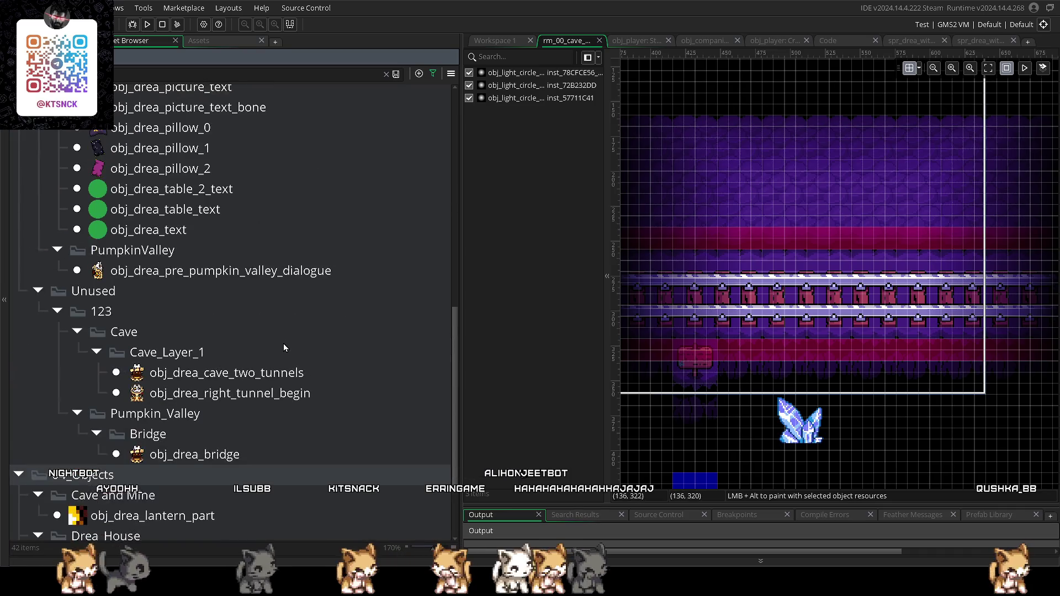
scroll(284, 344, "up", 3)
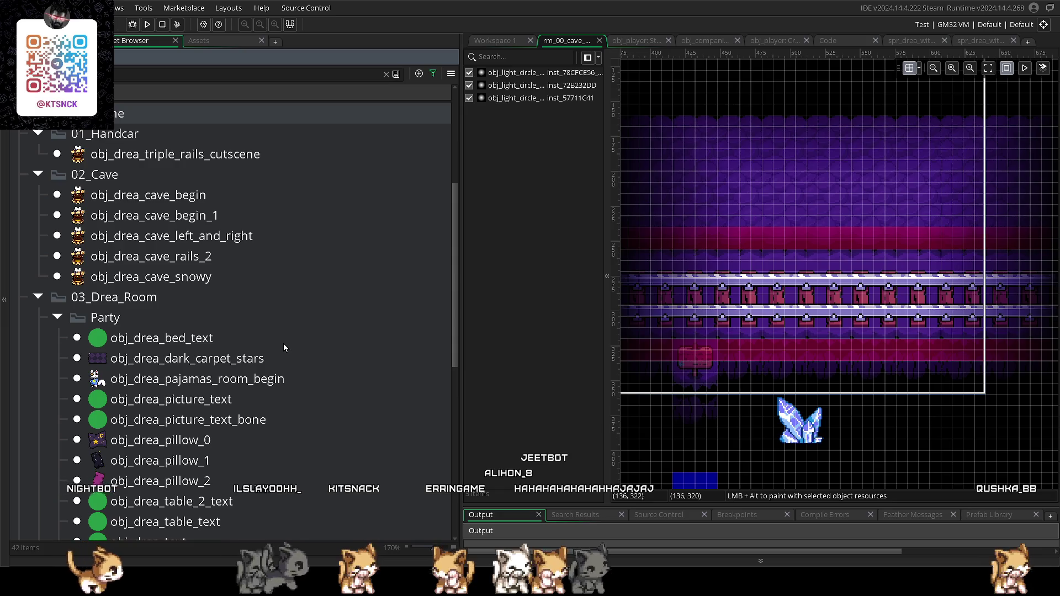
scroll(283, 343, "down", 7)
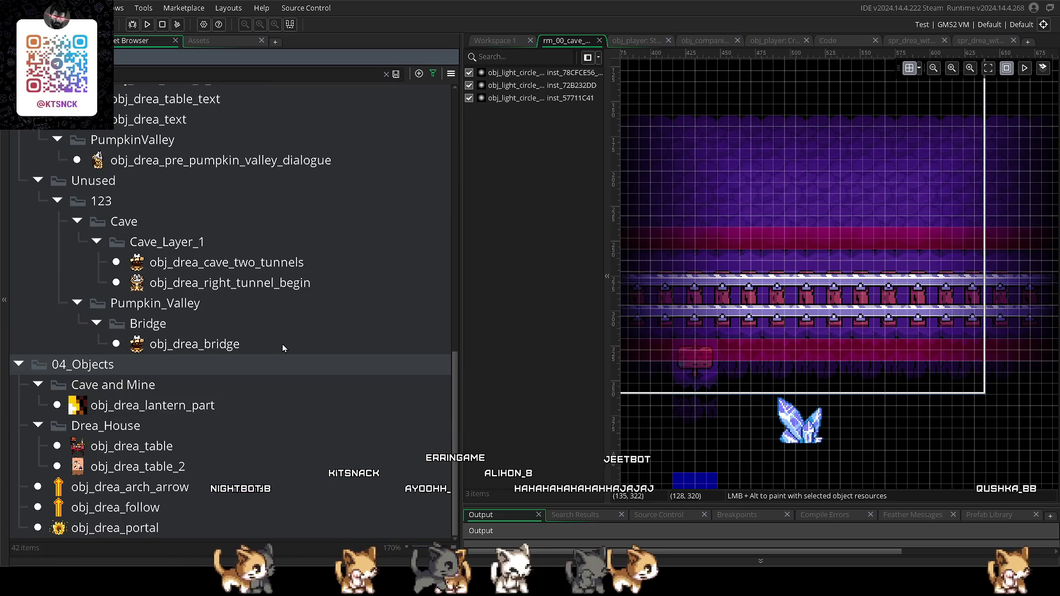
scroll(283, 345, "up", 7)
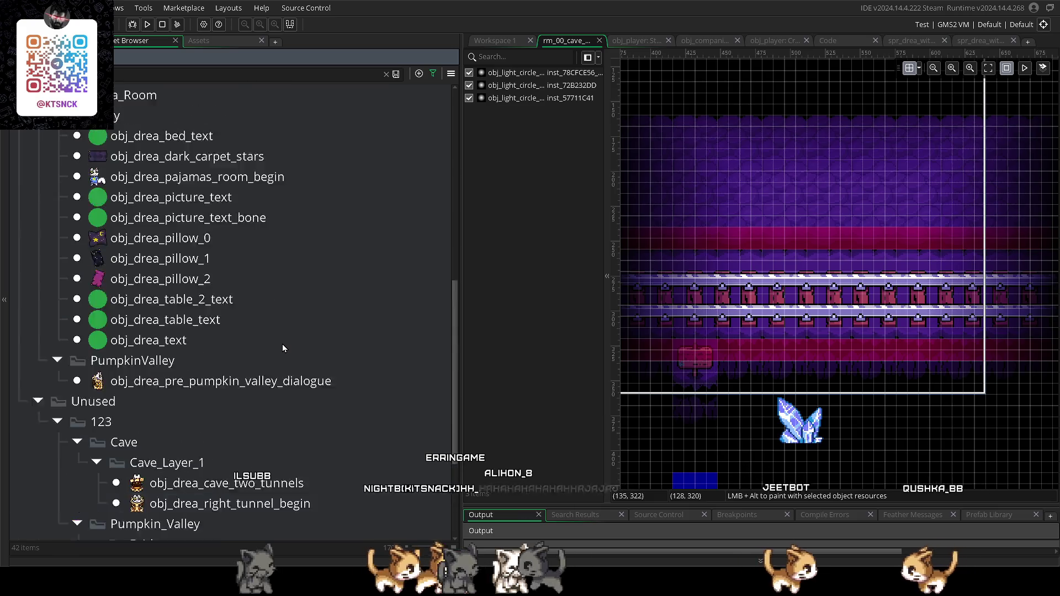
scroll(281, 347, "down", 2)
scroll(280, 346, "up", 5)
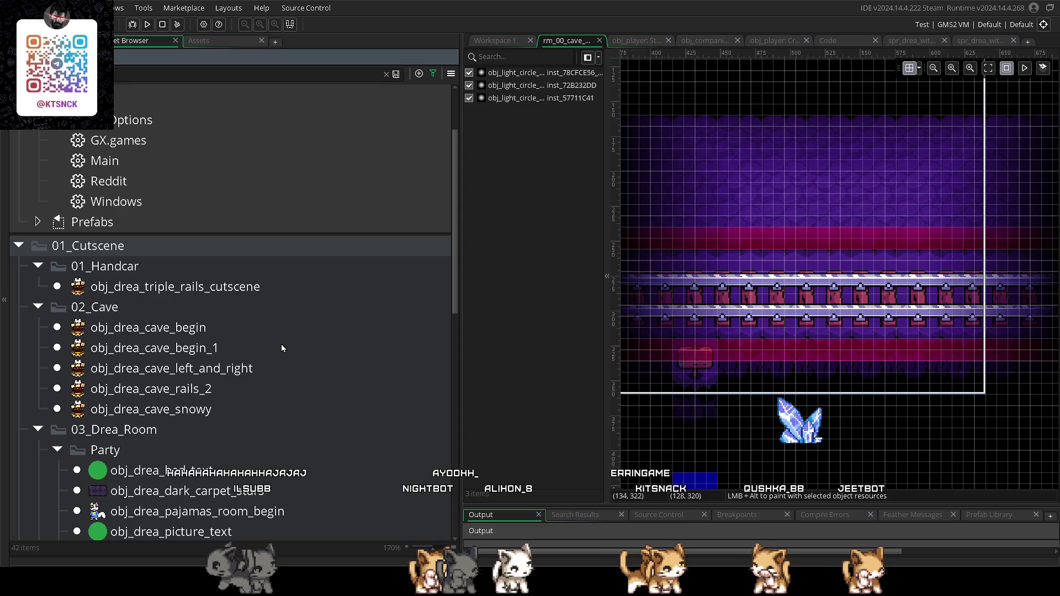
scroll(282, 348, "down", 4)
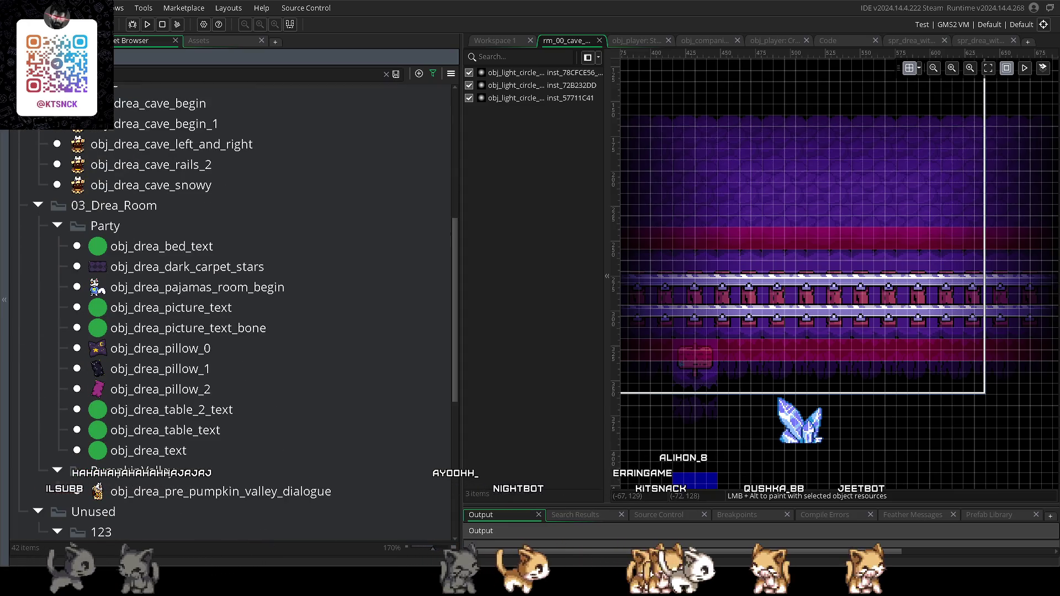
scroll(230, 309, "down", 10)
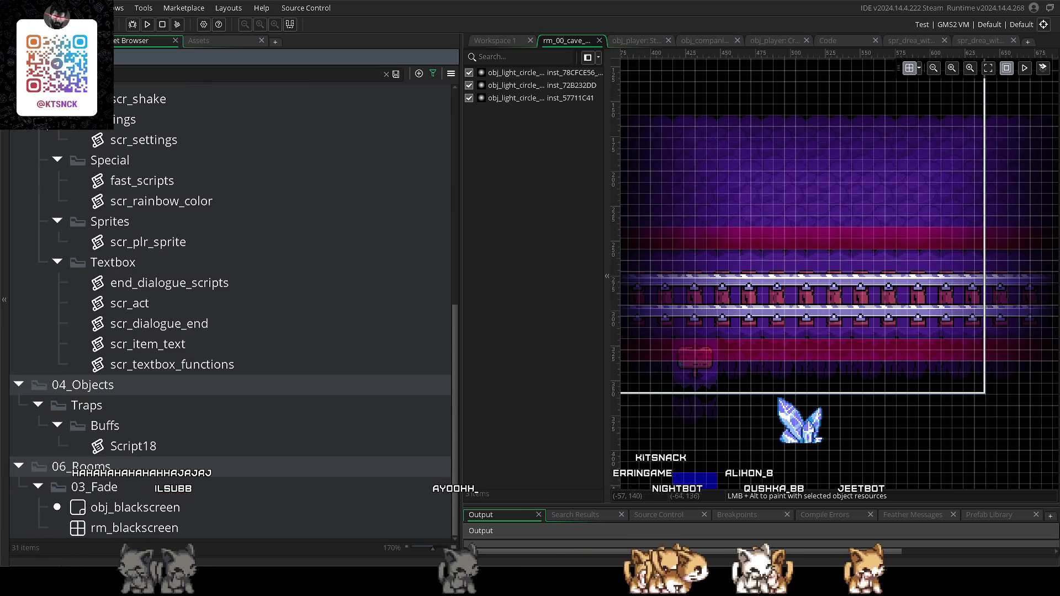
scroll(177, 444, "up", 3)
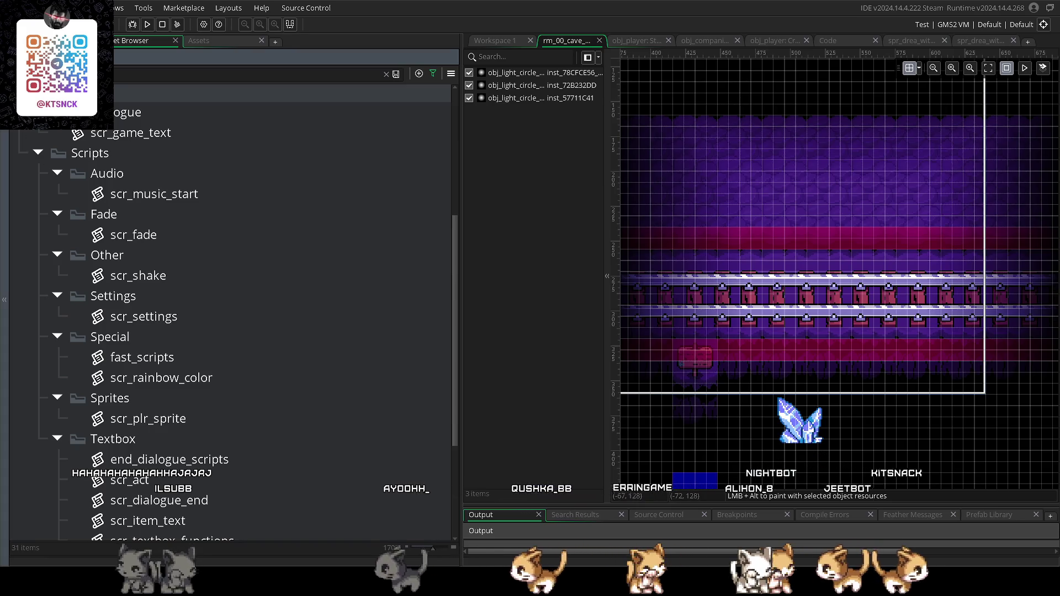
scroll(229, 315, "up", 10)
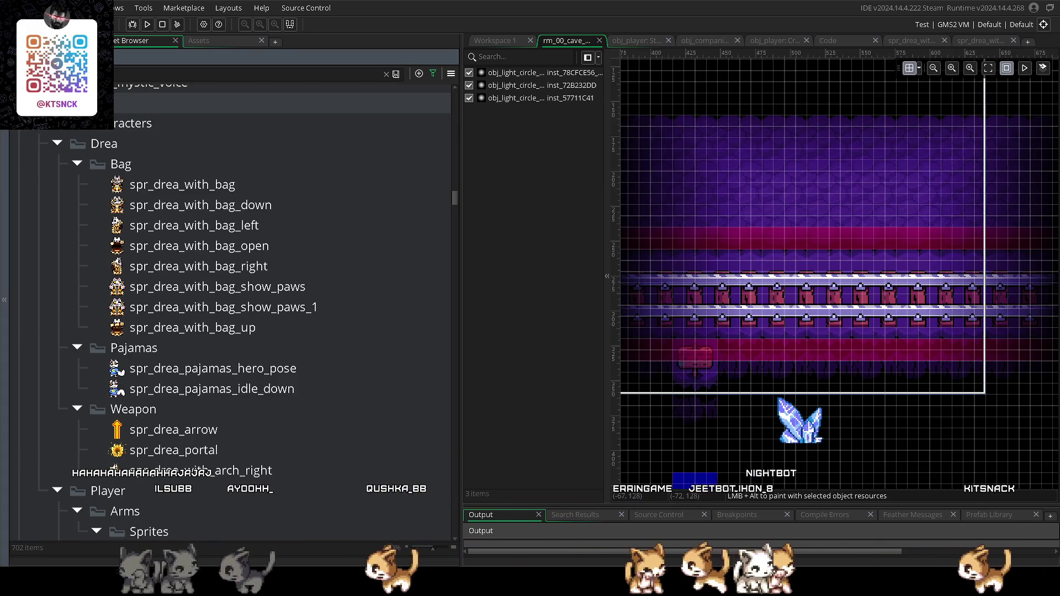
scroll(229, 314, "down", 10)
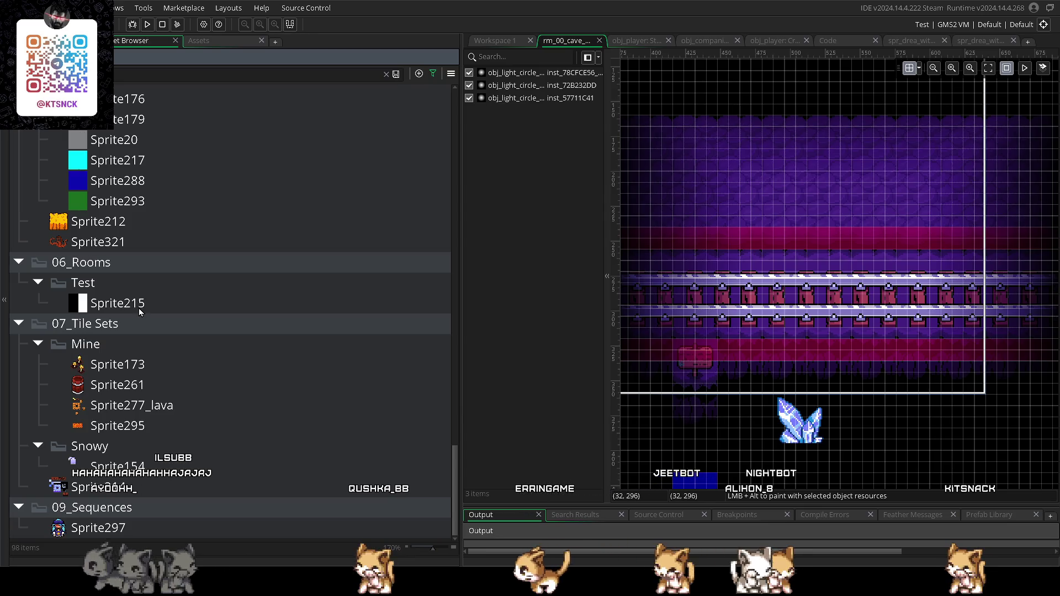
scroll(138, 308, "up", 5)
scroll(138, 309, "up", 15)
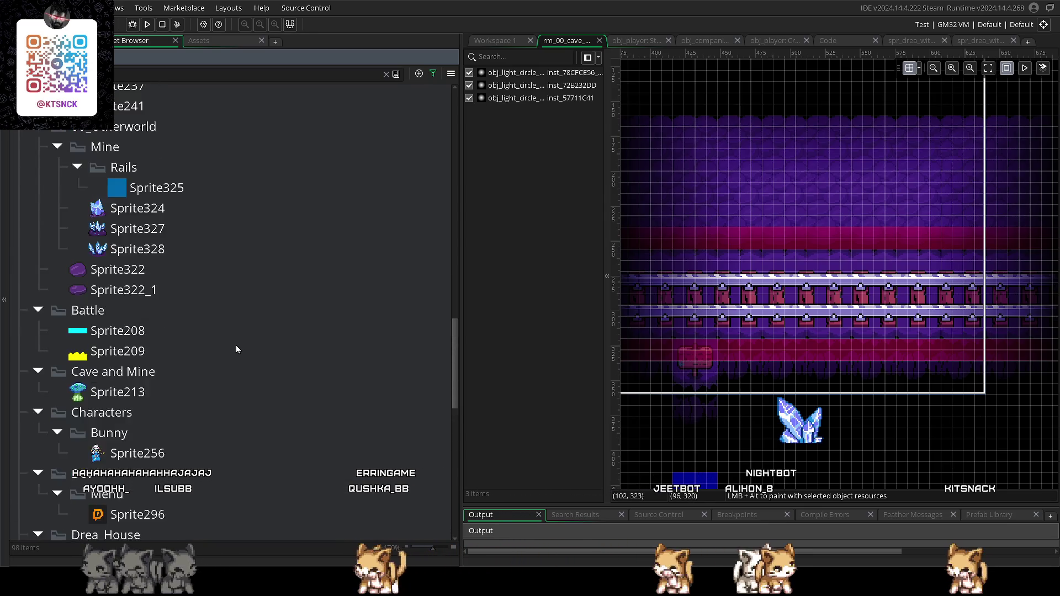
scroll(233, 347, "up", 6)
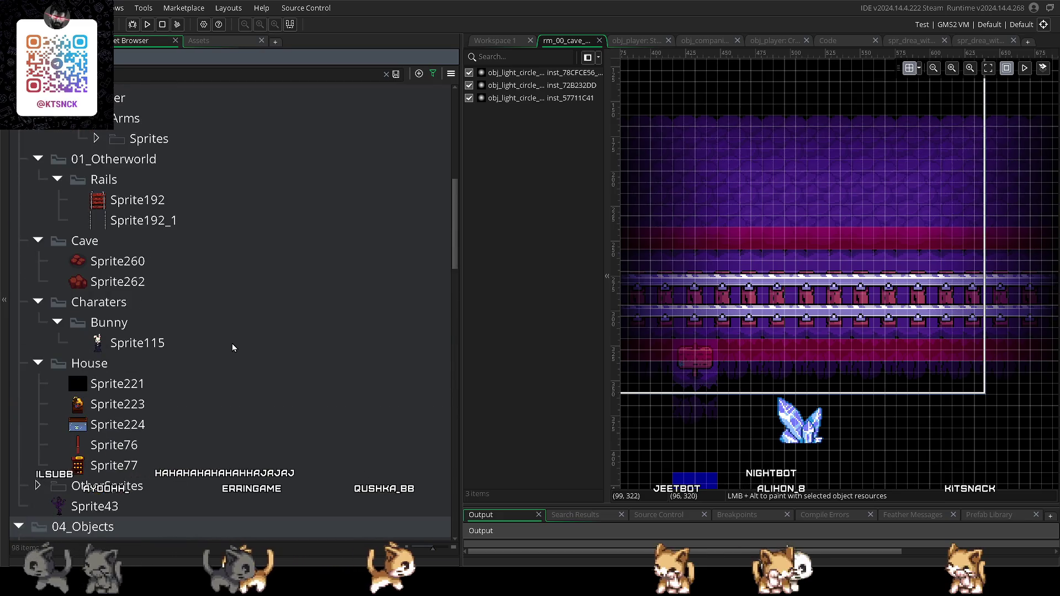
scroll(232, 347, "up", 3)
scroll(231, 343, "up", 1)
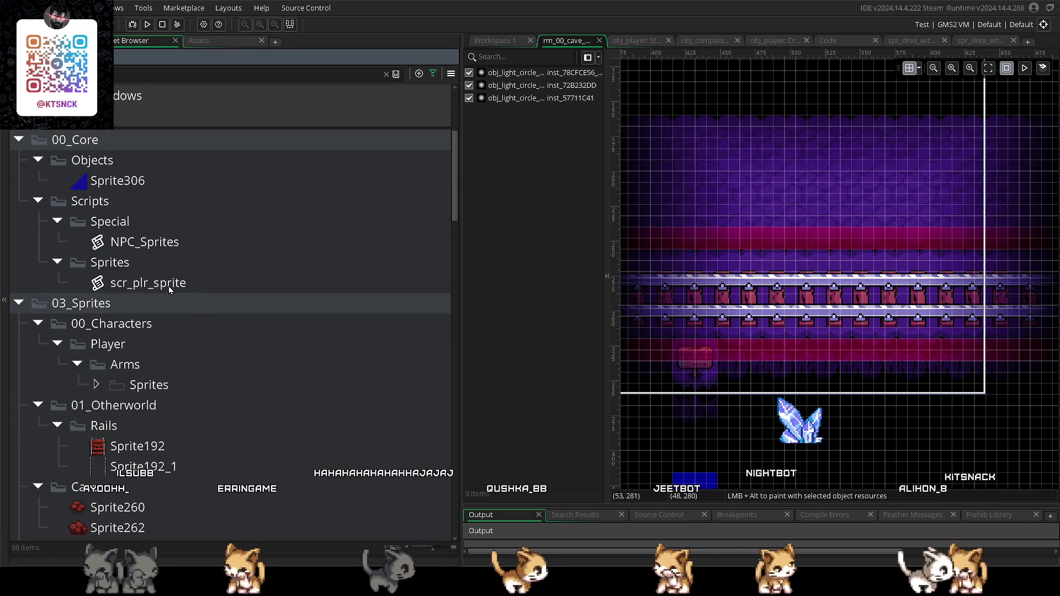
scroll(167, 286, "up", 4)
scroll(168, 286, "down", 5)
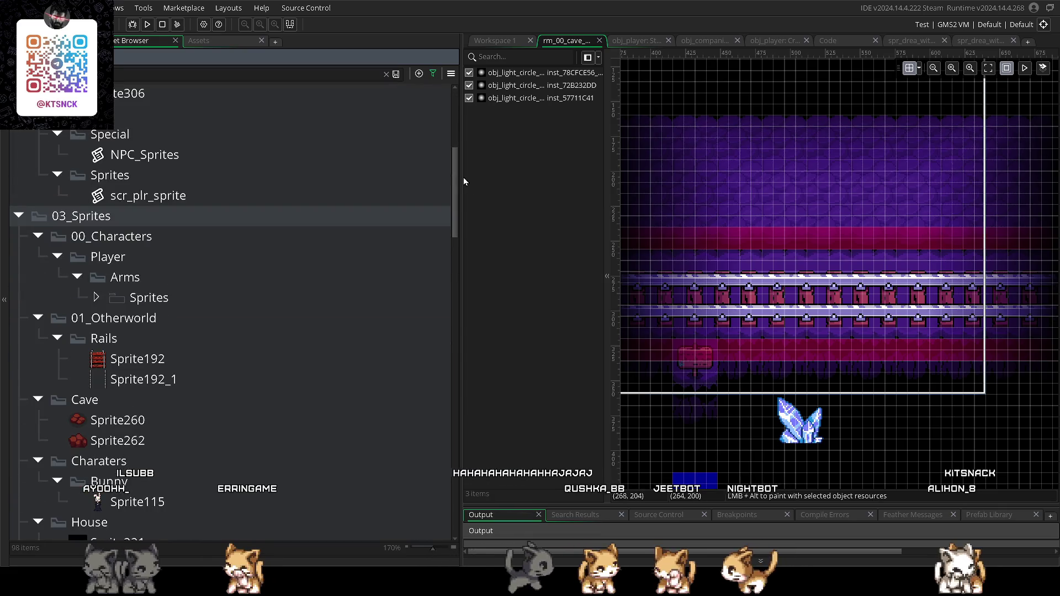
left_click_drag(454, 178, 454, 491)
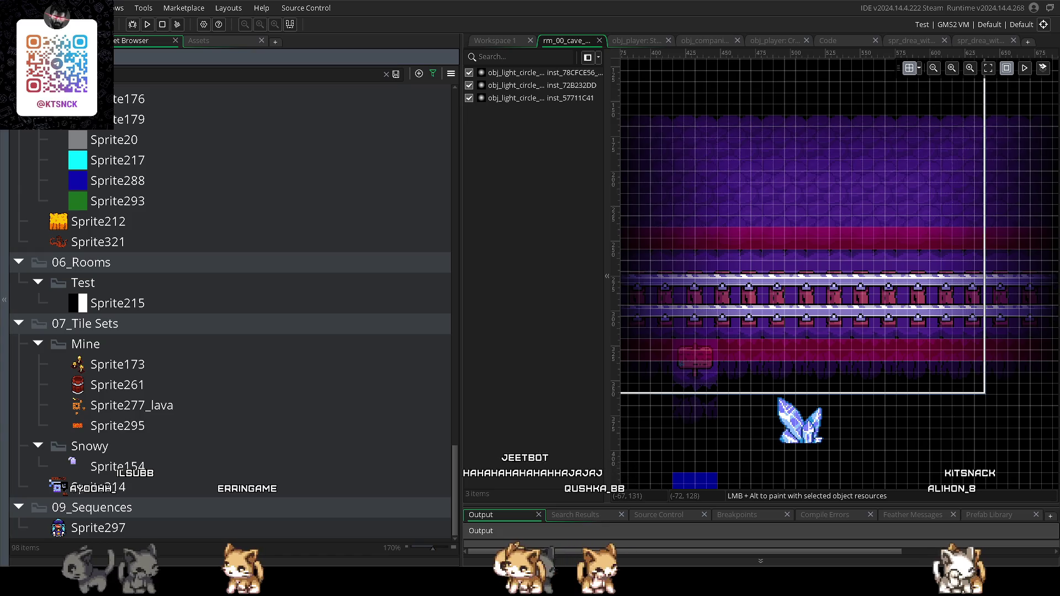
scroll(230, 309, "up", 15)
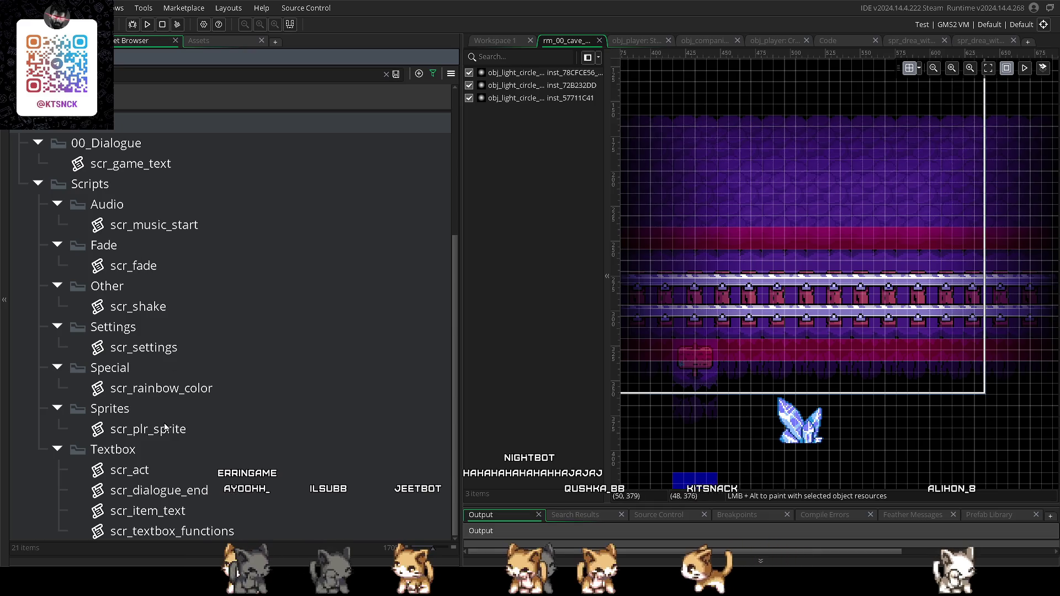
- Open scr_plr_sprite and search the assets for 'drea' to list 127 items
double_click(163, 431)
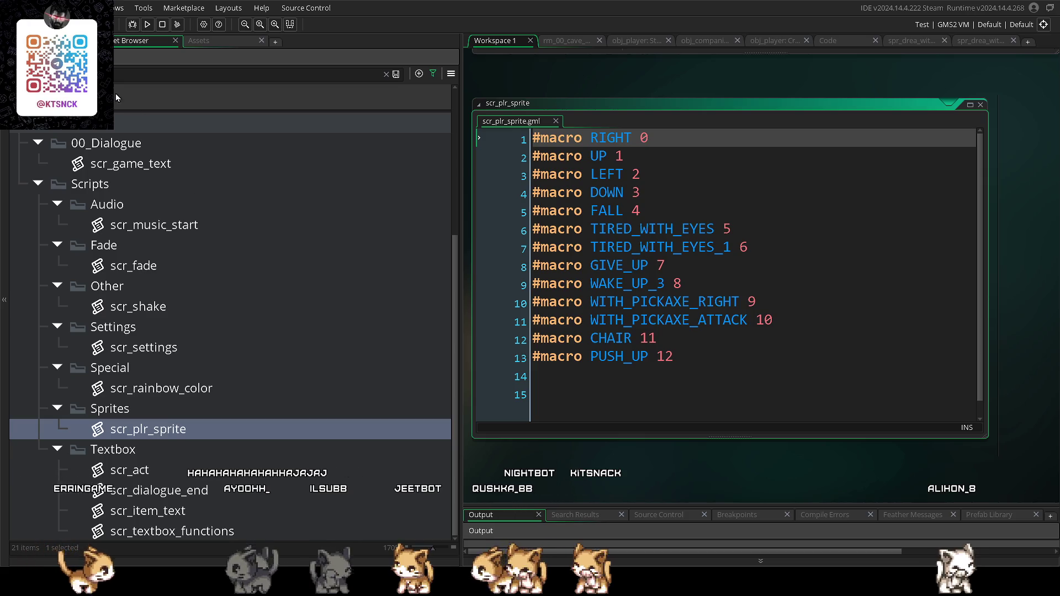
left_click(127, 57)
type("drea")
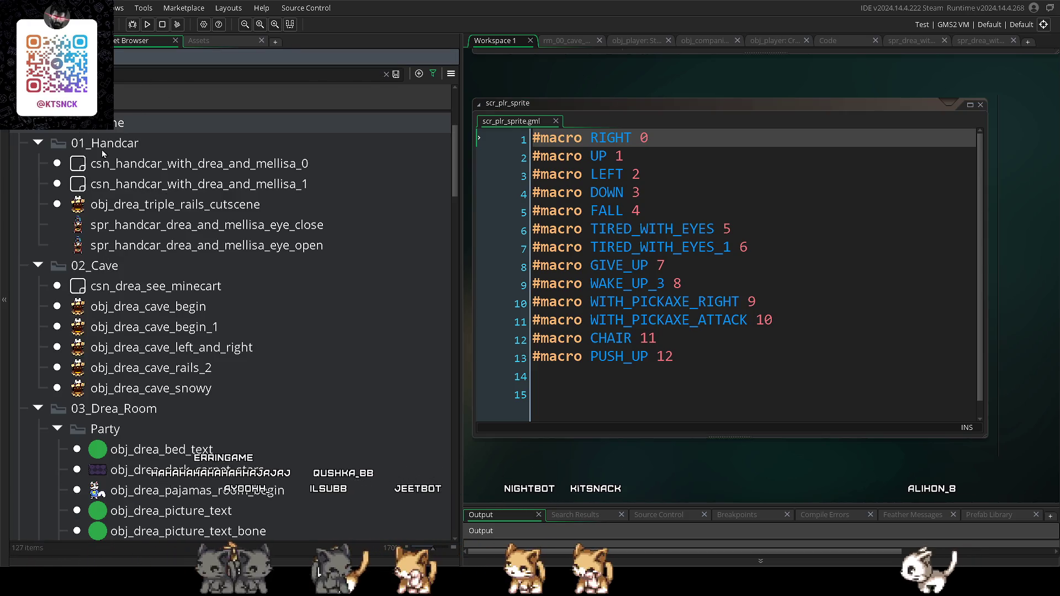
mouse_move(454, 141)
left_mouse_down()
mouse_move(468, 336)
mouse_move(457, 479)
mouse_move(461, 462)
left_mouse_up()
scroll(207, 463, "down", 3)
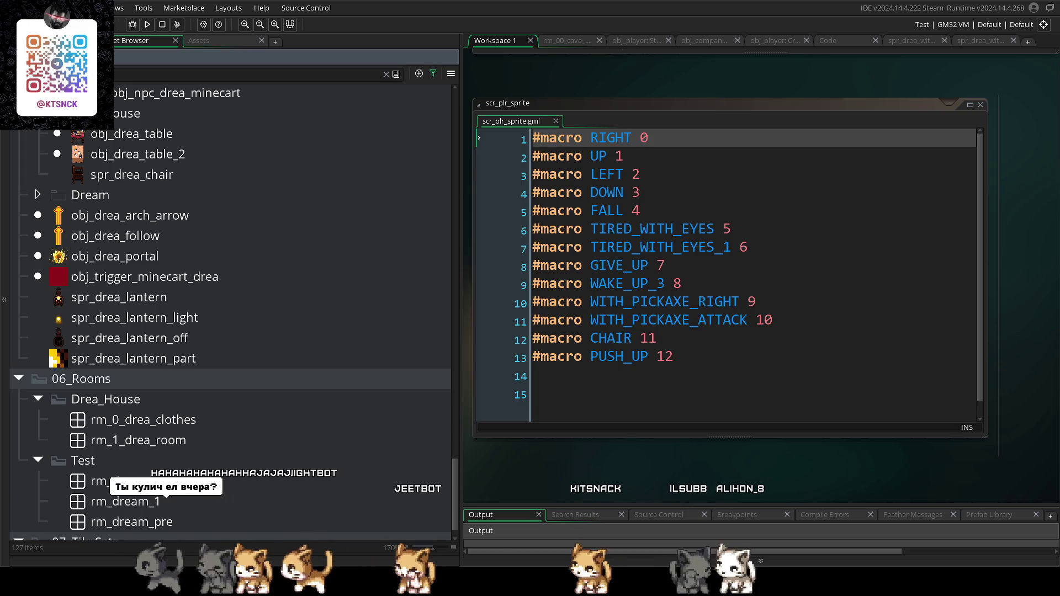
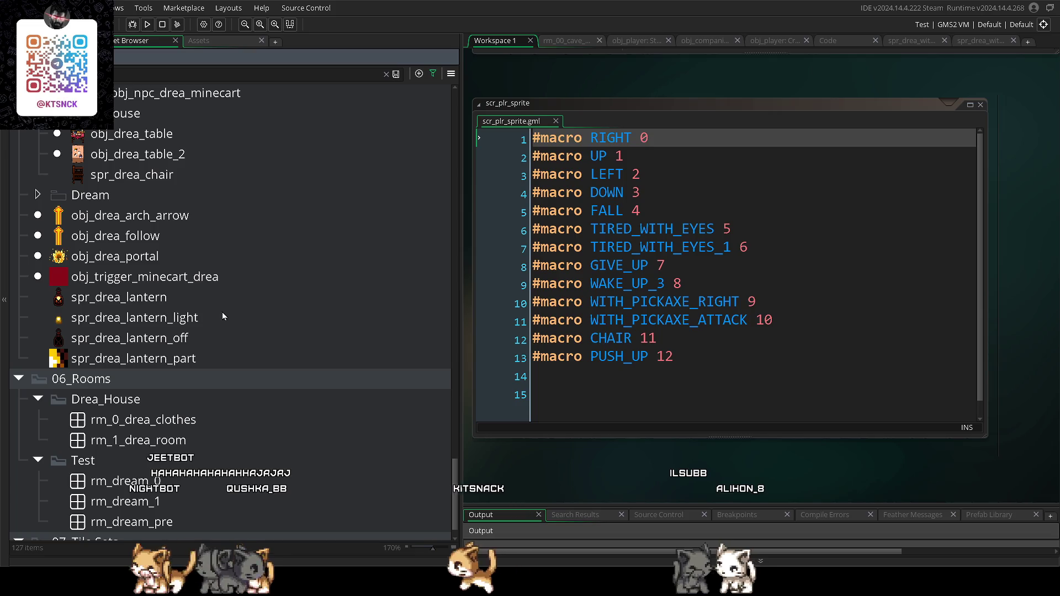
- Widen the sprite macro script window and scroll back up through its macros
mouse_move(474, 298)
left_mouse_down()
mouse_move(515, 301)
mouse_move(489, 300)
left_mouse_up()
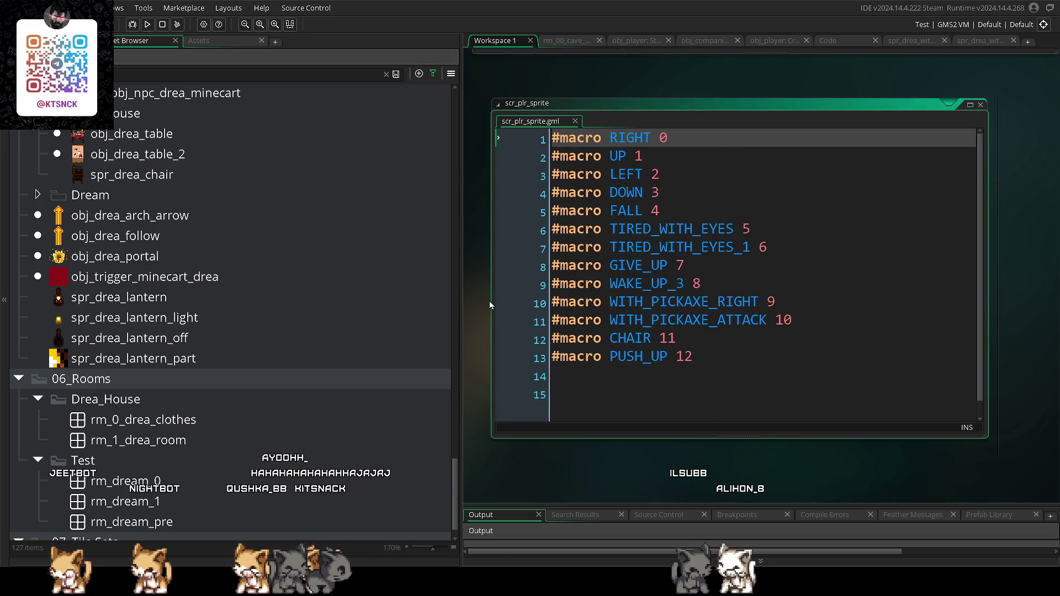
scroll(267, 292, "up", 5)
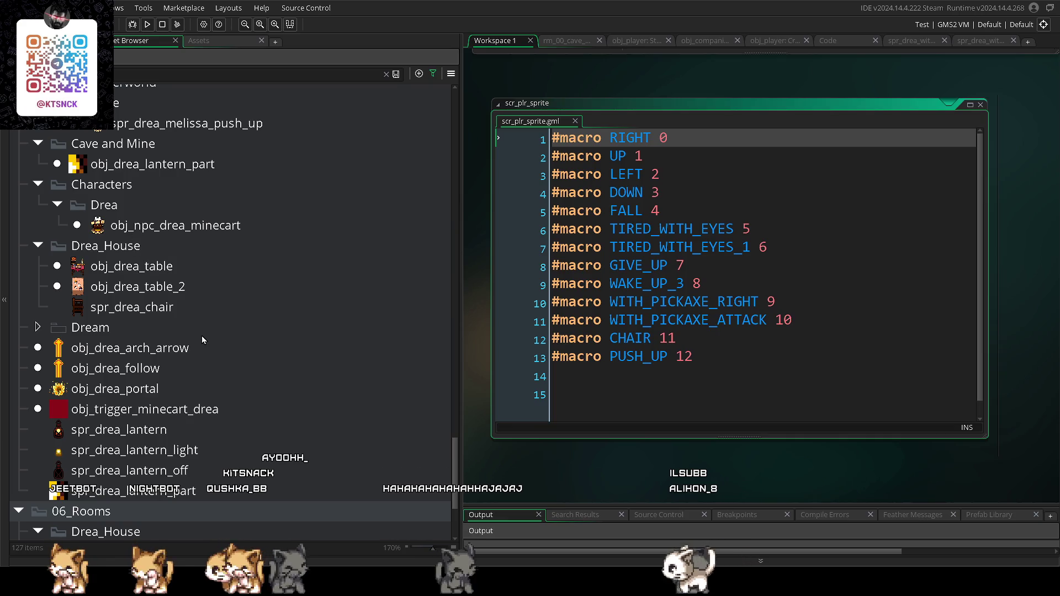
scroll(202, 342, "up", 9)
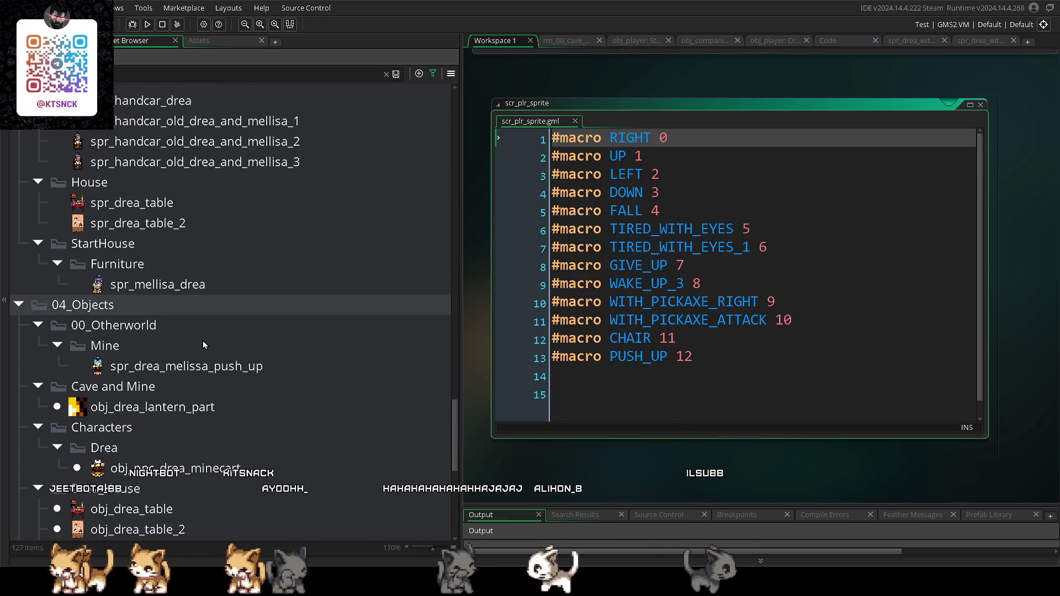
scroll(203, 345, "up", 17)
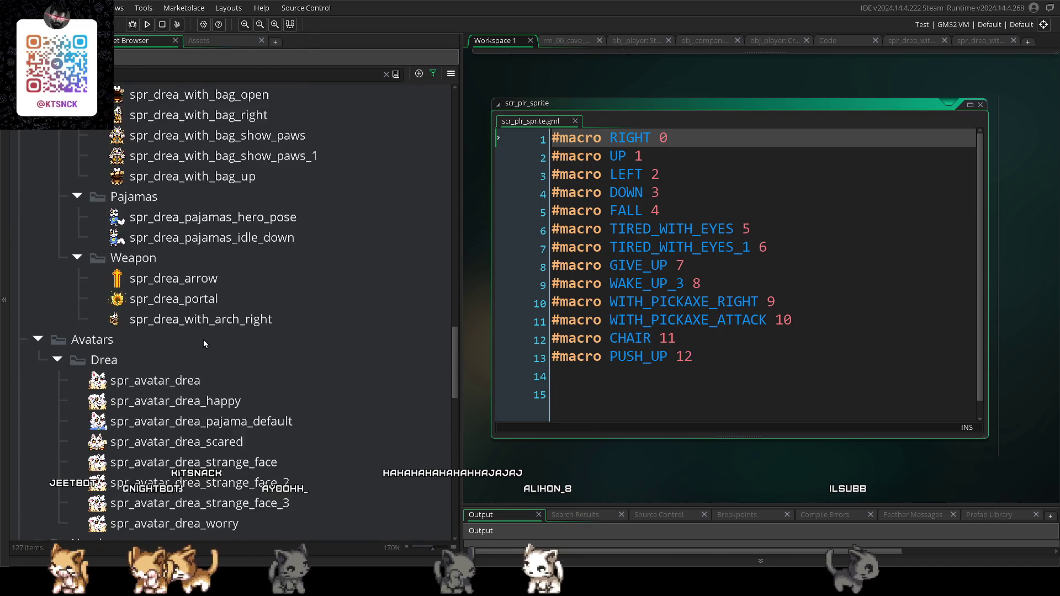
scroll(203, 339, "up", 20)
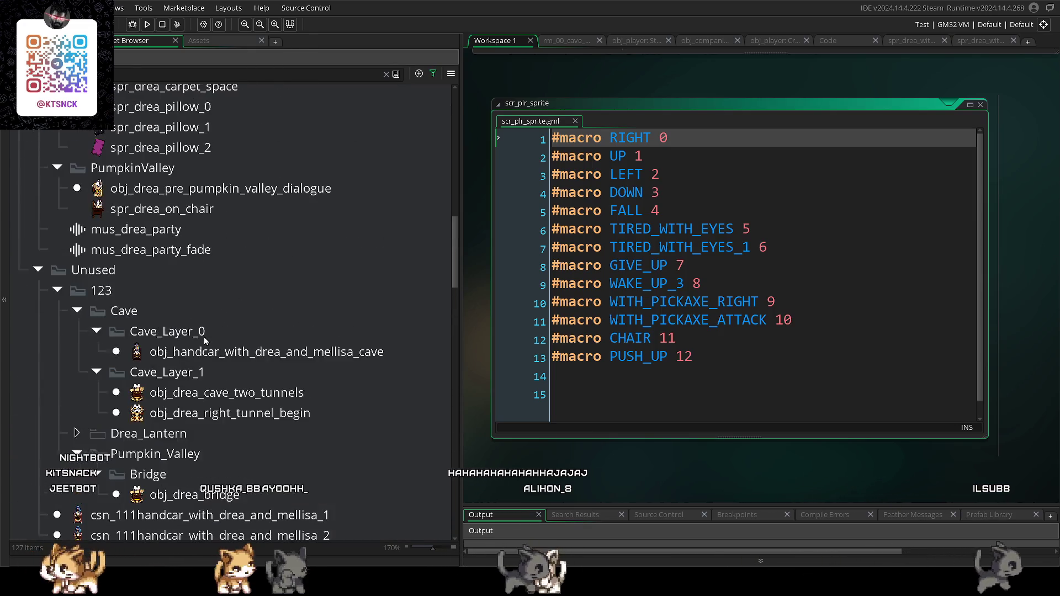
scroll(204, 337, "up", 13)
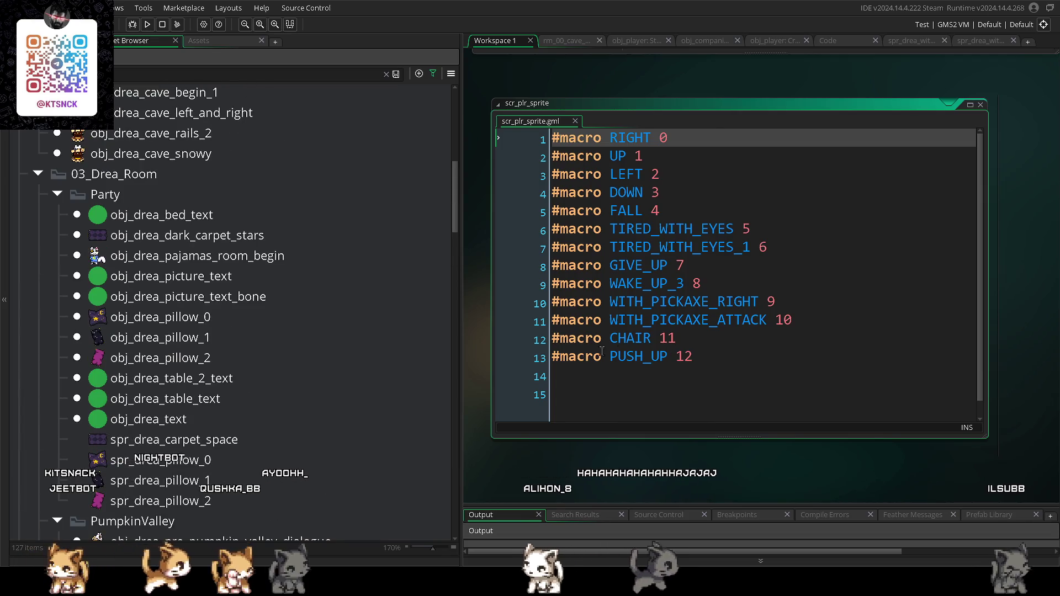
scroll(232, 300, "up", 11)
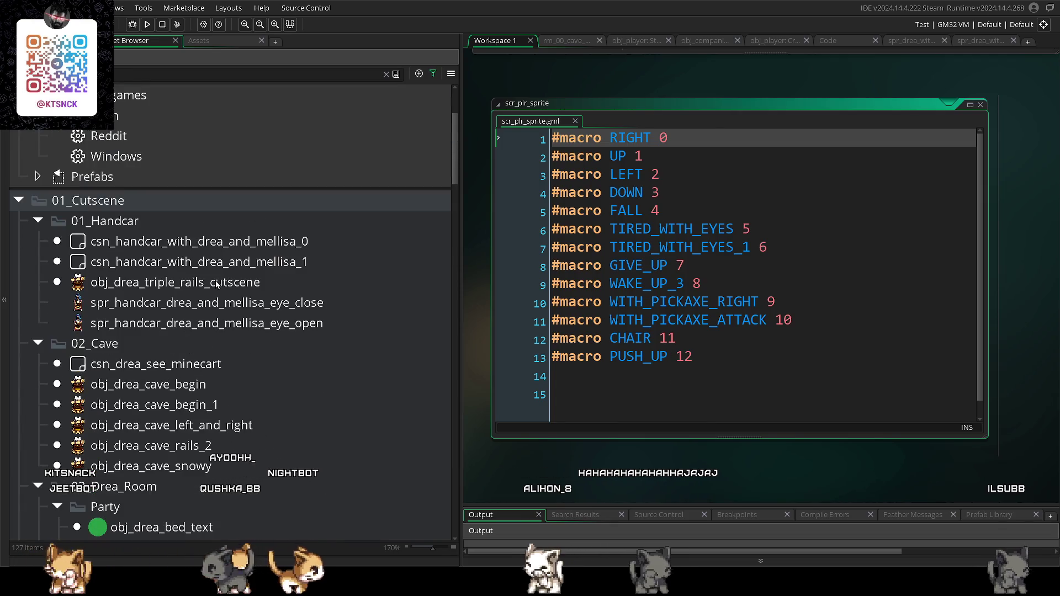
left_click(732, 371)
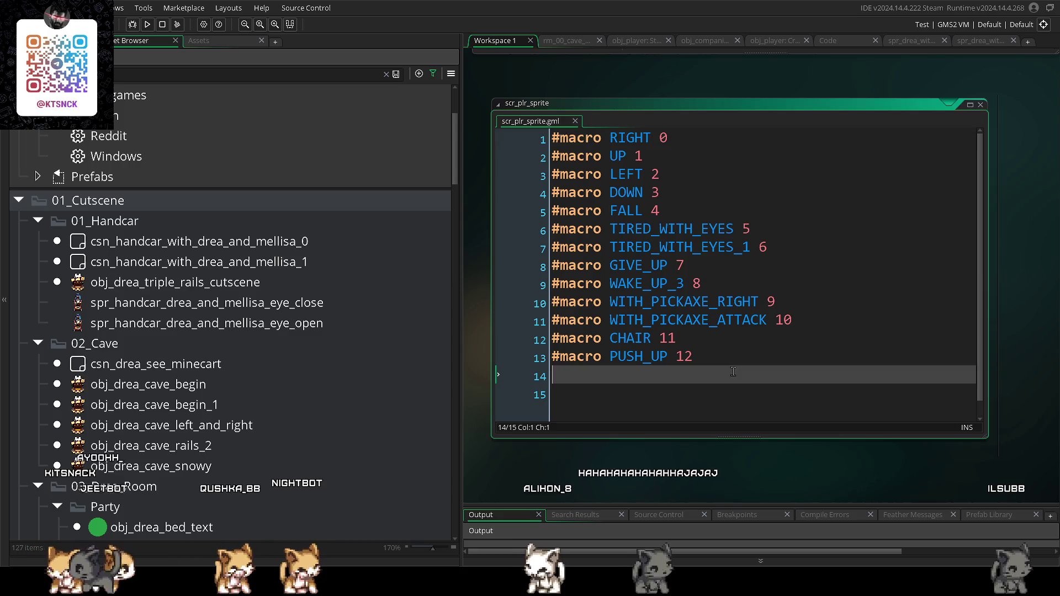
- Search the whole project for '#macro DREA' and open the NPC_Sprites match
key("ctrl+f")
type("DREA_")
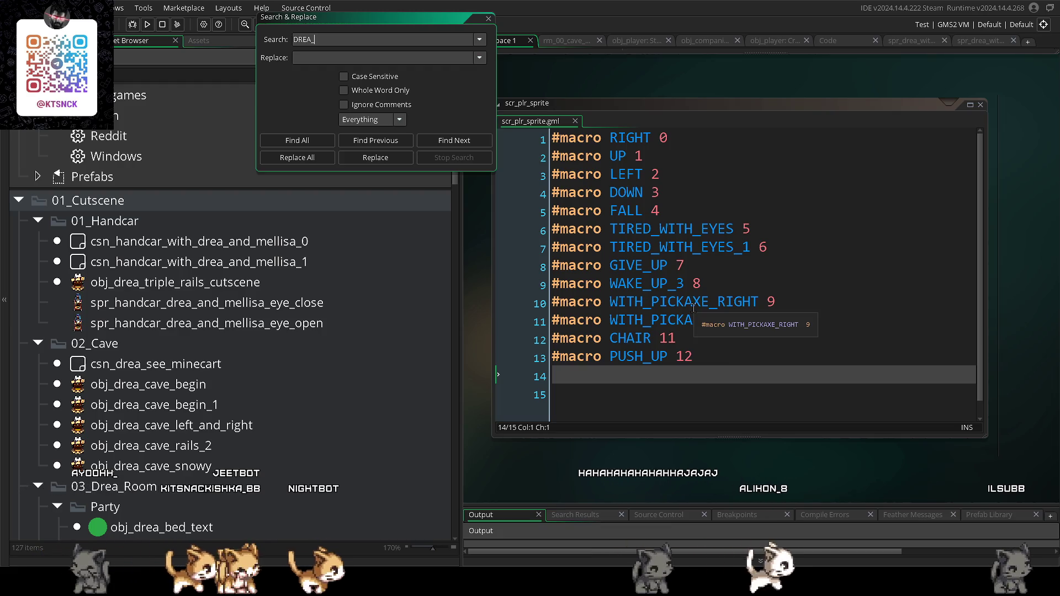
key("BackSpace")
key("BackSpace")
key("BackSpace")
type("#AM")
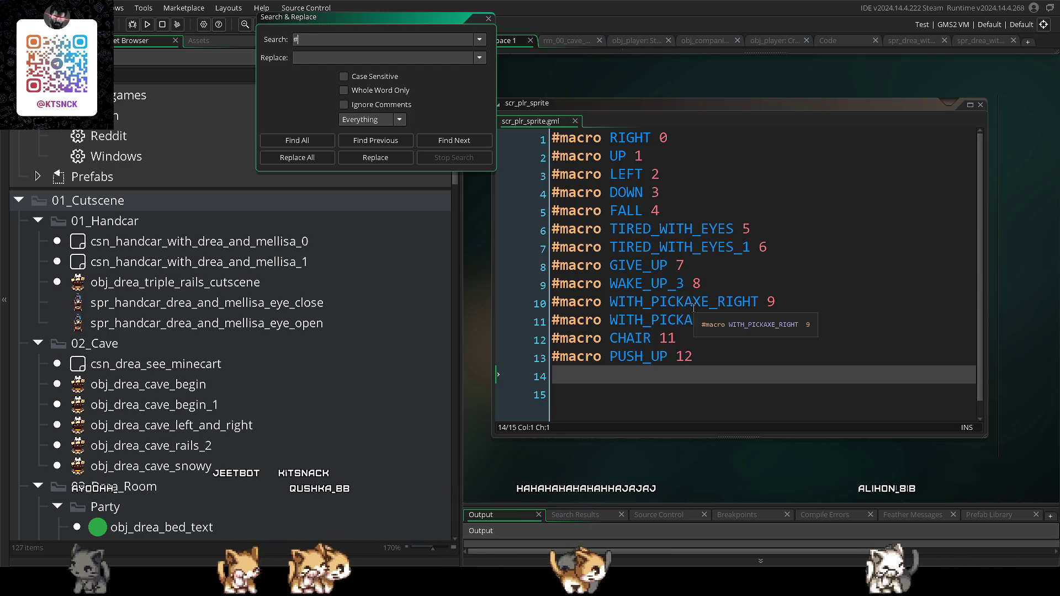
type("DREA")
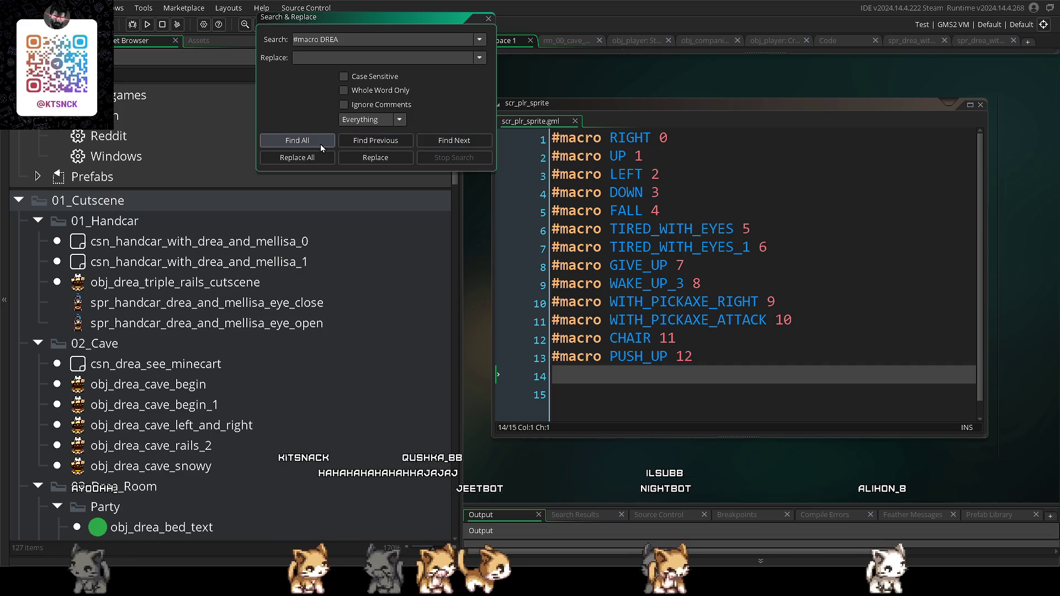
left_click(320, 144)
left_click(473, 141)
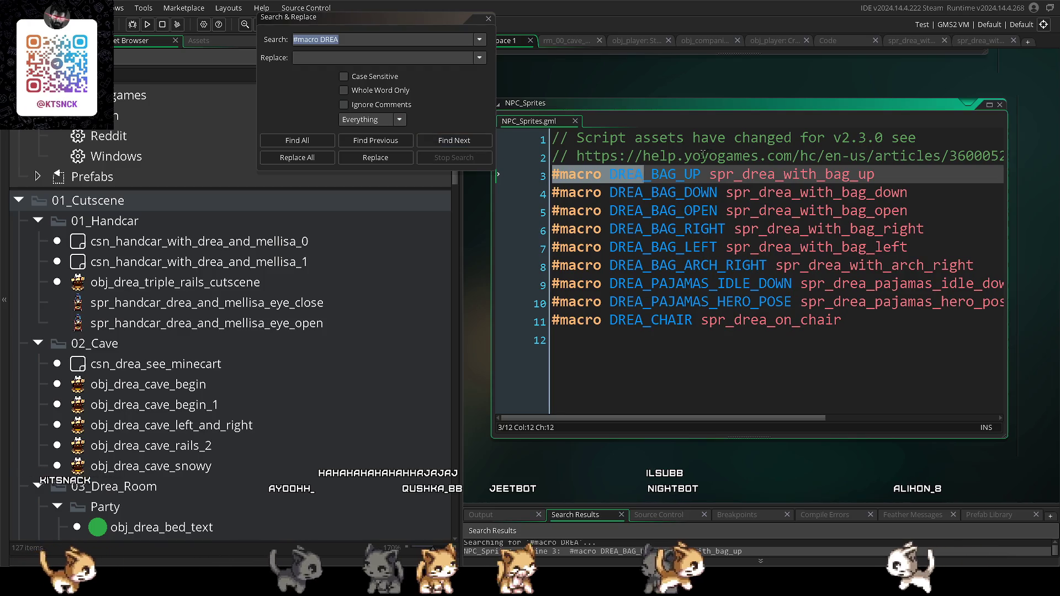
- Duplicate the DREA_CHAIR line into a DREA_PAWS macro using spr_drea_with_bag_show_paws
left_click(488, 18)
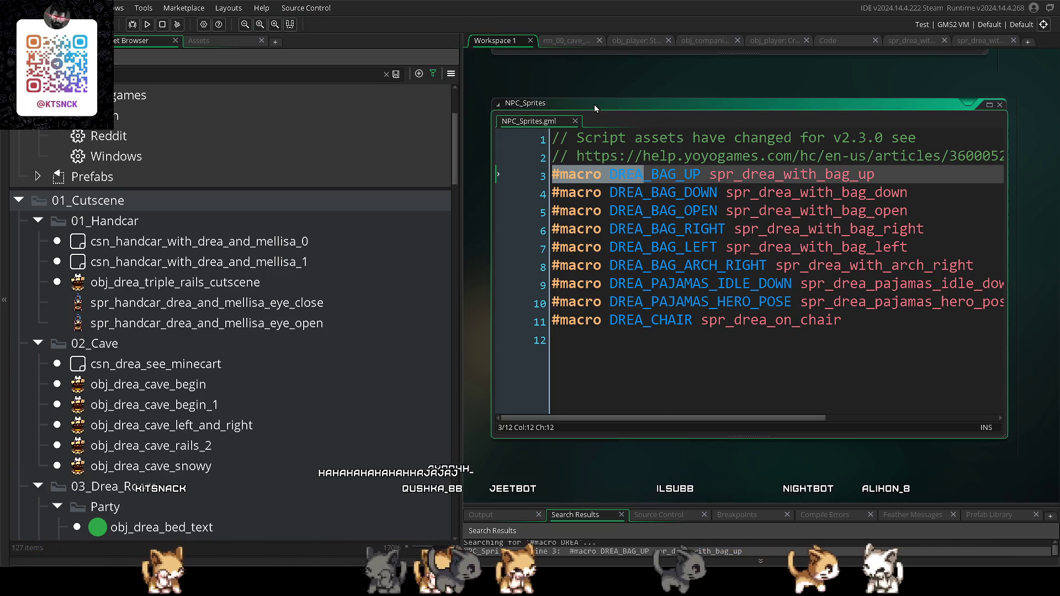
left_click(858, 334)
left_click_drag(858, 333, 496, 320)
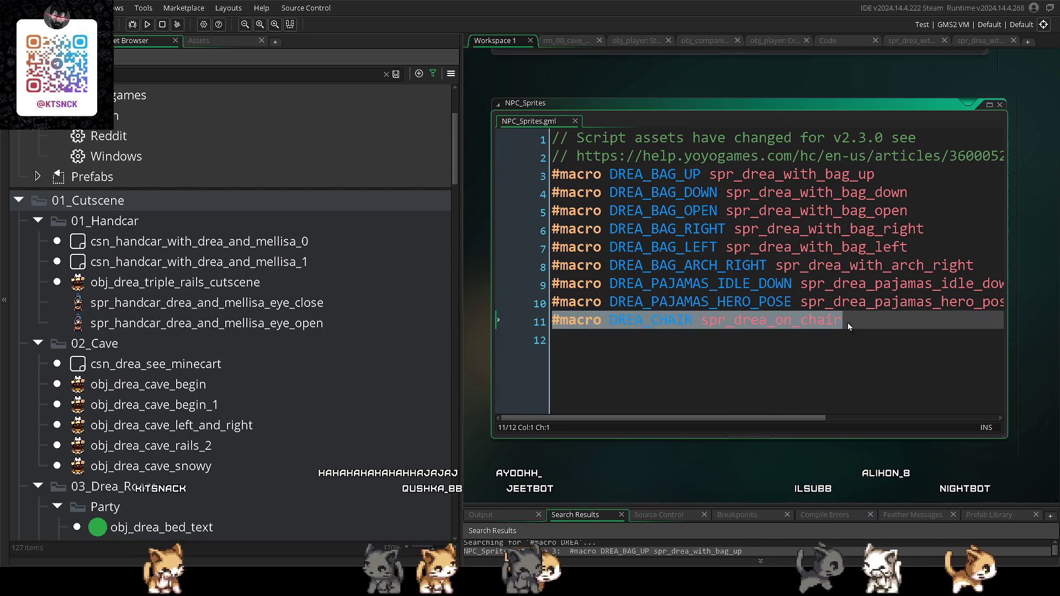
key("ctrl+d")
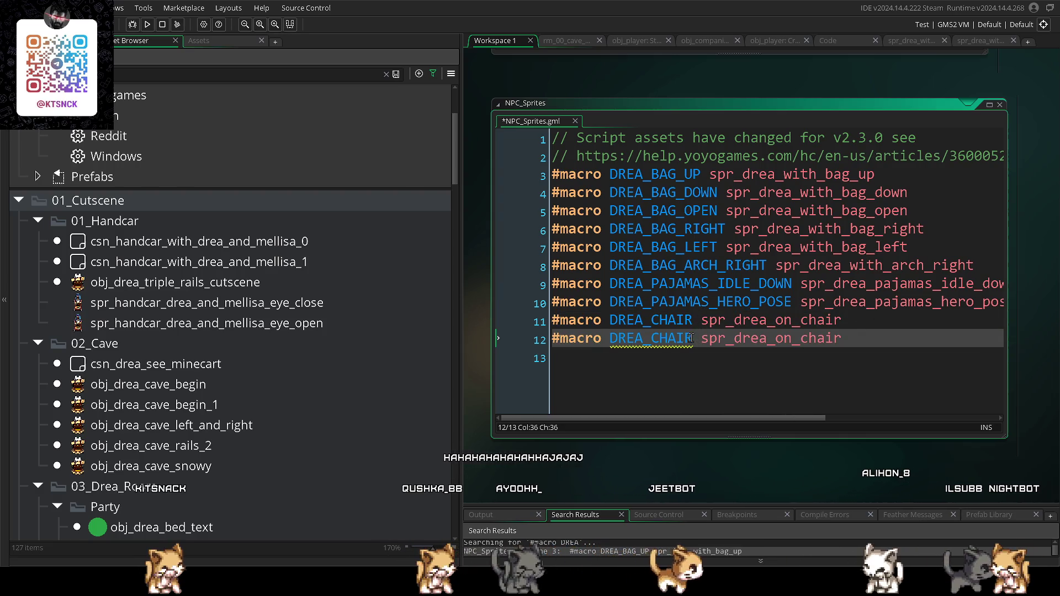
left_click_drag(692, 338, 653, 341)
type("RAW")
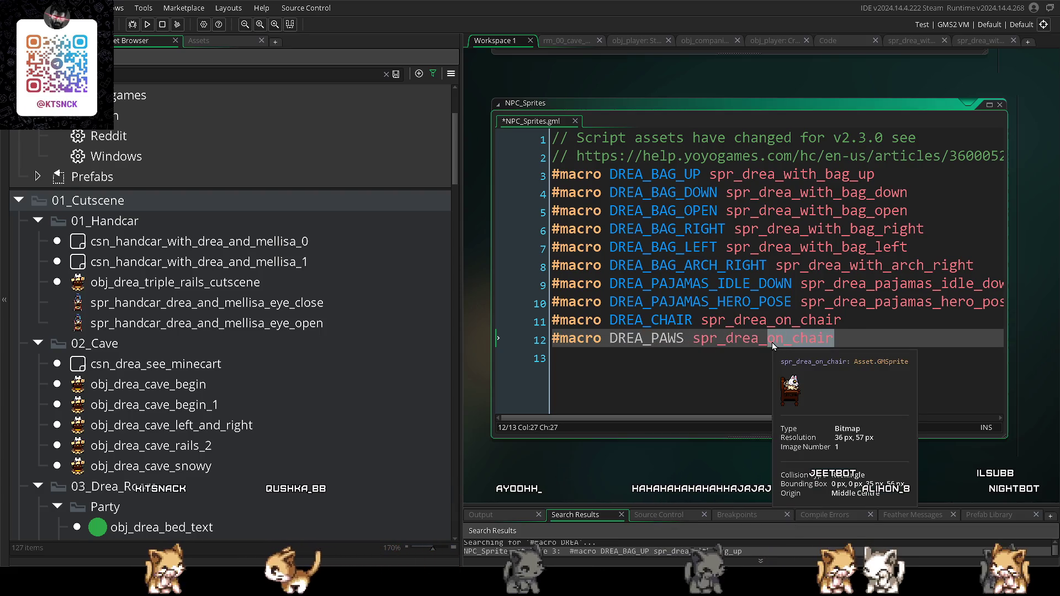
type("pa")
key("BackSpace")
key("BackSpace")
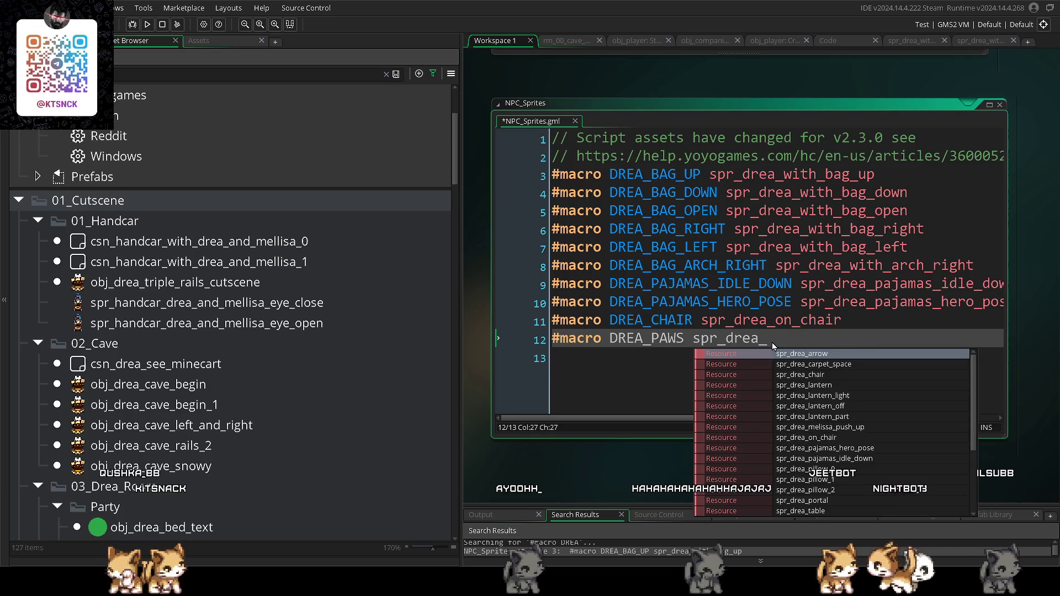
type("wi")
left_click(828, 417)
- Duplicate DREA_PAWS as DREA_PAWS_EYE for spr_drea_with_bag_show_paws_1, then go to obj_player's Step code
key("ctrl+d")
left_click(684, 352)
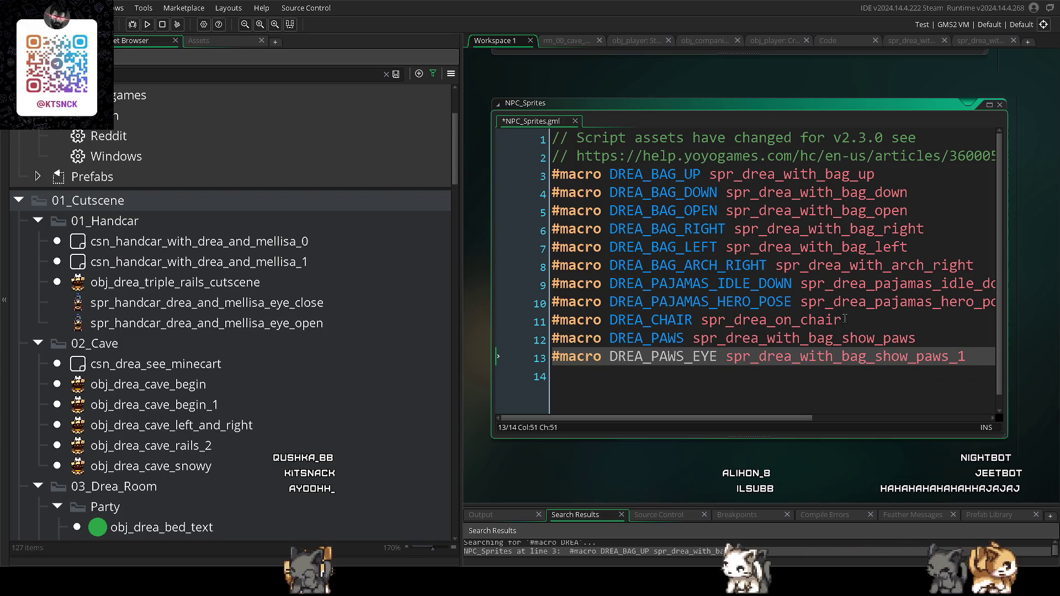
left_click(644, 41)
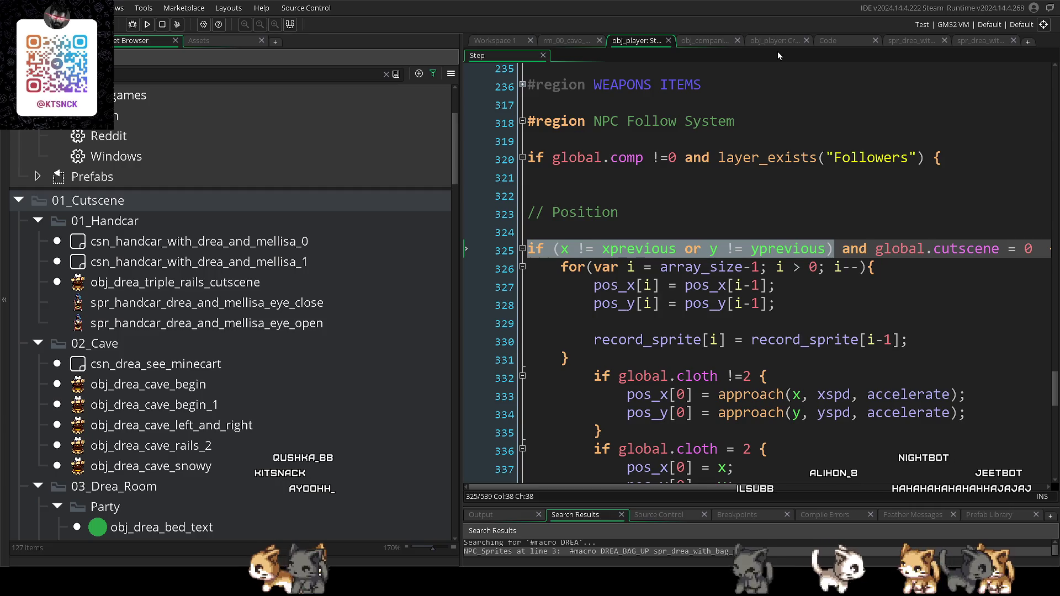
- Remove the extra spaces after 'if' on line 18 of the companion's Step code
left_click(772, 41)
left_click(917, 42)
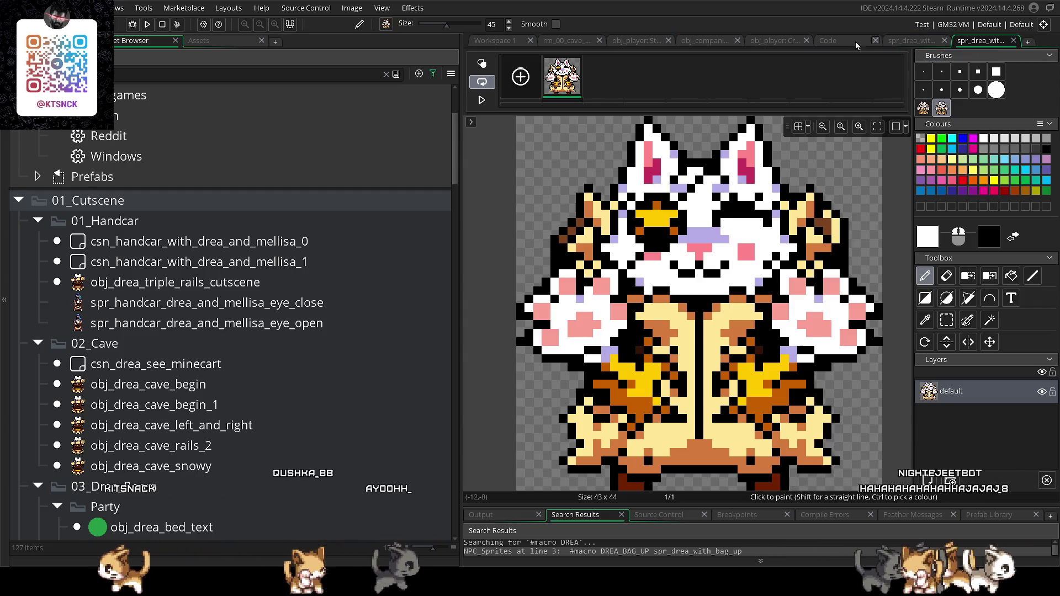
left_click(771, 38)
left_click(712, 40)
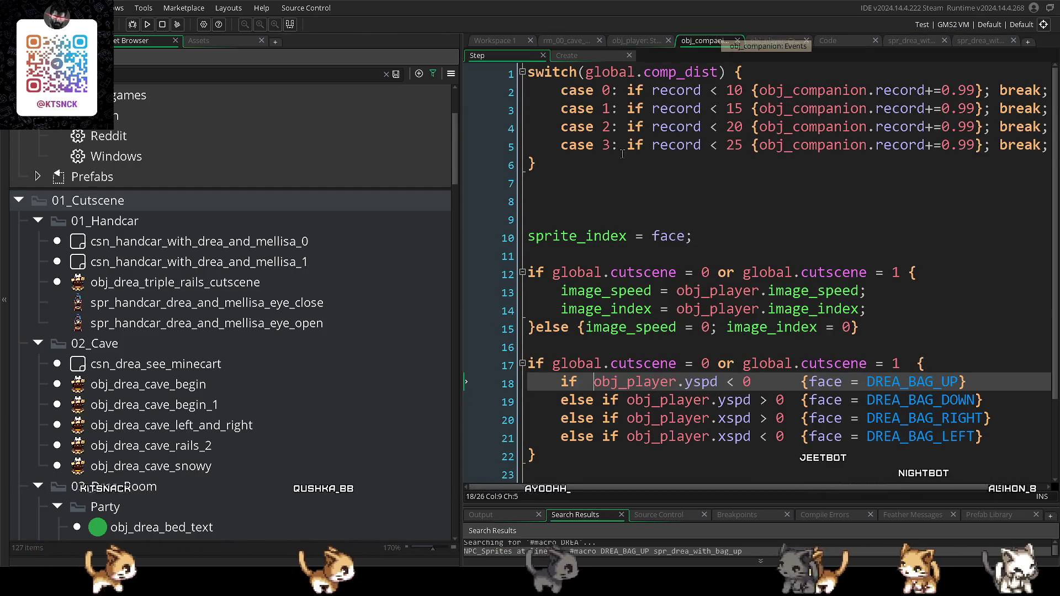
left_click_drag(452, 180, 436, 180)
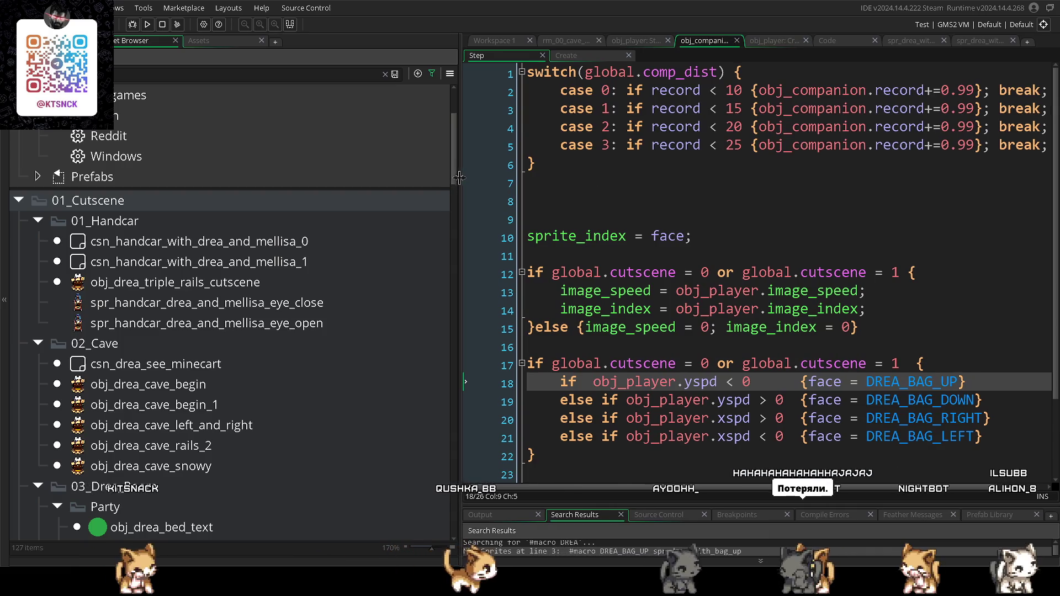
left_click(266, 181)
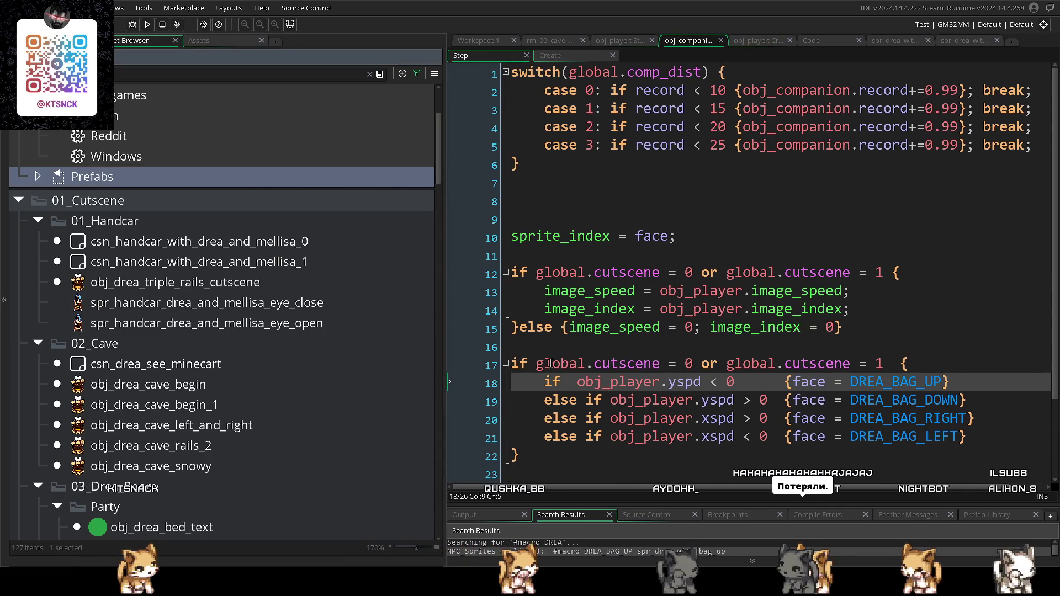
key("BackSpace")
key("BackSpace")
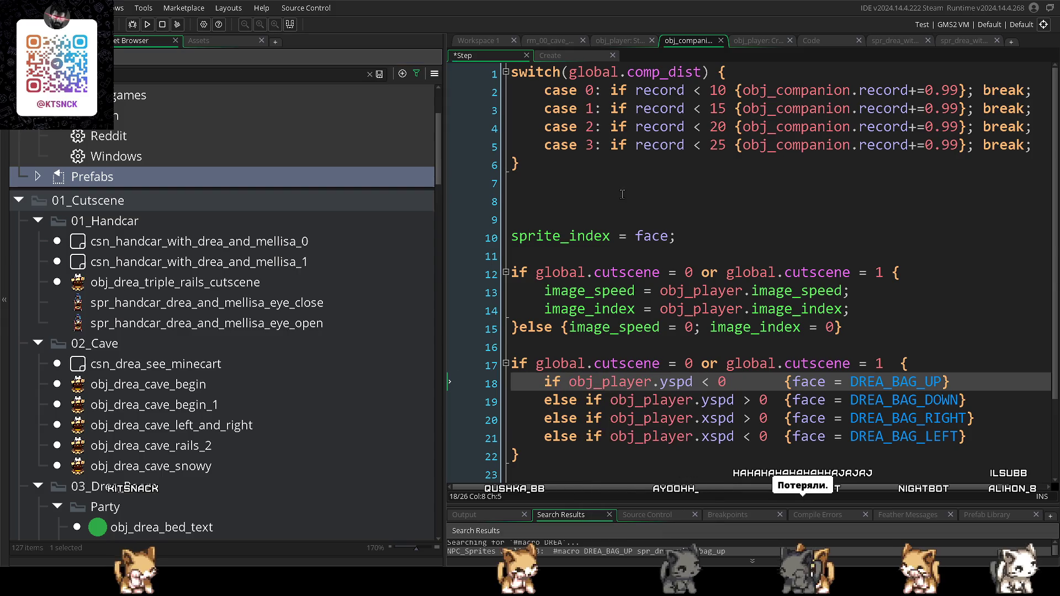
- Clear the Asset Browser search filter and scroll down the asset tree
left_click(554, 43)
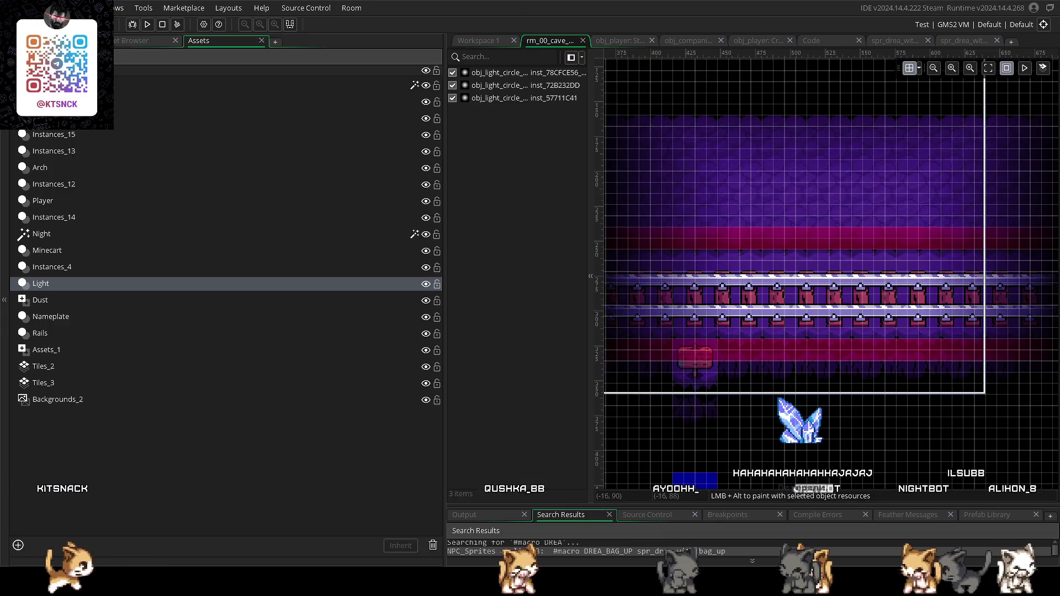
left_click(145, 43)
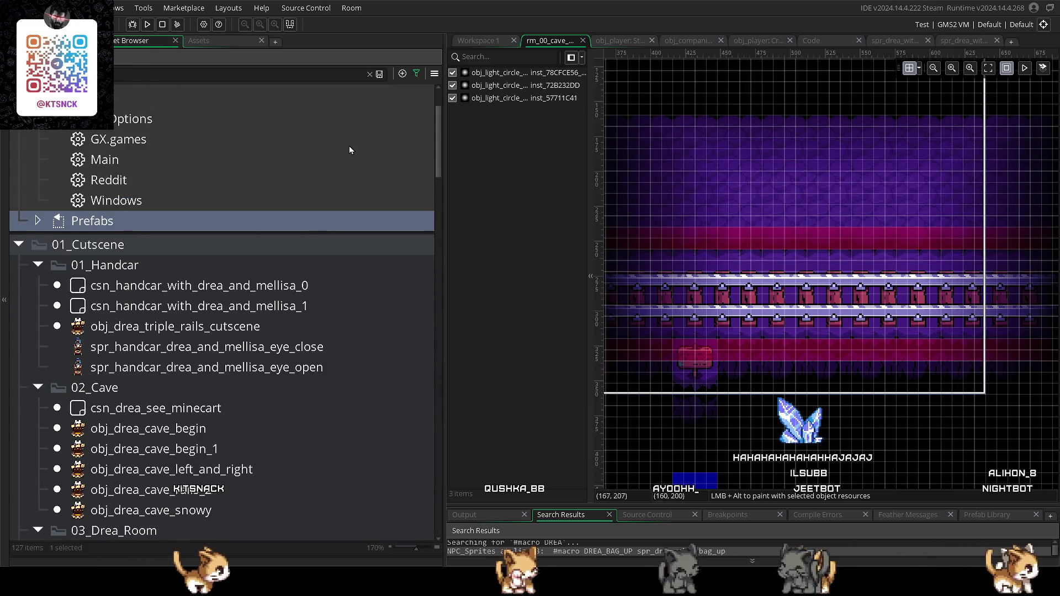
left_click(369, 74)
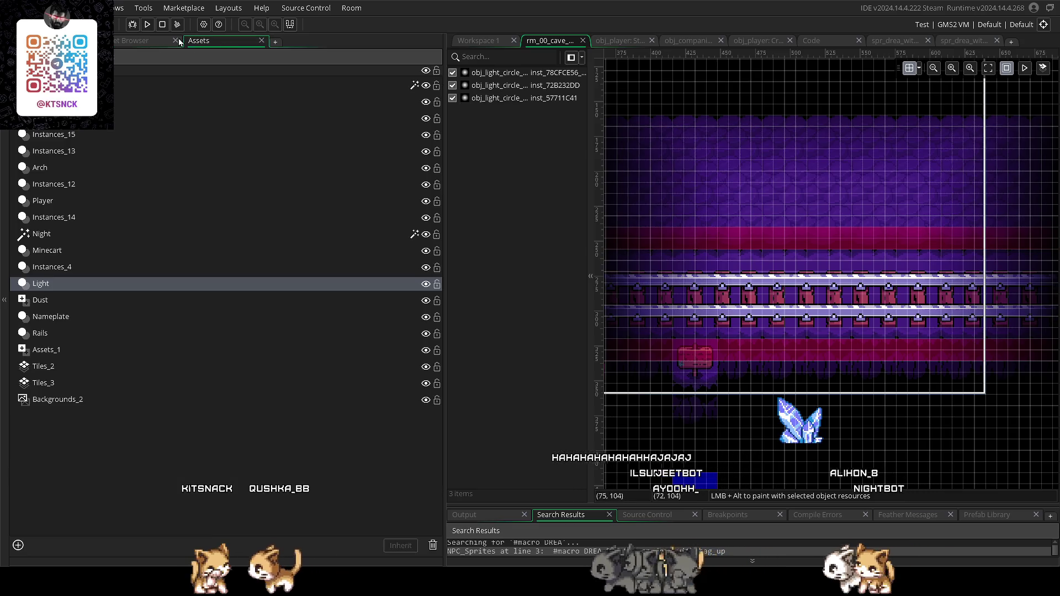
left_click(140, 42)
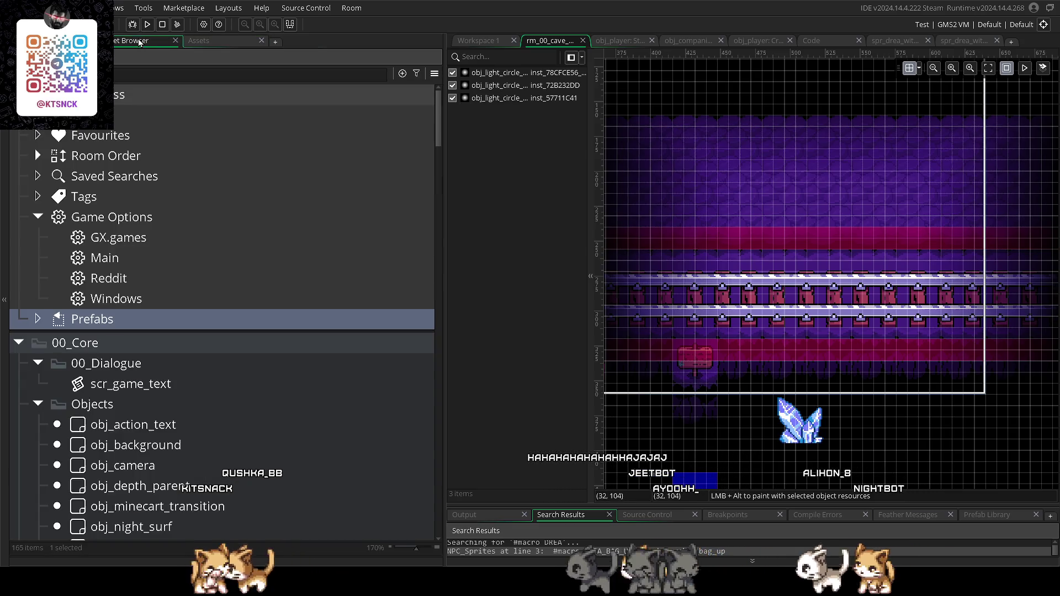
scroll(182, 282, "down", 10)
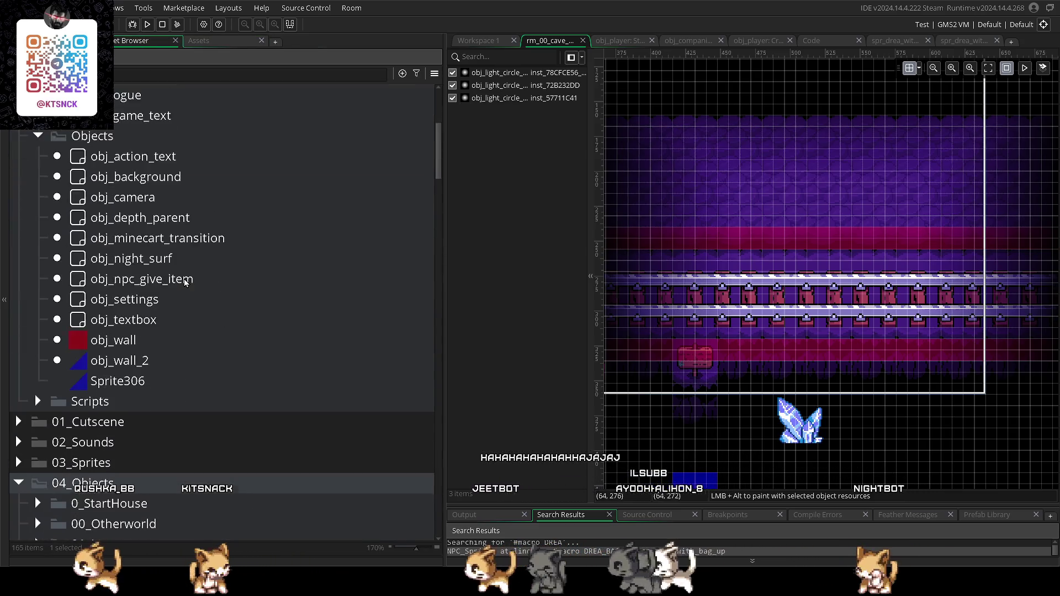
scroll(185, 283, "down", 3)
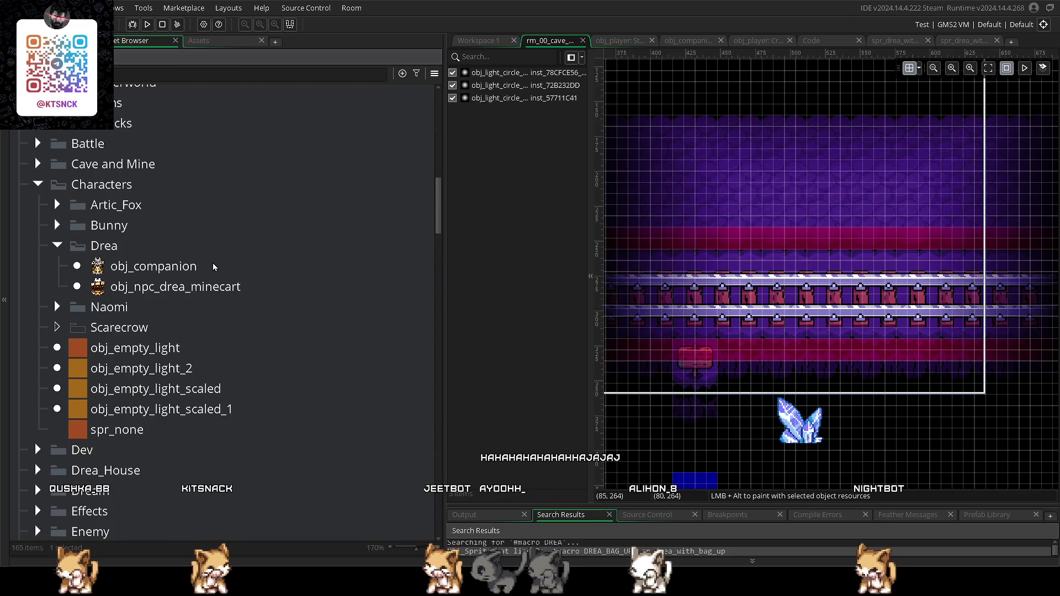
- Check obj_companion's Step event and the player's NPC Follow System code, then open obj_npc_drea_minecart
double_click(214, 267)
double_click(215, 268)
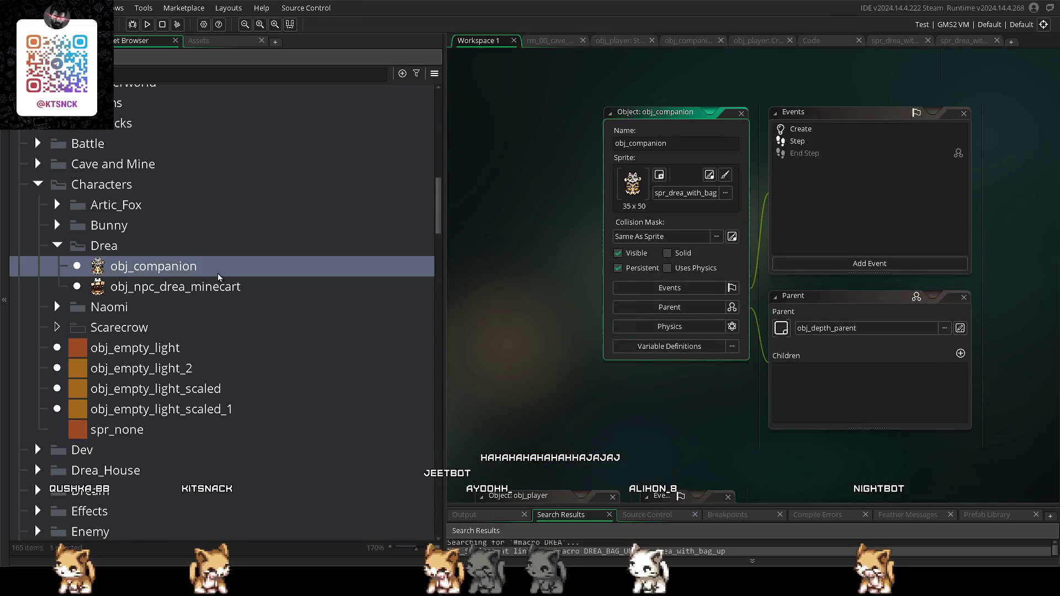
left_click(690, 42)
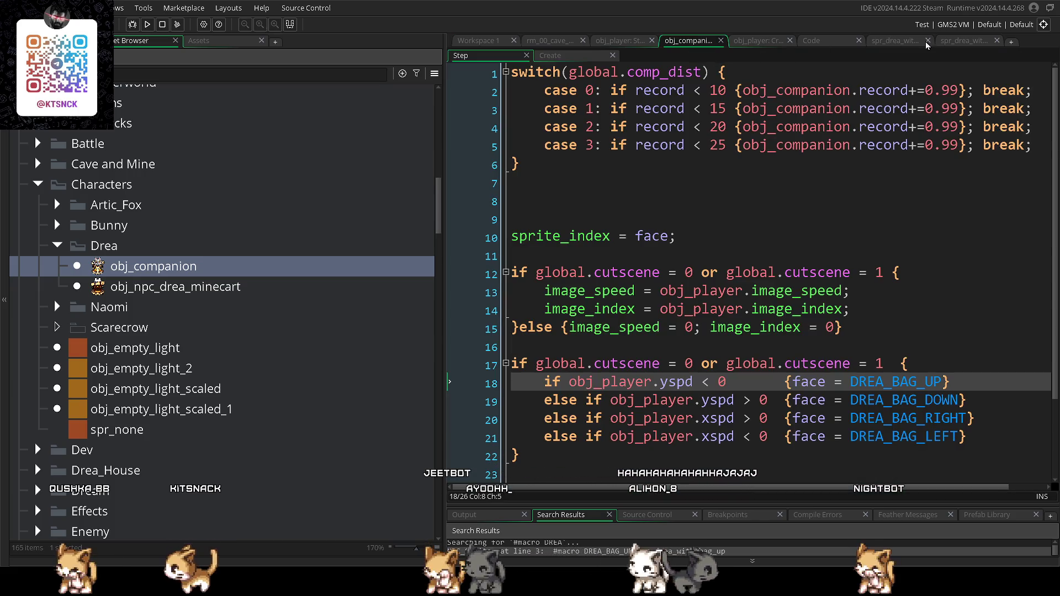
left_click(757, 40)
left_click(618, 40)
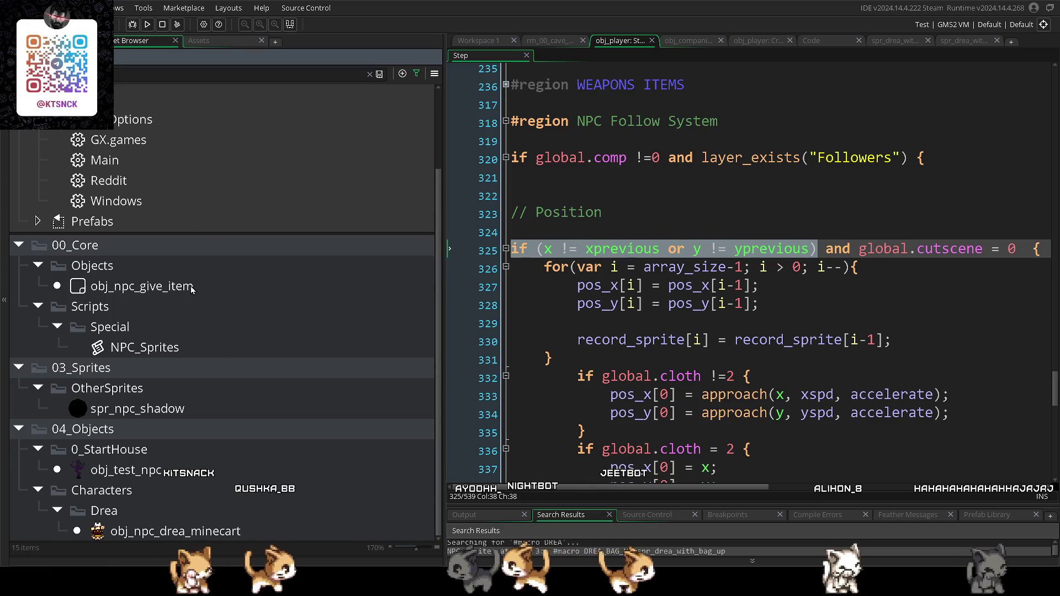
double_click(175, 531)
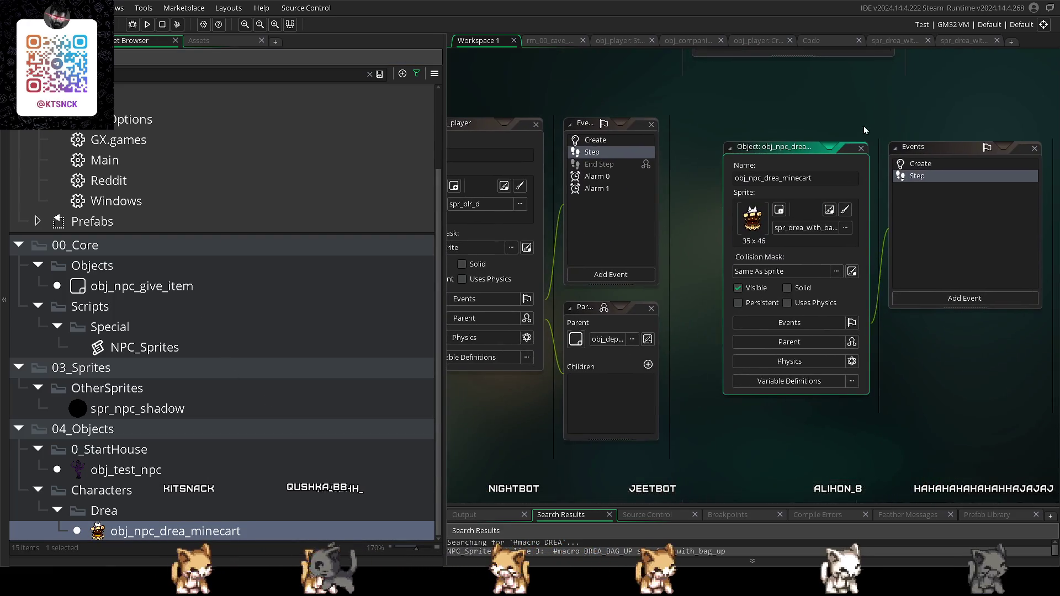
- Open obj_npc_drea_minecart's Step event, widen the editor and put the caret after 'case 2:'
double_click(920, 163)
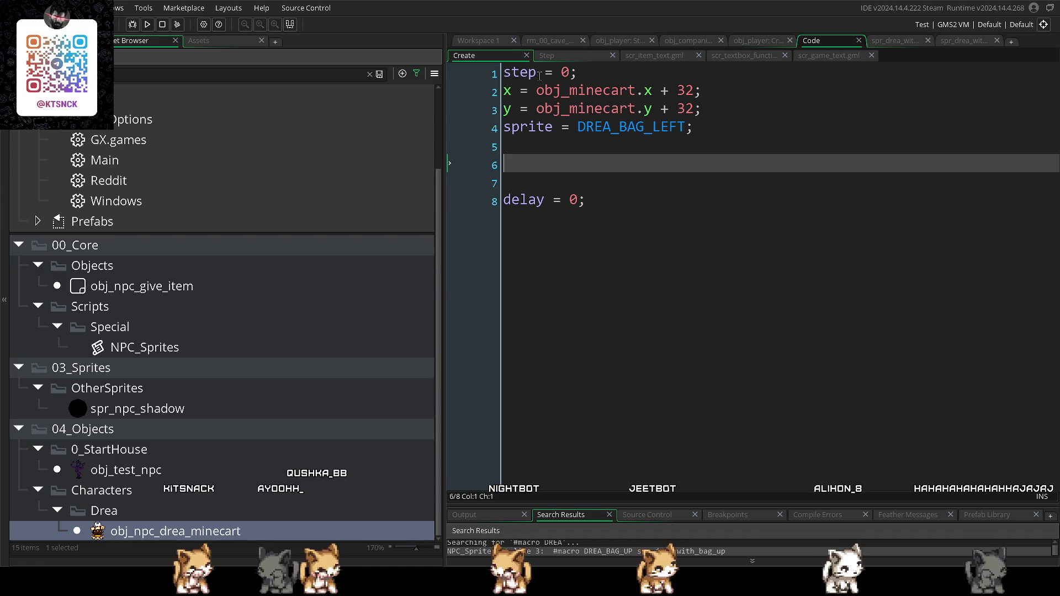
left_click(538, 57)
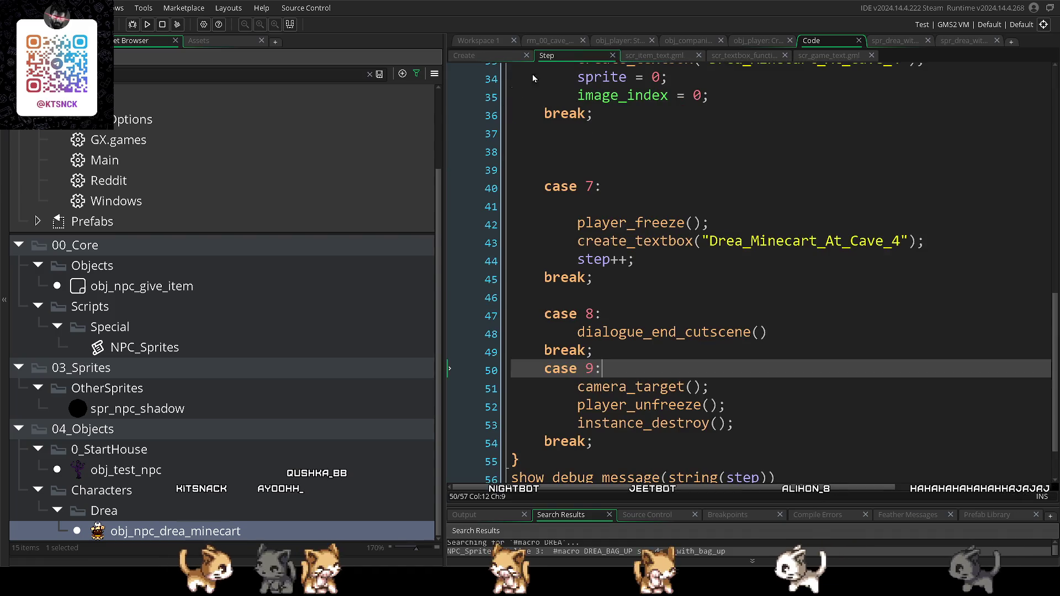
left_click_drag(445, 249, 182, 248)
scroll(493, 243, "down", 1)
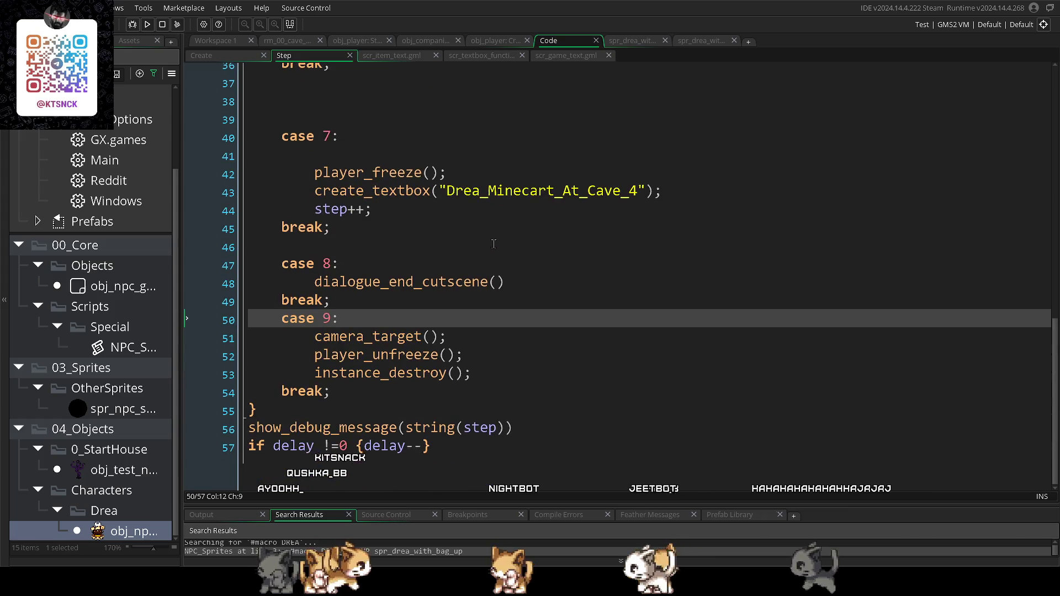
scroll(493, 243, "up", 6)
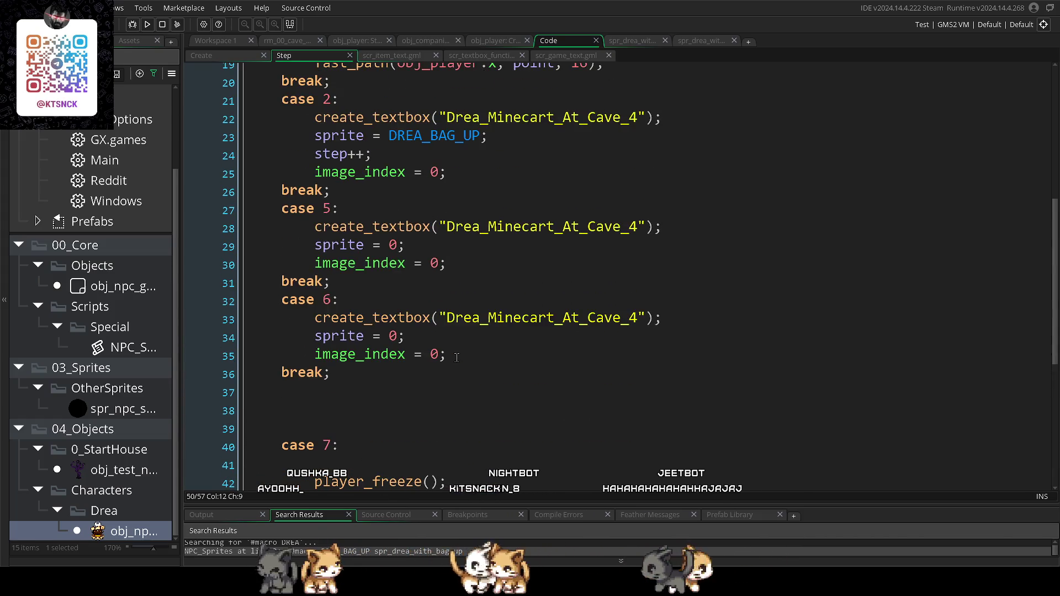
left_click(391, 393)
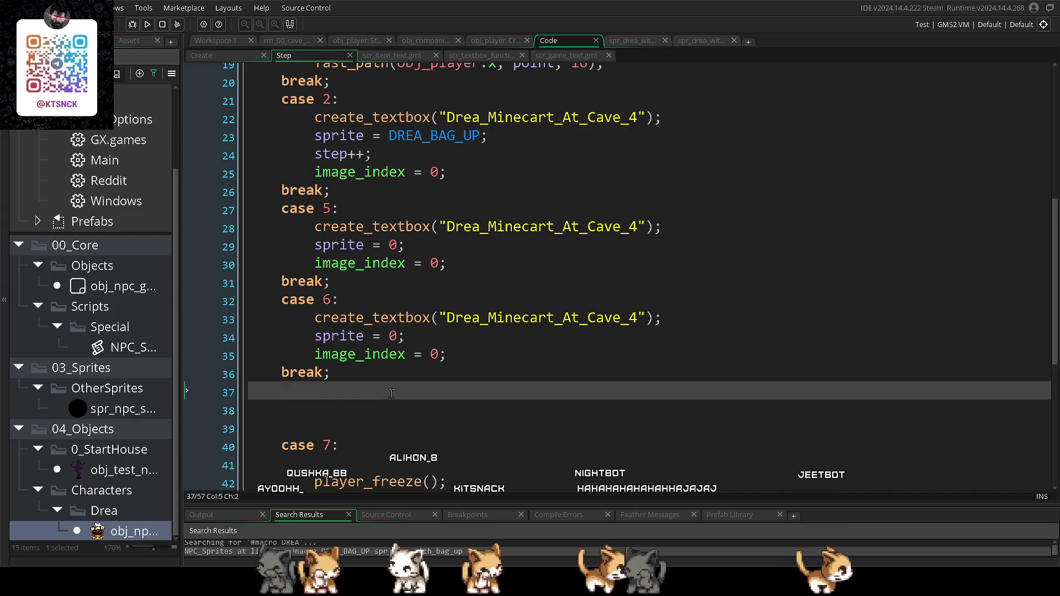
scroll(392, 393, "up", 1)
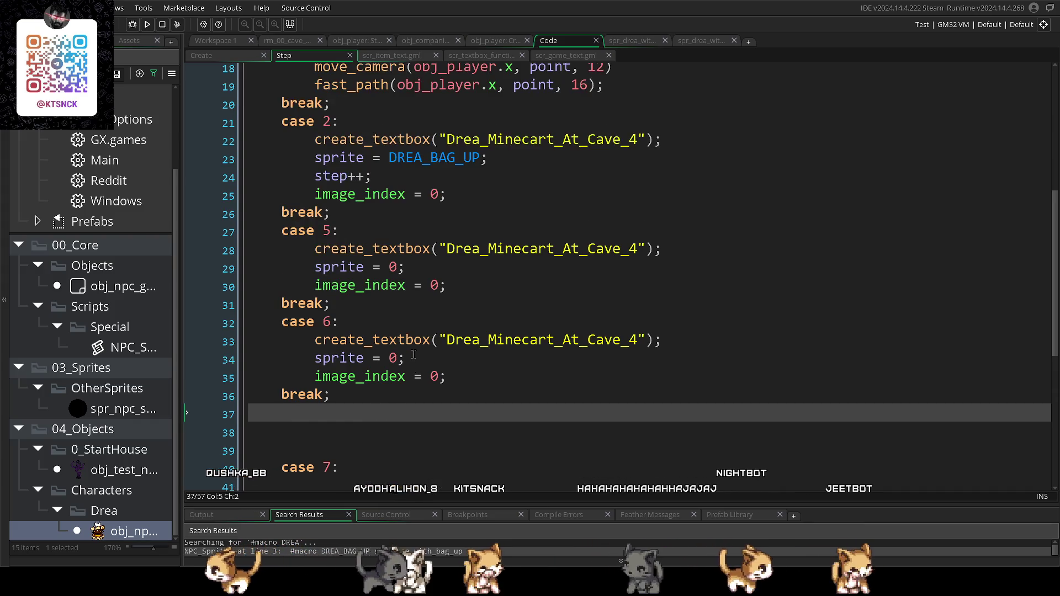
left_click(420, 158)
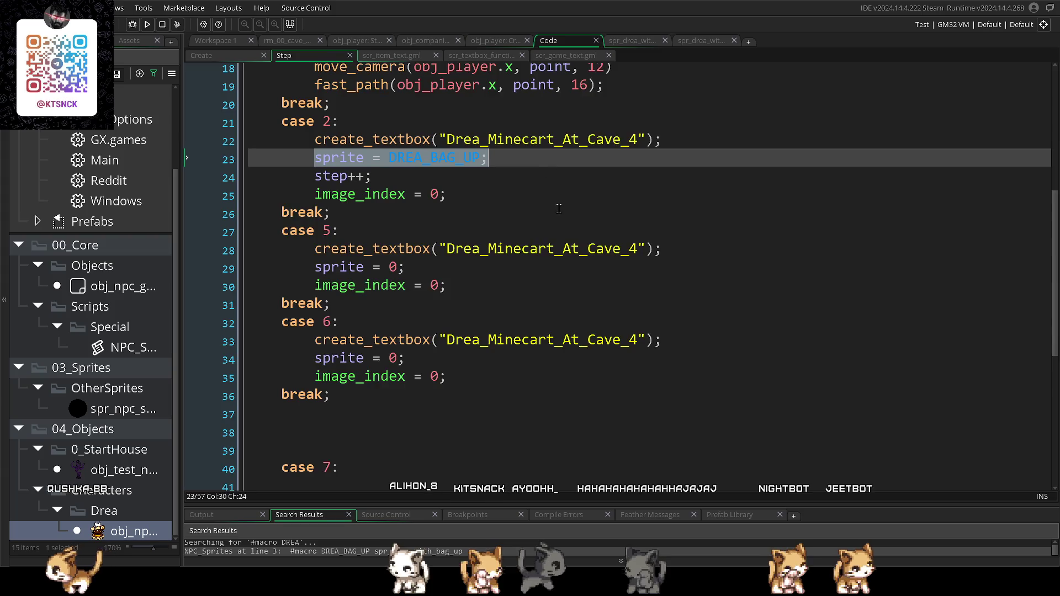
scroll(428, 176, "up", 3)
left_click(428, 188)
- Add the comment '// Смотри на героиню' under case 2
key("Return")
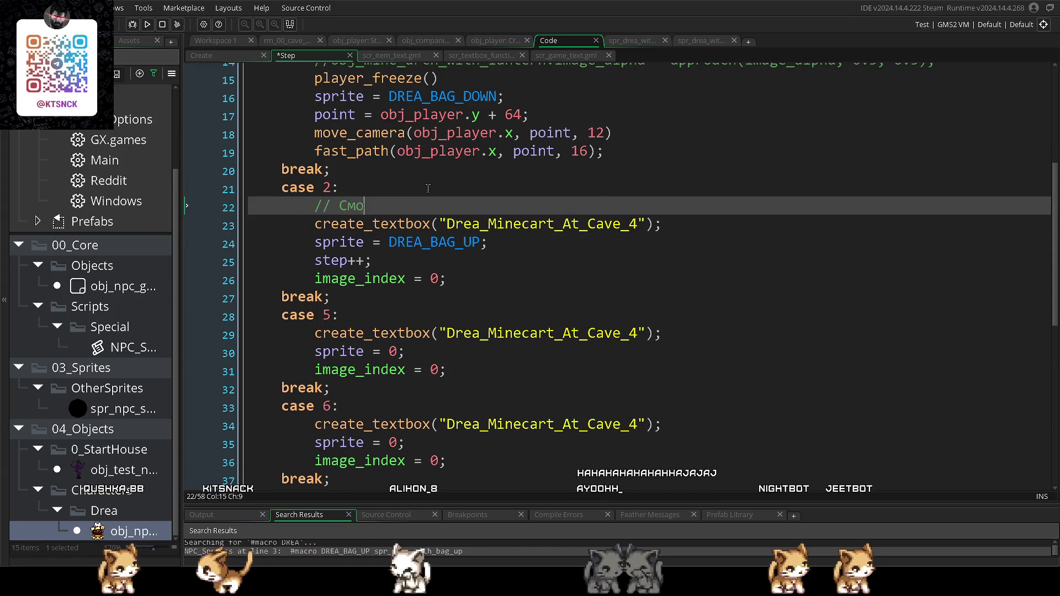
type("три на героя")
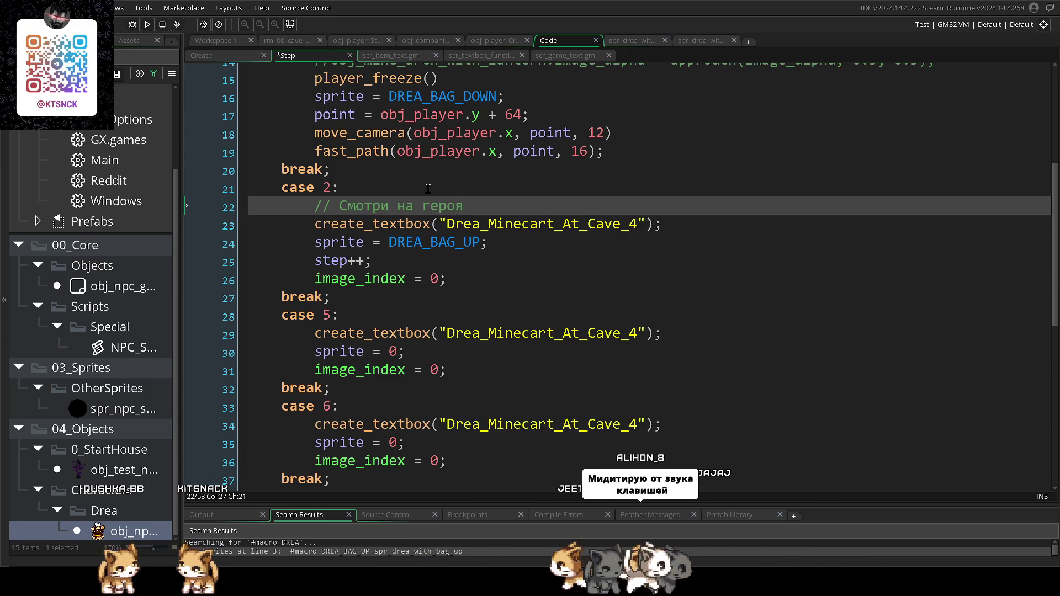
key("BackSpace")
type("иню")
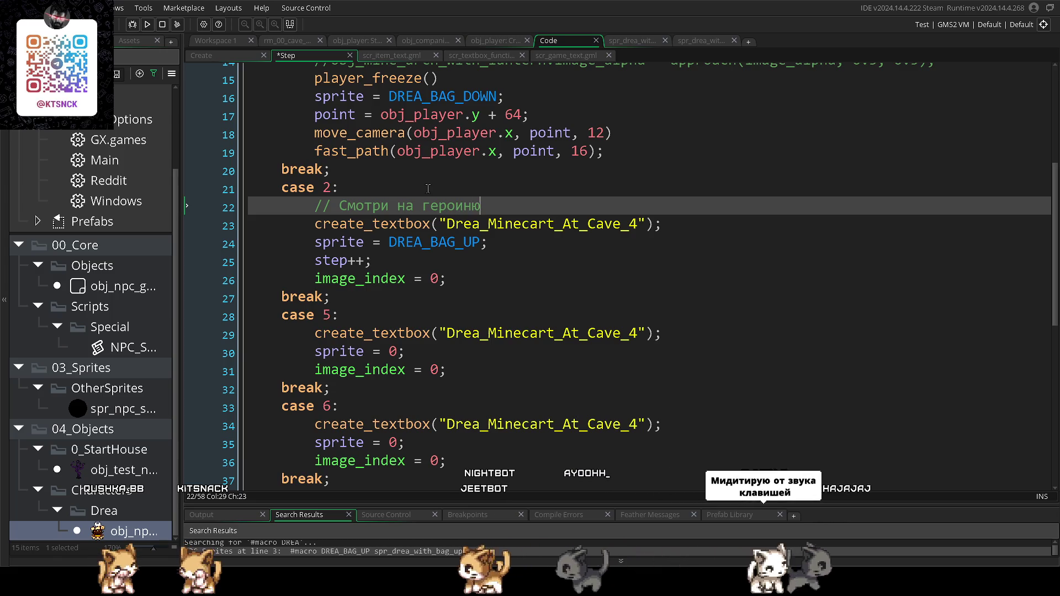
left_click(442, 314)
left_click(428, 205)
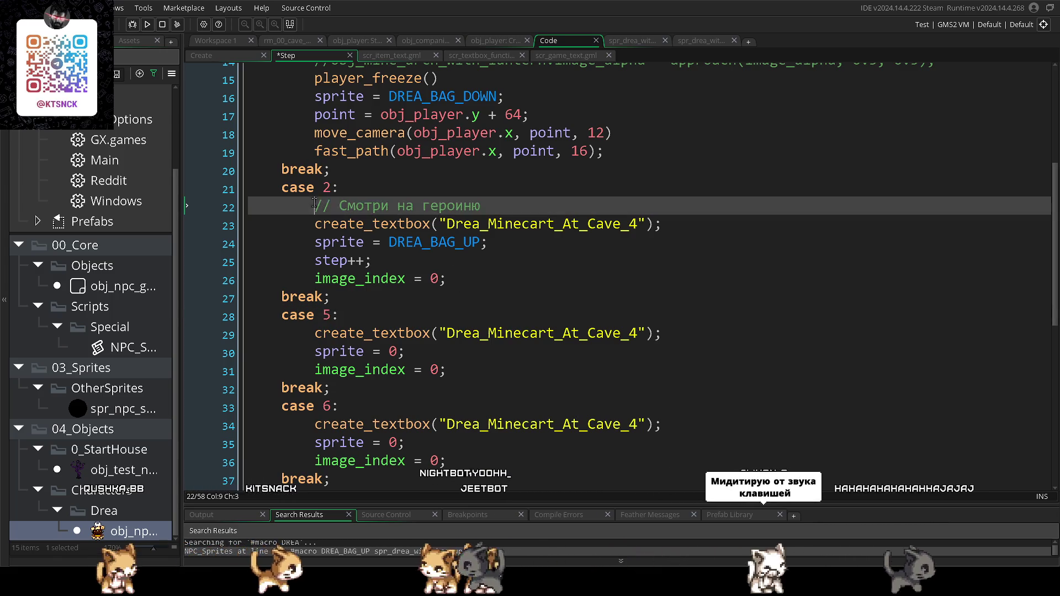
- Add an indented comment '// Смотри на игрока' under case 5
left_click(442, 314)
key("Return")
scroll(442, 314, "down", 1)
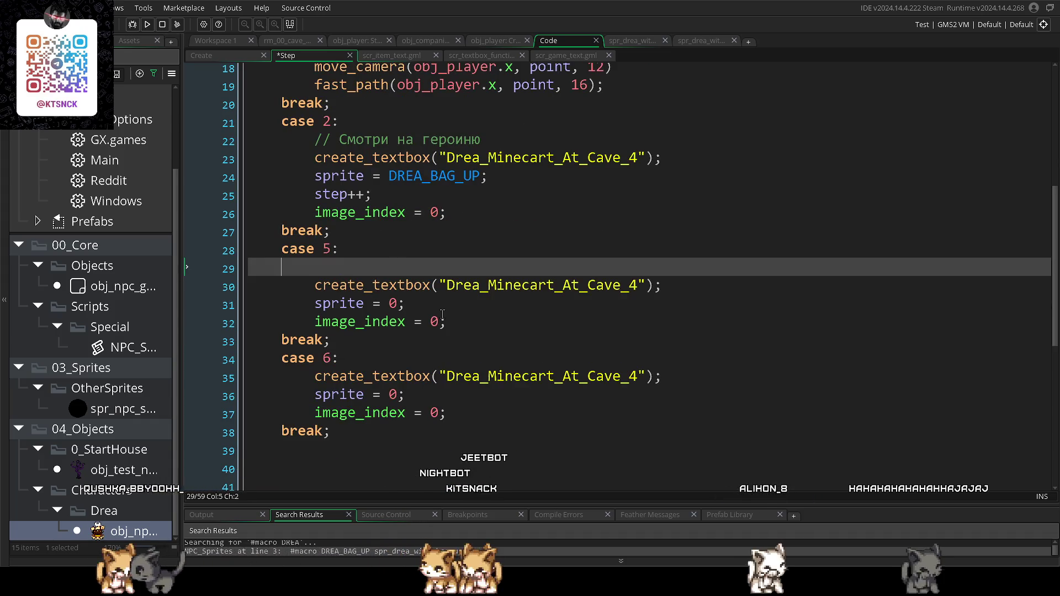
scroll(442, 314, "up", 3)
scroll(442, 314, "down", 1)
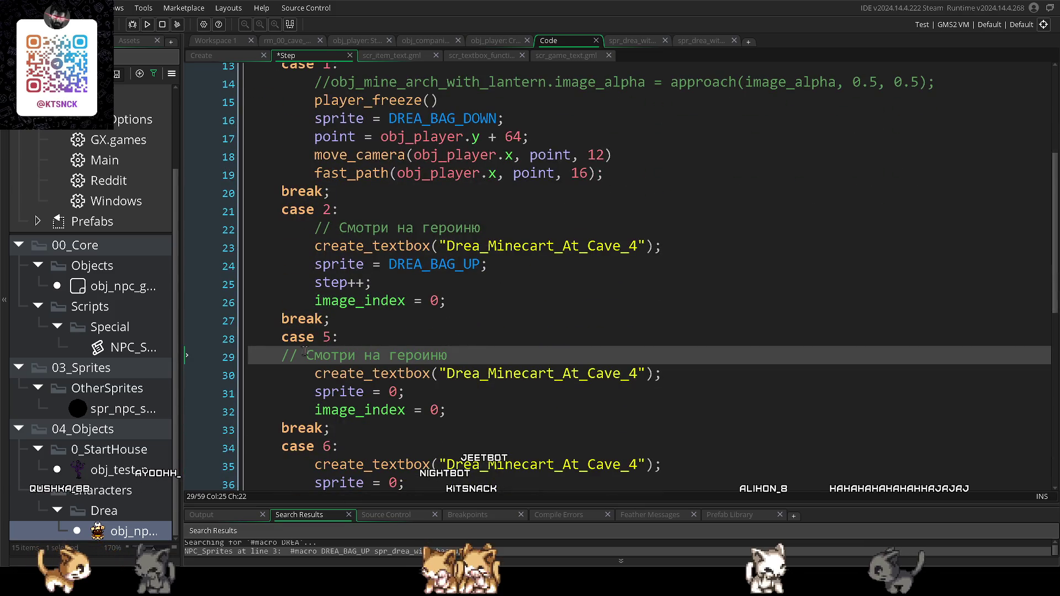
key("Tab")
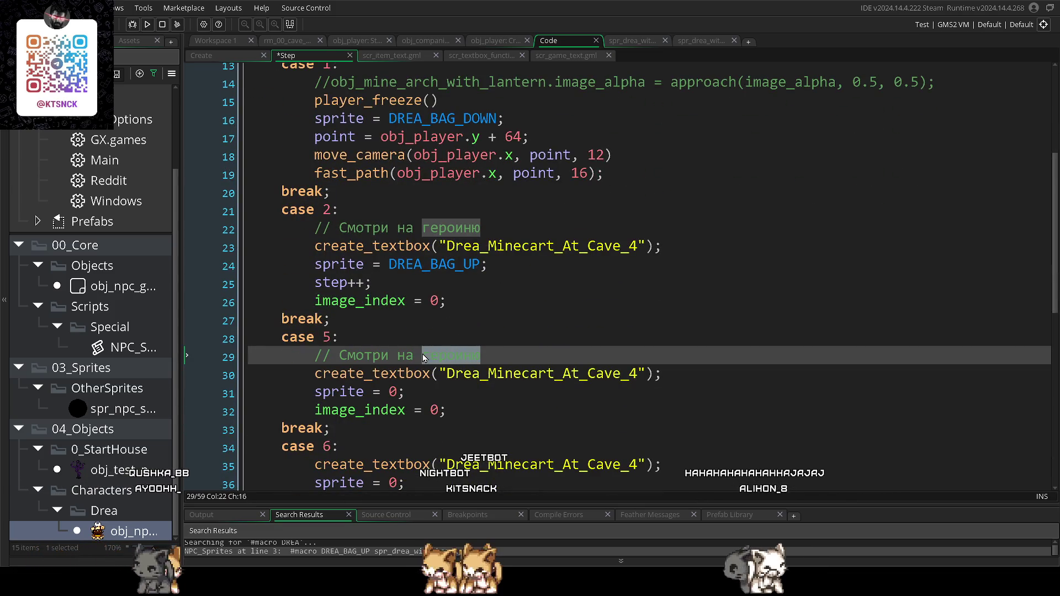
type("и")
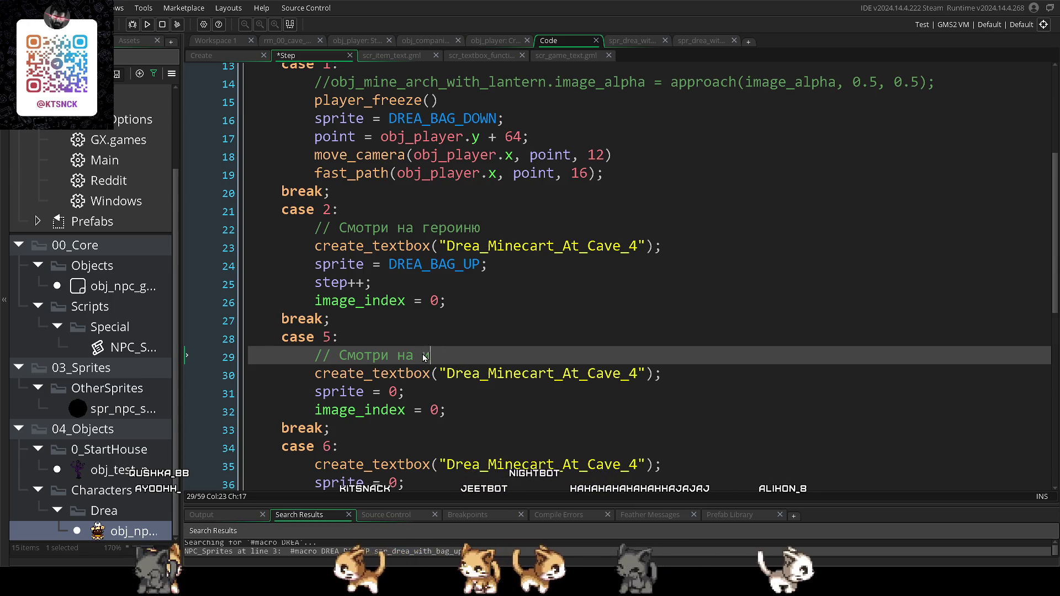
type("грока")
- Add the comment '// Бадумс' under case 6 and save the Step code
scroll(426, 358, "down", 2)
left_click(431, 359)
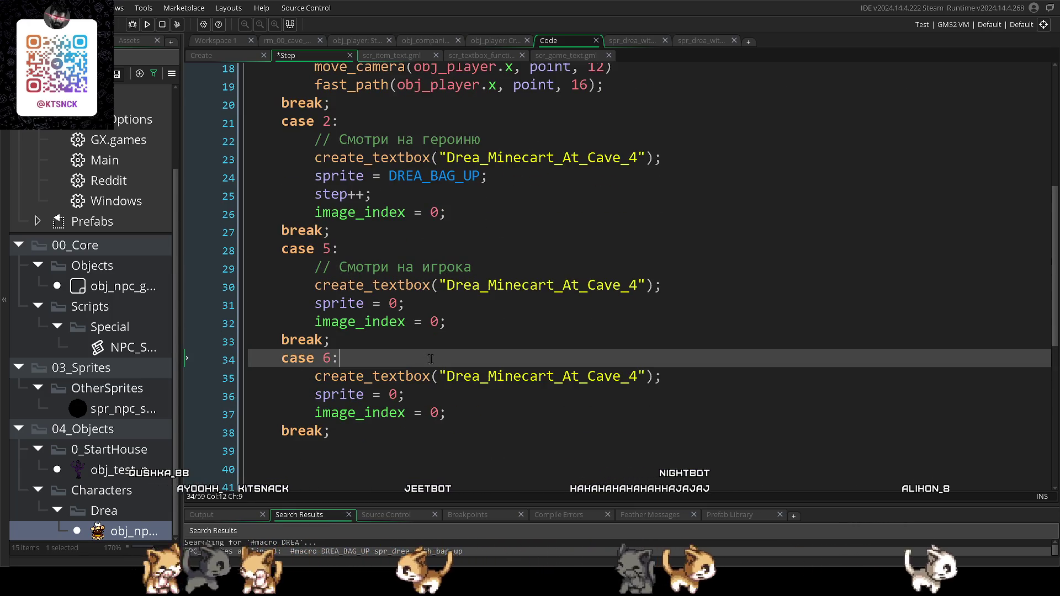
key("Return")
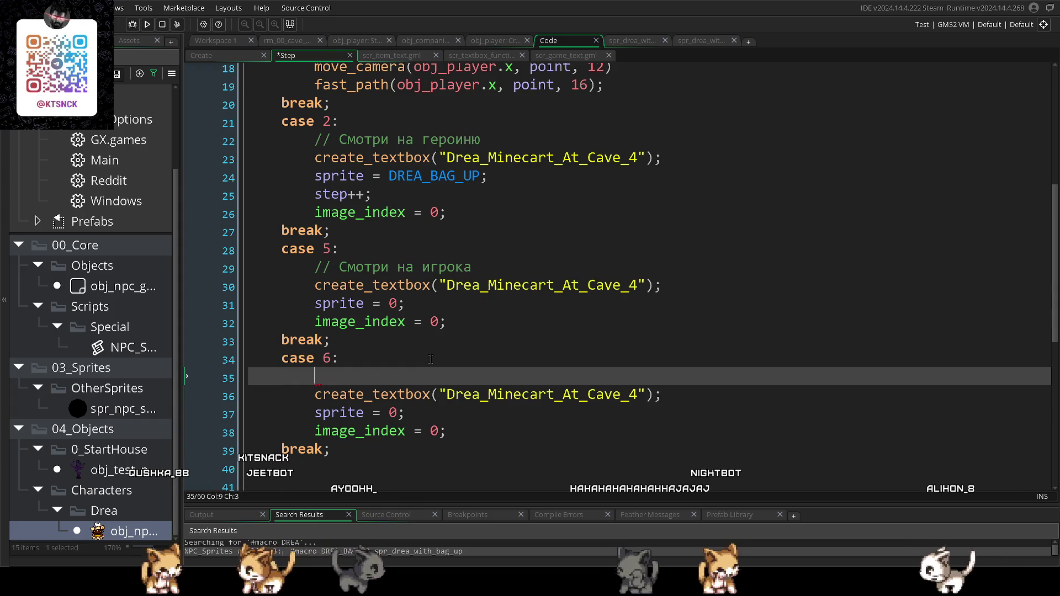
type("..")
key("BackSpace")
key("BackSpace")
key("BackSpace")
type("//")
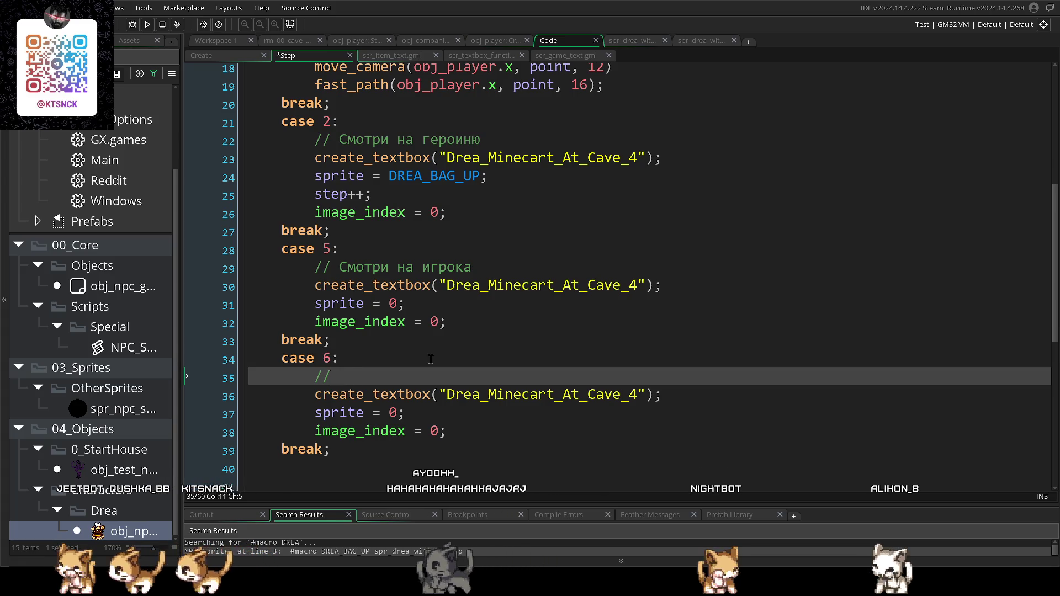
type(" ,думс")
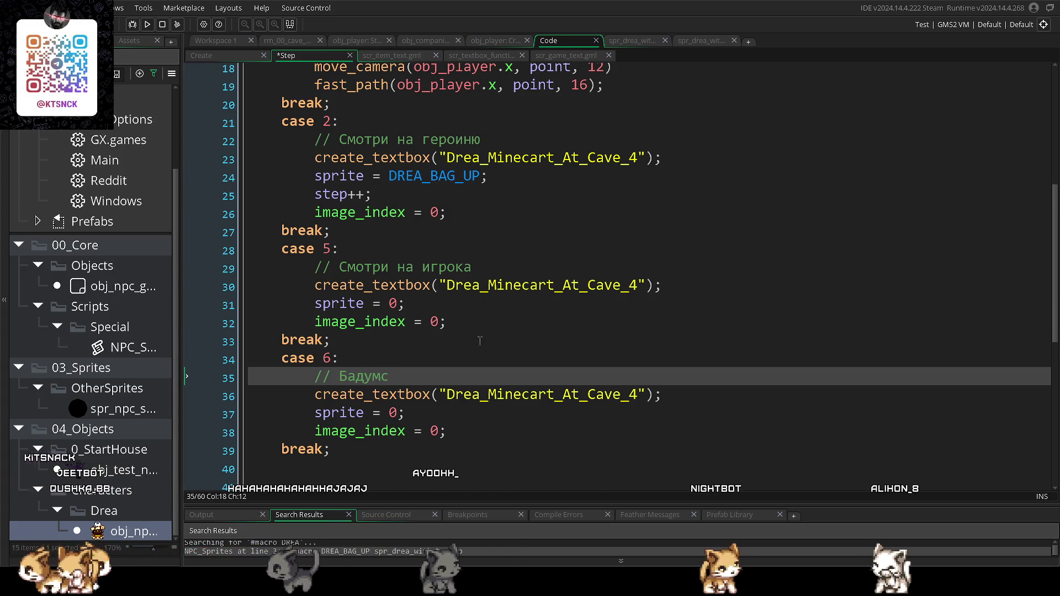
left_click(480, 340)
key("ctrl+s")
scroll(470, 331, "up", 3)
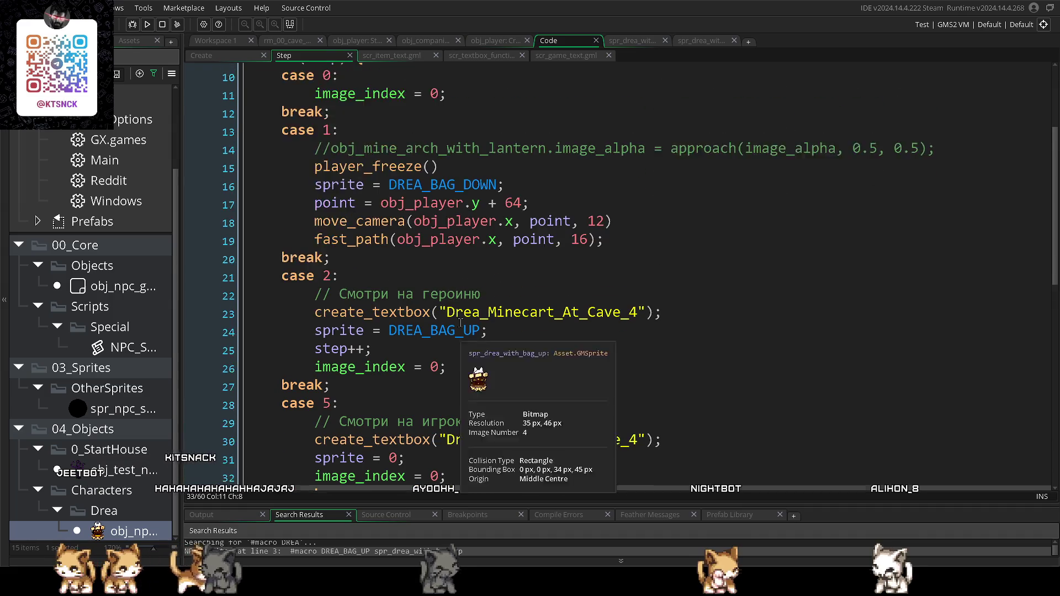
- Delete case 1's commented-out lantern alpha line
scroll(461, 323, "up", 2)
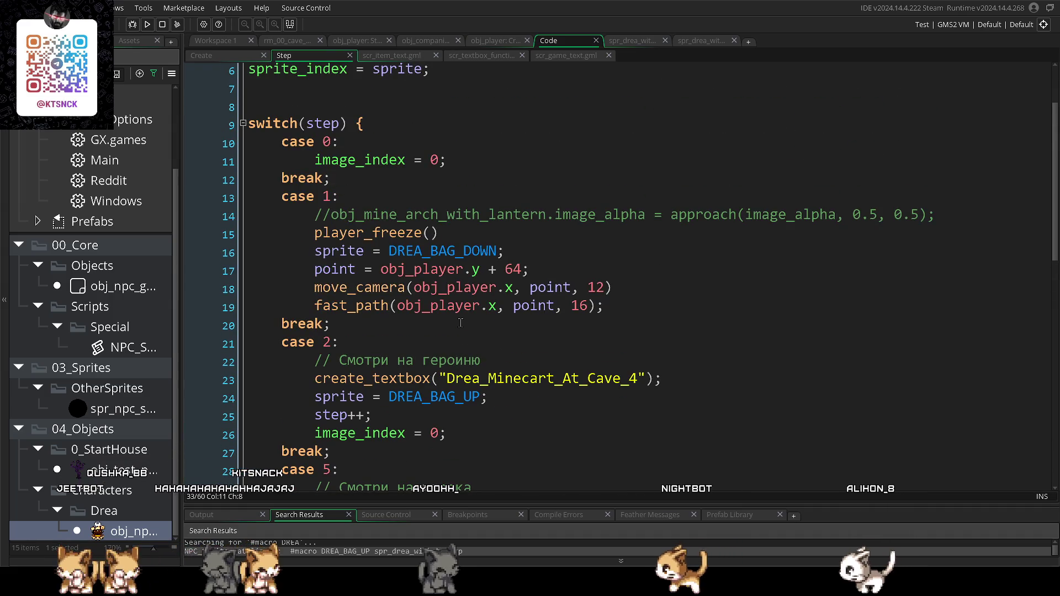
mouse_move(938, 215)
left_mouse_down()
mouse_move(248, 217)
mouse_move(134, 235)
mouse_move(248, 254)
mouse_move(245, 204)
left_mouse_up()
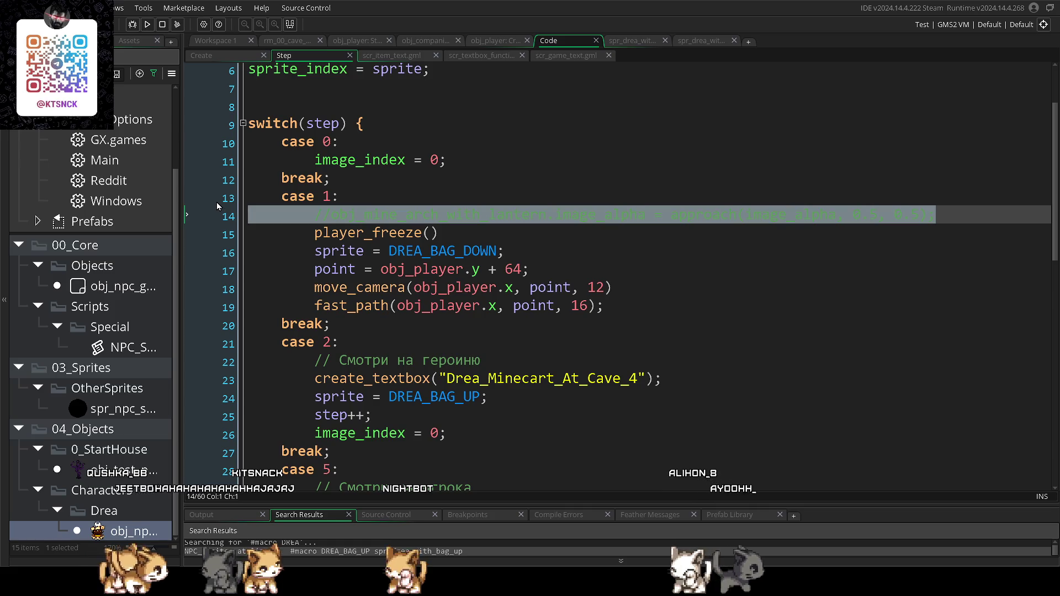
key("BackSpace")
key("BackSpace")
- Insert blank lines after case 2's break, before case 5
scroll(235, 206, "down", 1)
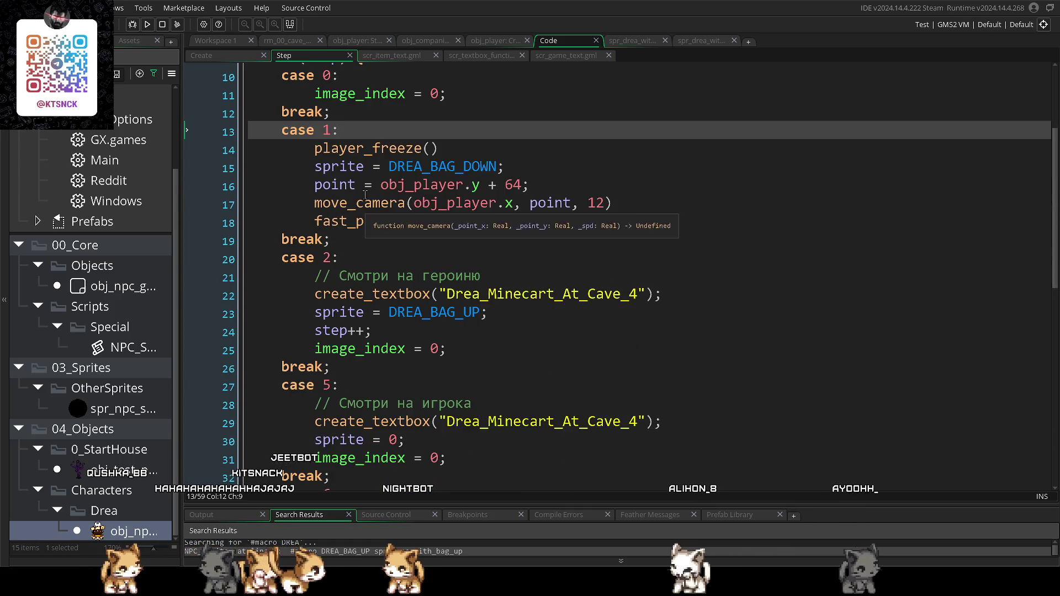
left_click(463, 279)
left_click(525, 364)
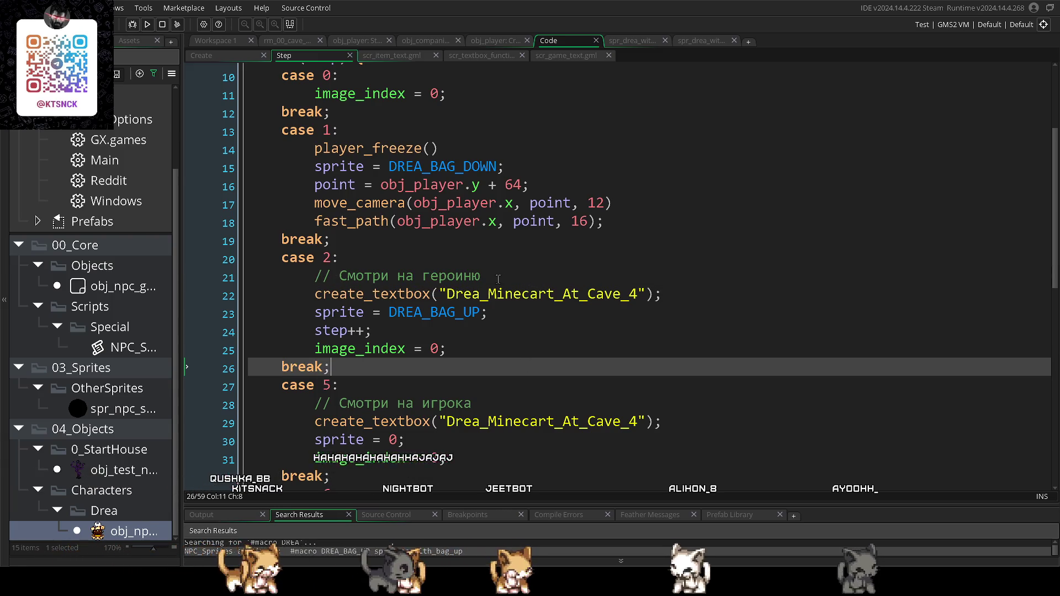
scroll(607, 395, "down", 1)
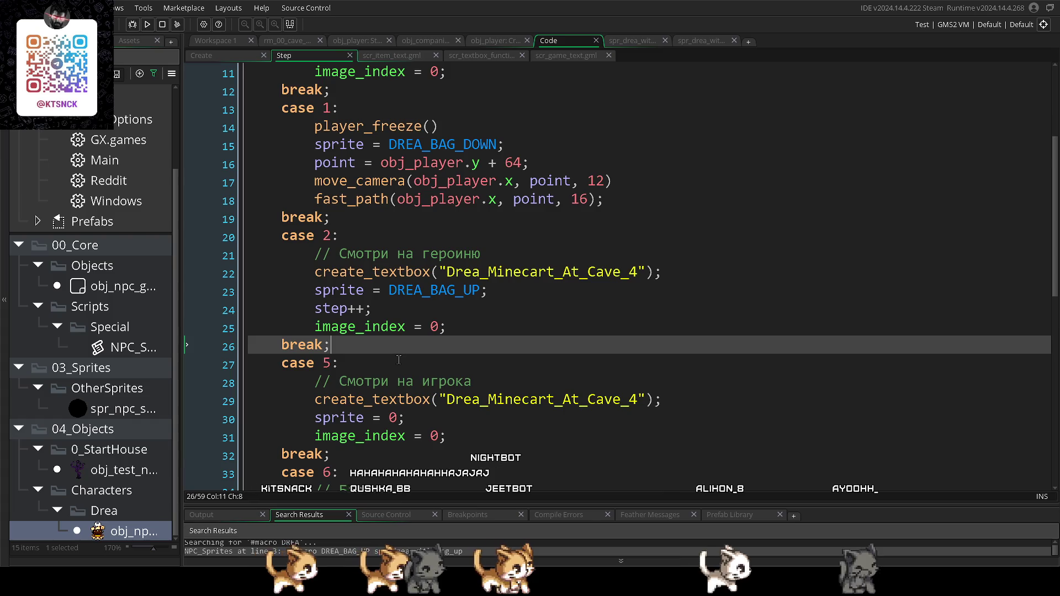
scroll(326, 304, "down", 2)
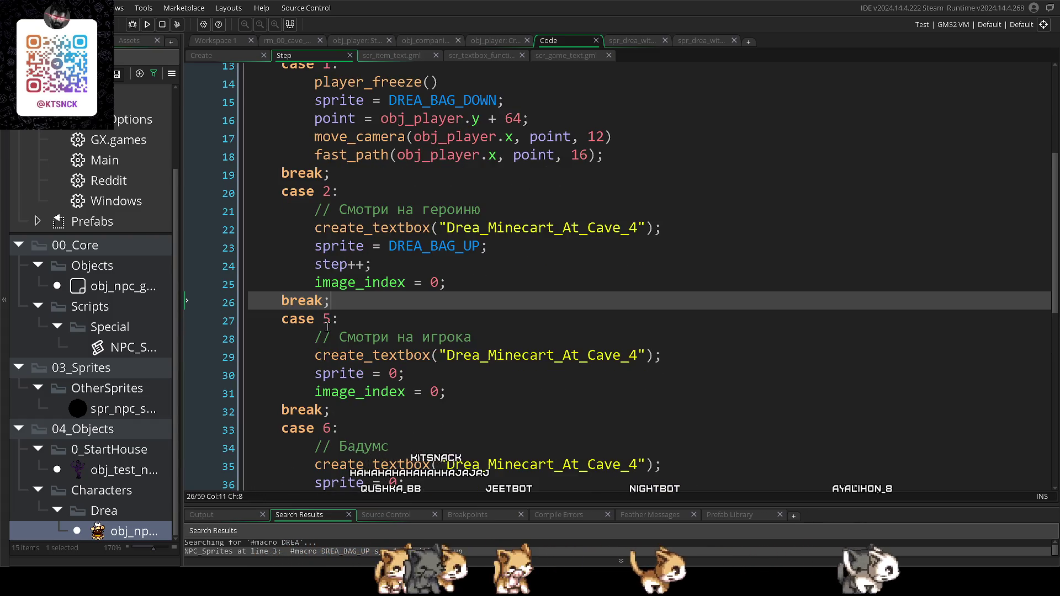
key("Return")
key("Return")
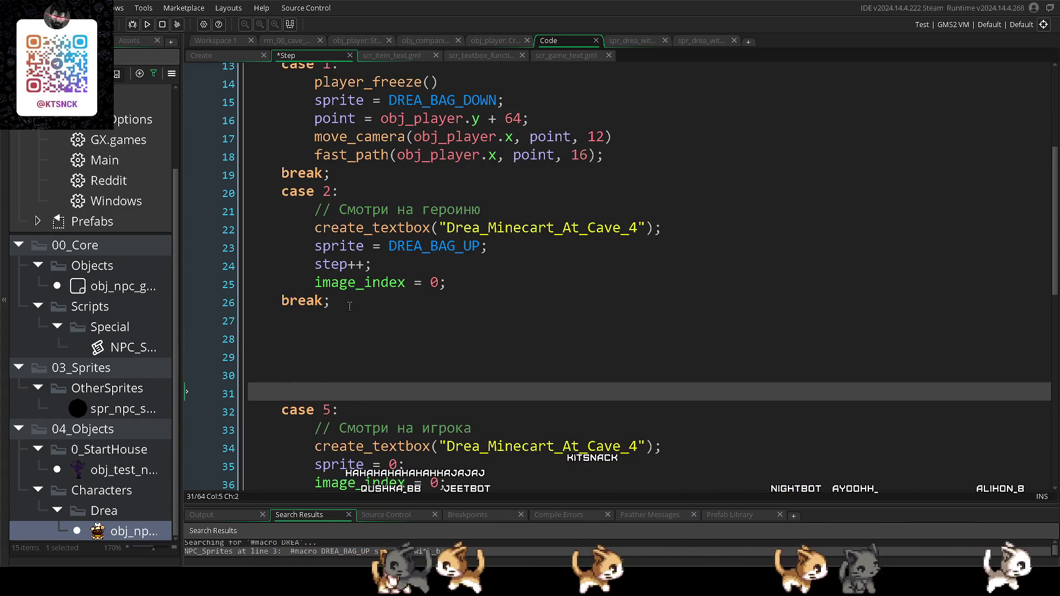
- Add a case 3 that calls dialogue_end_cutscene() and ends with break;
left_click(336, 324)
type("c")
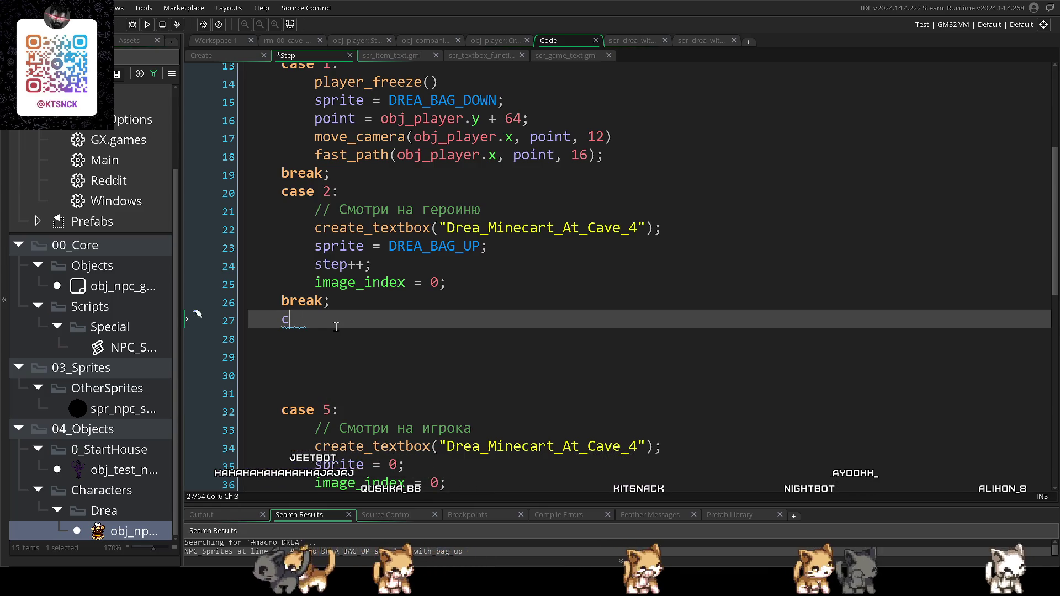
type("ase 3")
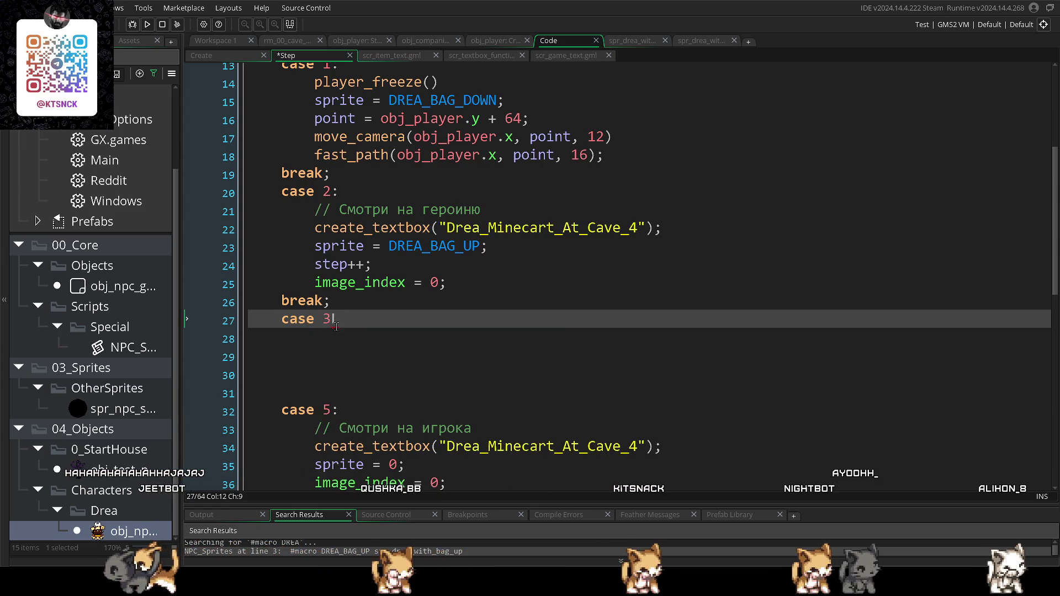
type(":")
key("Return")
type("eak;")
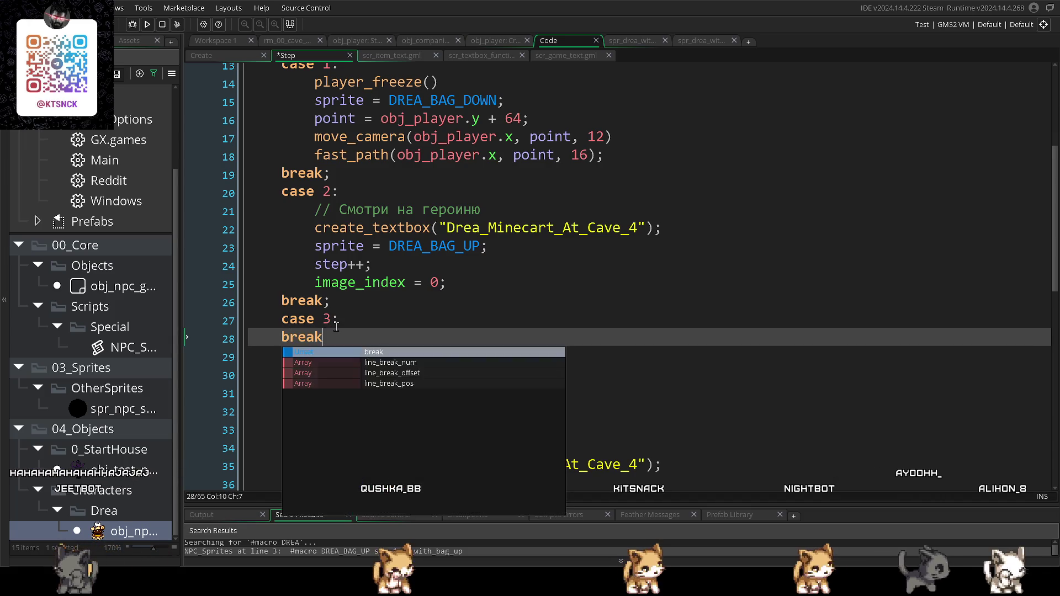
left_click(346, 322)
key("Return")
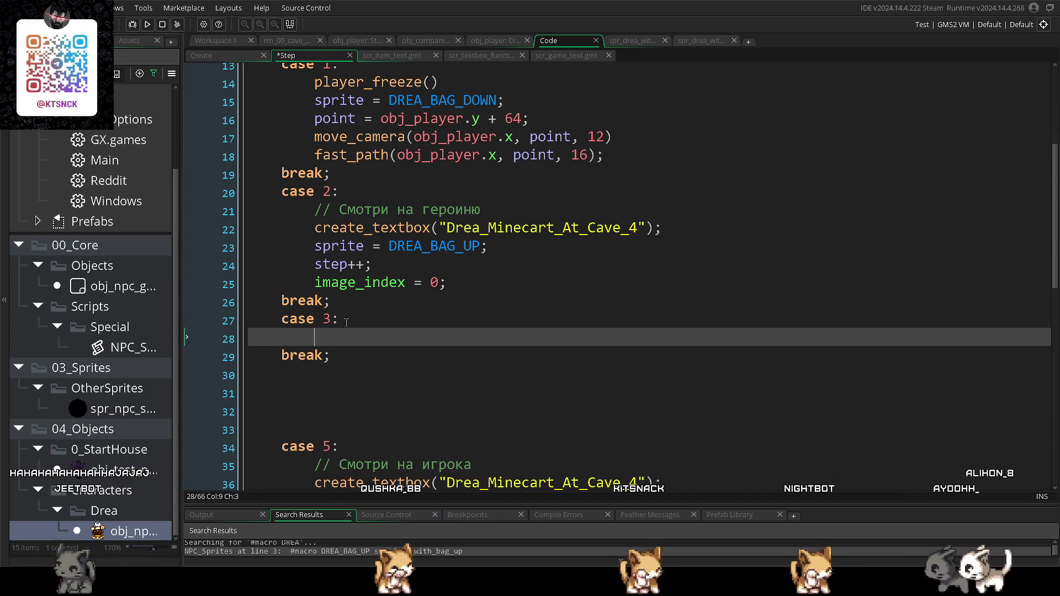
type("dialog")
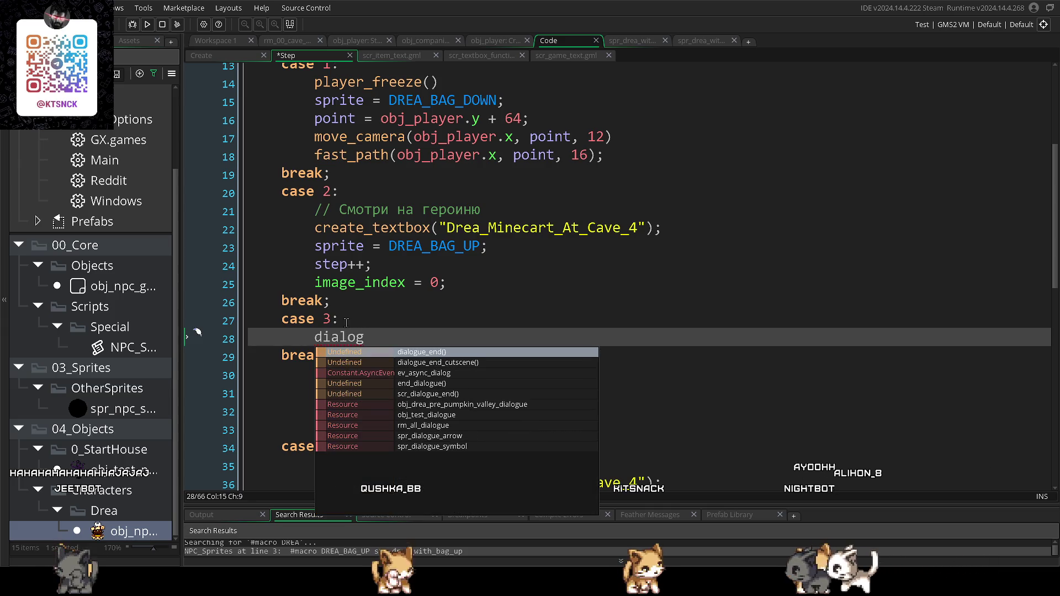
key("Down")
key("Return")
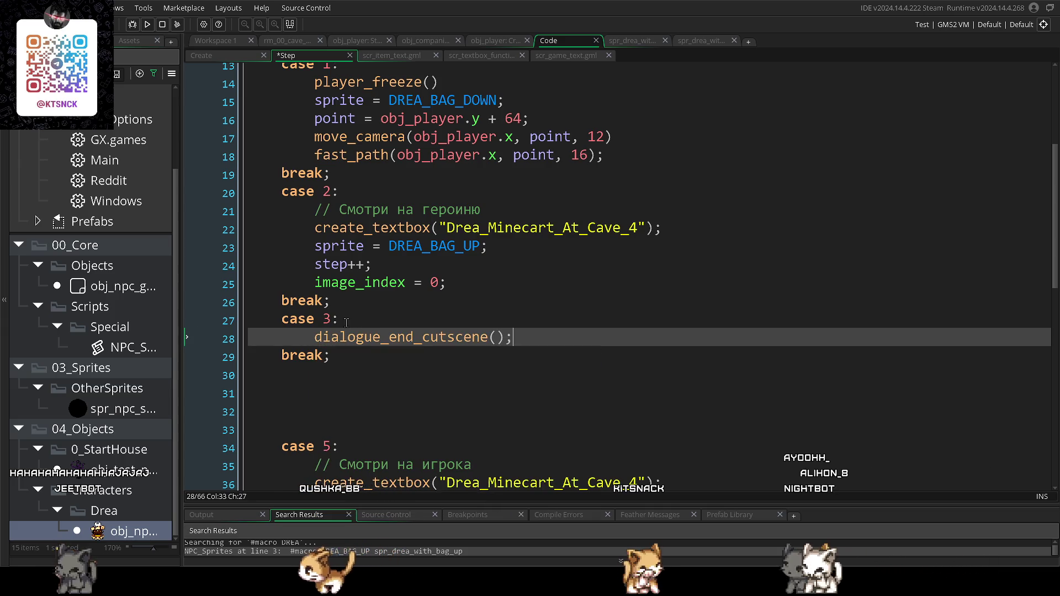
- Add an empty case 4 block with a blank line before its break;
left_click(331, 371)
type("case 4")
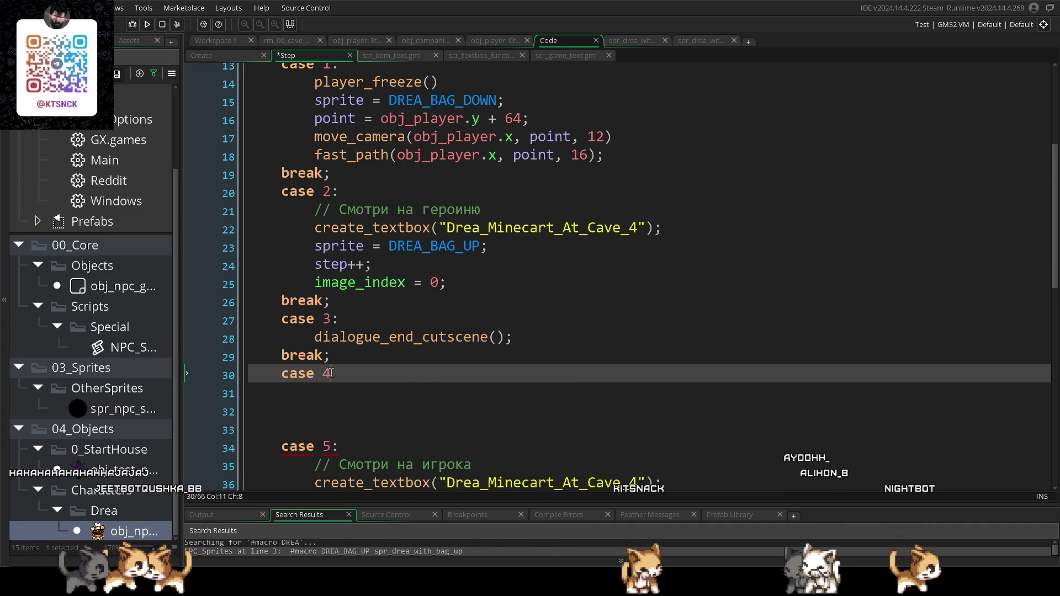
type(":")
key("Return")
type("break;")
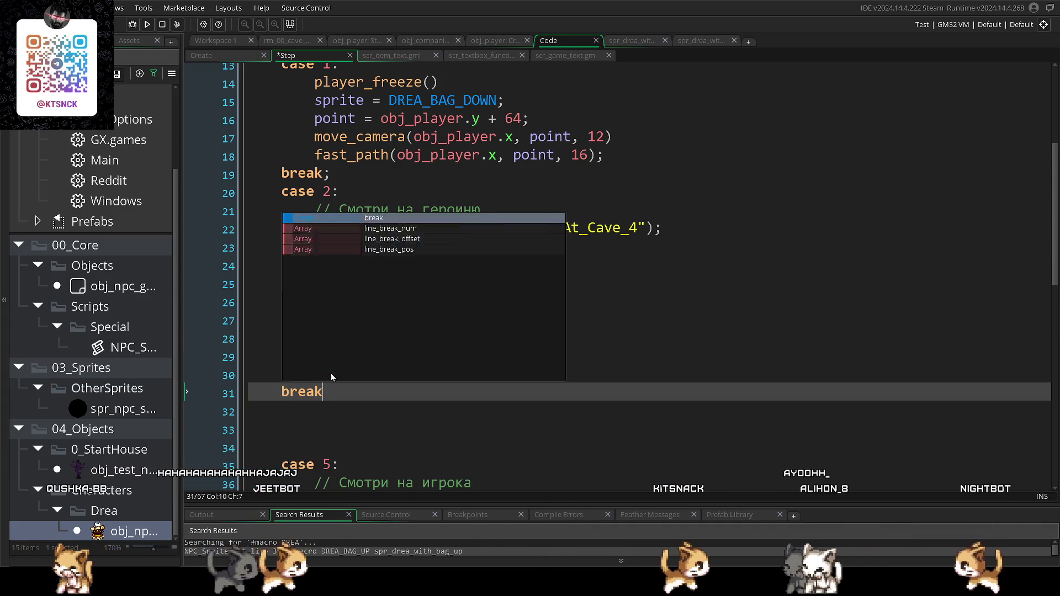
left_click(356, 368)
key("Return")
key("Return")
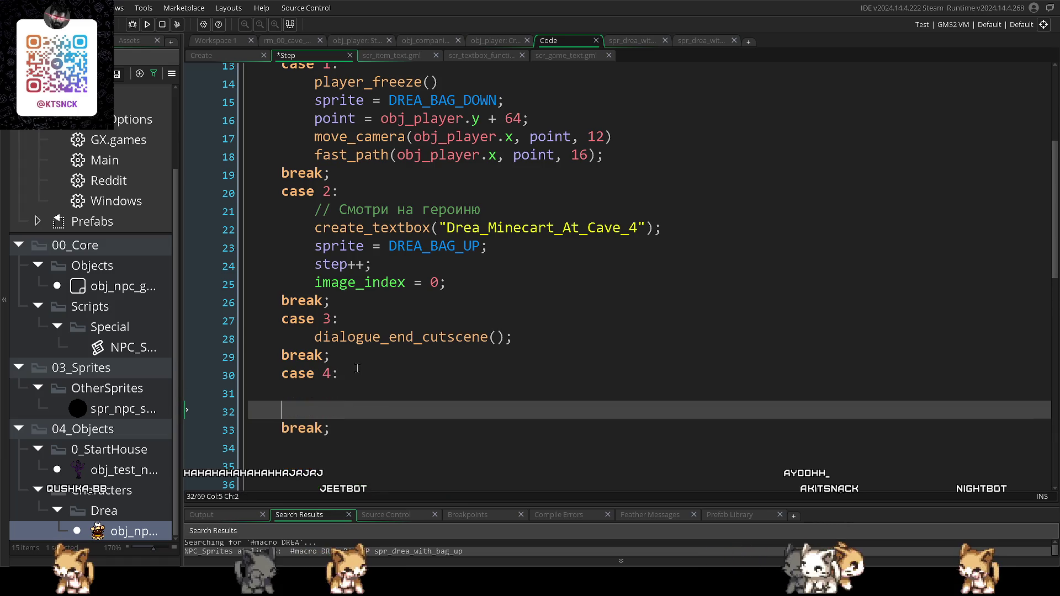
left_click(342, 379)
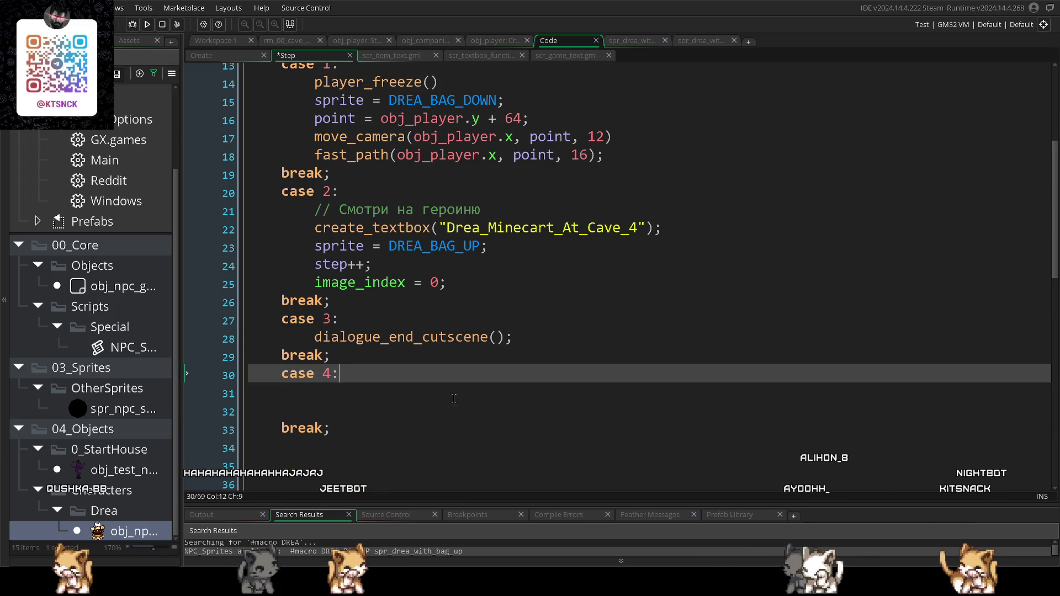
left_click(488, 398)
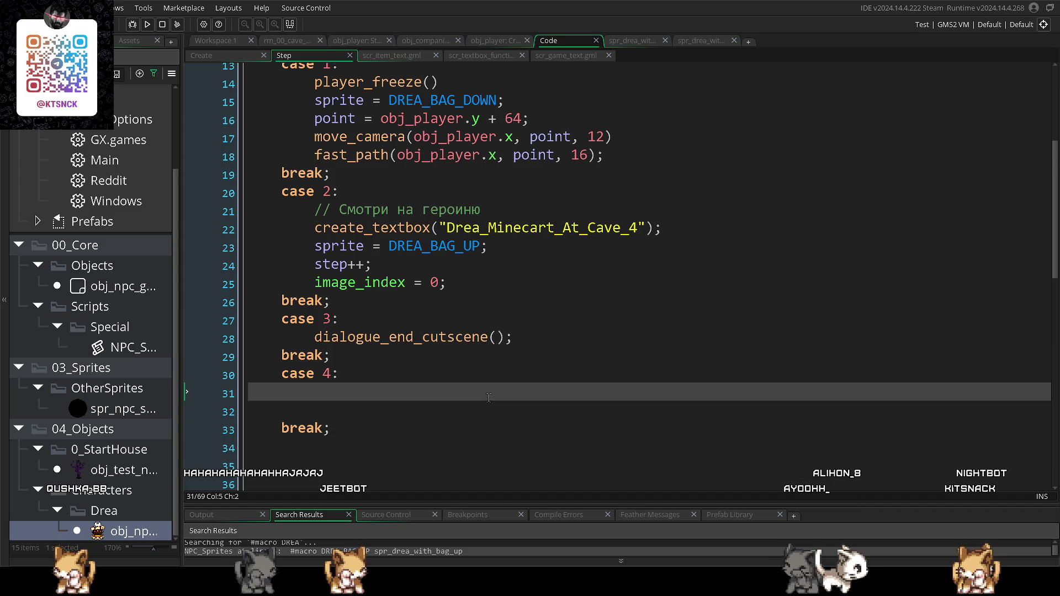
scroll(488, 397, "up", 1)
scroll(489, 397, "down", 1)
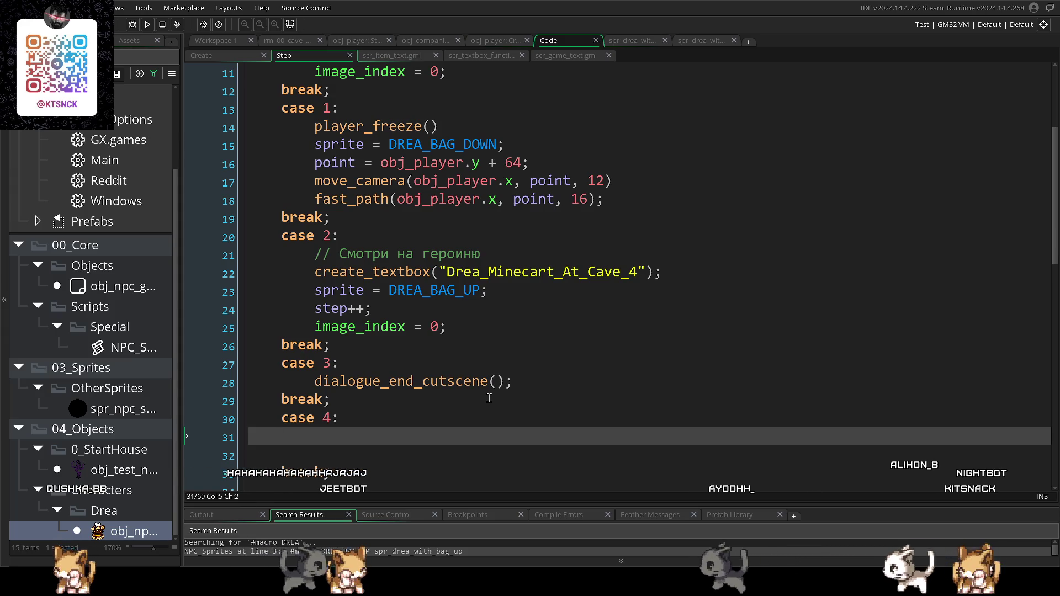
scroll(488, 398, "down", 1)
key("Down")
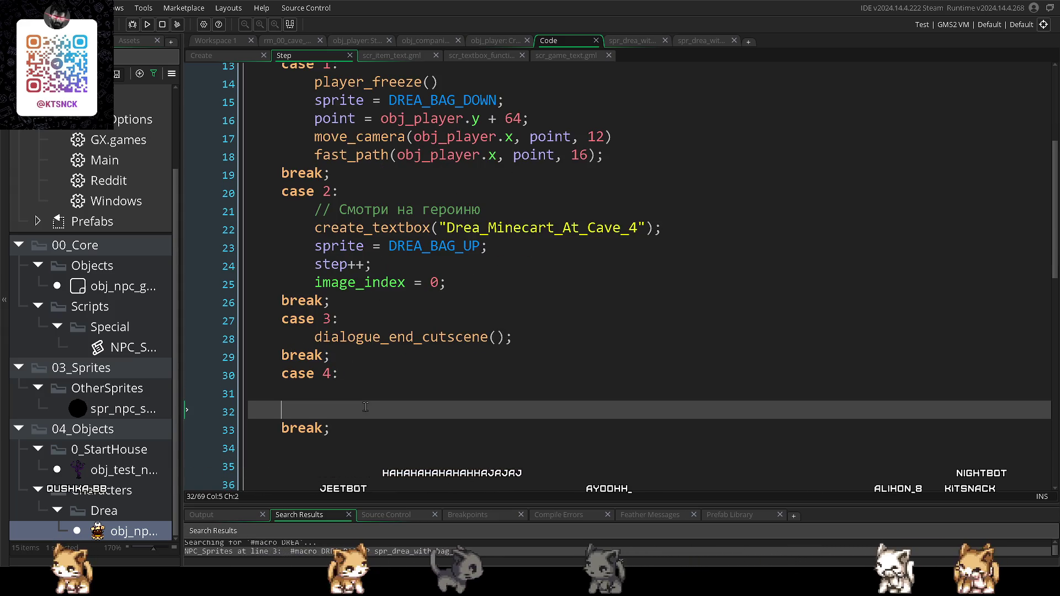
scroll(365, 401, "down", 3)
scroll(365, 401, "down", 1)
left_click_drag(313, 366, 552, 428)
- Renumber case 5 to case 4, delete the empty case 4 and blank lines, and save
left_click(331, 346)
key("BackSpace")
type("4")
left_click_drag(334, 275, 204, 222)
key("BackSpace")
left_click(318, 269)
left_click_drag(318, 269, 332, 201)
key("BackSpace")
key("ctrl+s")
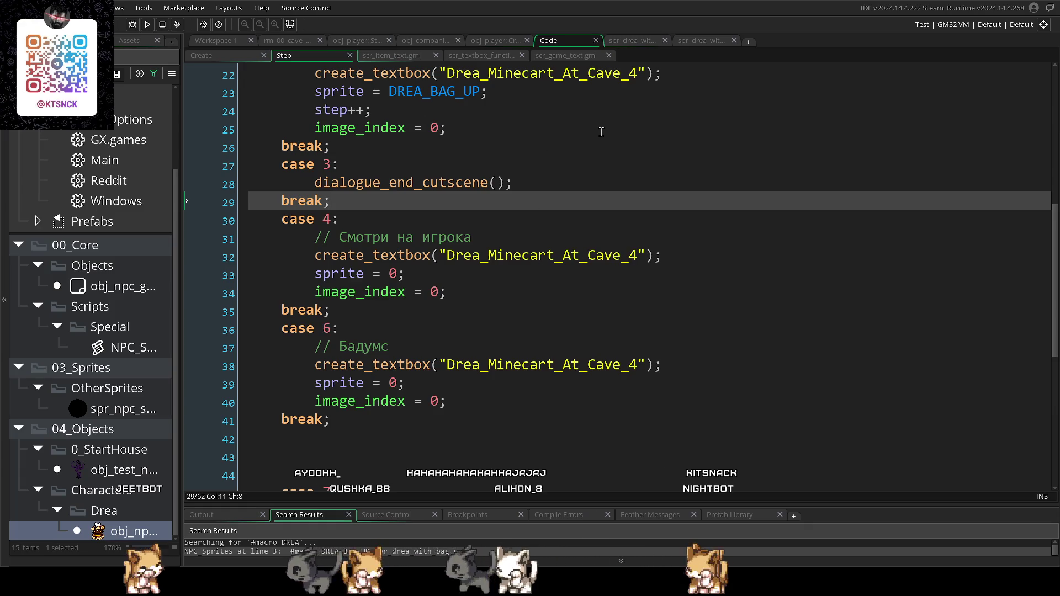
- Change case 4's textbox to Drea_Minecart_At_Cave_5 and its sprite to DREA_PAWS
left_click_drag(641, 258, 632, 262)
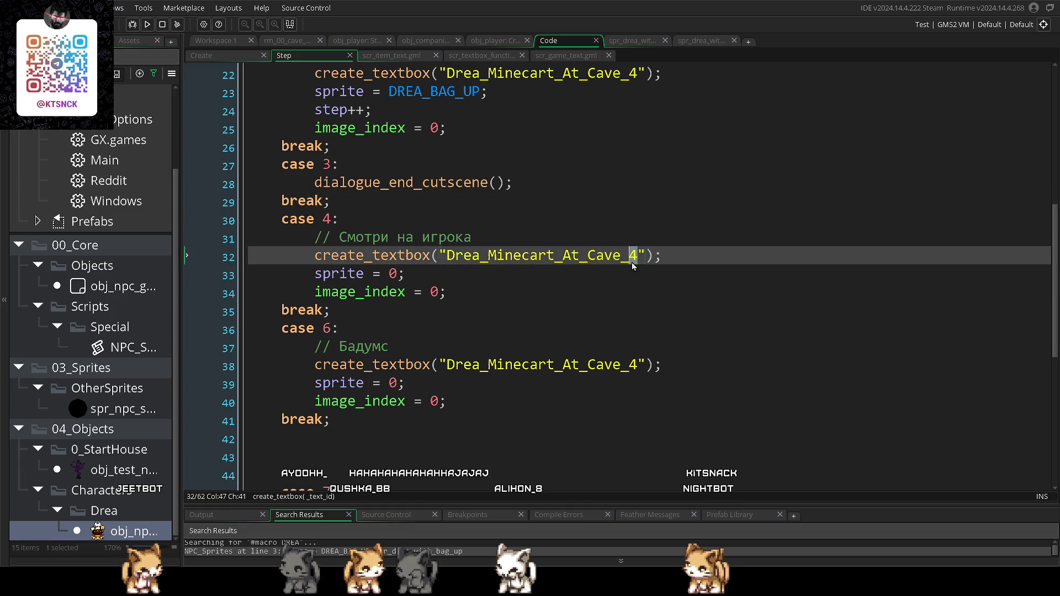
type("5")
key("Down")
key("Down")
key("Down")
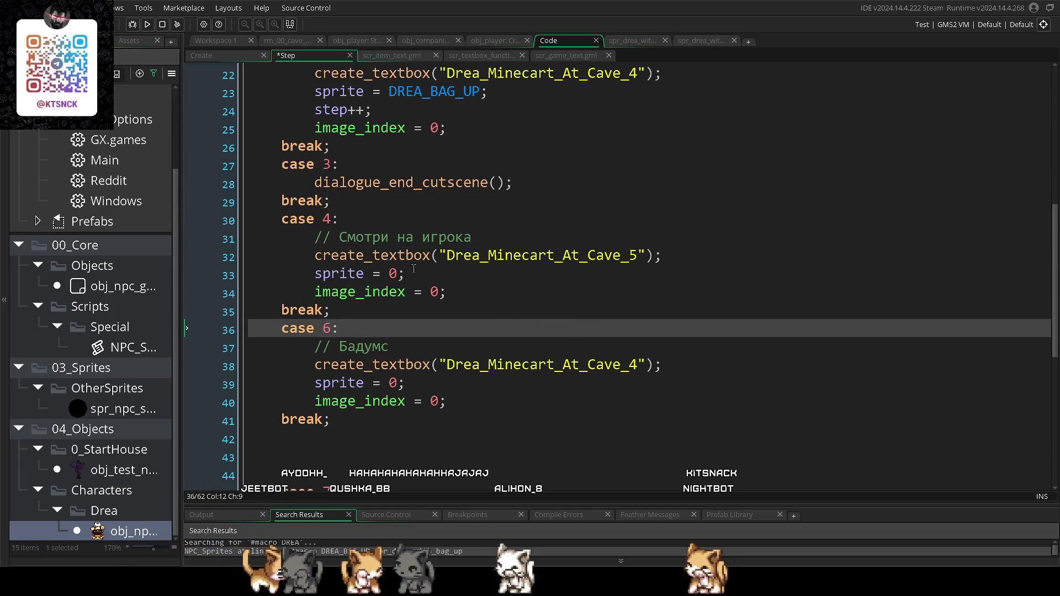
double_click(391, 275)
type("DRE")
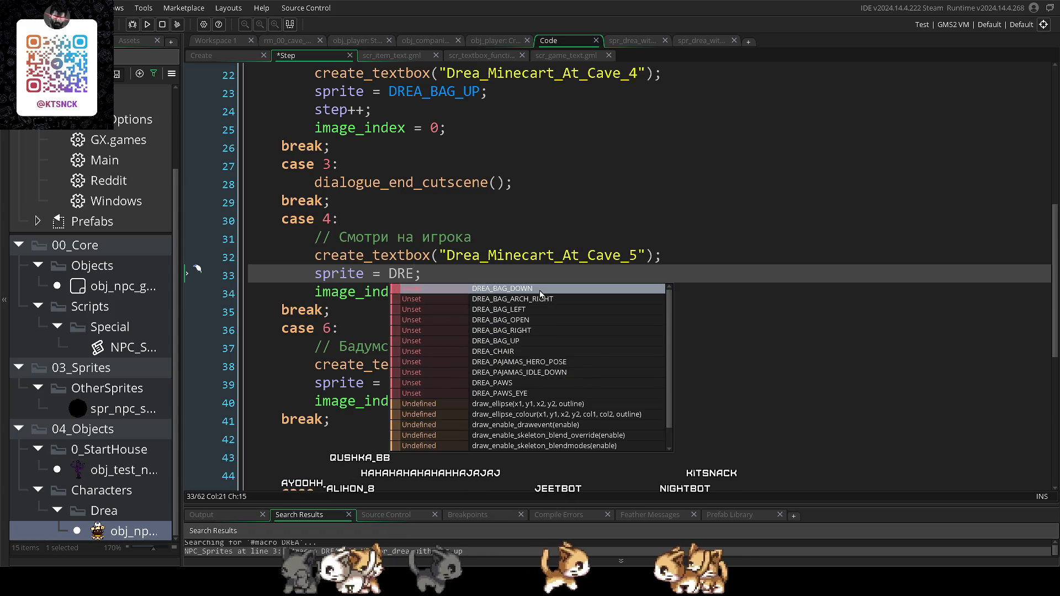
type("A")
type("S")
key("BackSpace")
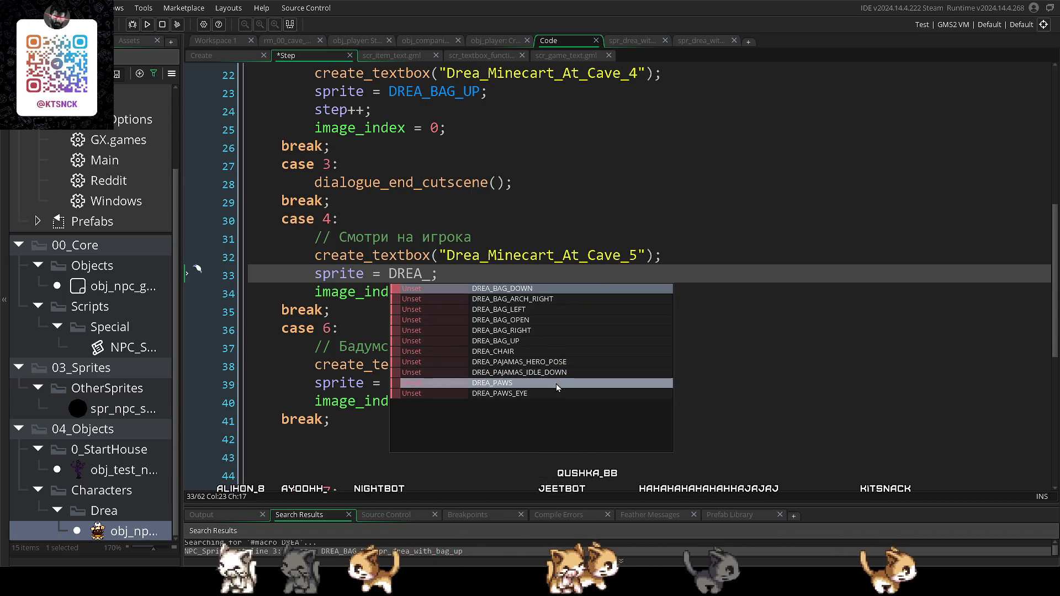
left_click(548, 386)
- Add step++ below the image_index line in case 4
left_click(392, 303)
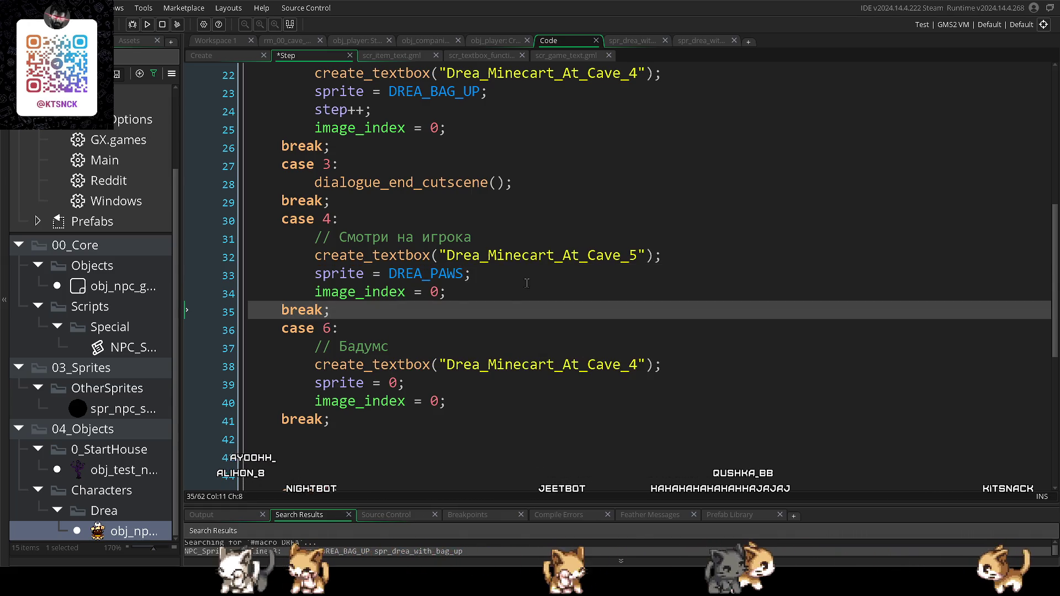
left_click(463, 293)
key("Return")
type("step++;")
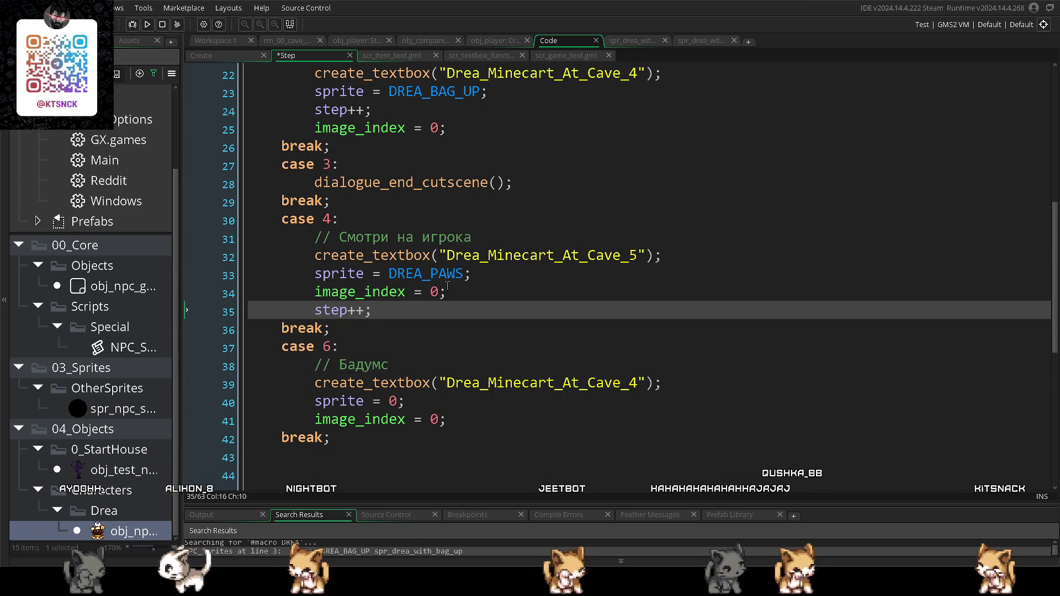
left_click(504, 238)
key("Return")
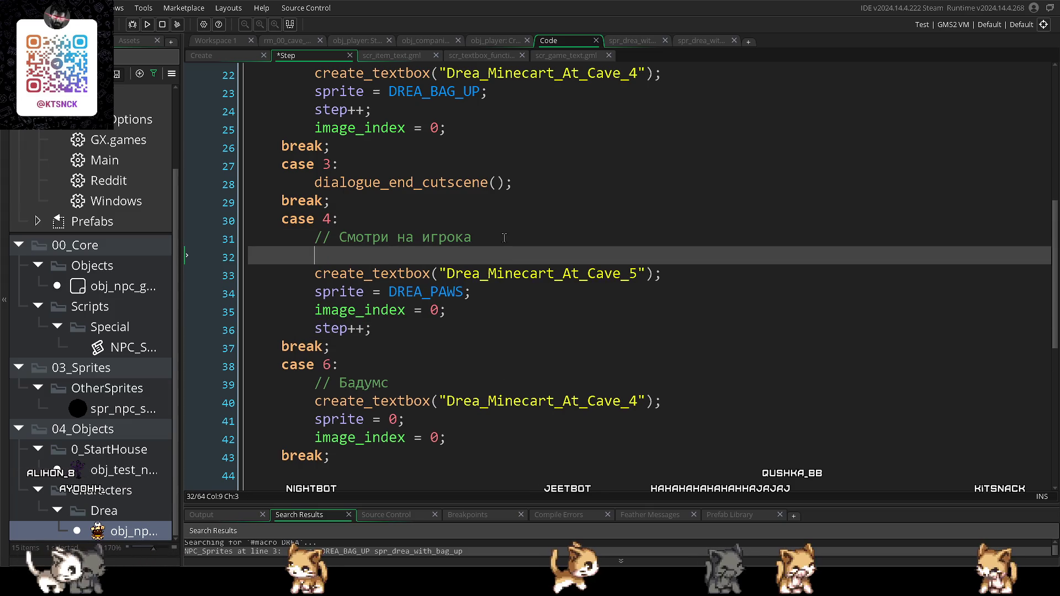
- Type obj_camera.shakeValue, picking the object and property from autocomplete
type("camera_s")
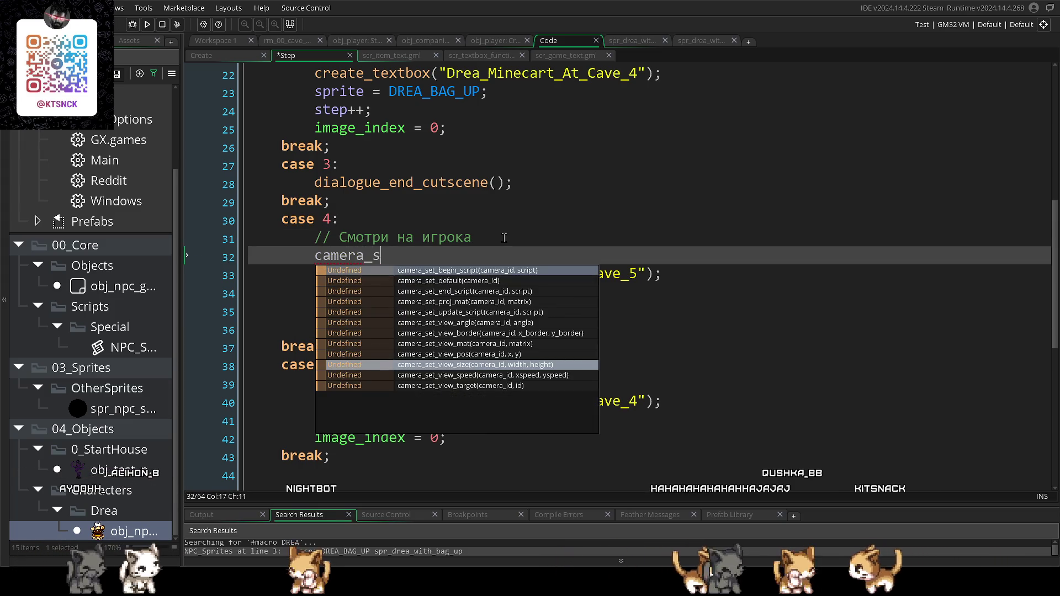
type("h")
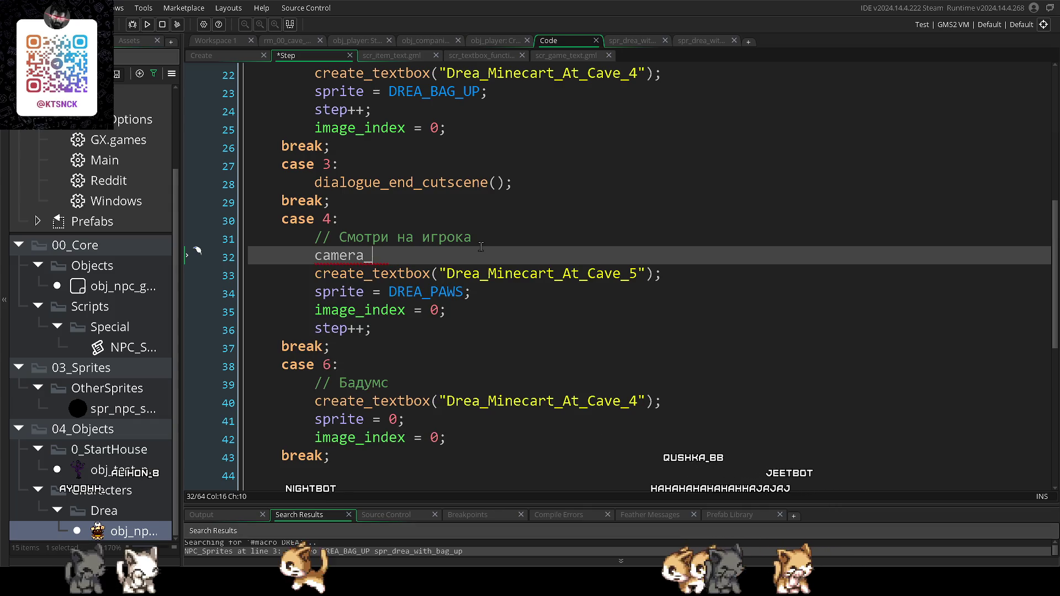
key("BackSpace")
key("BackSpace")
key("BackSpace")
type("shak")
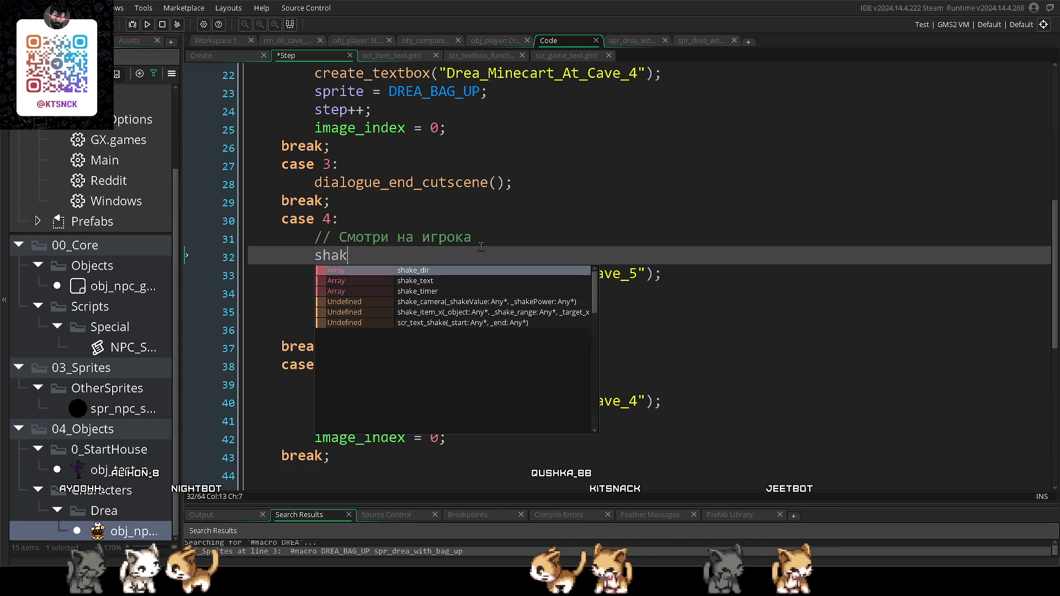
key("BackSpace")
key("BackSpace")
key("BackSpace")
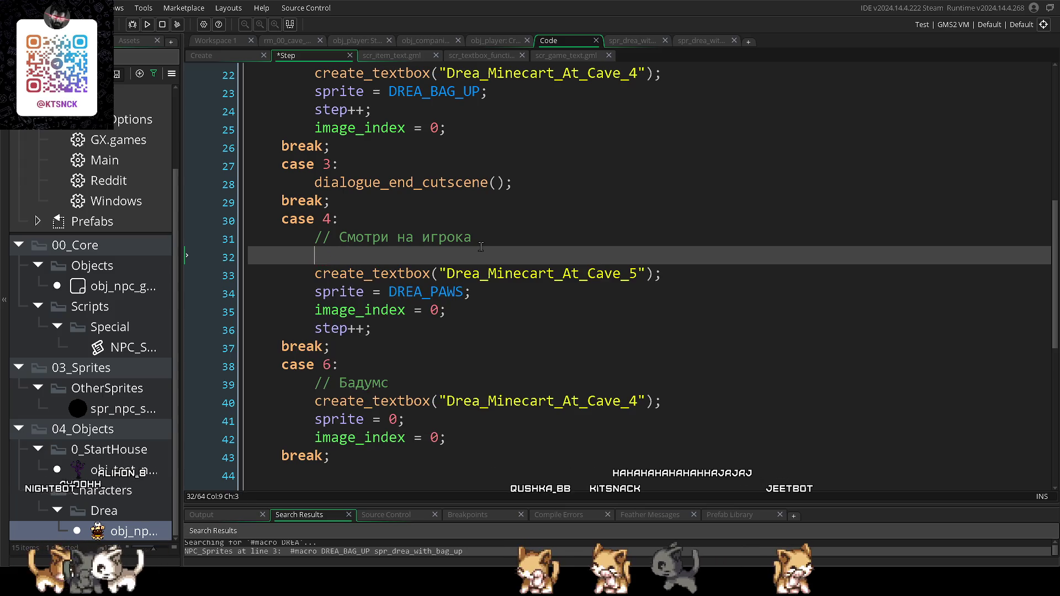
type("obj_c")
key("Return")
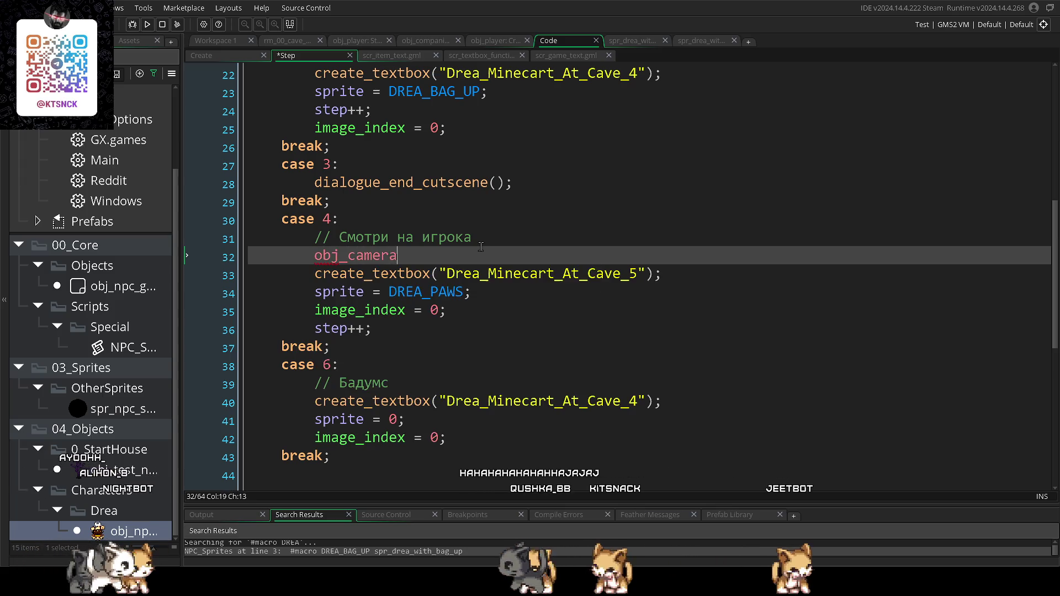
type(".sha")
key("Down")
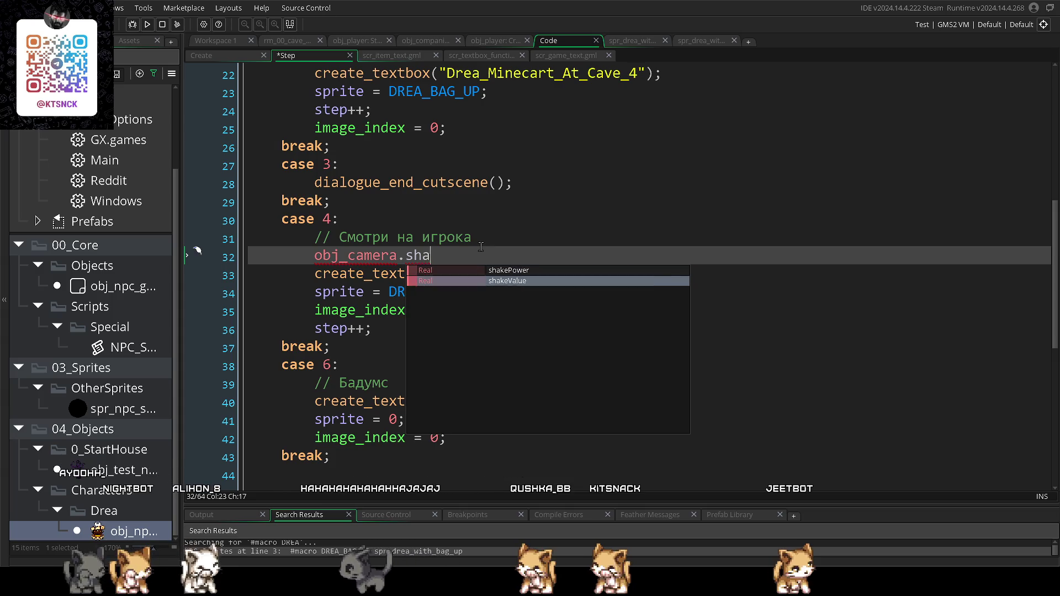
key("Return")
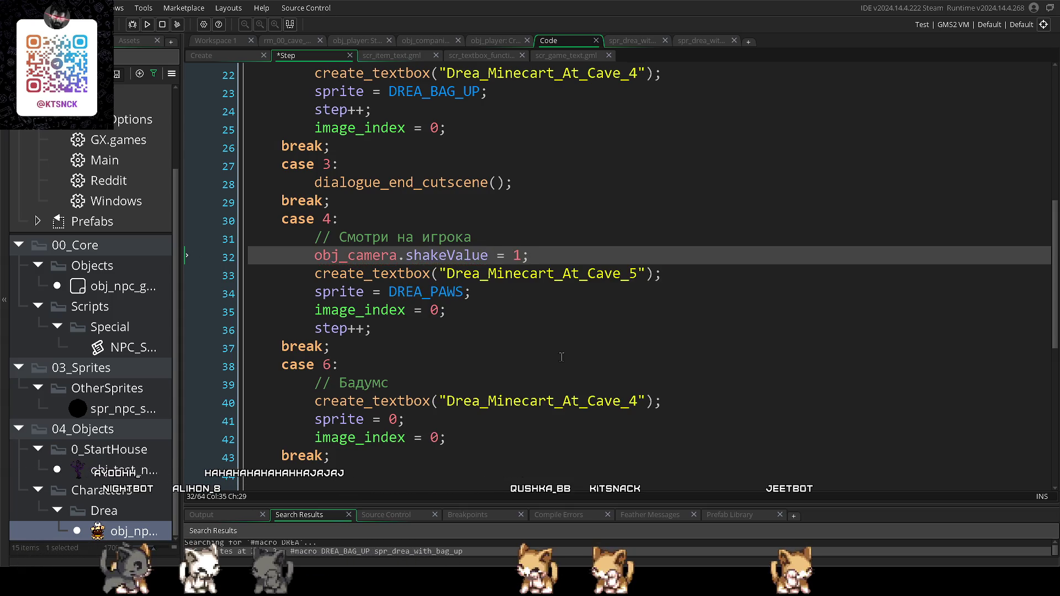
- Add a blank line under case 6 and save the Step code
left_click(561, 357)
scroll(555, 324, "down", 1)
scroll(455, 267, "down", 1)
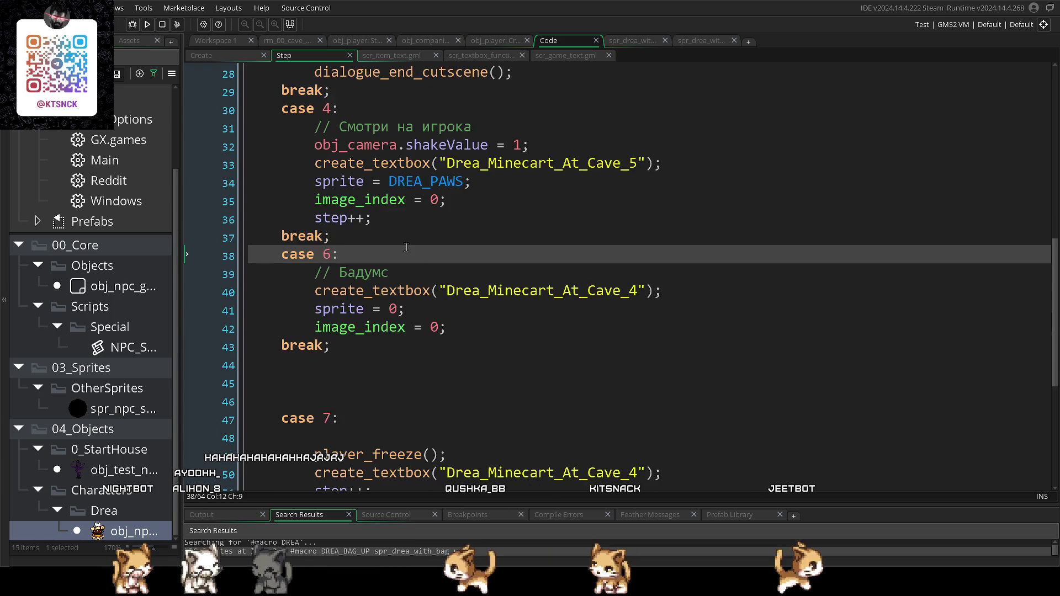
key("Return")
key("ctrl+s")
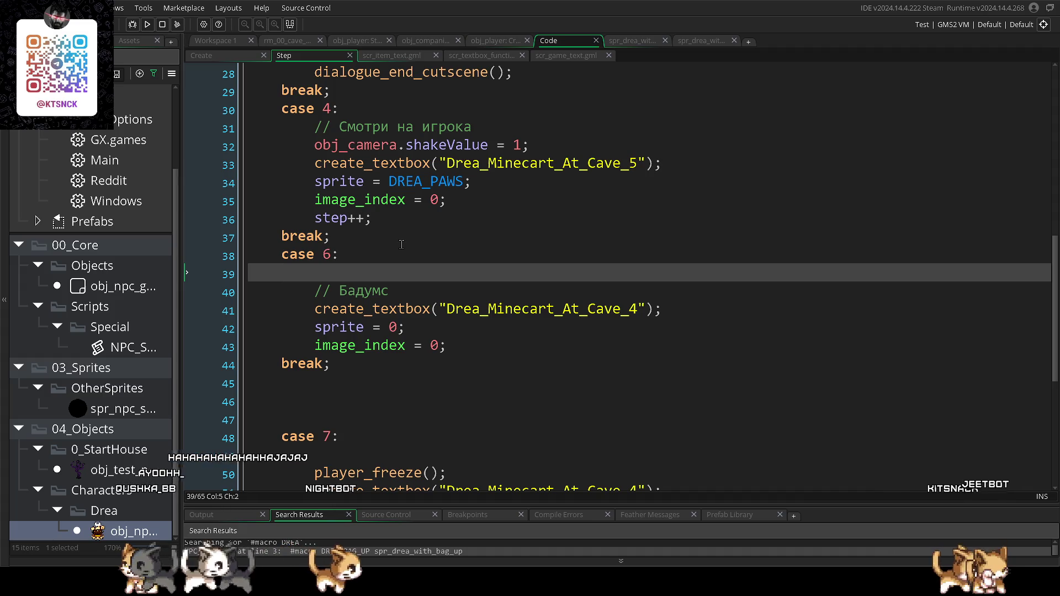
- Select and delete case 6's textbox and sprite lines
scroll(441, 287, "up", 2)
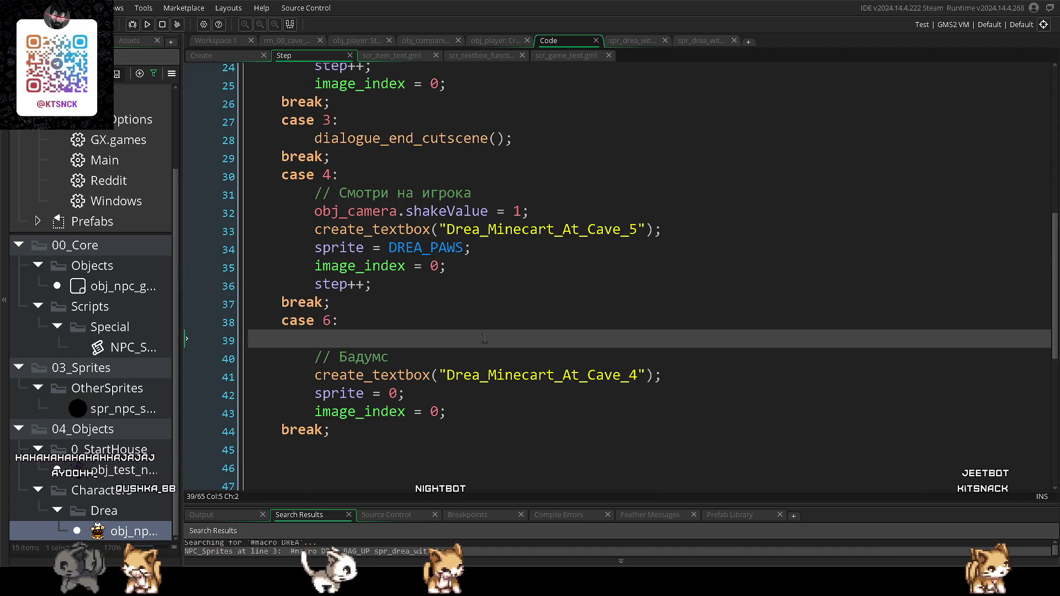
scroll(427, 319, "down", 1)
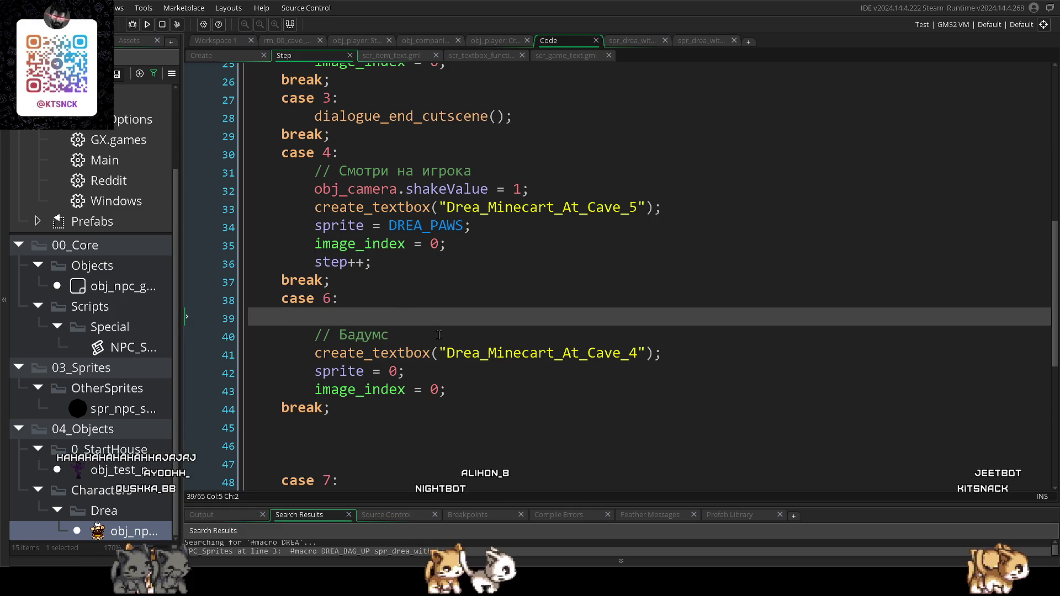
scroll(439, 335, "down", 1)
mouse_move(445, 367)
left_mouse_down()
mouse_move(221, 350)
mouse_move(208, 332)
left_mouse_up()
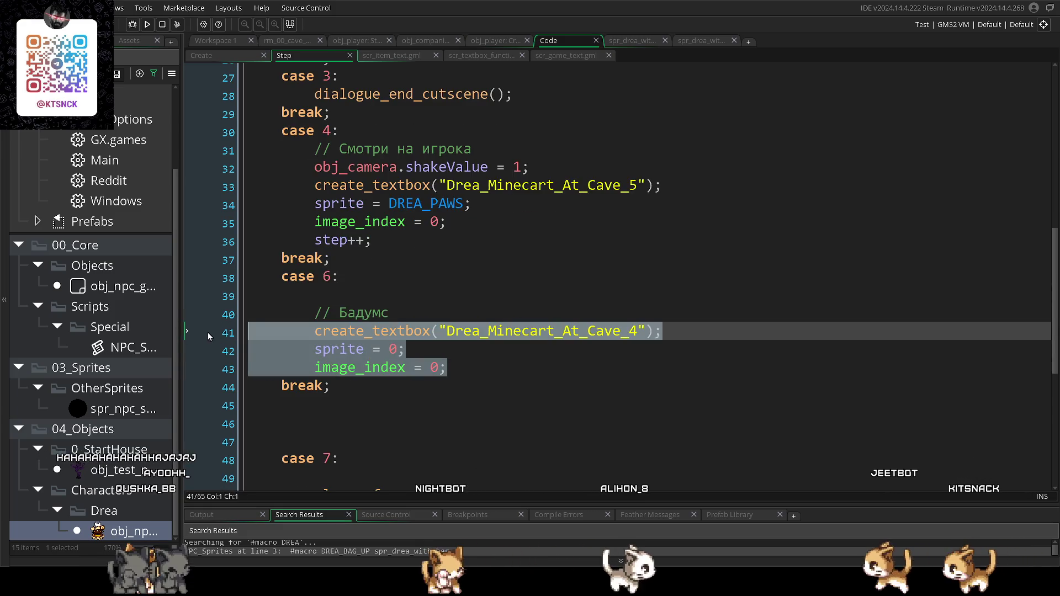
key("Delete")
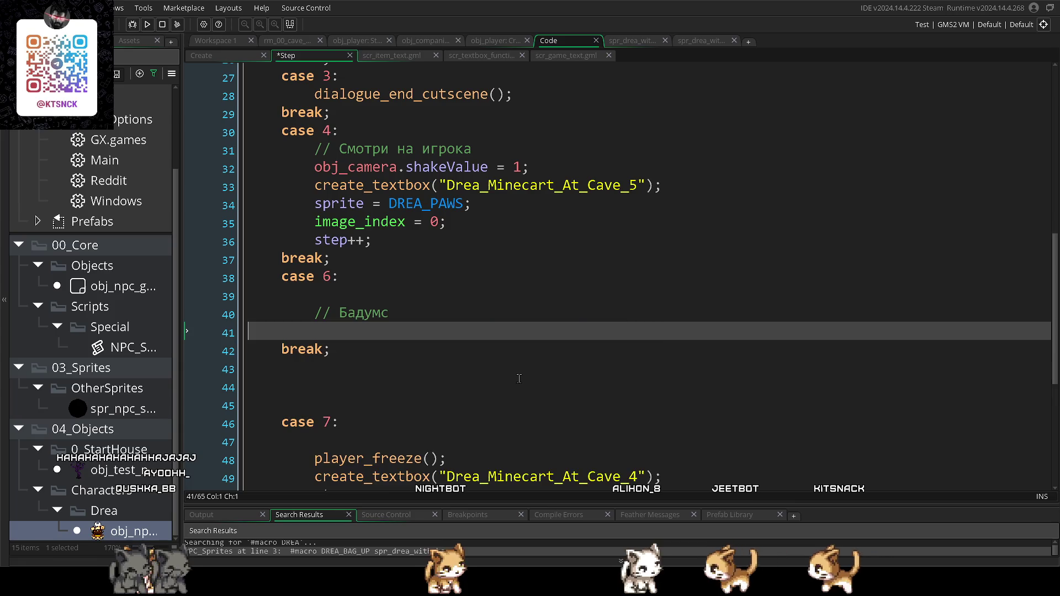
left_click(356, 257)
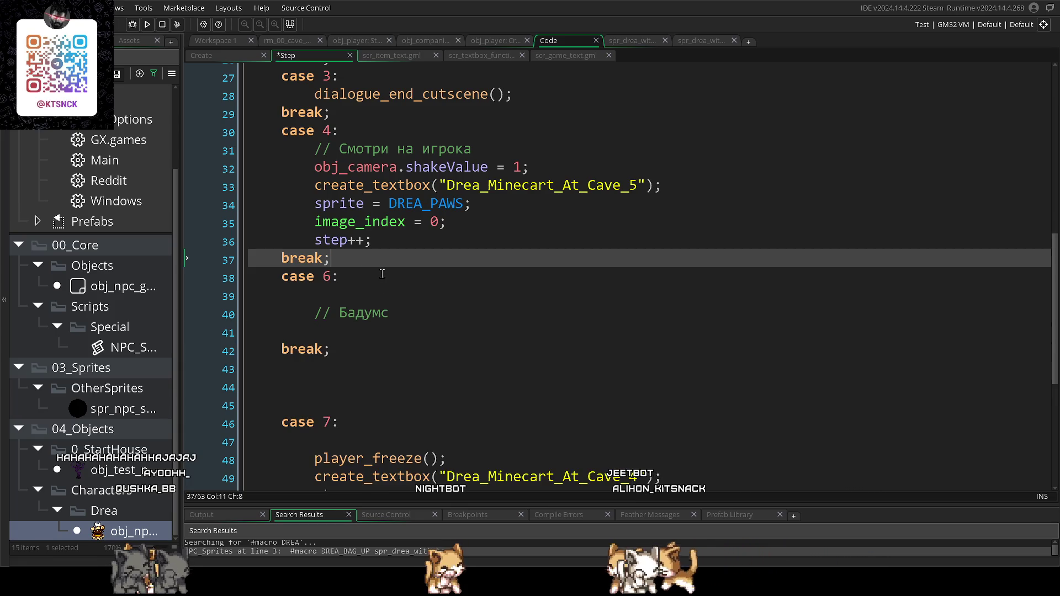
- Add a case 5: block with a break after case 4
key("Return")
key("Return")
key("Return")
left_click(356, 278)
type("case ")
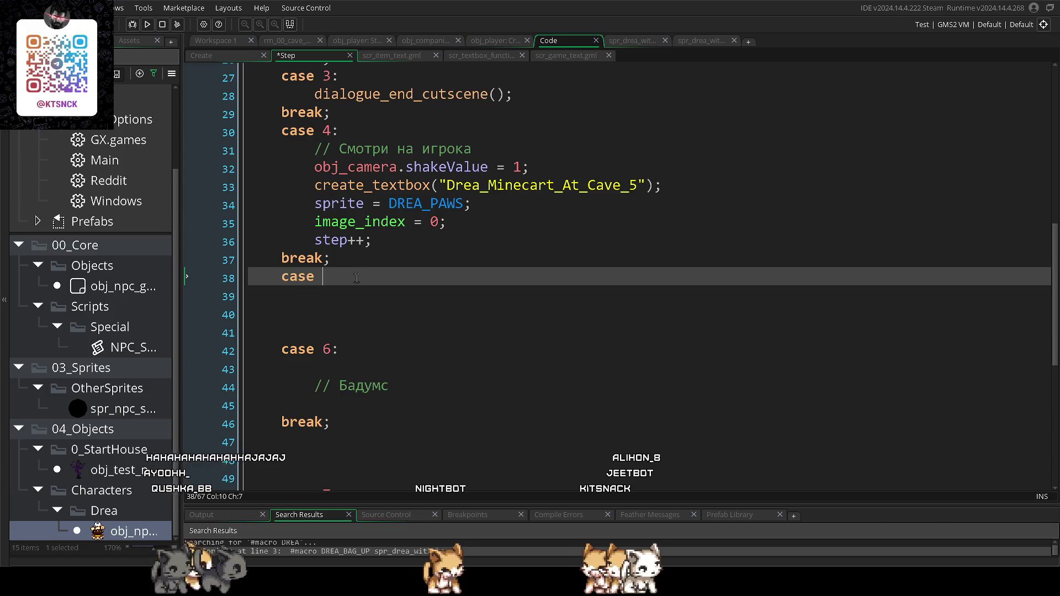
type("5:")
key("Return")
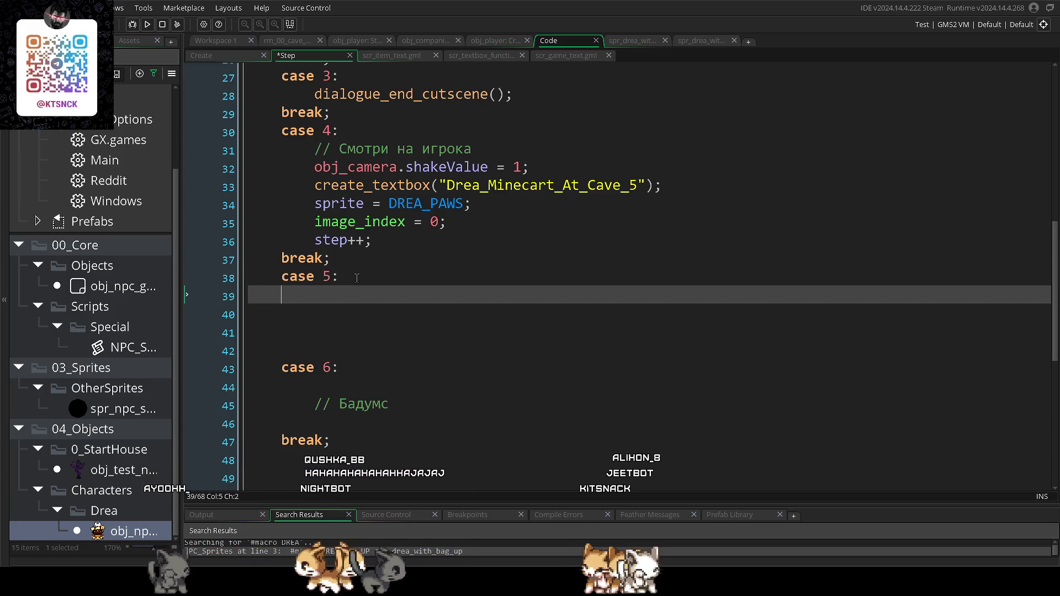
type("break")
left_click(357, 278)
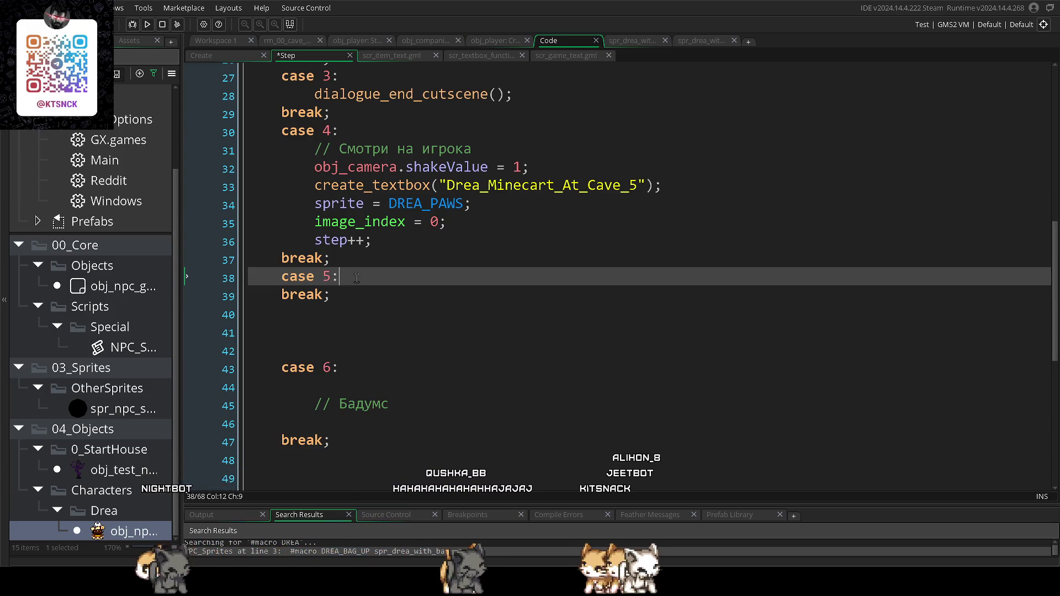
key("Return")
key("Return")
key("Return")
- Insert dialogue_end_cutscene() as case 5's first line
left_click(340, 297)
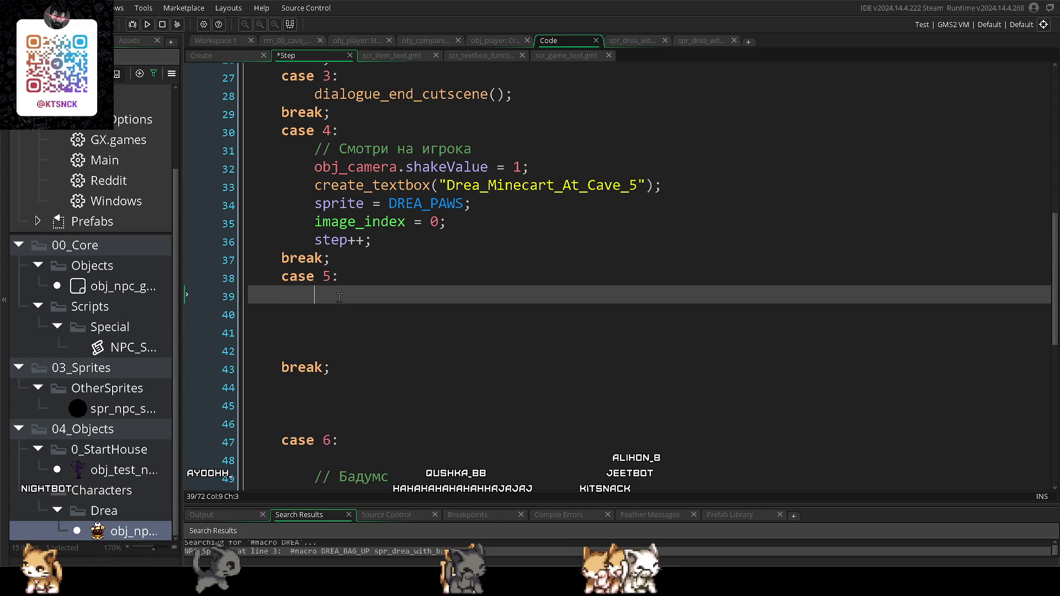
type("dialg")
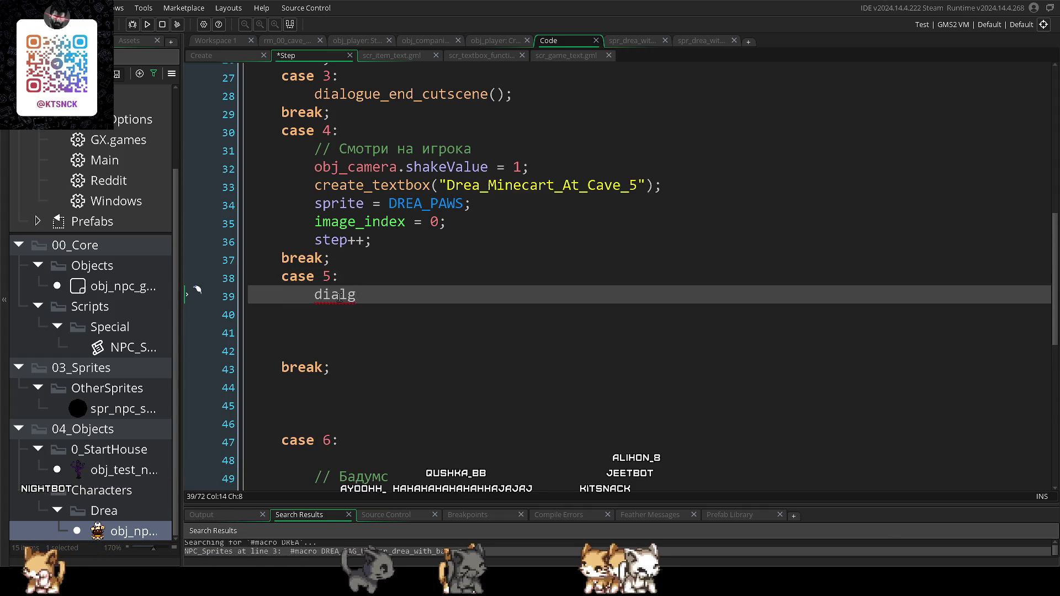
key("BackSpace")
type("o")
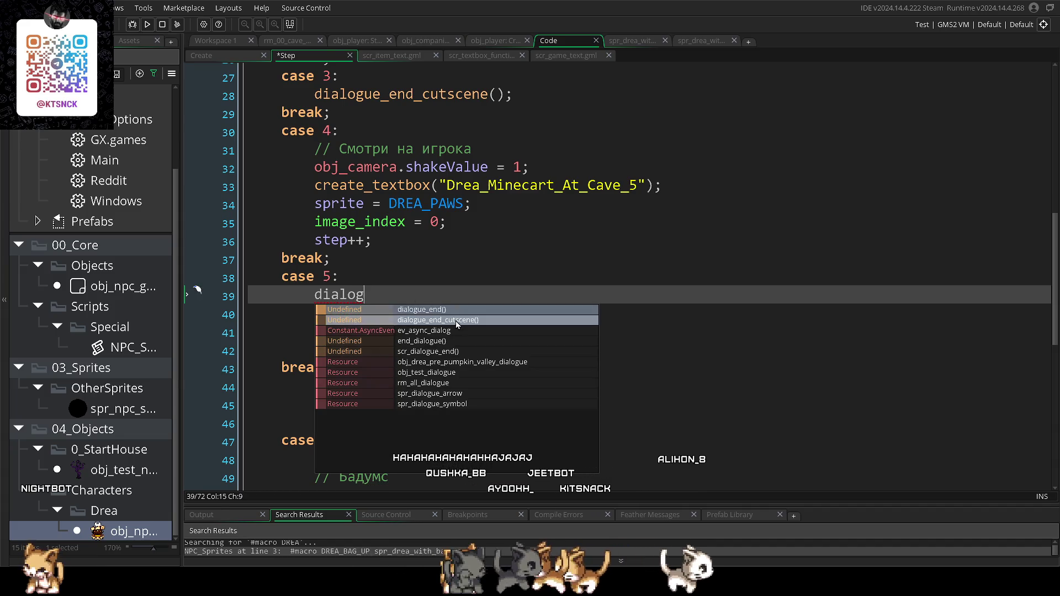
left_click(457, 320)
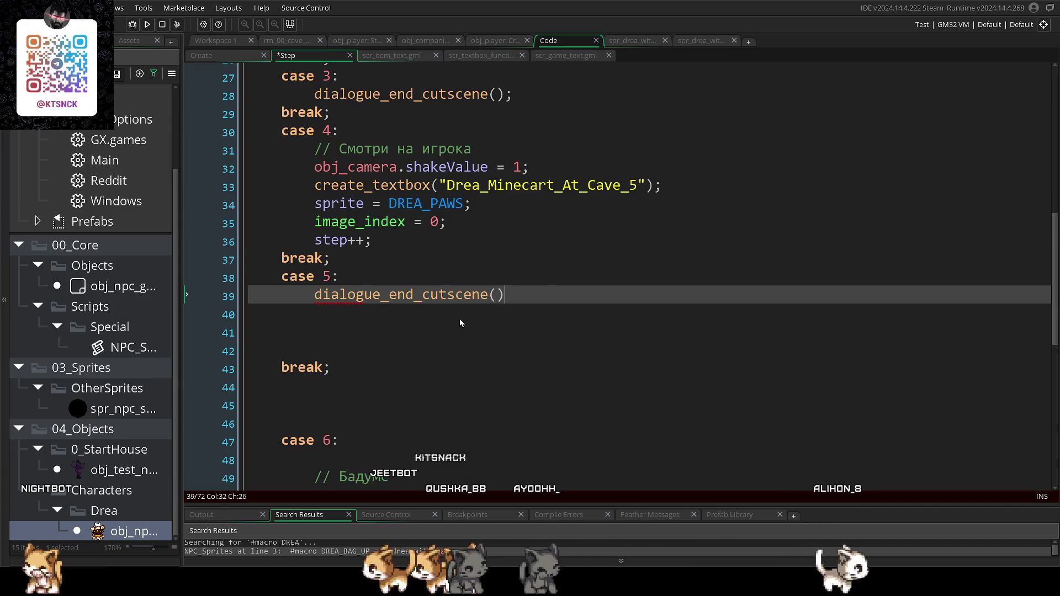
- Run the game with F5 to test the new case 5
scroll(544, 293, "down", 3)
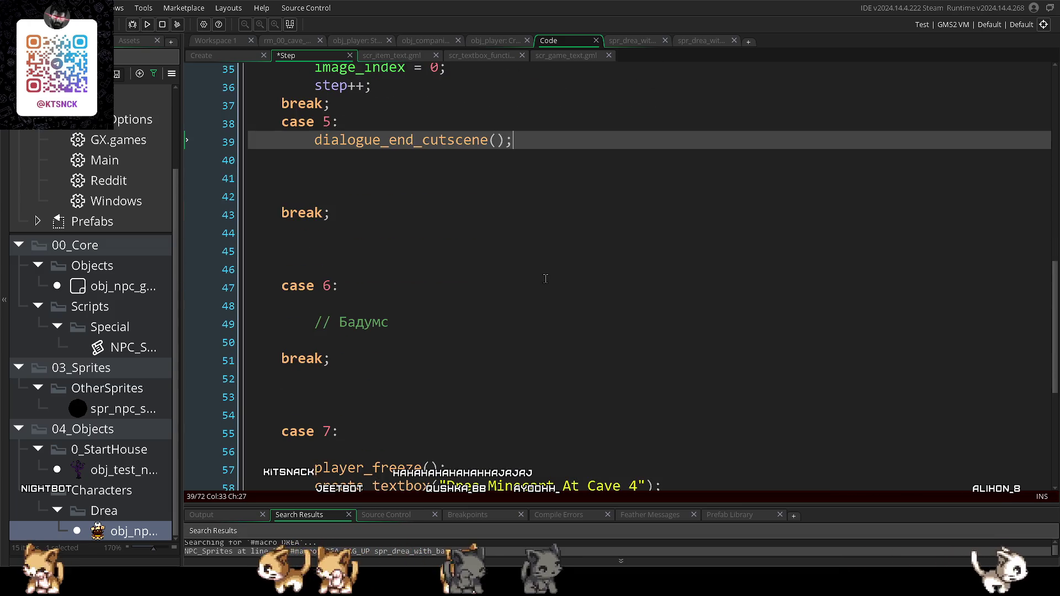
scroll(545, 279, "down", 2)
left_click(577, 240)
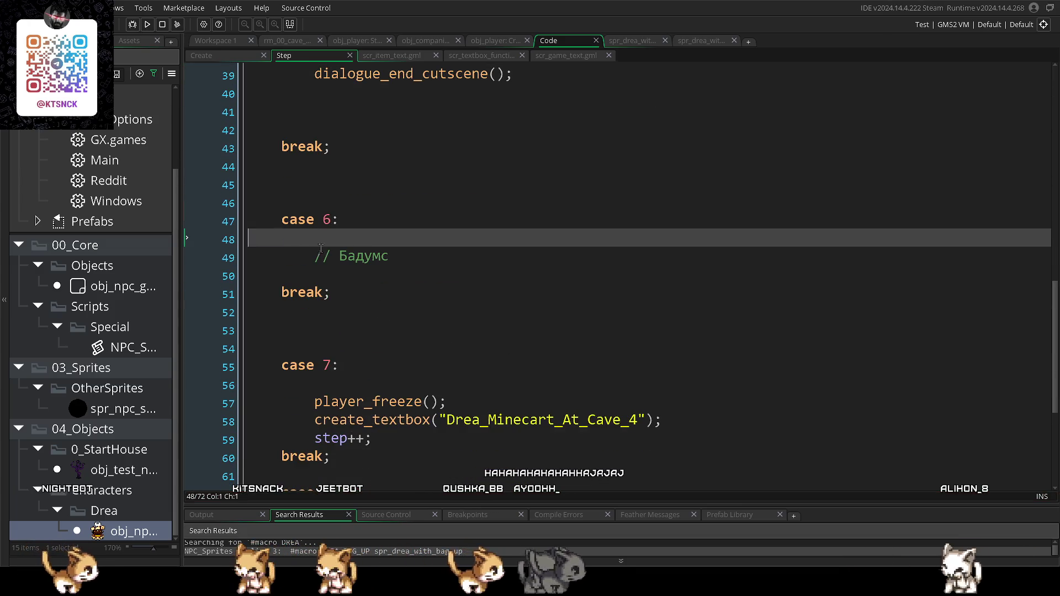
left_click(585, 312)
scroll(594, 288, "down", 1)
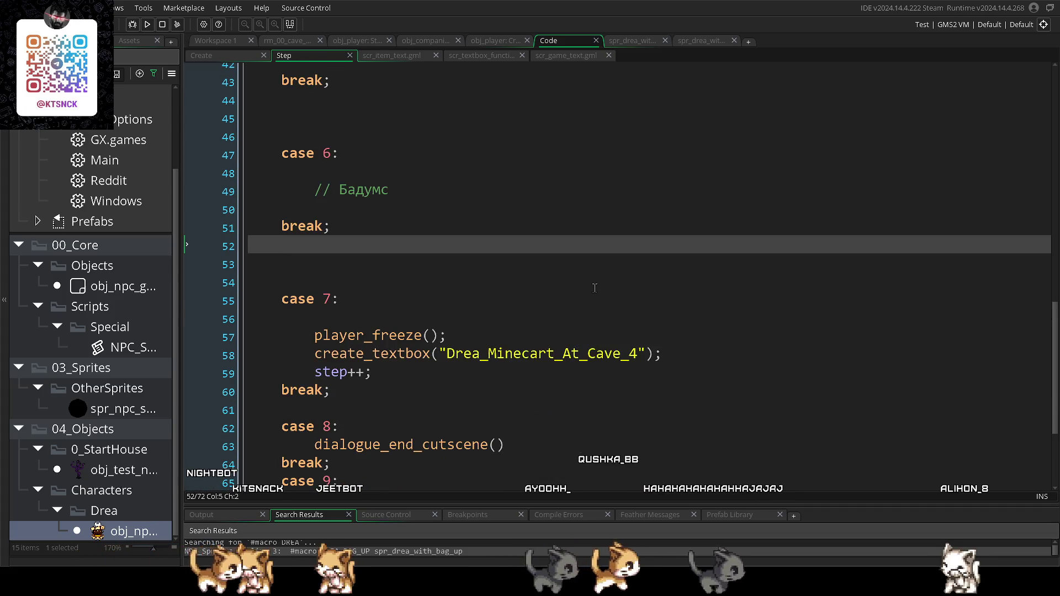
key("F5")
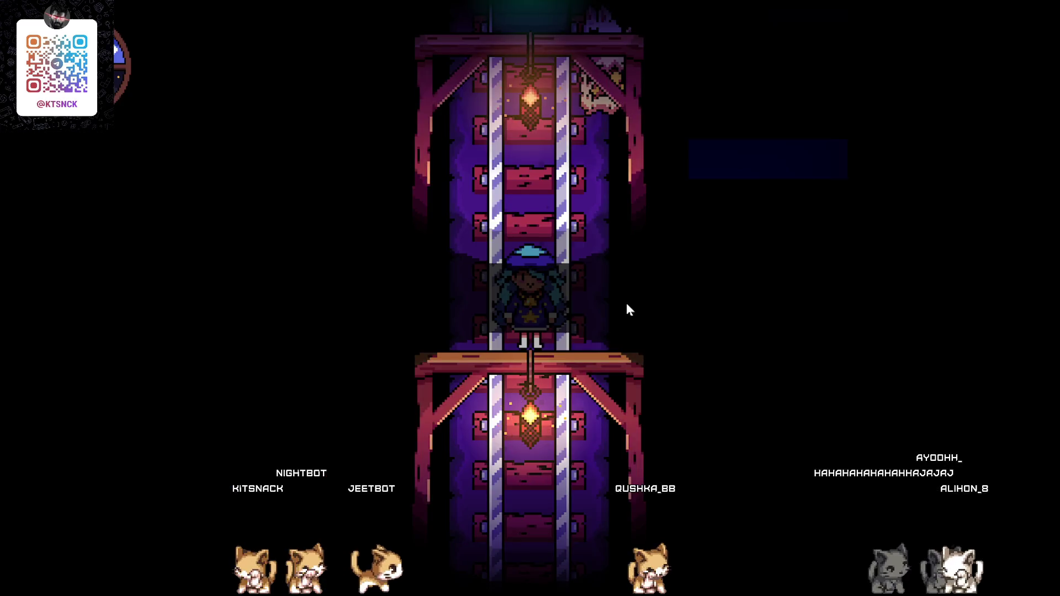
- Close the game and paste case 4's sprite and image_index lines under case 6's comment
key("Escape")
scroll(685, 206, "up", 5)
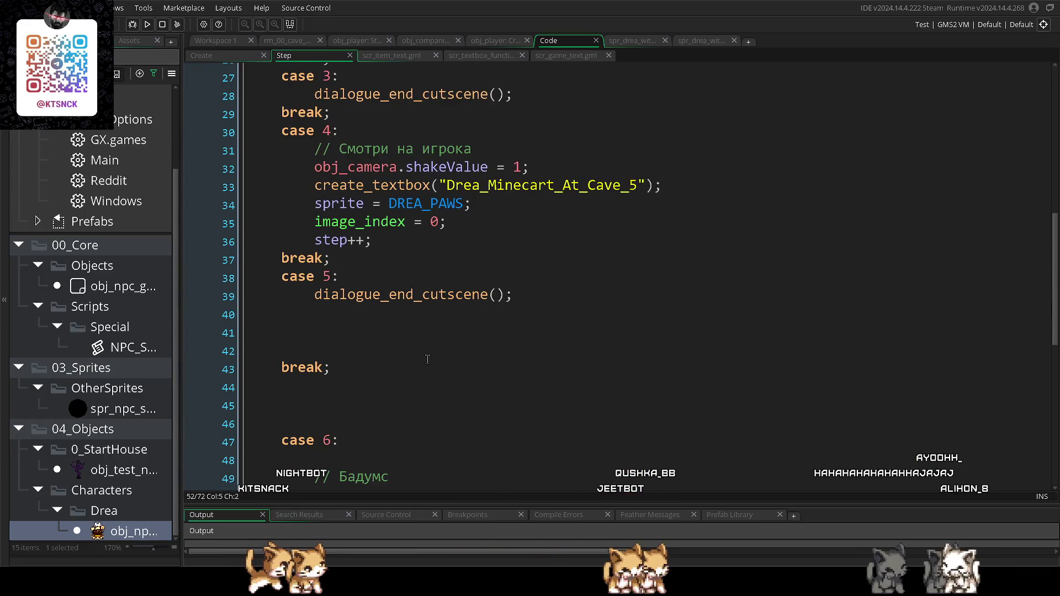
scroll(424, 373, "down", 1)
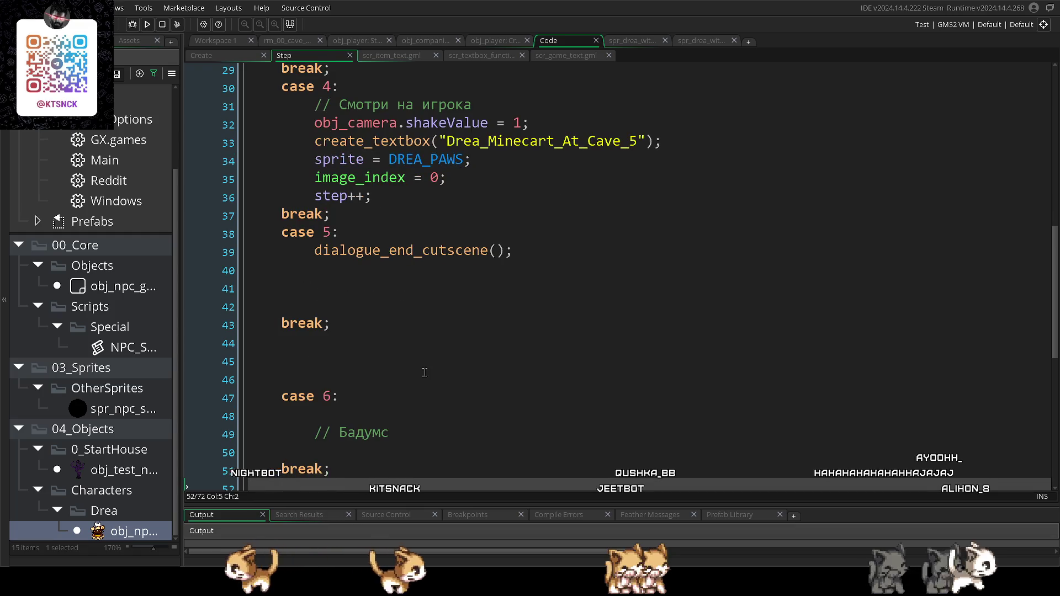
left_click_drag(313, 160, 509, 177)
key("ctrl+c")
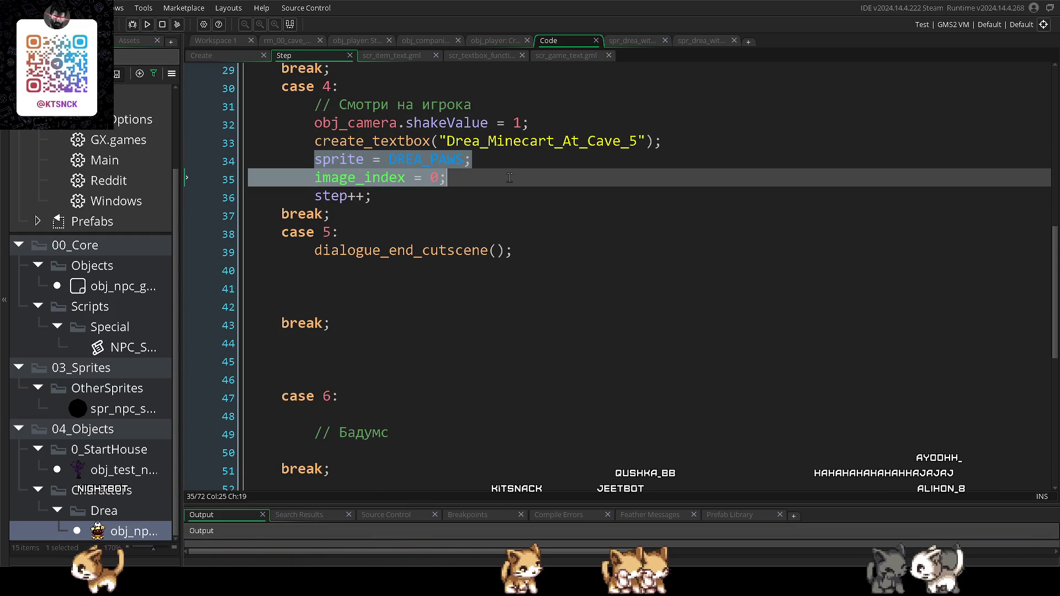
left_click(415, 441)
key("Return")
key("ctrl+v")
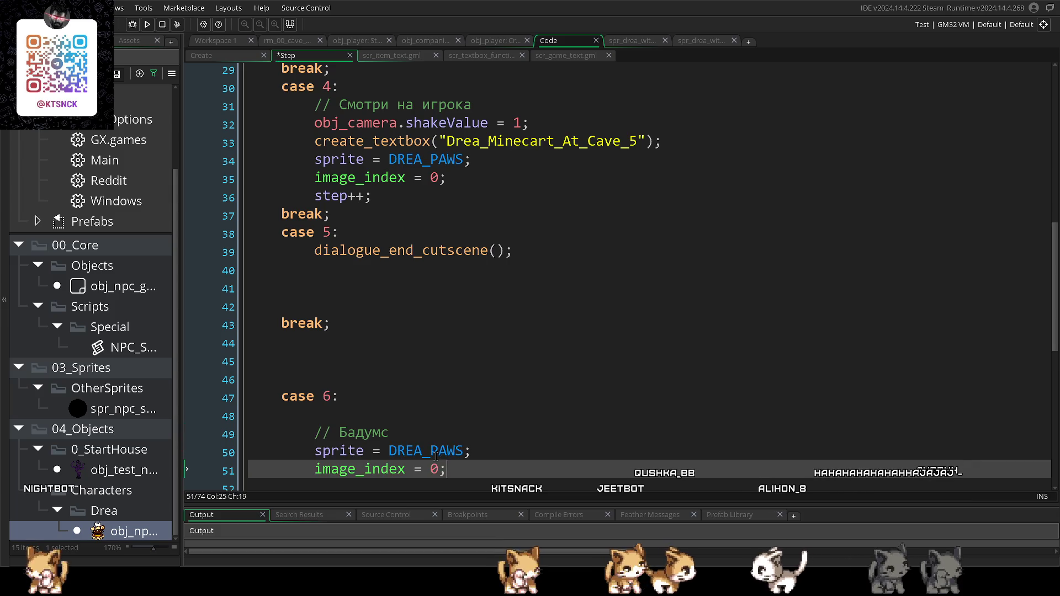
- Change the pasted sprite name to DREA_PAWS_EYE and save the Step code
scroll(435, 455, "down", 2)
double_click(461, 384)
left_click(462, 384)
type("_1")
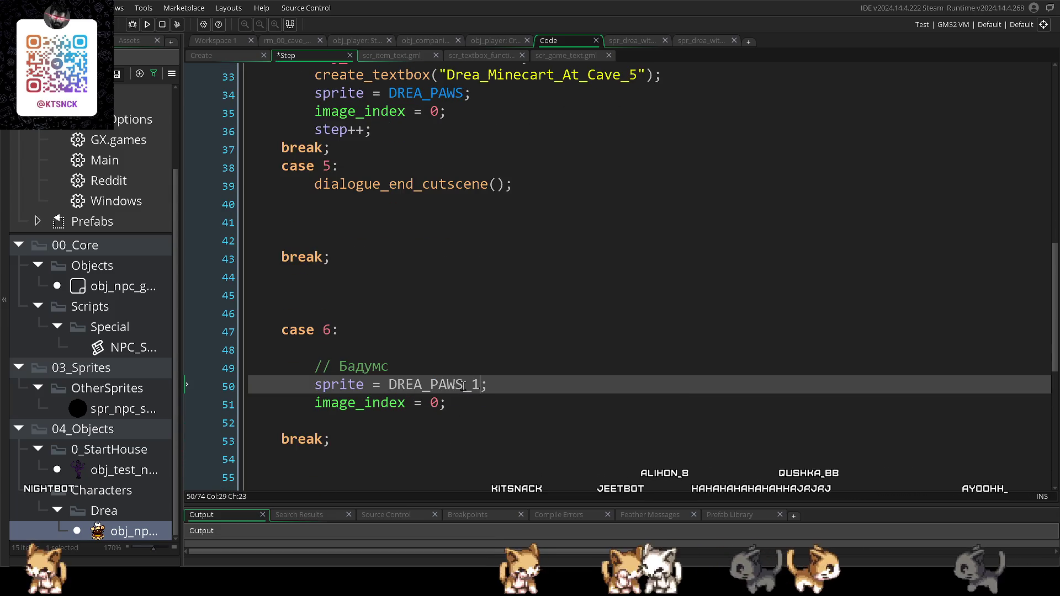
left_click(557, 437)
left_click(476, 385)
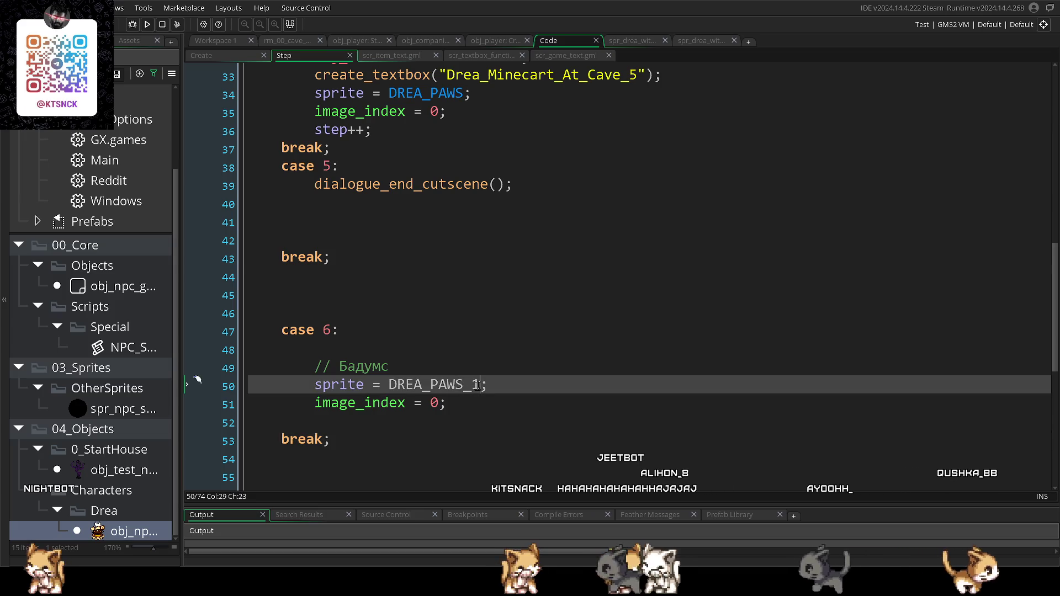
key("BackSpace")
type("E")
key("Return")
left_click(534, 424)
key("ctrl+s")
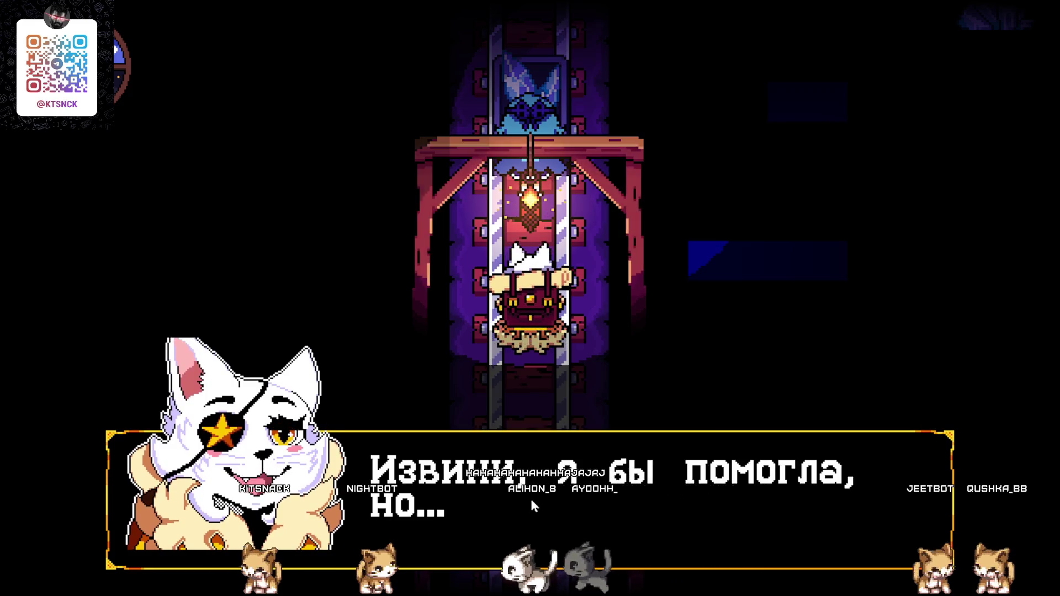
key("Return")
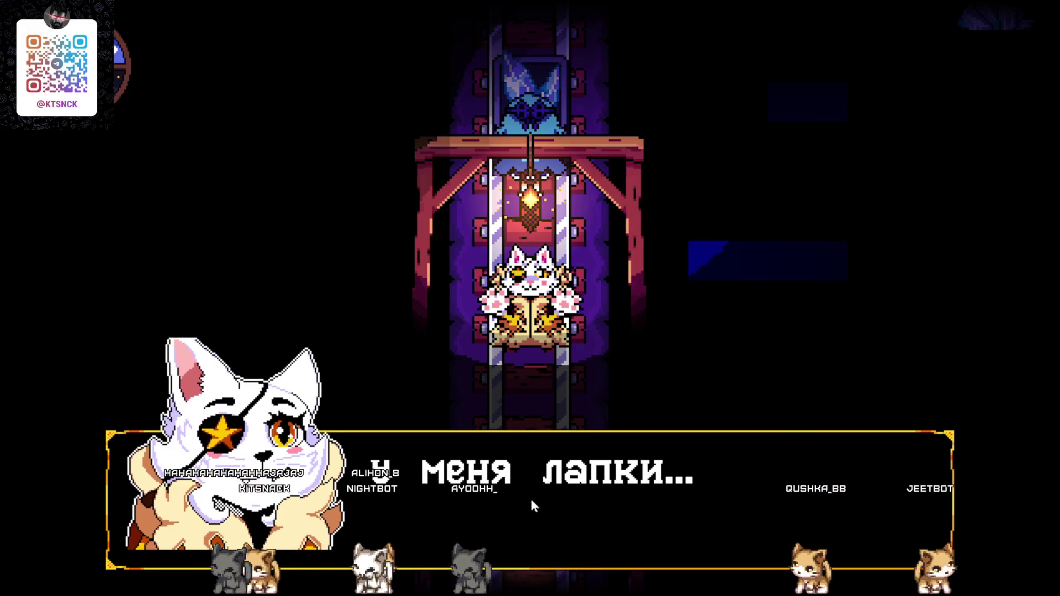
key("Return")
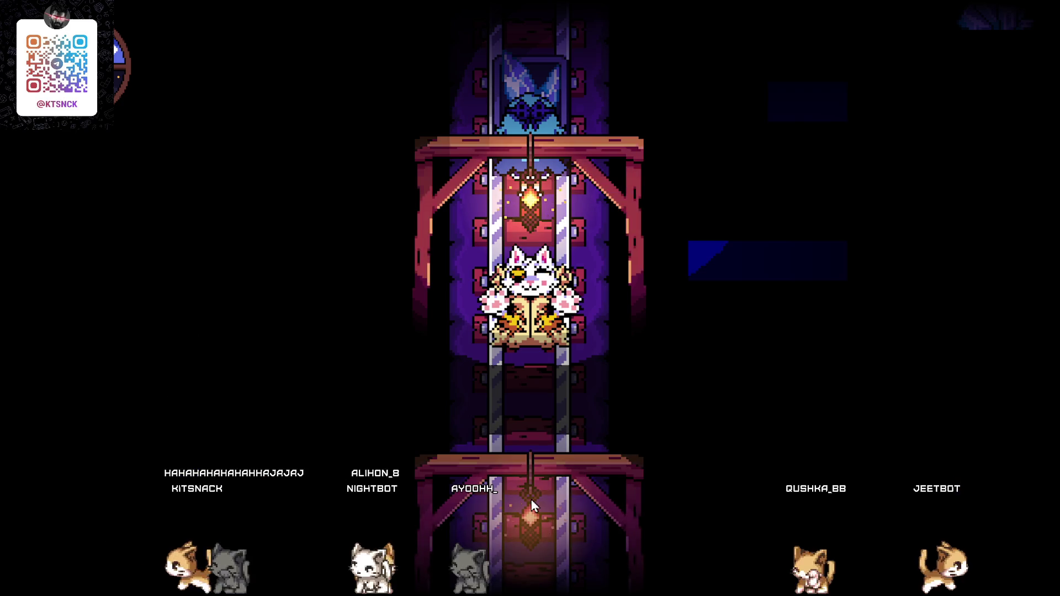
key("alt+Tab")
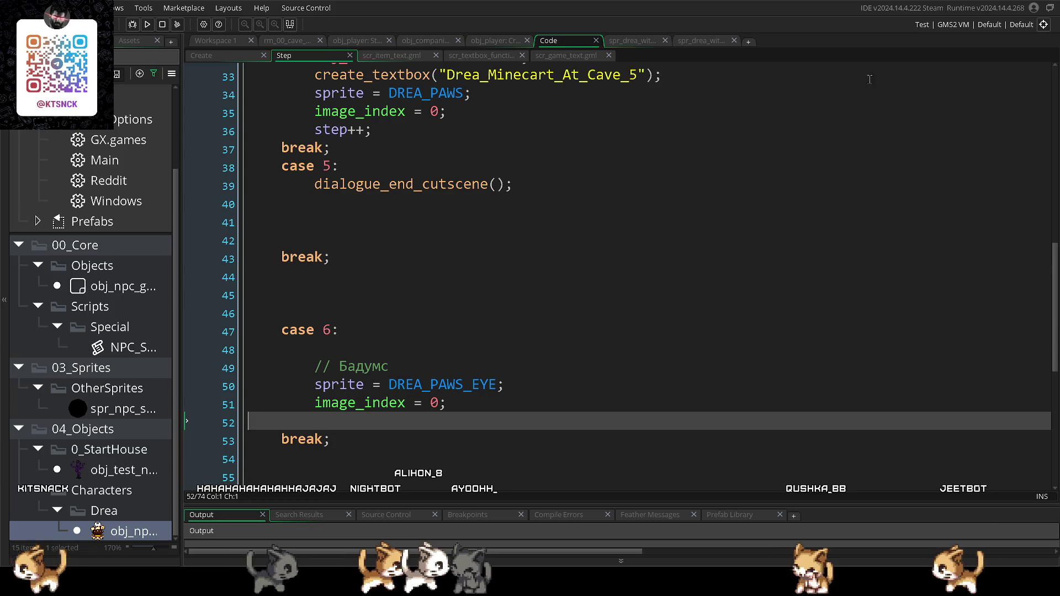
- Add obj_camera.scale = 3; after case 6's image_index line and build with F5
left_click(532, 367)
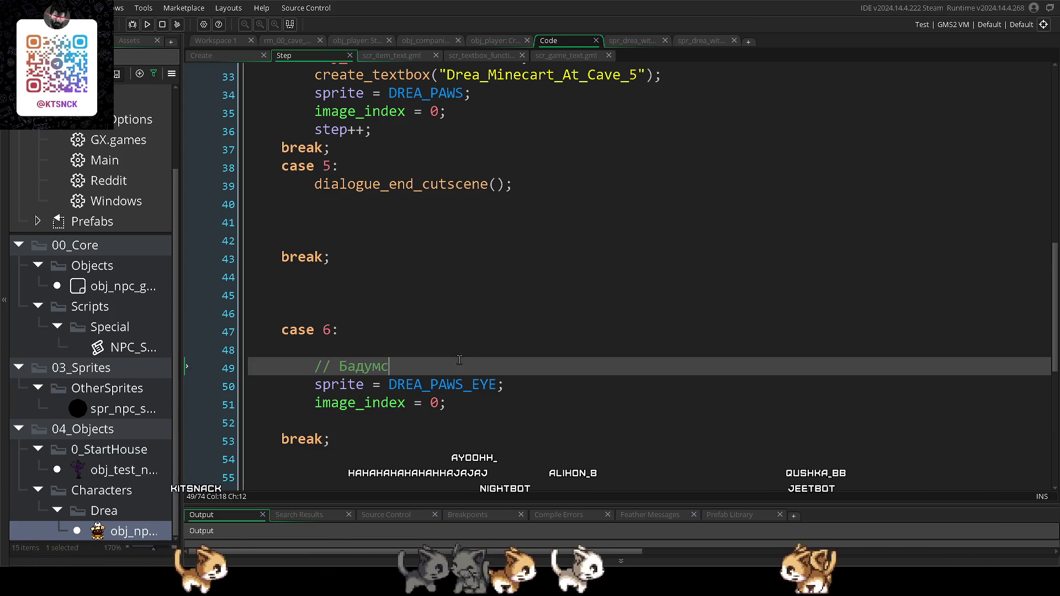
left_click(543, 384)
left_click(557, 400)
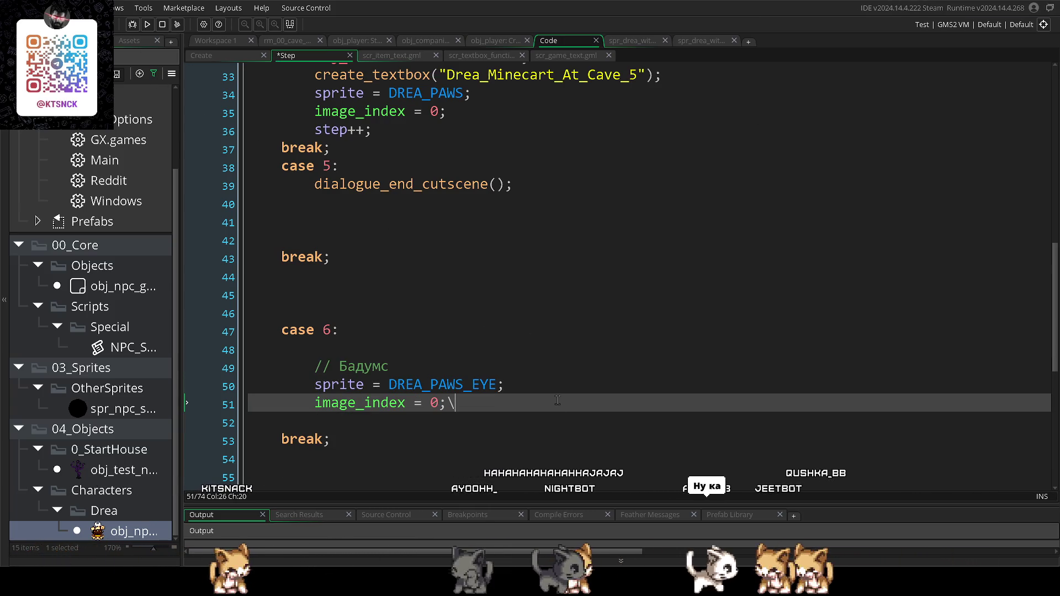
key("Return")
type("ca")
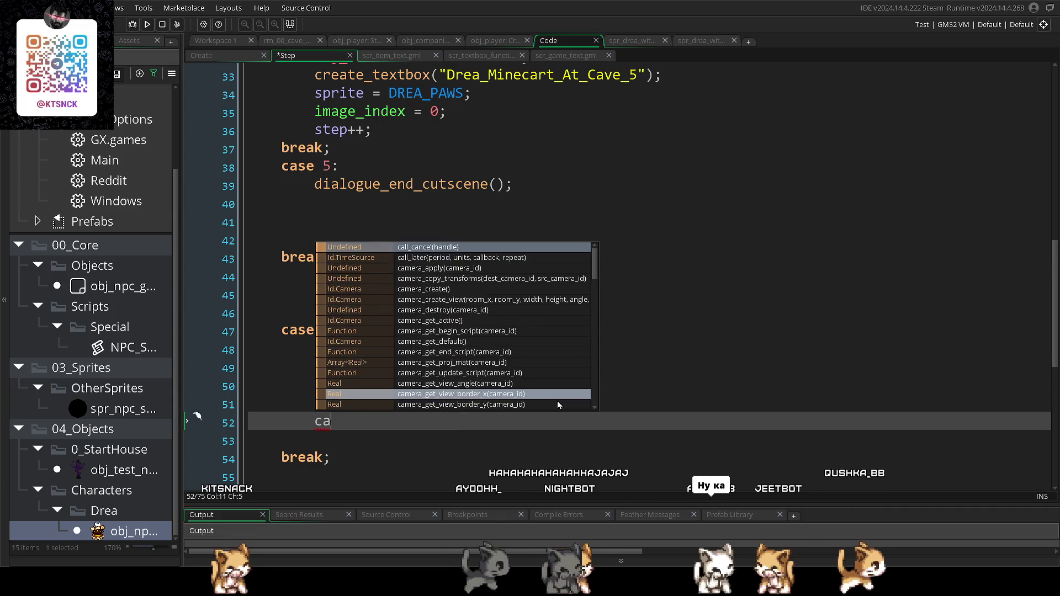
type("mera_sc")
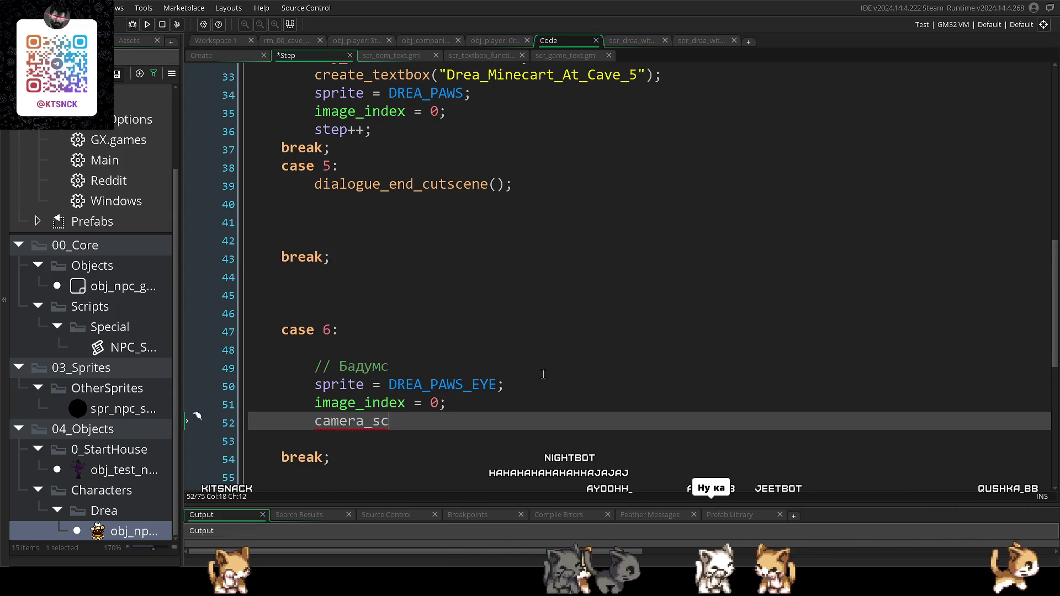
key("BackSpace")
key("BackSpace")
key("BackSpace")
type("obj_camera")
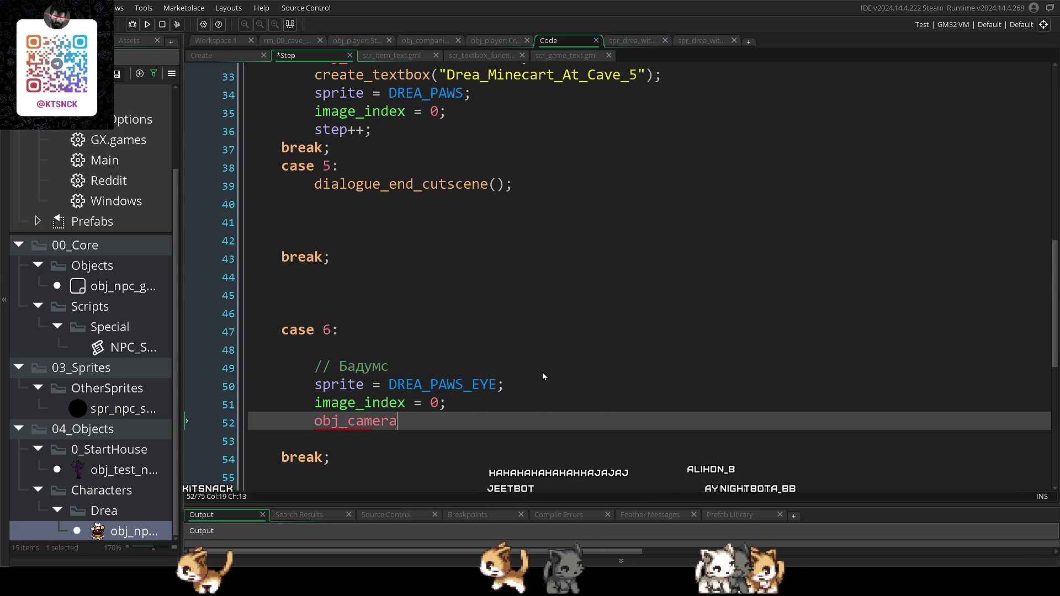
type(".sc")
left_click(516, 249)
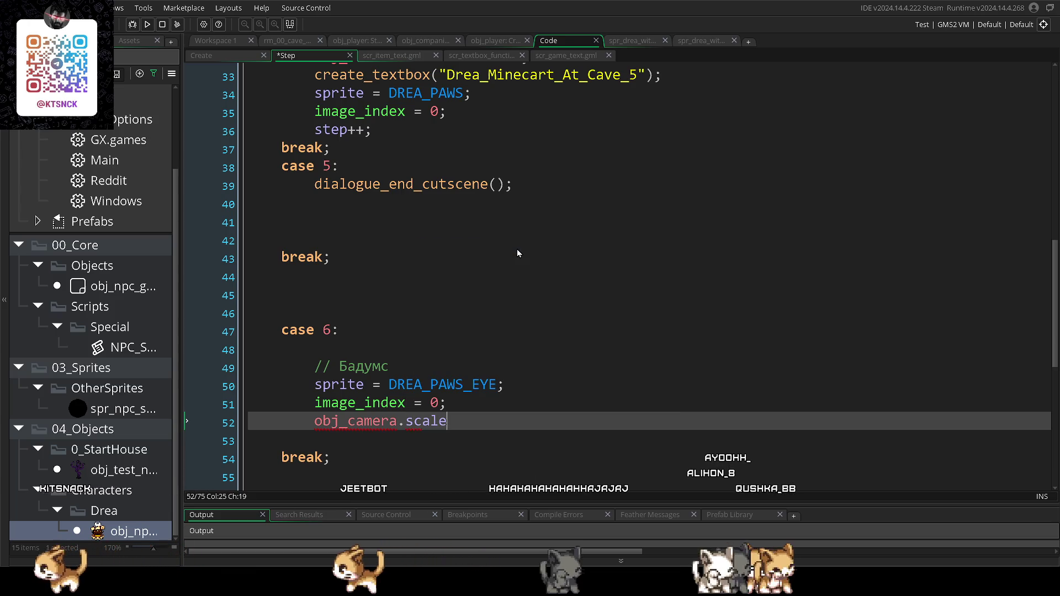
type(" = ")
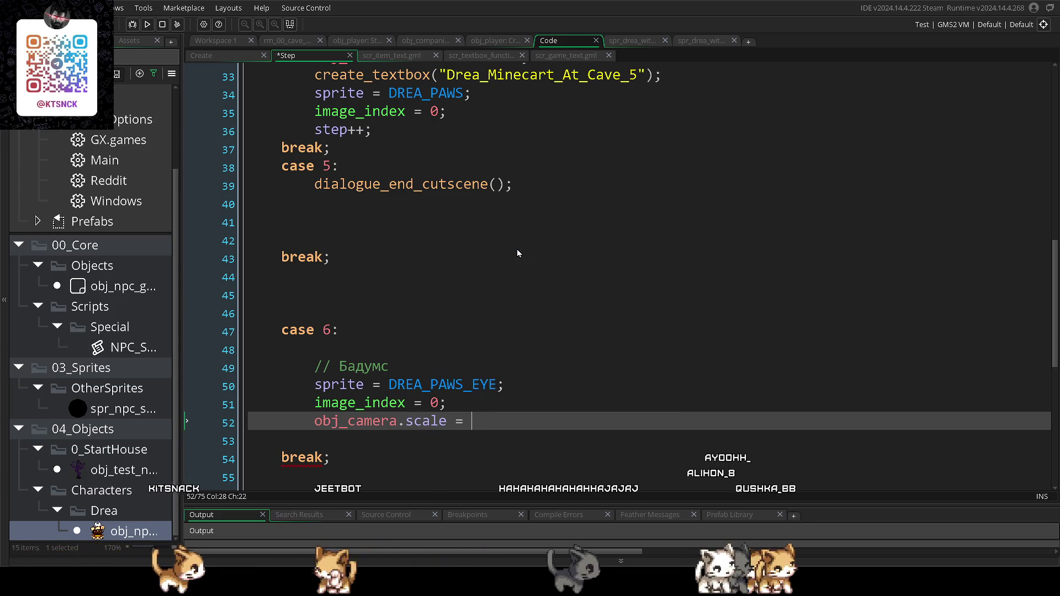
type("23;")
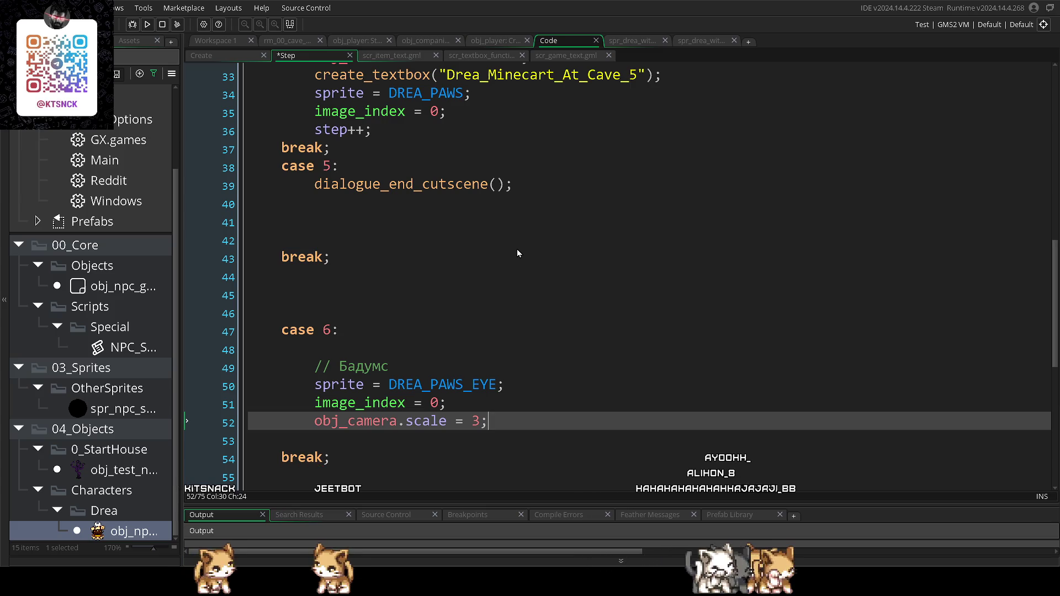
key("F5")
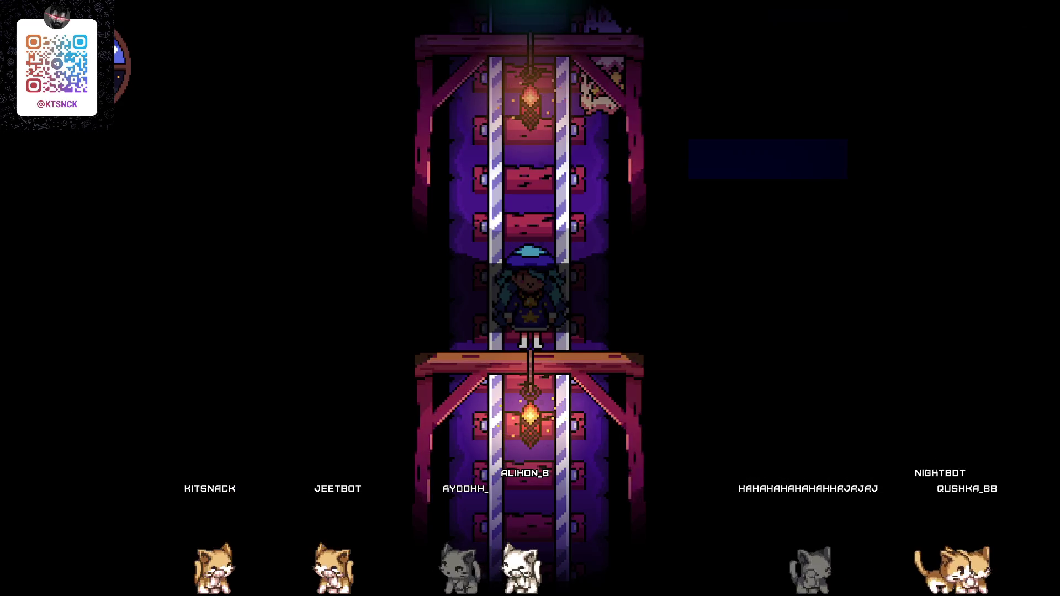
- Copy the obj_camera.shakeValue = 1; line into case 6 under the Бадумс comment
scroll(370, 227, "up", 2)
left_click(495, 167)
scroll(486, 220, "down", 2)
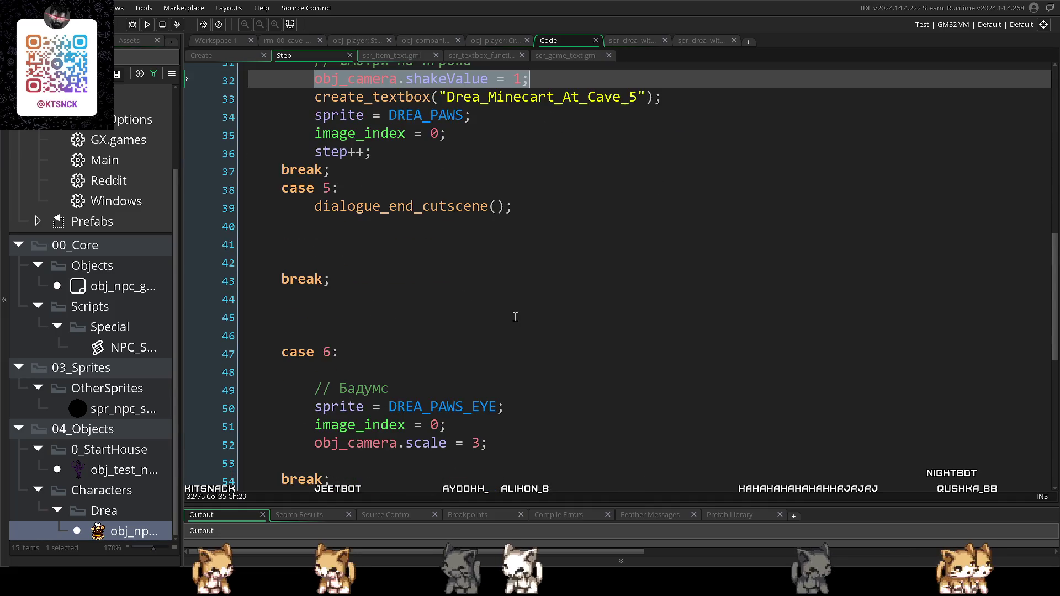
left_click(486, 351)
left_click(486, 389)
key("Return")
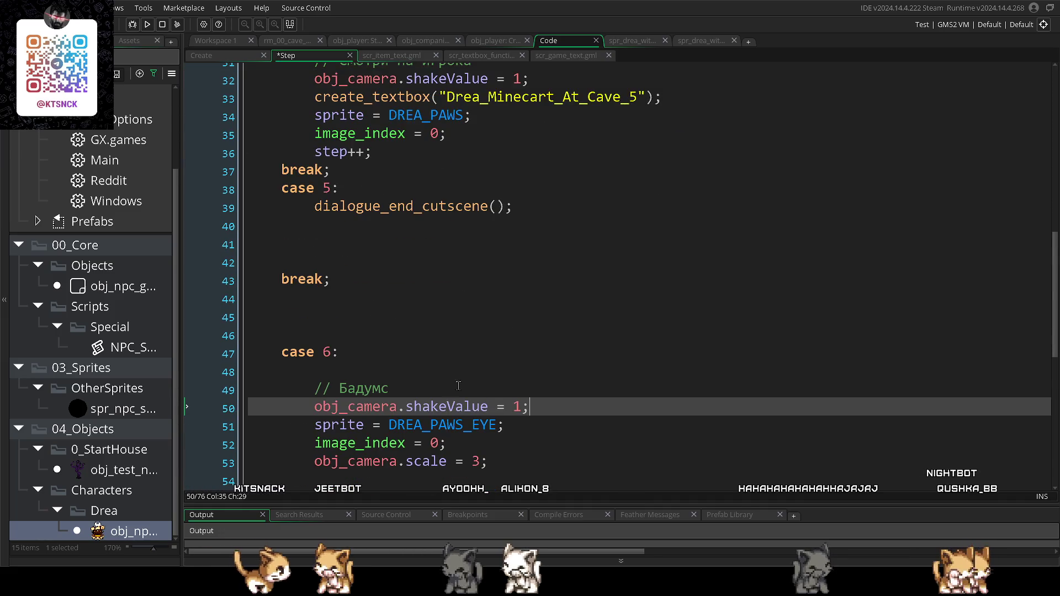
- Rebuild with F5 to watch the zoomed cutscene, then close the game
scroll(444, 383, "down", 2)
left_click(665, 412)
key("F5")
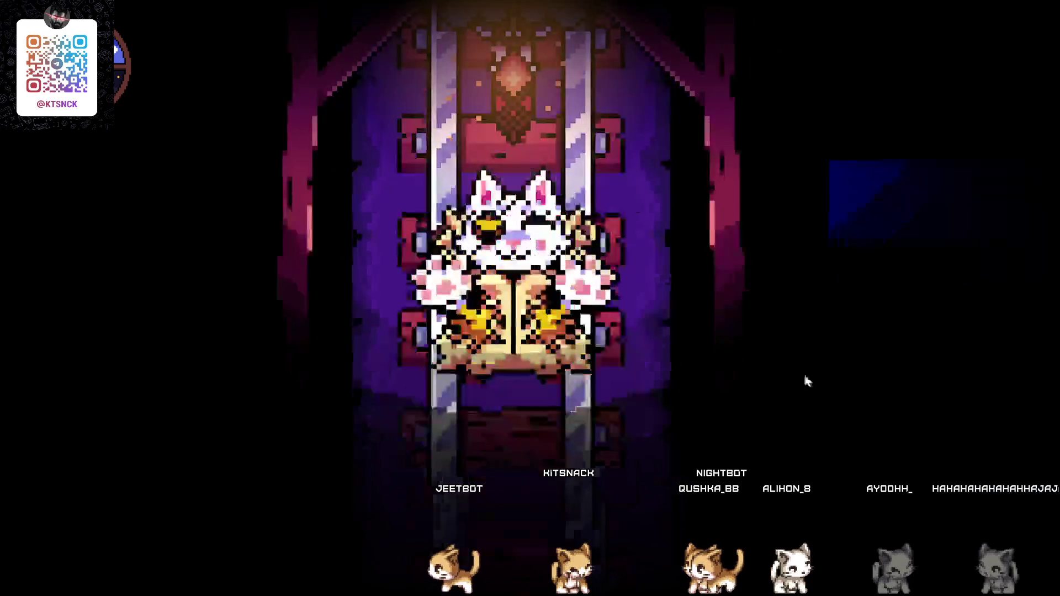
key("alt+F4")
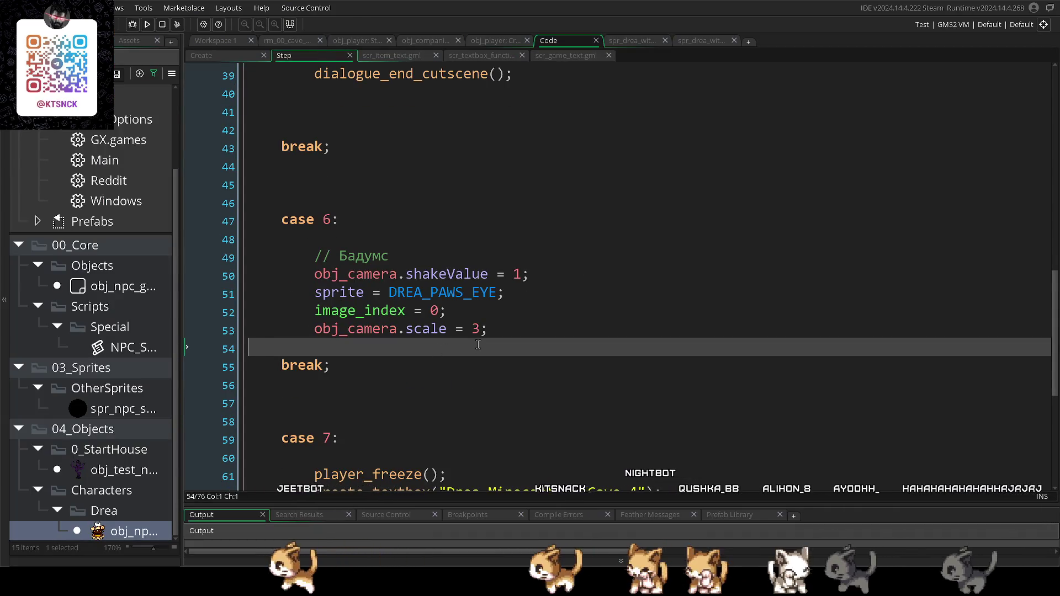
- End case 6 with step++;, renumber the following cases to 8, 9, 10, and relaunch with F5
type("step++;")
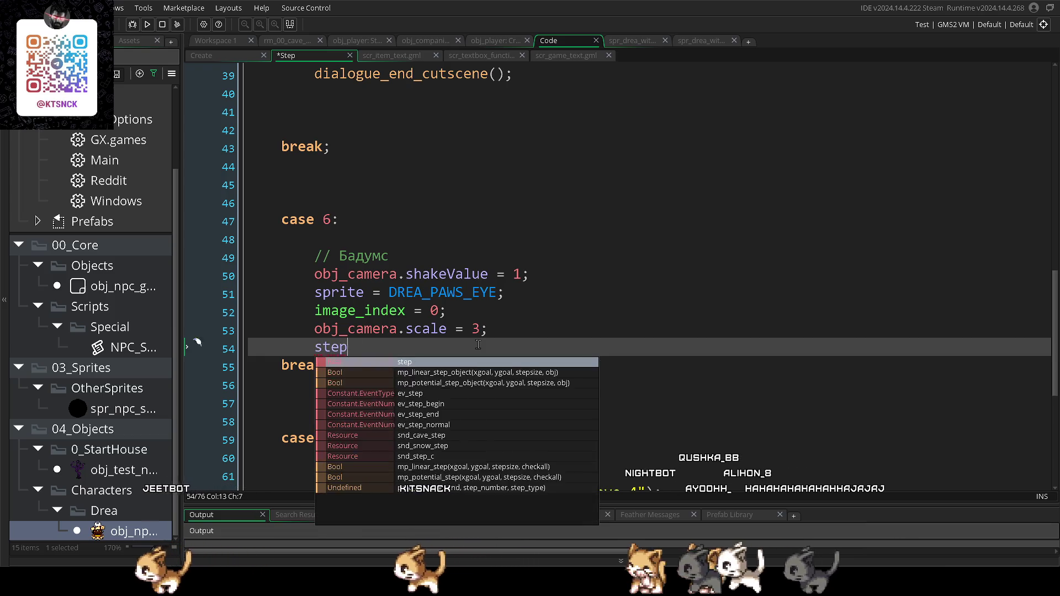
scroll(337, 348, "down", 2)
left_click(326, 350)
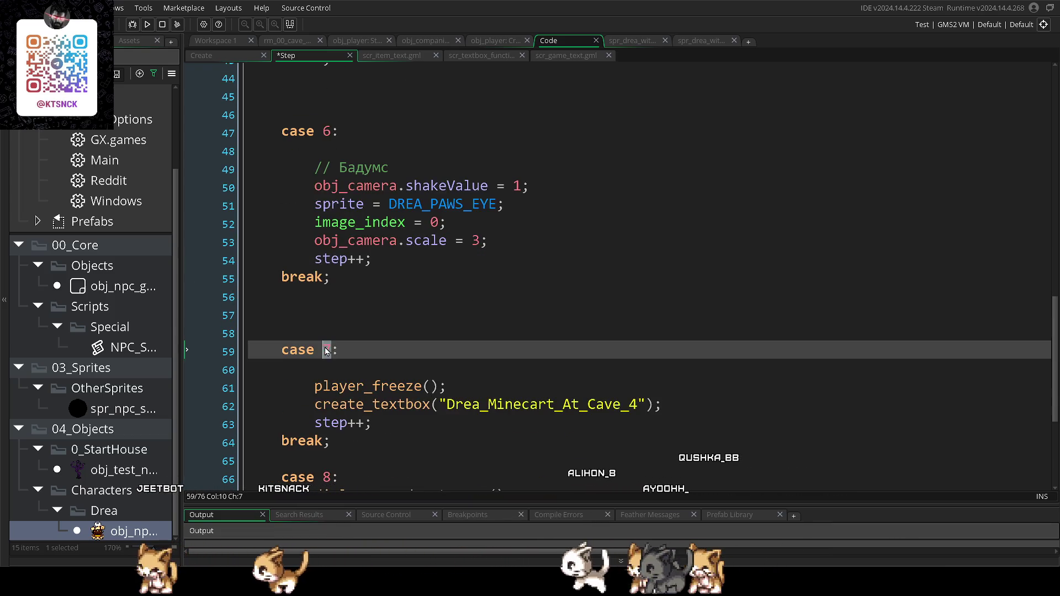
type("8")
scroll(325, 352, "down", 2)
double_click(326, 389)
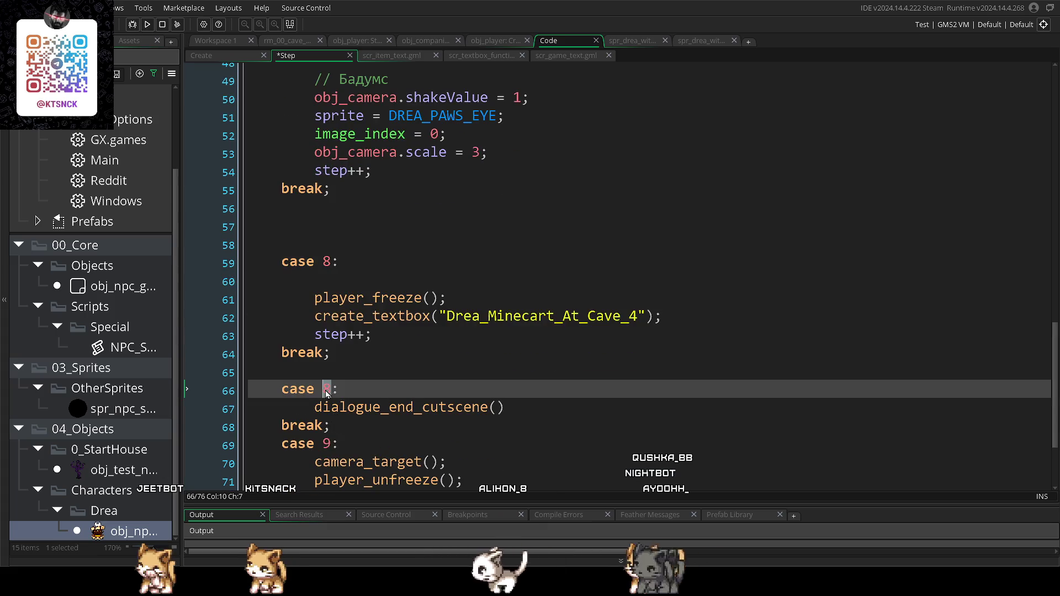
double_click(326, 444)
scroll(372, 422, "down", 3)
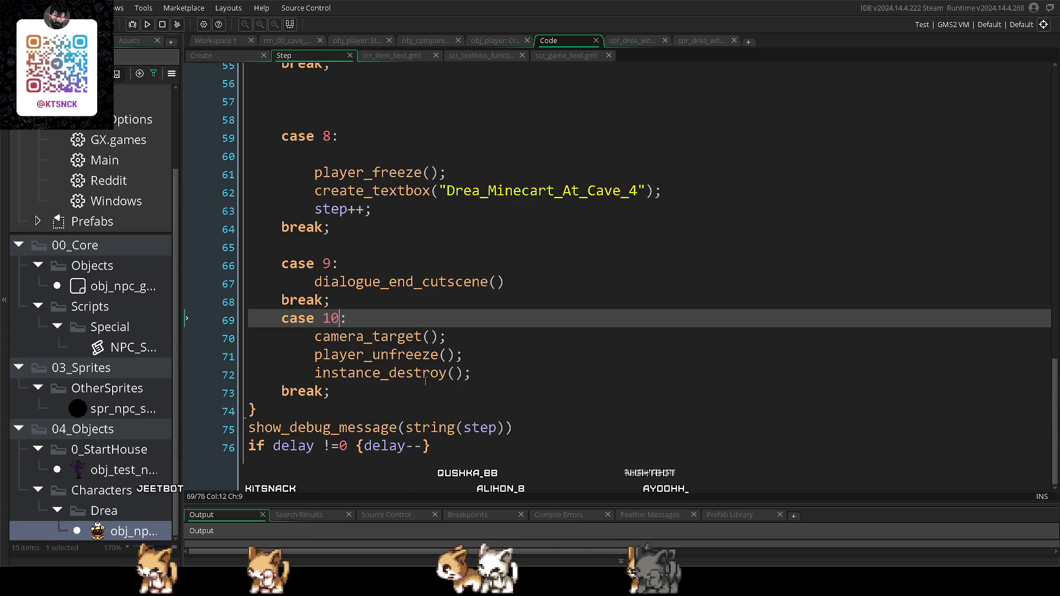
key("F5")
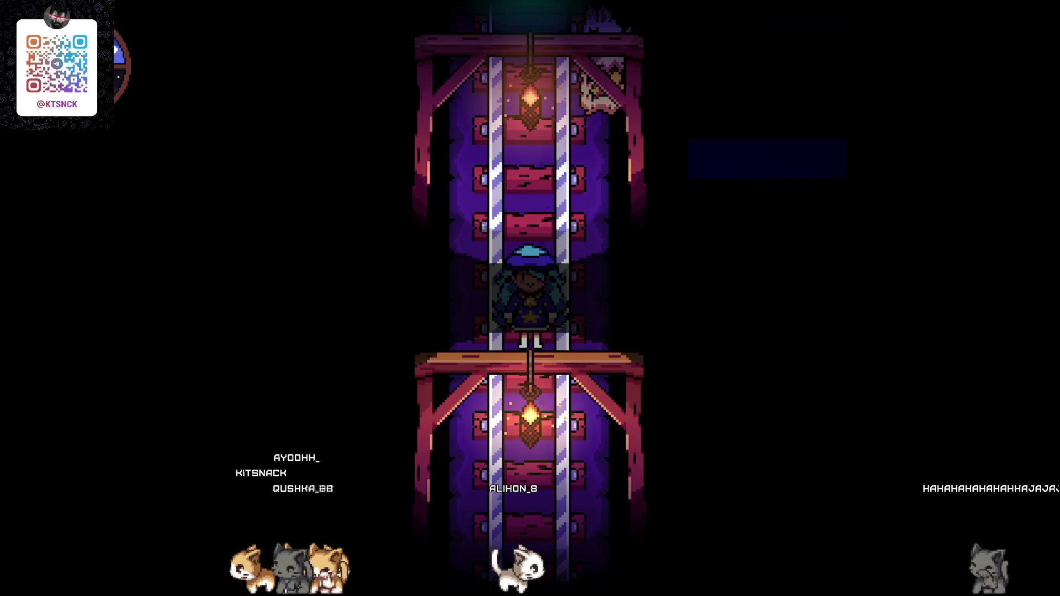
key("Up")
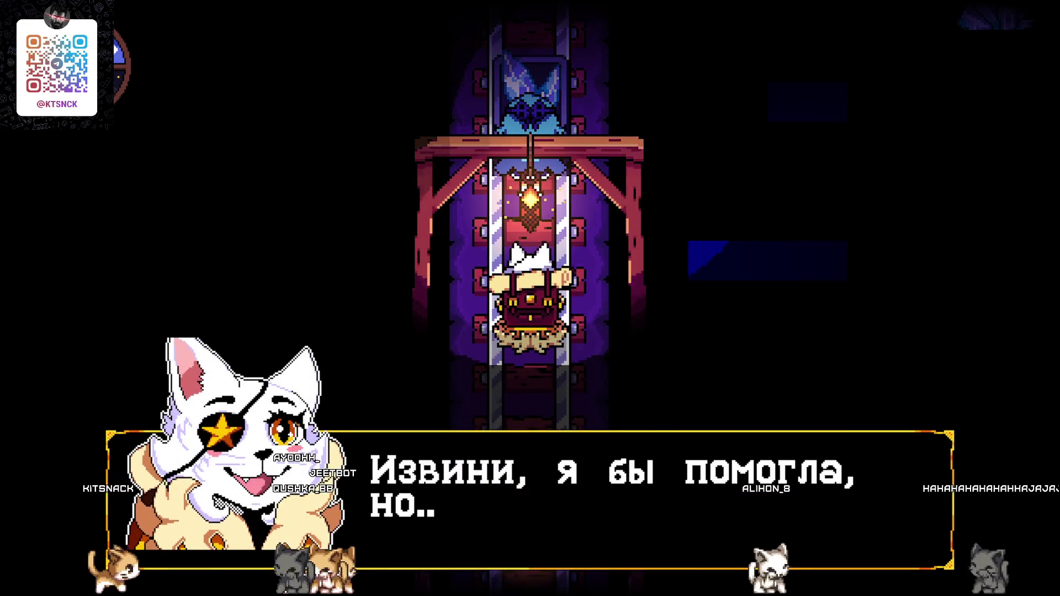
key("z")
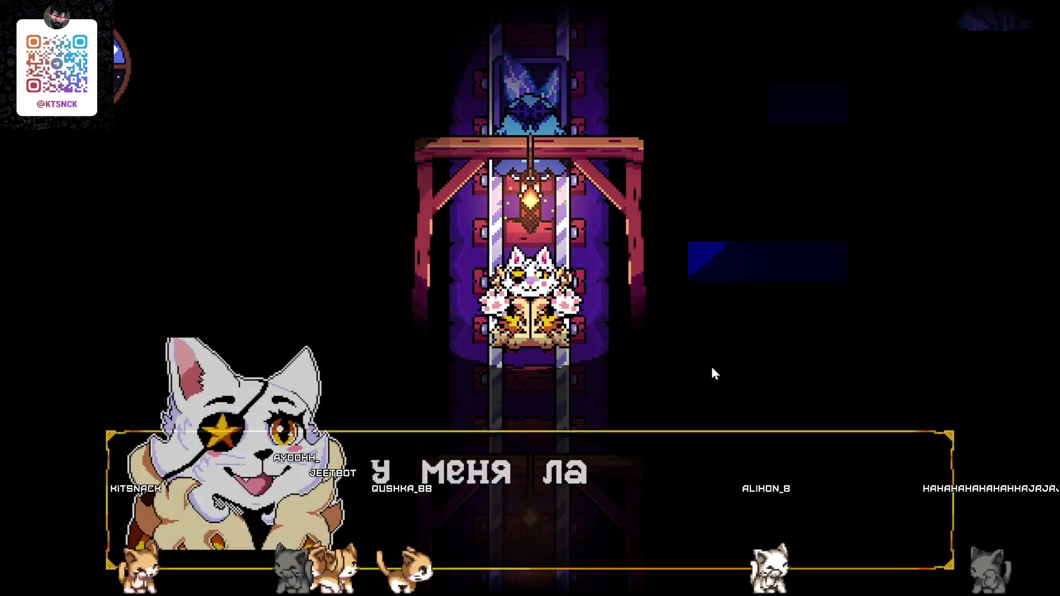
key("z")
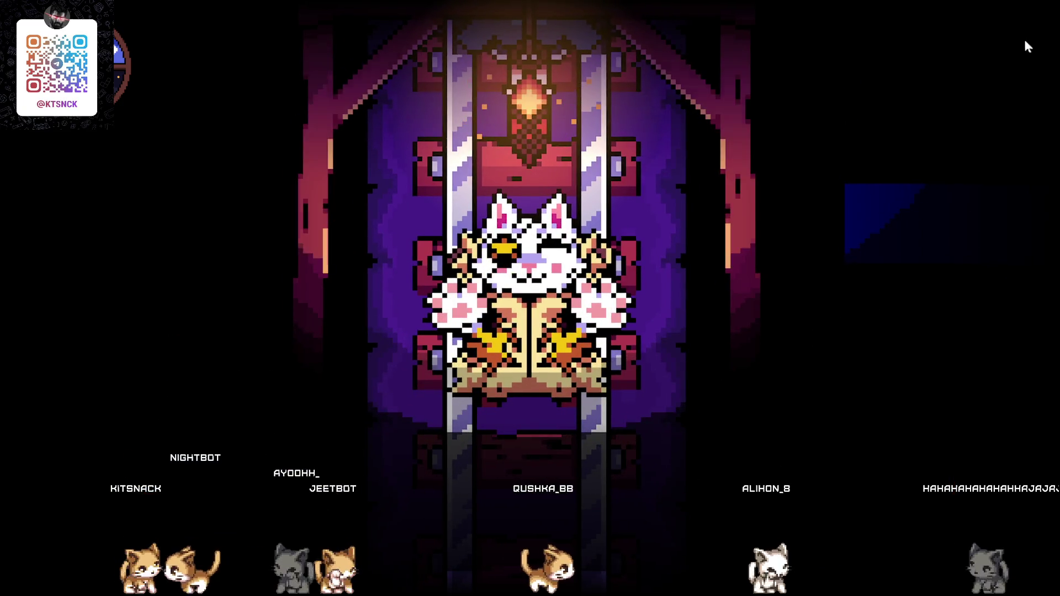
key("Escape")
left_click(330, 391)
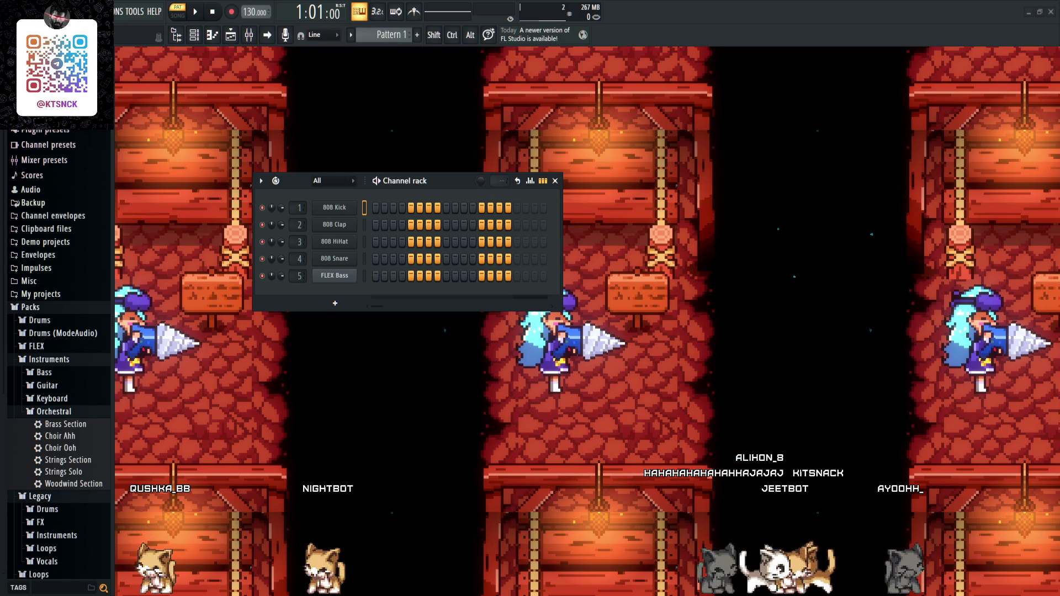
- Place F4 and A4 notes for 808 Snare in the piano roll, then enlarge it
left_click(348, 263)
left_click(497, 181)
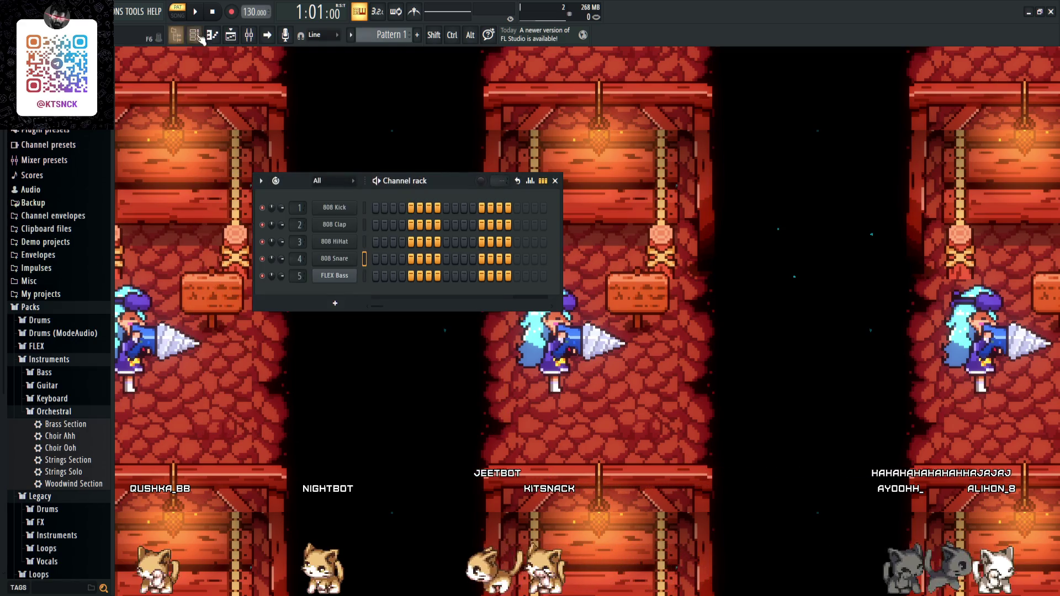
left_click(213, 35)
left_click_drag(653, 295, 663, 150)
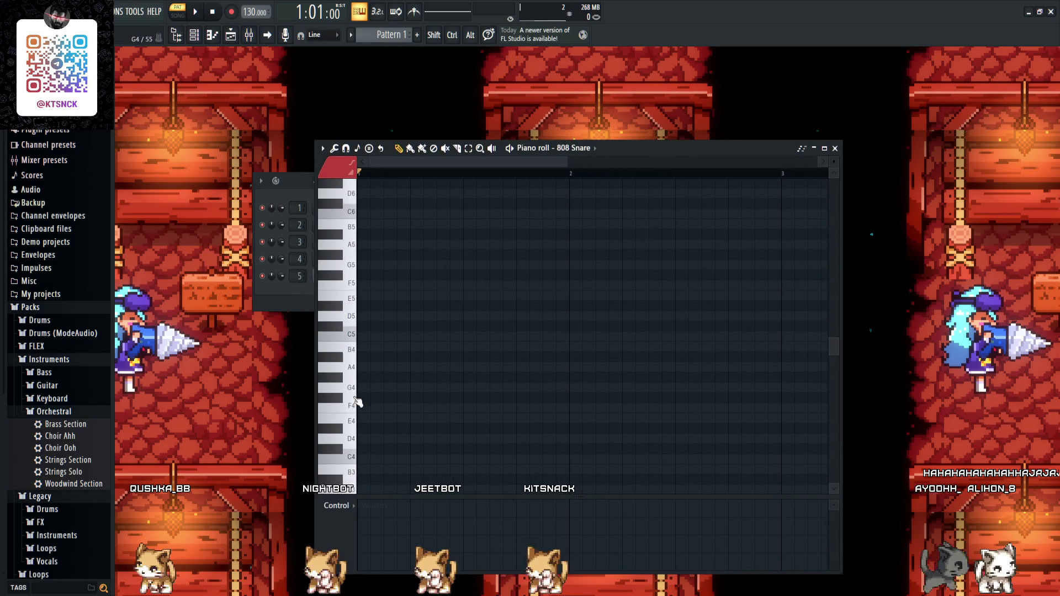
left_click(372, 408)
mouse_move(419, 367)
left_mouse_down()
mouse_move(422, 273)
mouse_move(421, 457)
mouse_move(421, 375)
left_mouse_up()
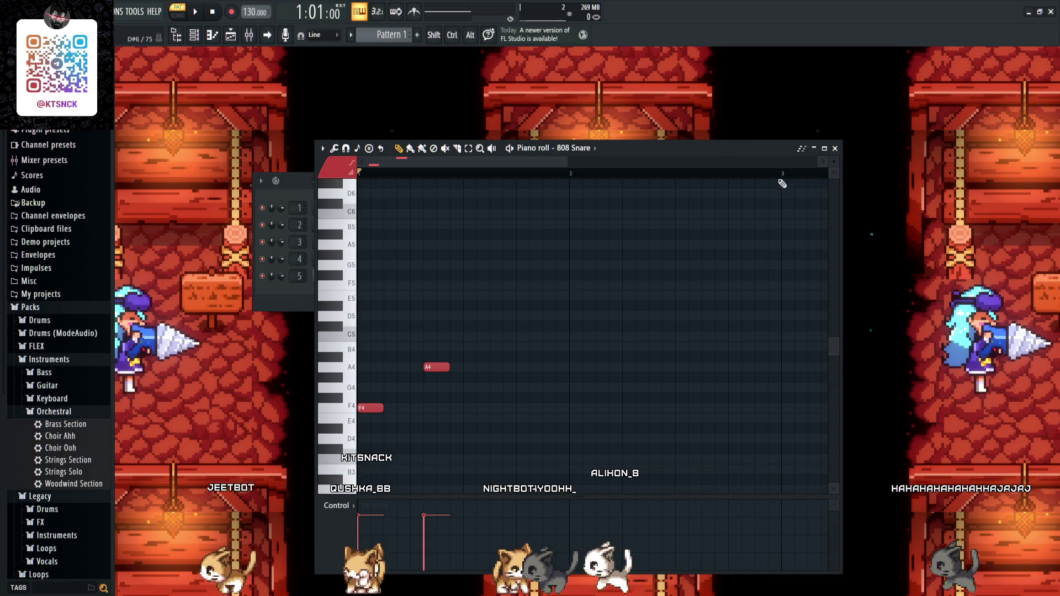
mouse_move(722, 144)
left_mouse_down()
mouse_move(624, 74)
mouse_move(599, 99)
left_mouse_up()
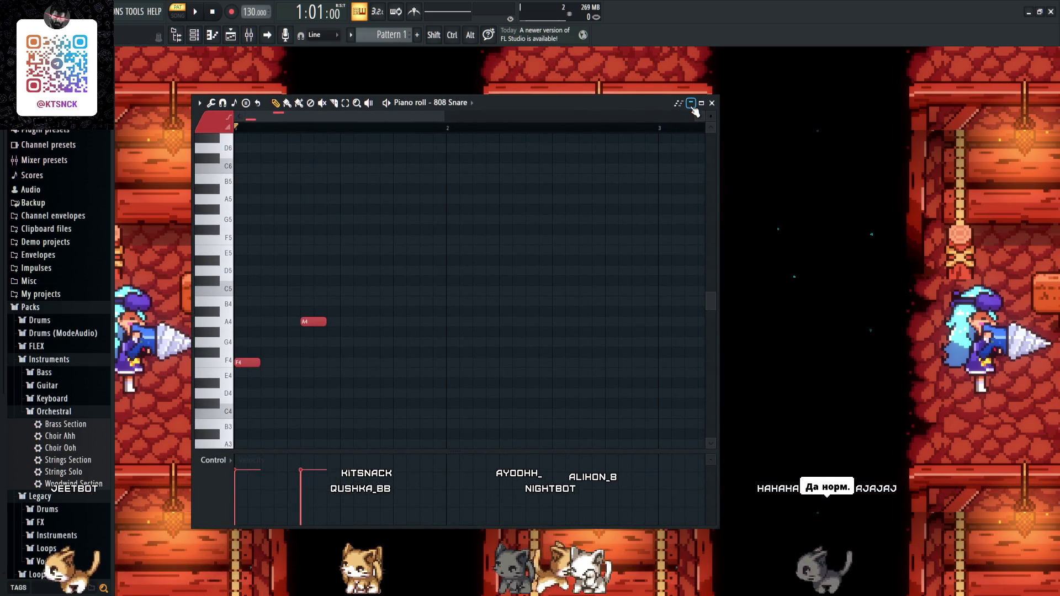
left_click(701, 104)
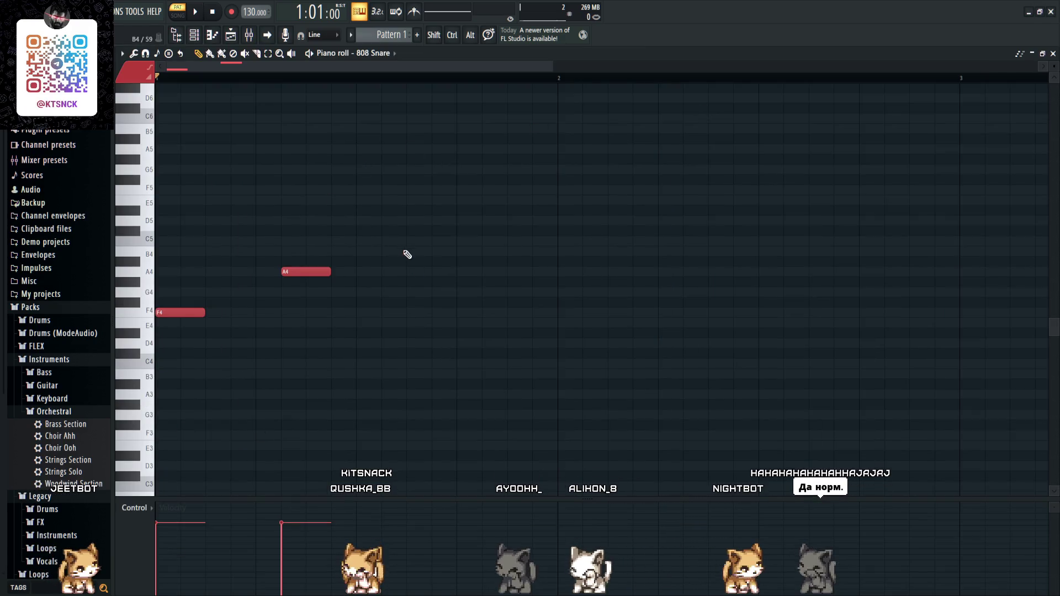
- Audition Percussion and Loops samples, including DL Dubby, DL Electron and RD Tamb 3
left_click(33, 320)
left_click(62, 336)
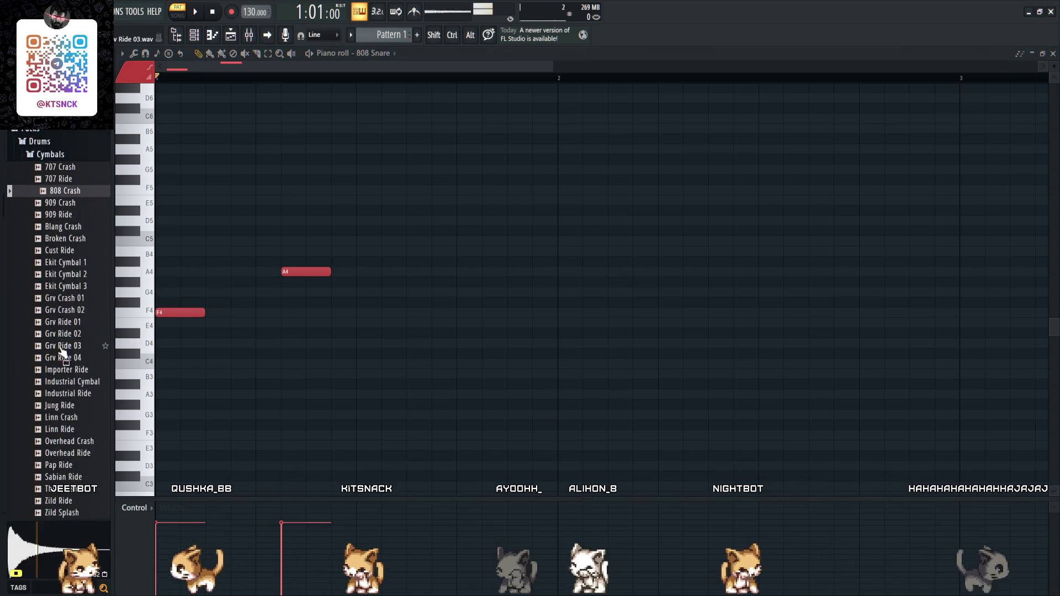
left_click(58, 154)
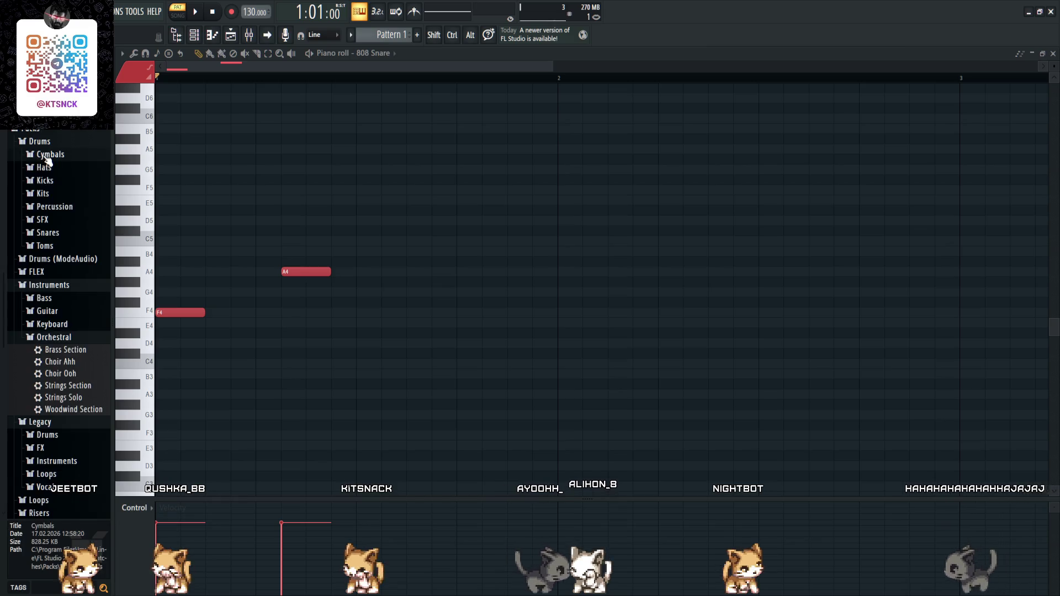
left_click(55, 207)
left_click(64, 397)
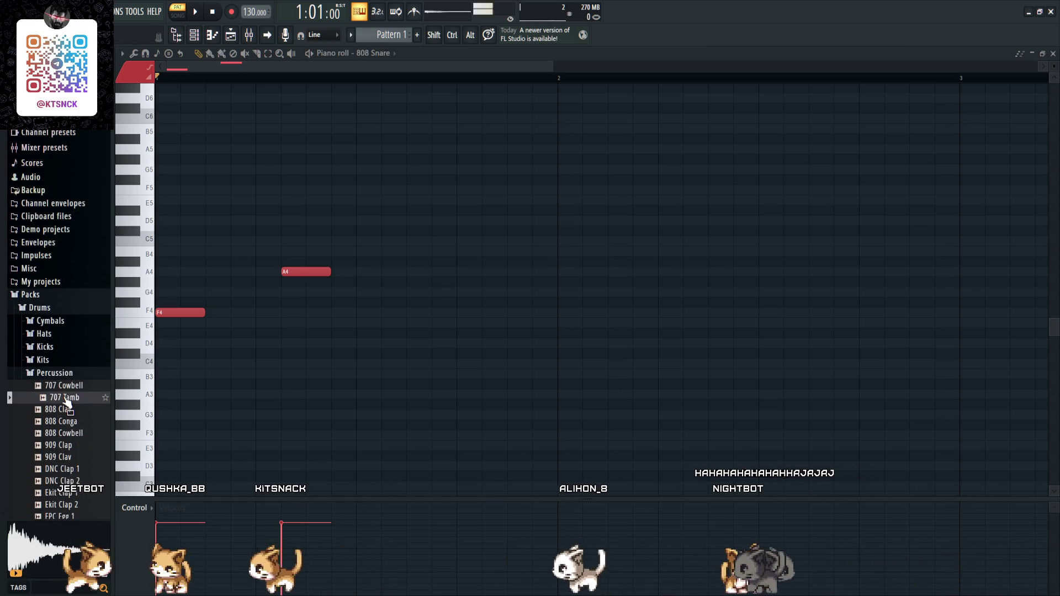
scroll(71, 409, "down", 8)
left_click(70, 409)
scroll(70, 411, "down", 10)
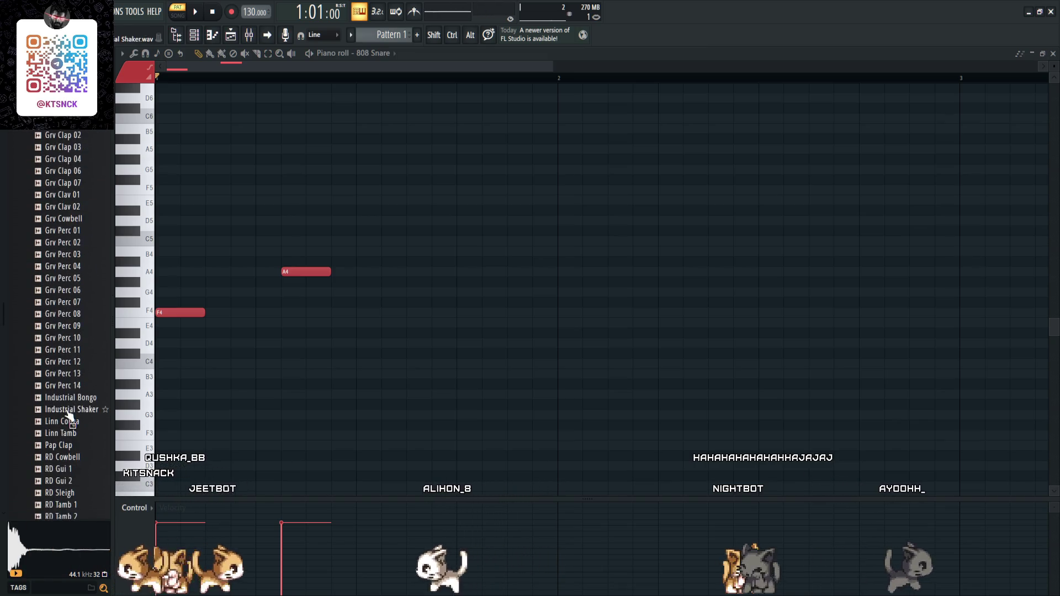
left_click(69, 411)
scroll(71, 414, "up", 7)
scroll(70, 416, "down", 7)
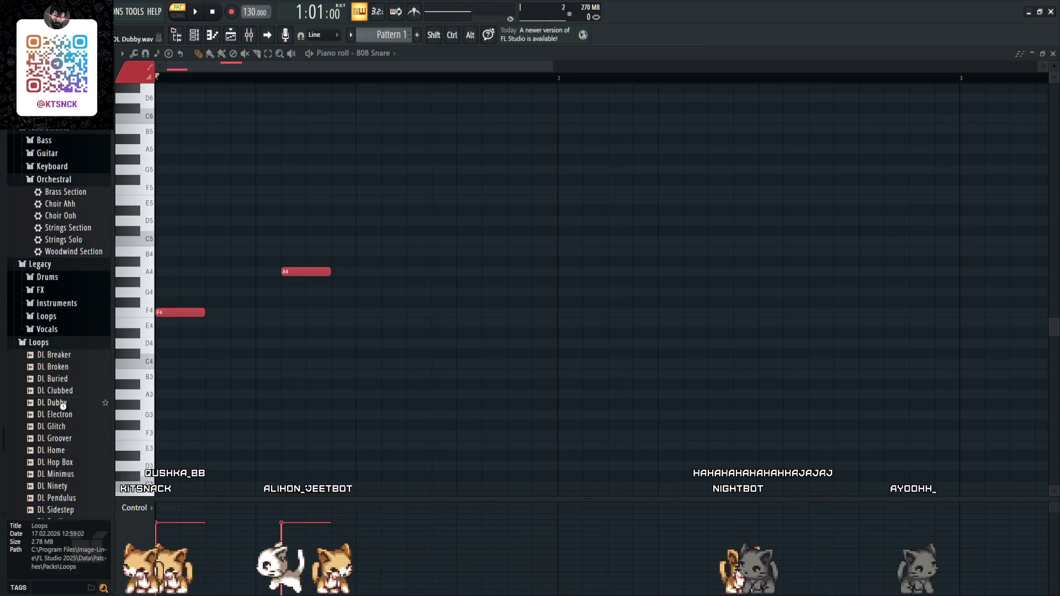
left_click(61, 402)
left_click(65, 414)
scroll(65, 415, "up", 10)
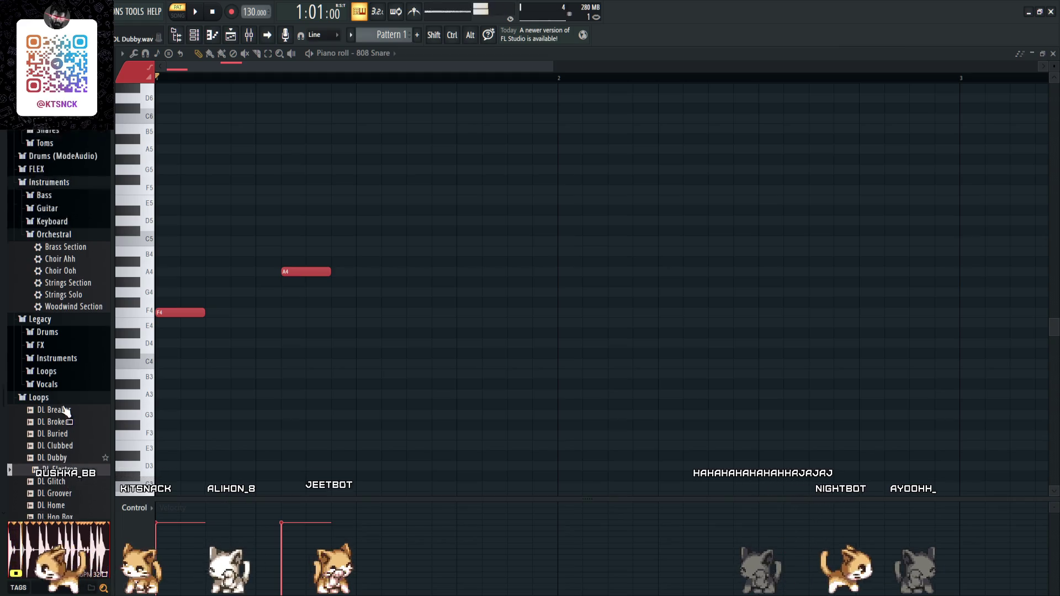
left_click(56, 313)
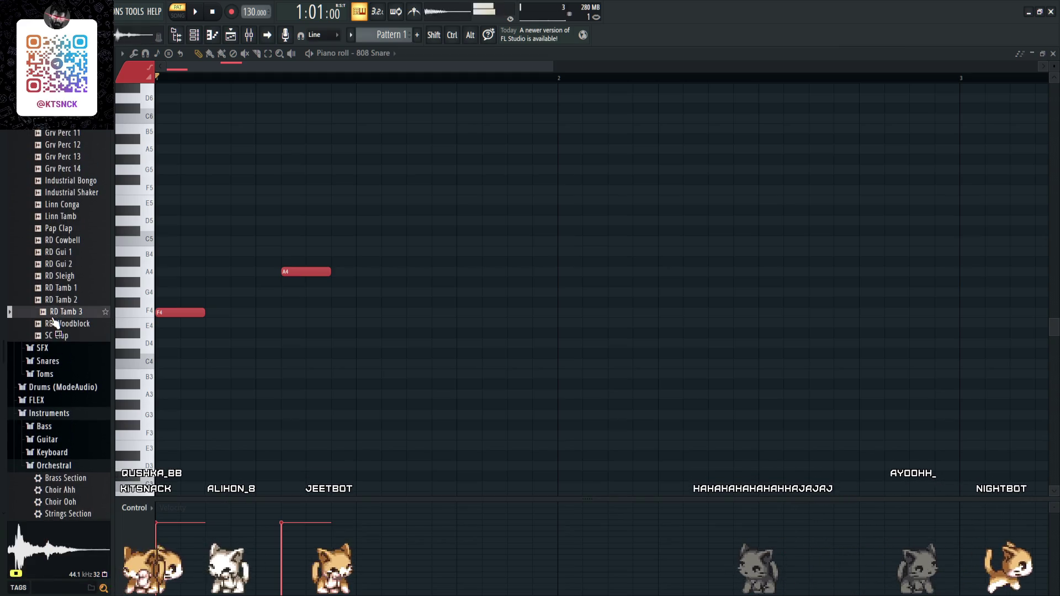
- Preview FPC Snare 1, 2, 5, 8 and Grv Snareclap 01 from the Snares folder
left_click(47, 361)
left_click(58, 374)
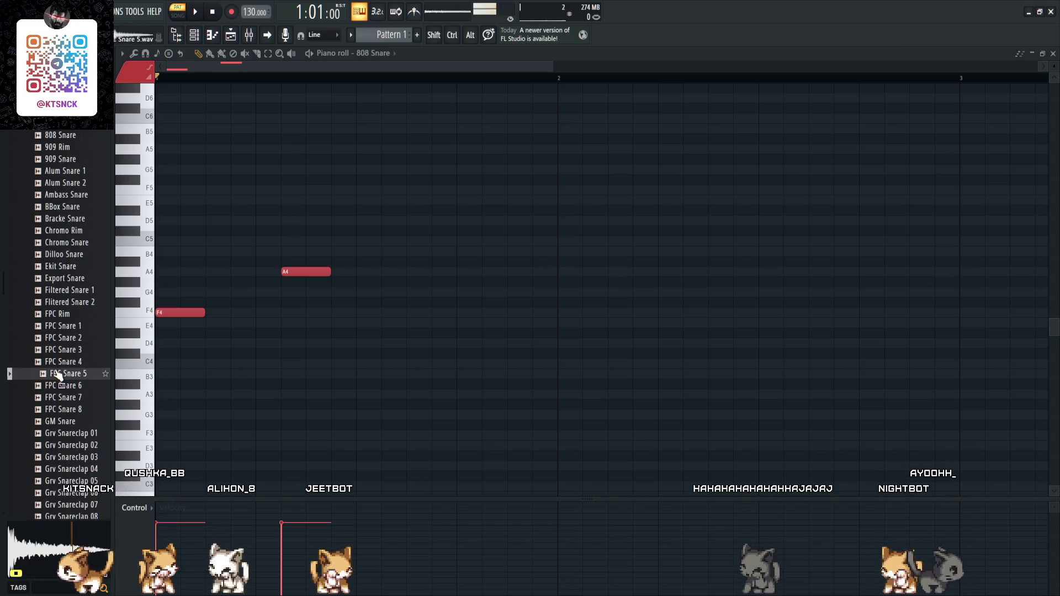
left_click(67, 409)
left_click(74, 434)
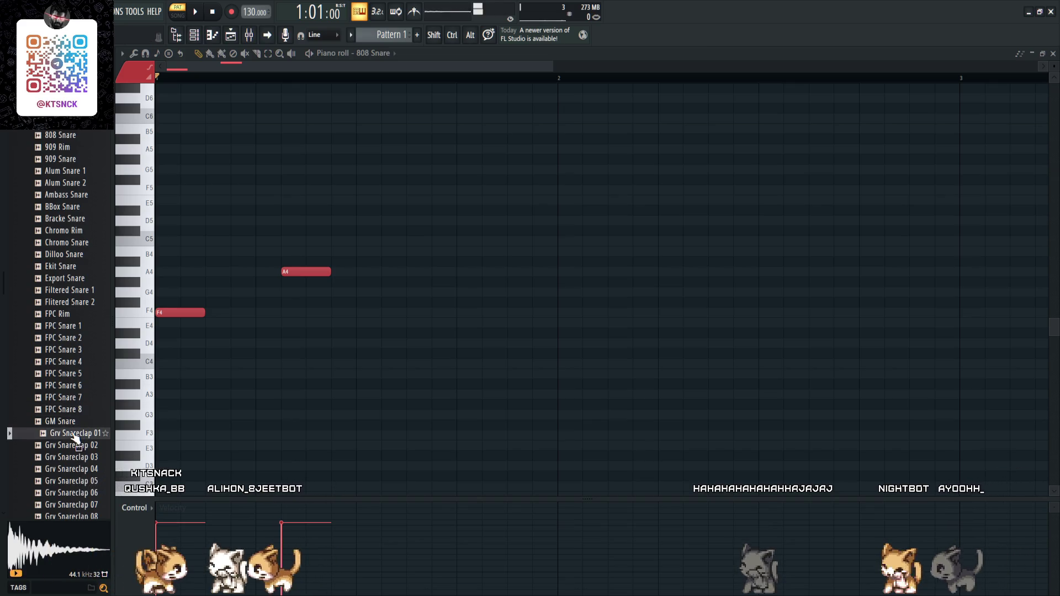
left_click(69, 374)
left_click(66, 338)
left_click(66, 327)
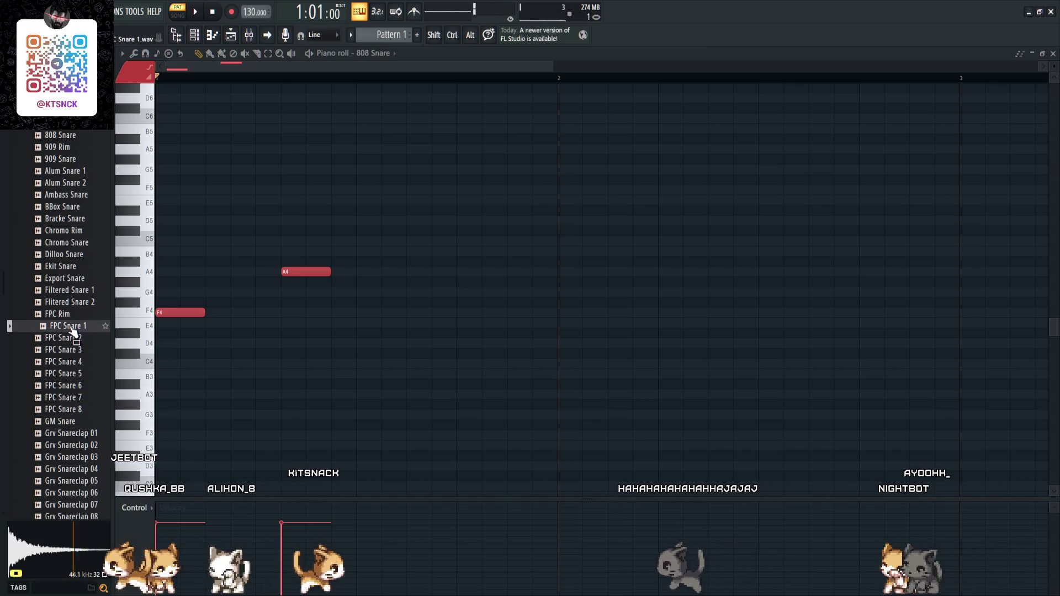
- Preview Grv Snareclap 23, 25, 27 and RD Snare, then load ProM Snare 2 into the snare channel
scroll(71, 421, "down", 8)
left_click(69, 409)
left_click(71, 432)
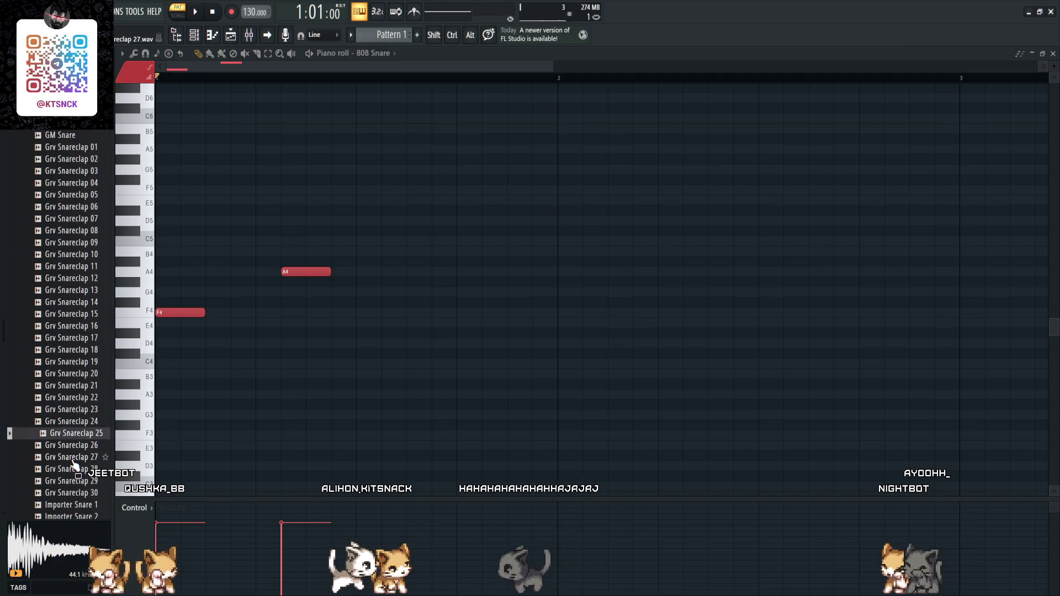
left_click(74, 457)
scroll(75, 464, "down", 8)
left_click(67, 409)
left_click(66, 433)
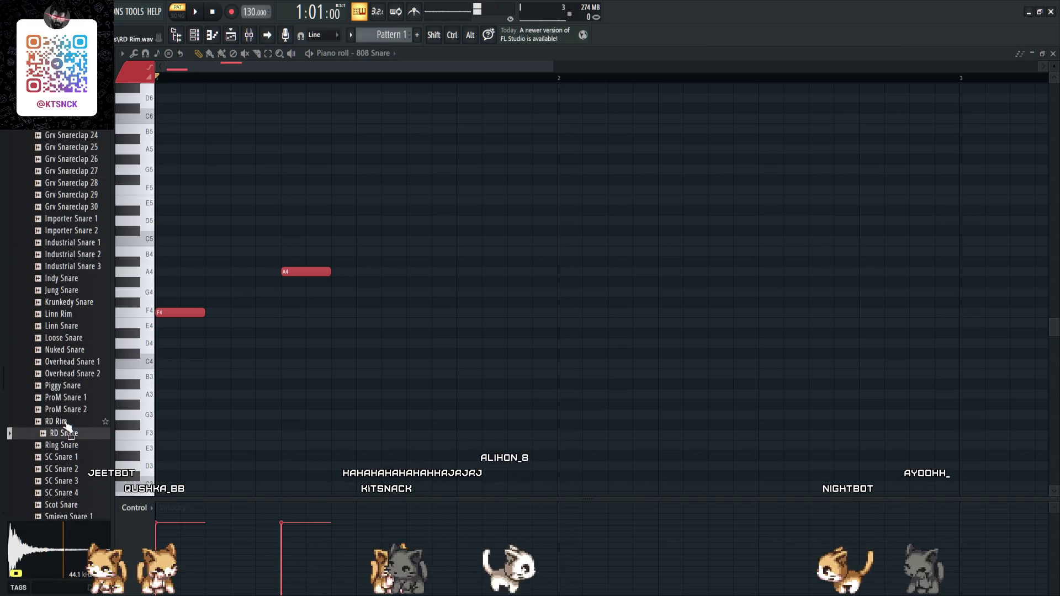
left_click(66, 411)
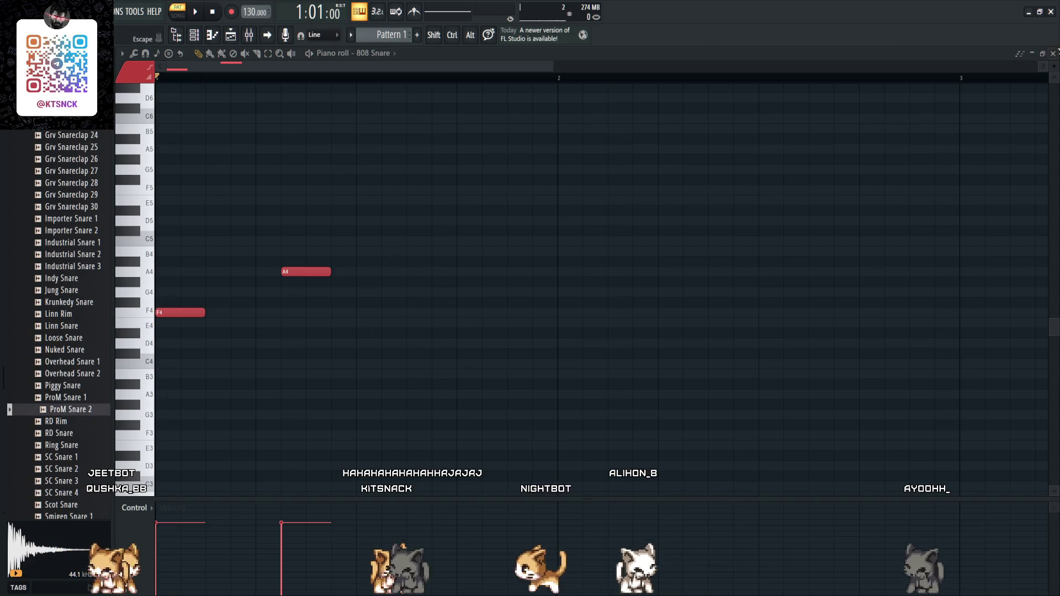
left_click(1052, 53)
mouse_move(71, 423)
left_mouse_down()
mouse_move(328, 276)
mouse_move(334, 258)
left_mouse_up()
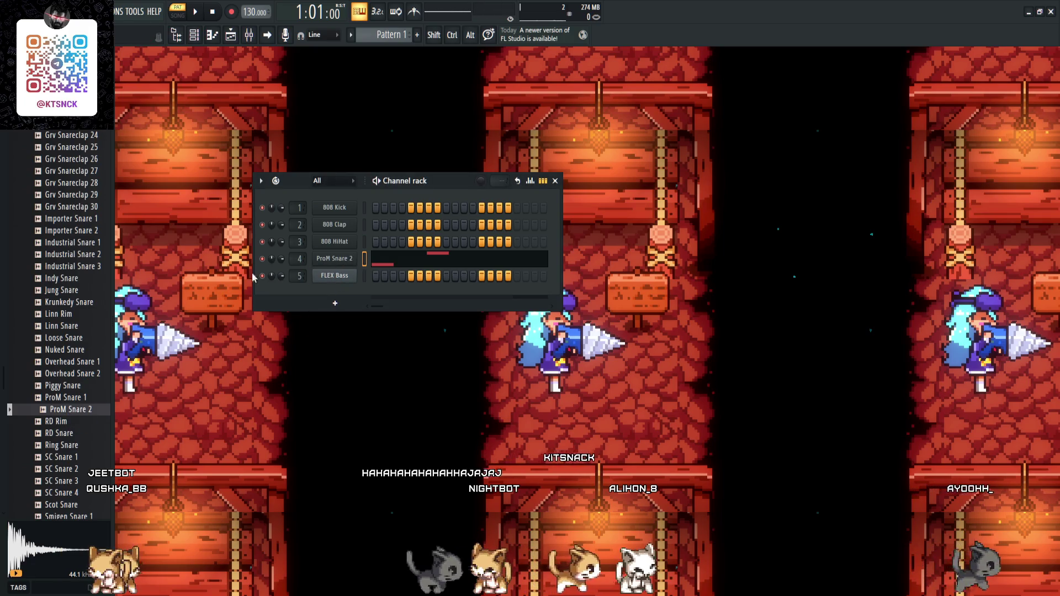
- Audition Toms, SFX and percussion samples such as Ekit Tom, 909 Clap and 808 Clav
scroll(91, 371, "down", 5)
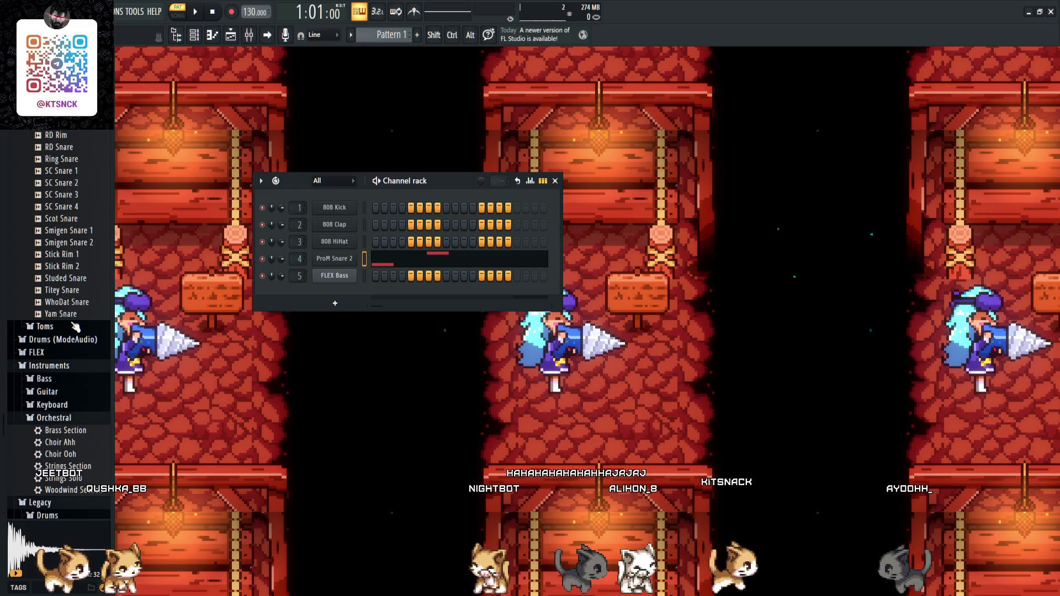
left_click(47, 328)
left_click(65, 397)
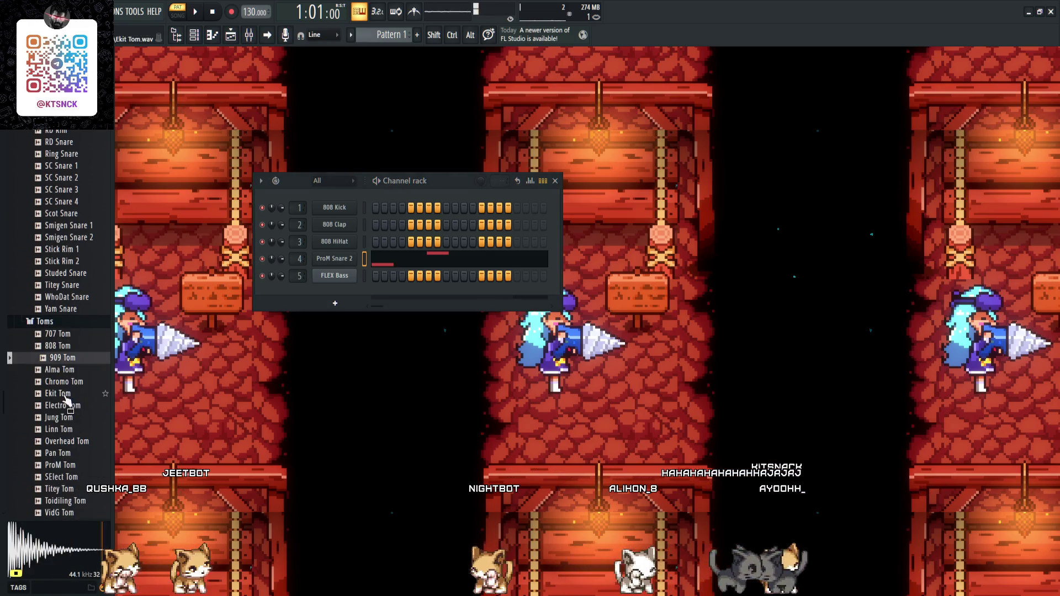
scroll(66, 402, "up", 5)
scroll(65, 401, "up", 15)
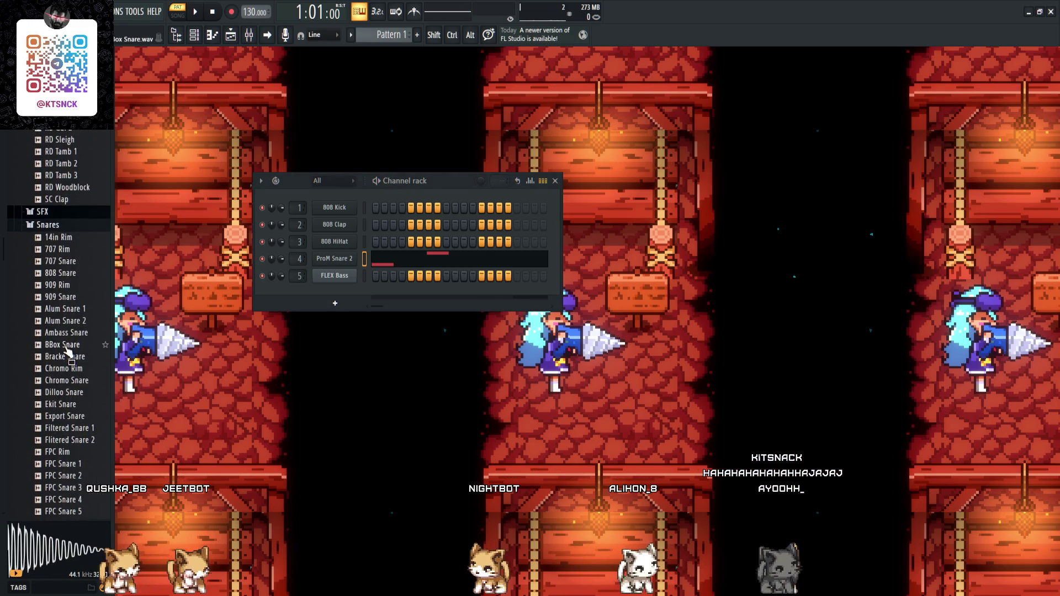
left_click(46, 355)
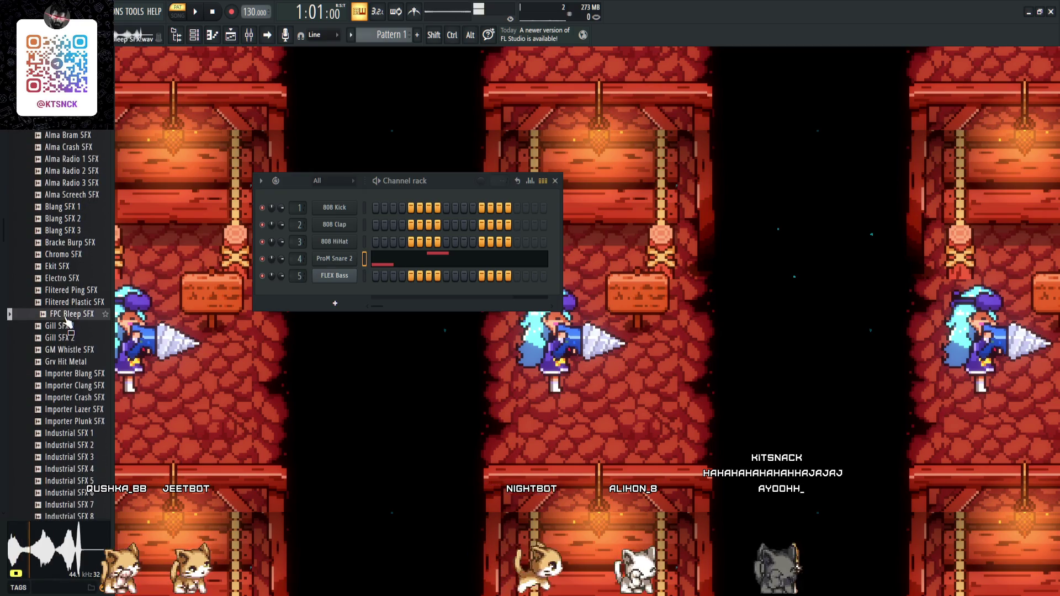
left_click(73, 386)
scroll(69, 365, "up", 10)
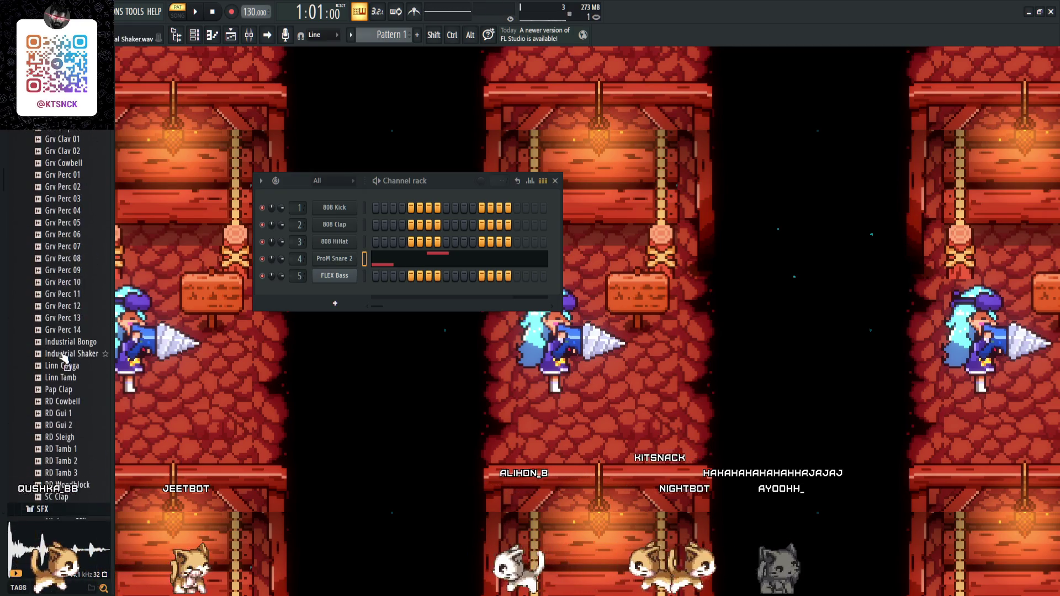
left_click(60, 326)
scroll(61, 328, "up", 8)
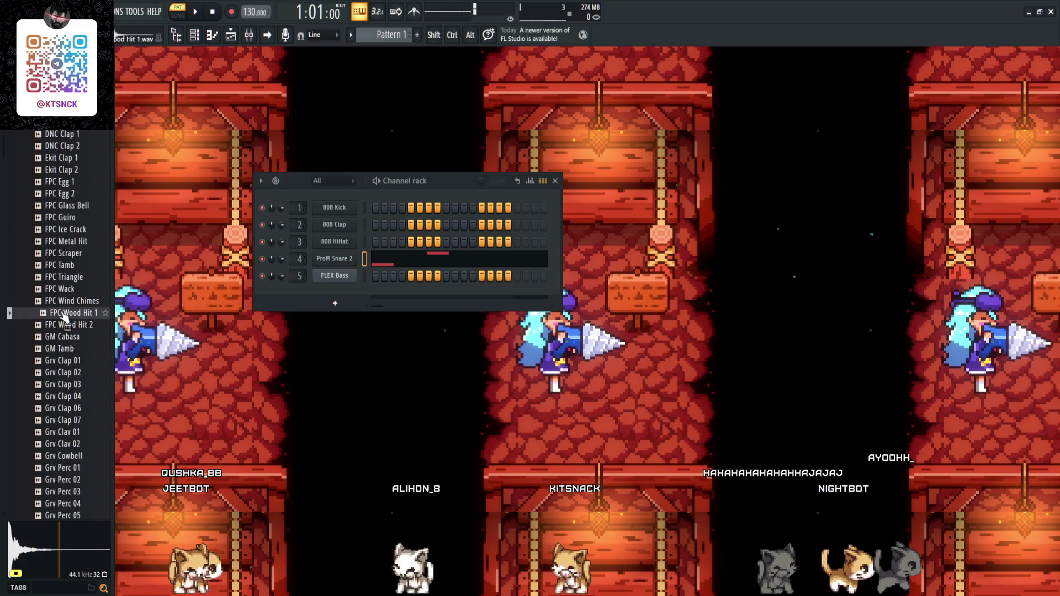
left_click(64, 291)
left_click(64, 266)
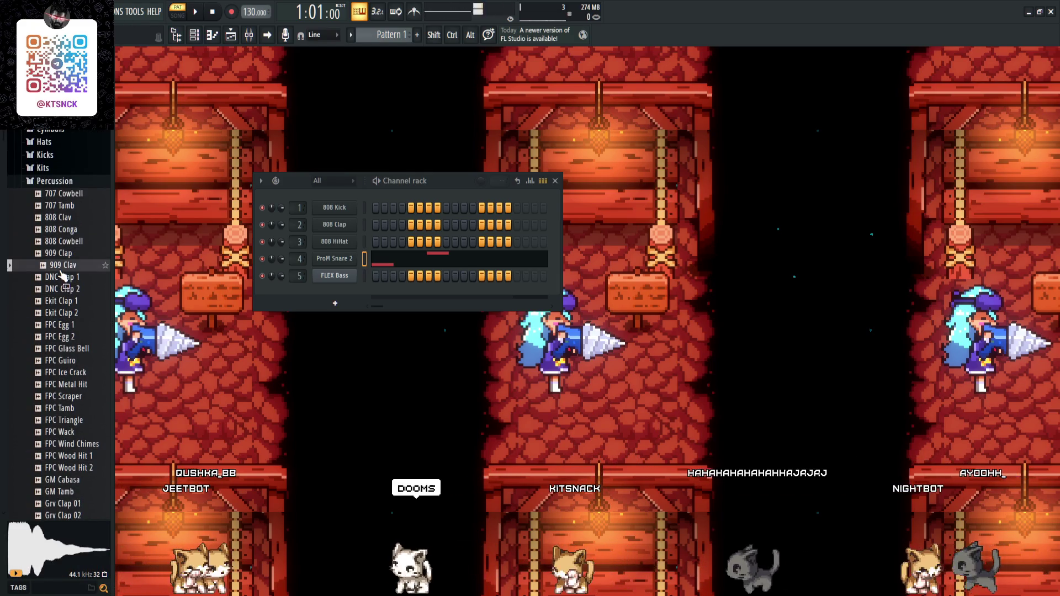
left_click(64, 254)
left_click(64, 220)
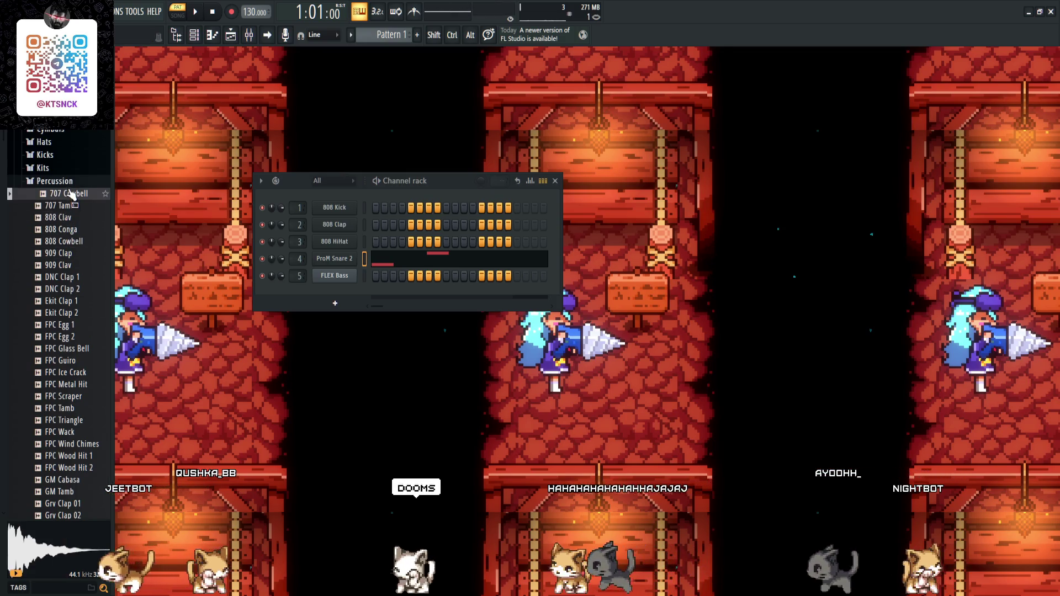
scroll(66, 221, "up", 5)
- Audition cymbals: Grv Crash 01, Ekit Cymbal 3, Grv Rides 02–04, Thin Crash and Zild Splash
left_click(56, 332)
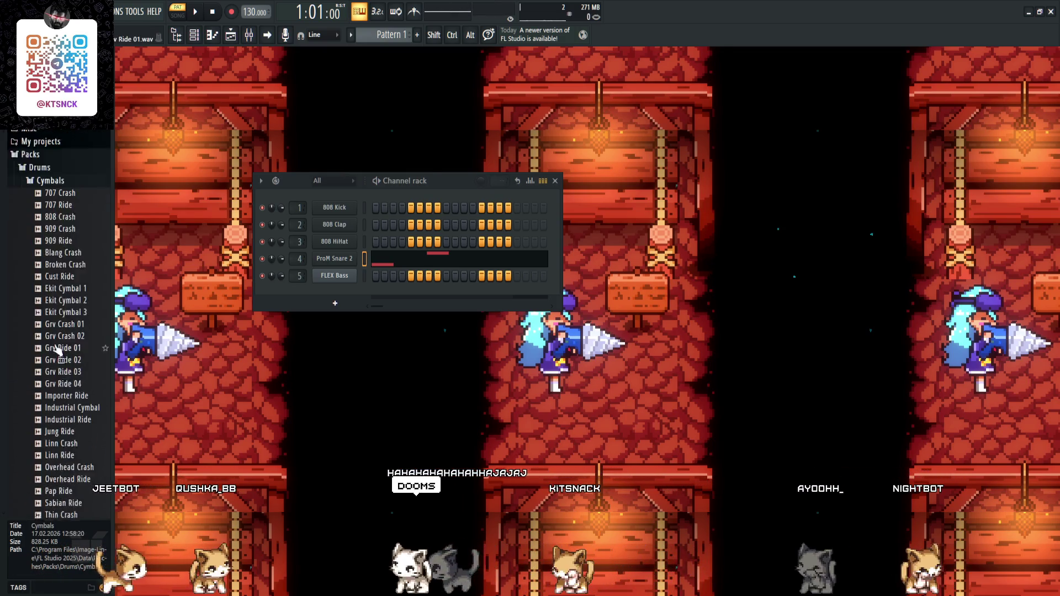
left_click(65, 298)
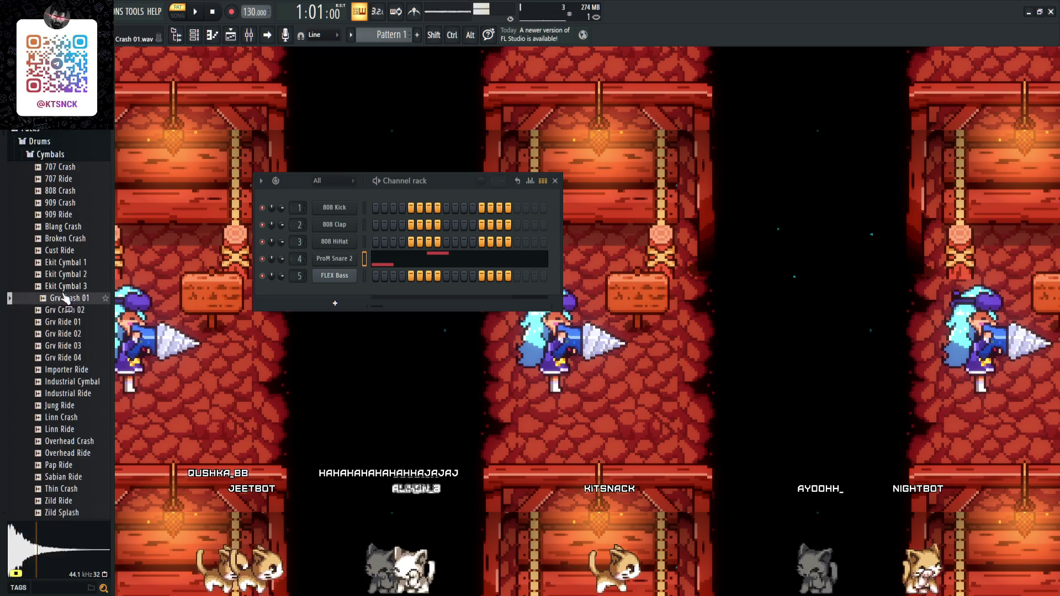
left_click(65, 286)
left_click(65, 335)
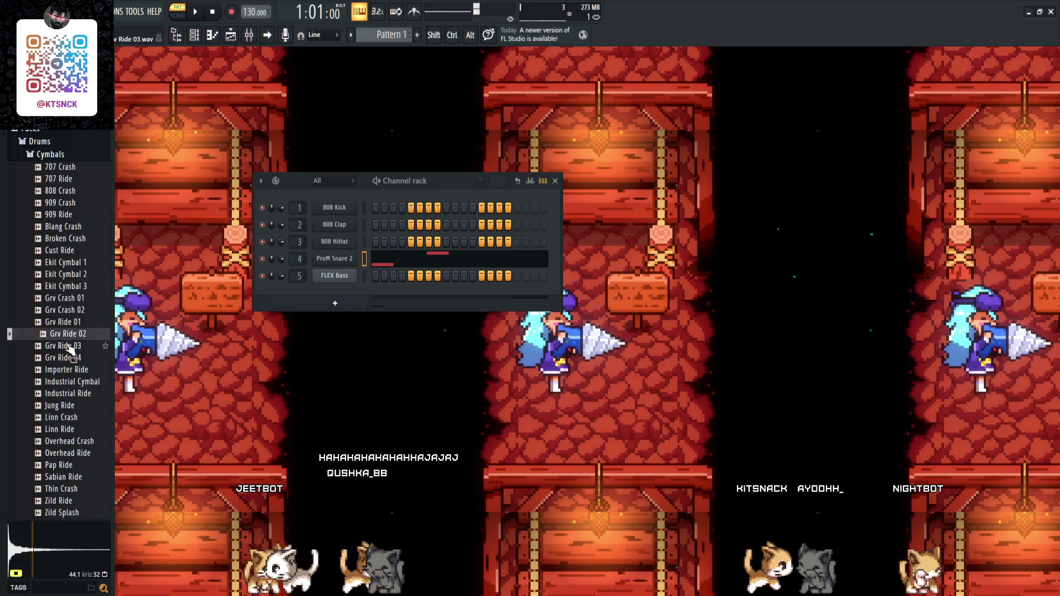
left_click(68, 345)
left_click(65, 393)
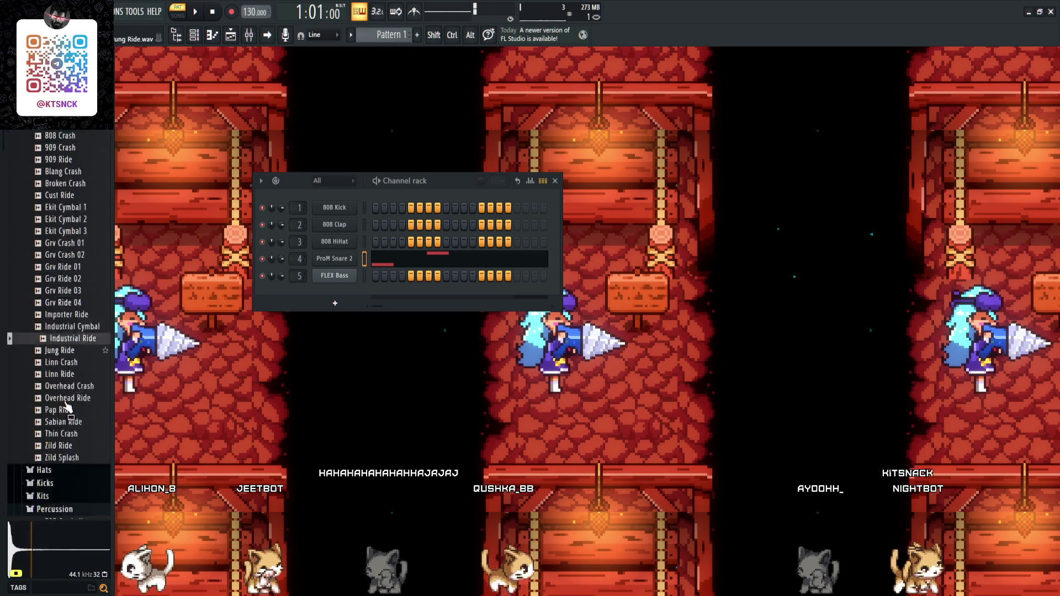
scroll(65, 393, "down", 4)
left_click(65, 345)
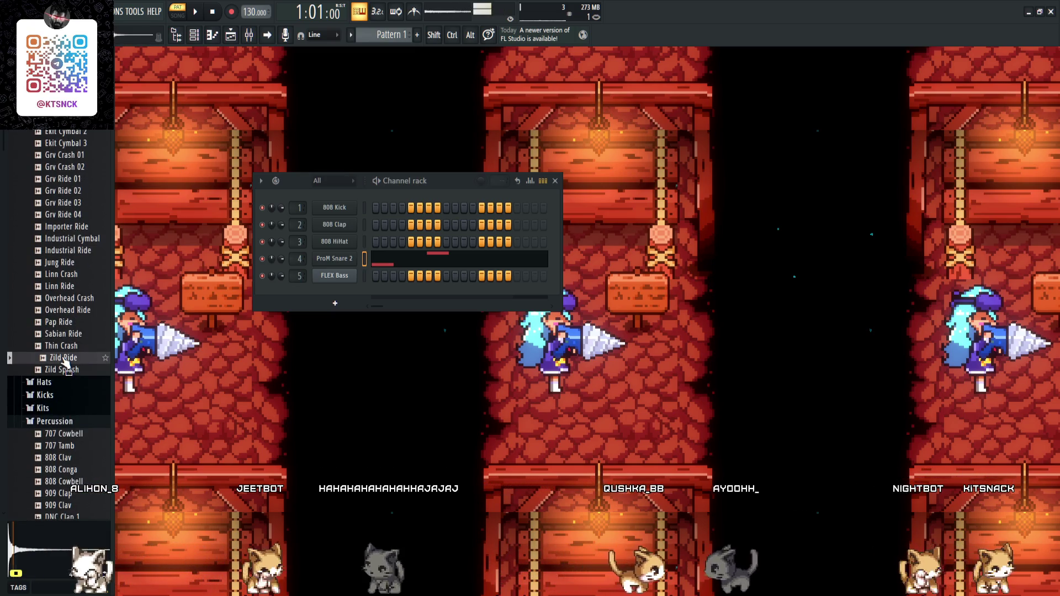
left_click(67, 370)
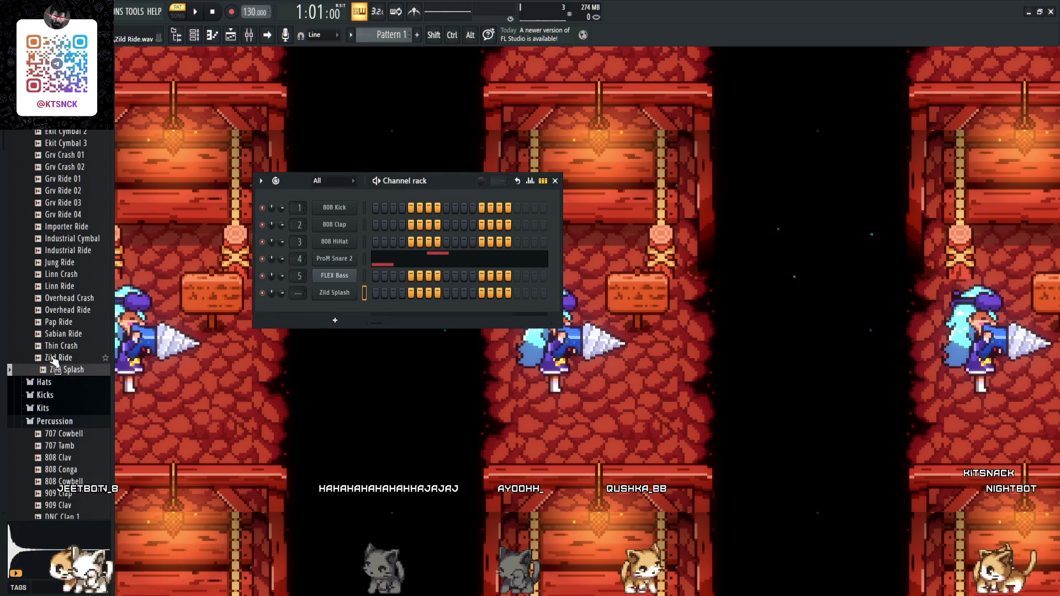
left_click(59, 358)
left_click(63, 346)
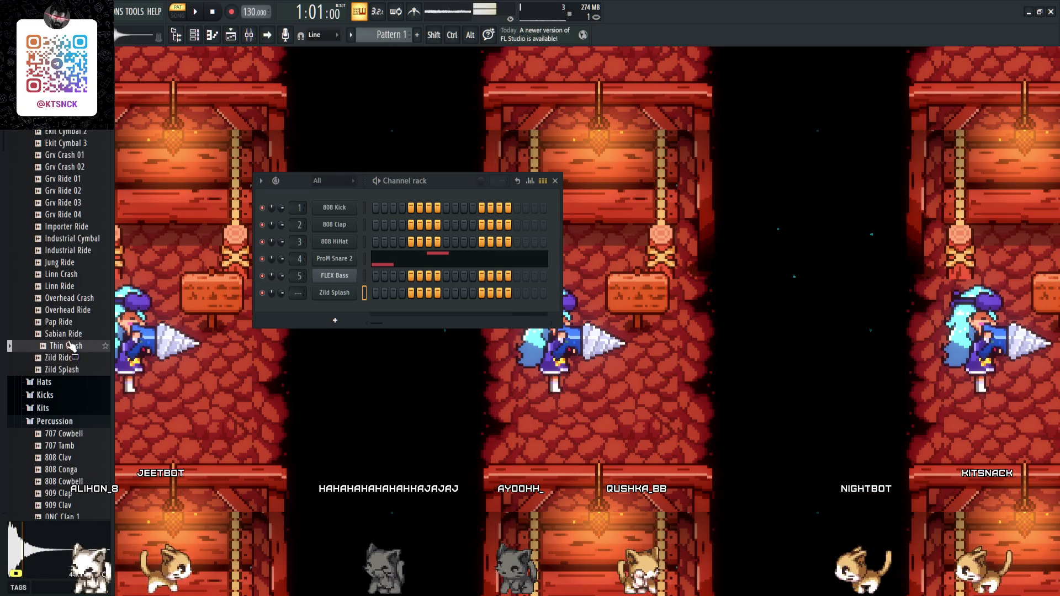
- Compare Broken, 909 and 808 Crash and 707 Ride, then add 707 Crash as a new channel
scroll(72, 276, "up", 5)
scroll(66, 254, "down", 2)
left_click(64, 243)
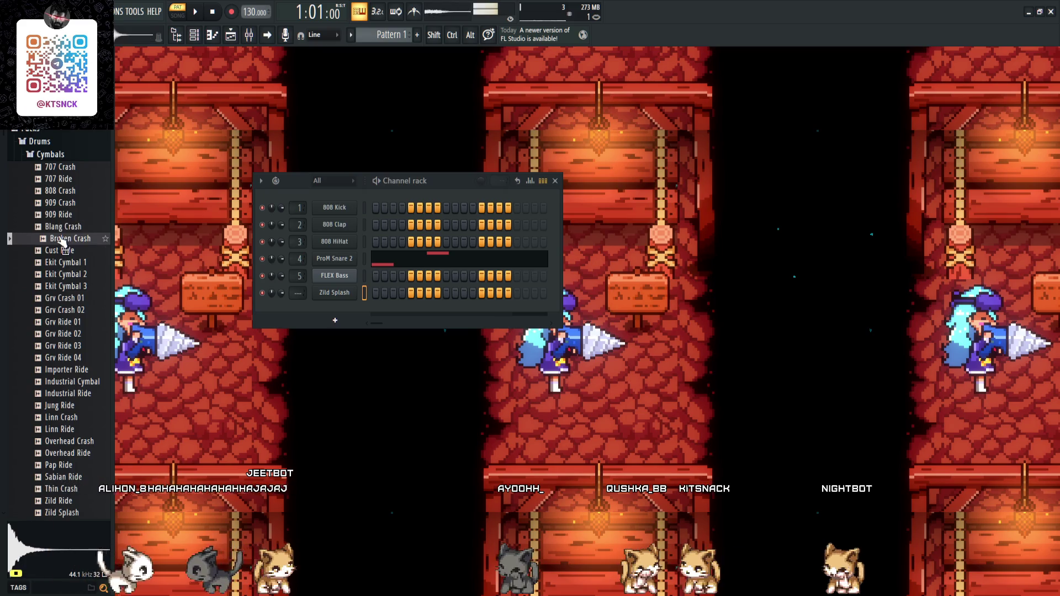
left_click(65, 204)
left_click(61, 191)
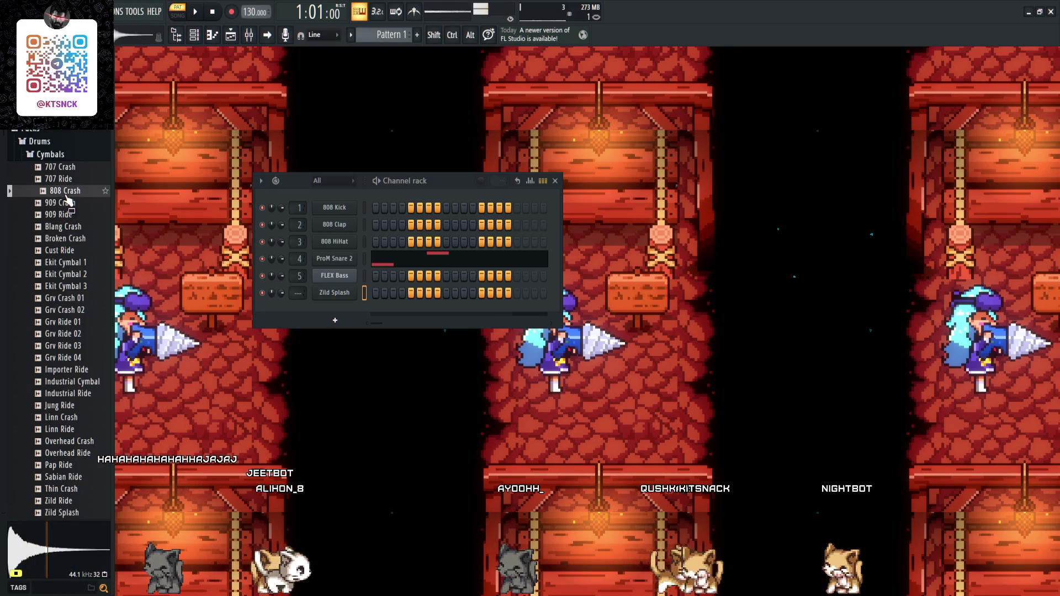
left_click(64, 179)
left_click(67, 167)
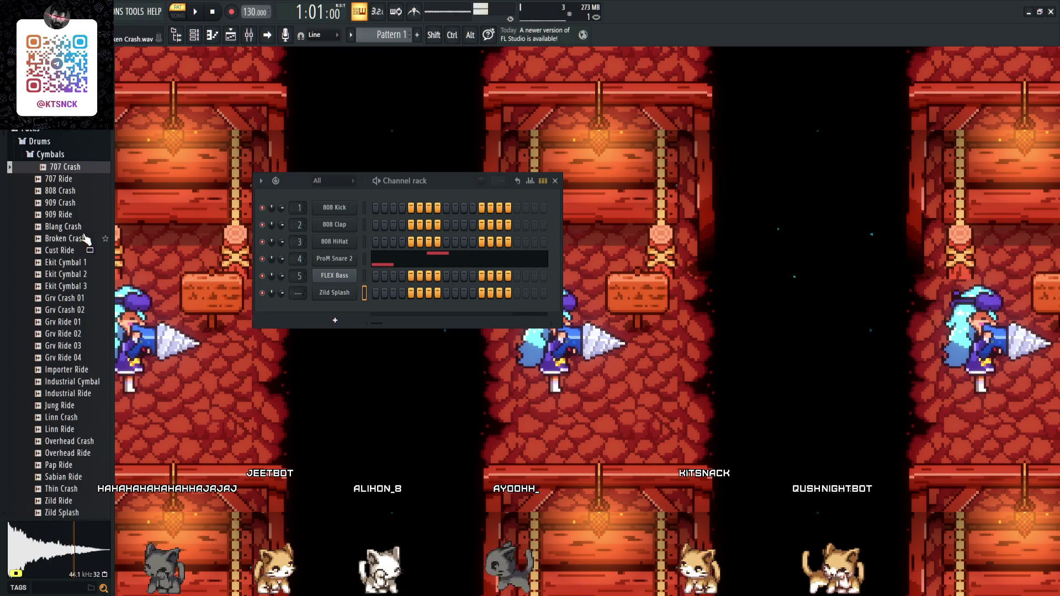
mouse_move(69, 167)
left_mouse_down()
mouse_move(326, 330)
mouse_move(331, 323)
left_mouse_up()
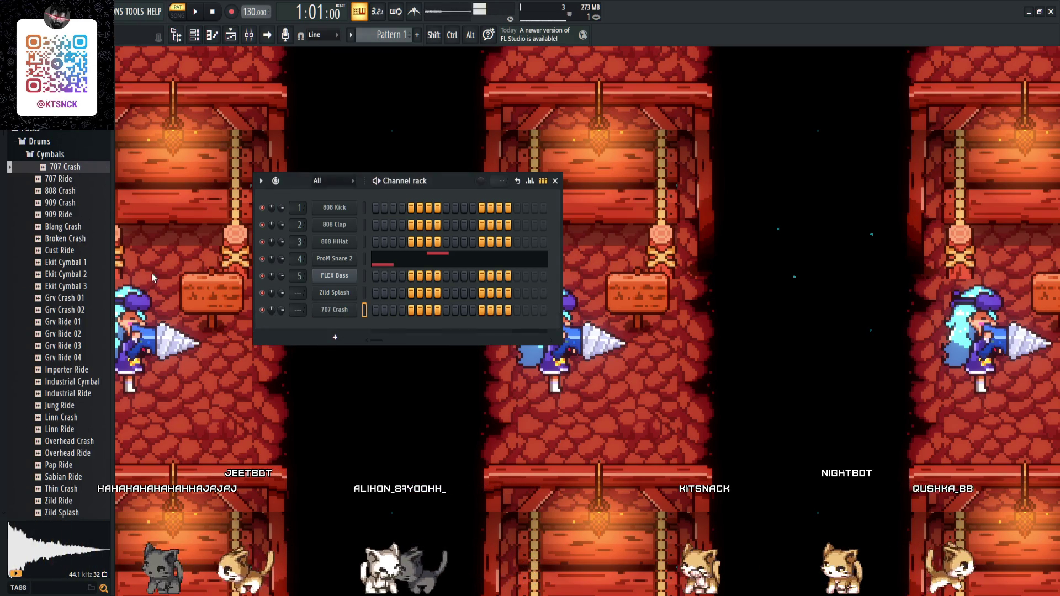
- Delete the 808 Kick, 808 Clap and 808 HiHat channels from the rack
left_click(364, 207)
key("alt+Delete")
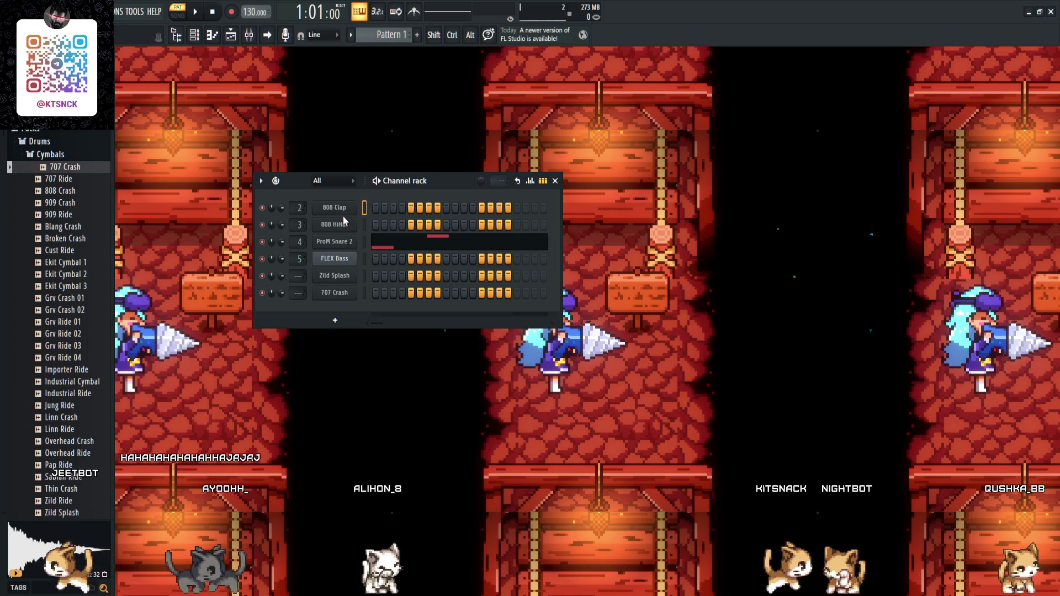
key("alt+Delete")
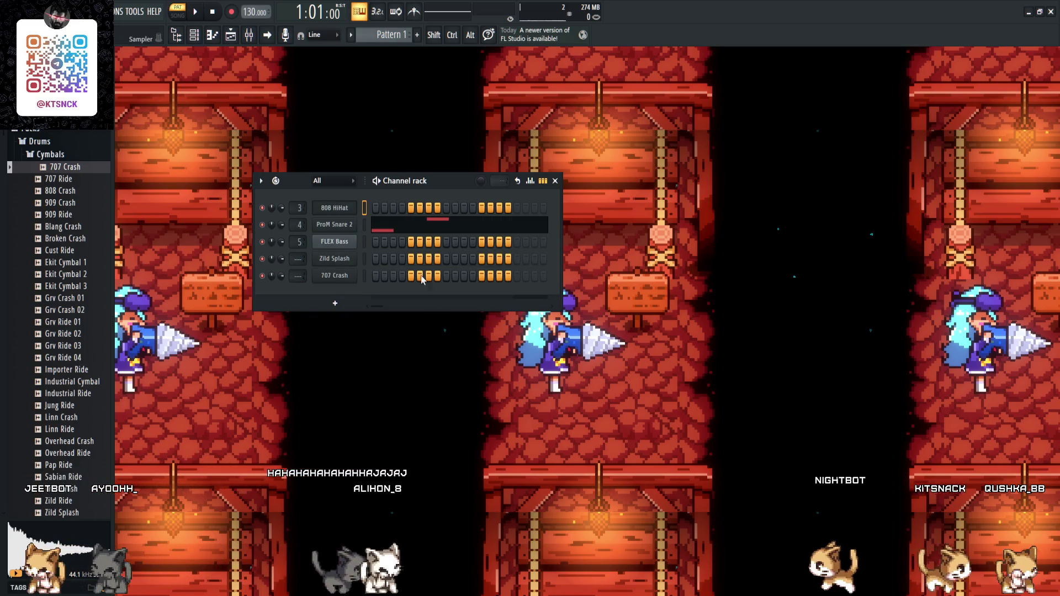
key("alt+Delete")
- Clear the G#4, A4 and F4 notes from the ProM Snare 2 piano roll
left_click(383, 214)
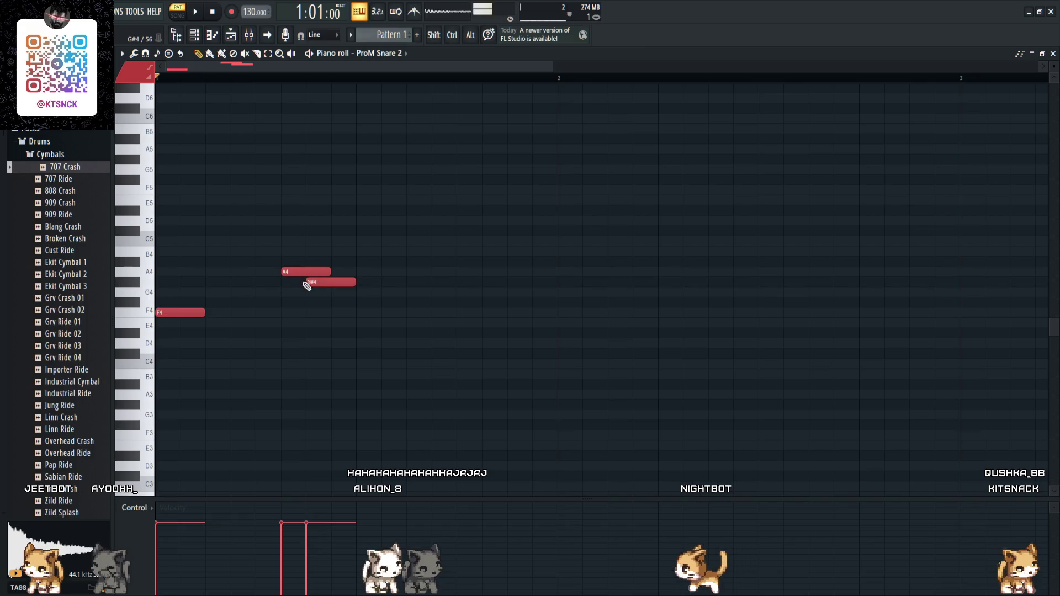
right_click(307, 286)
right_click(307, 272)
right_click(182, 313)
key("F7")
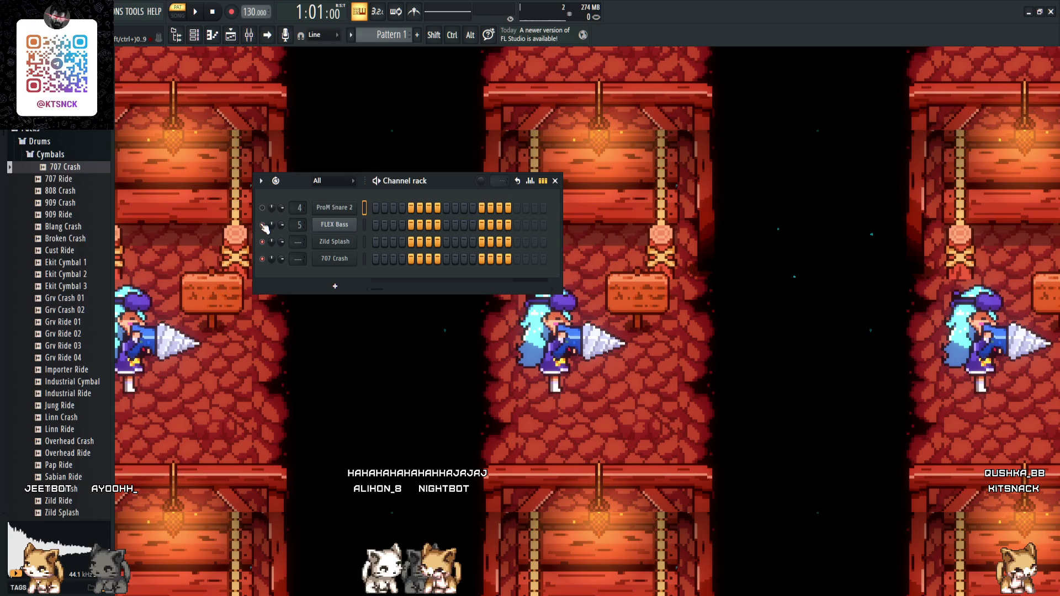
- After checking Zild Splash's settings, delete the FLEX Bass channel
left_click(338, 244)
left_click(484, 165)
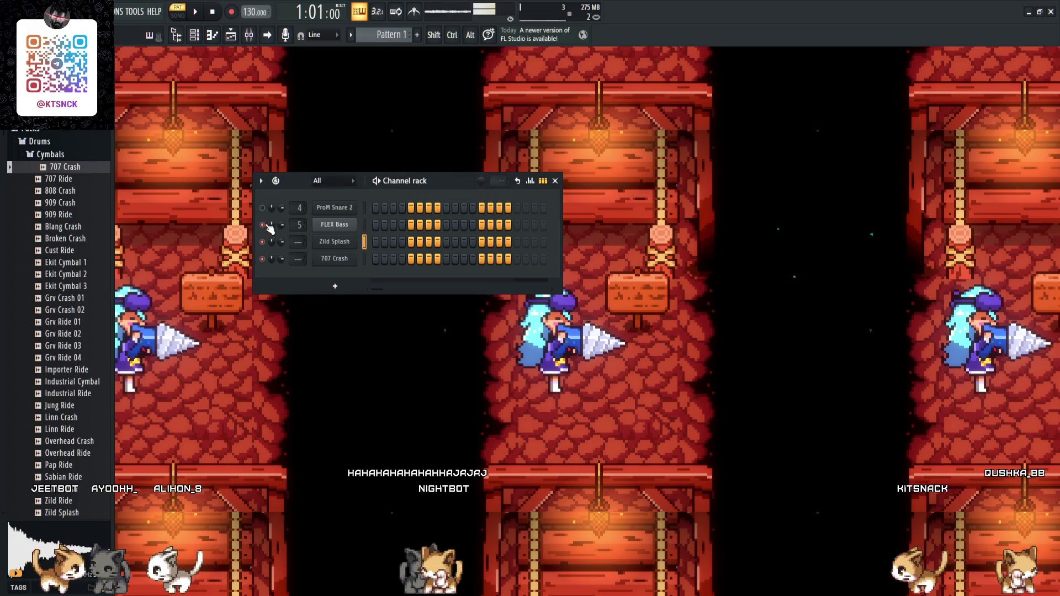
left_click(335, 224)
key("Escape")
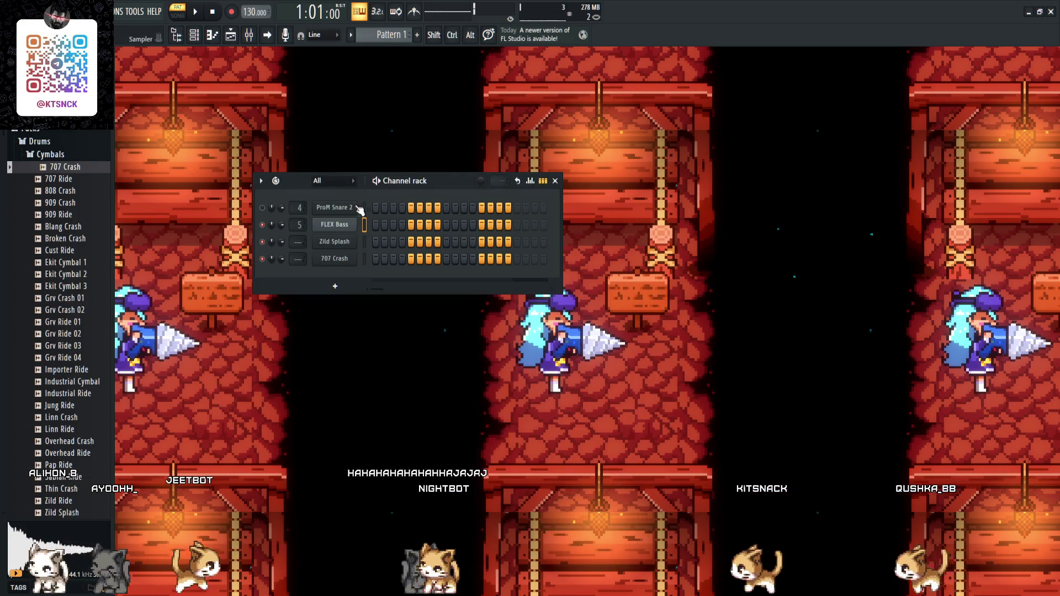
key("alt+Delete")
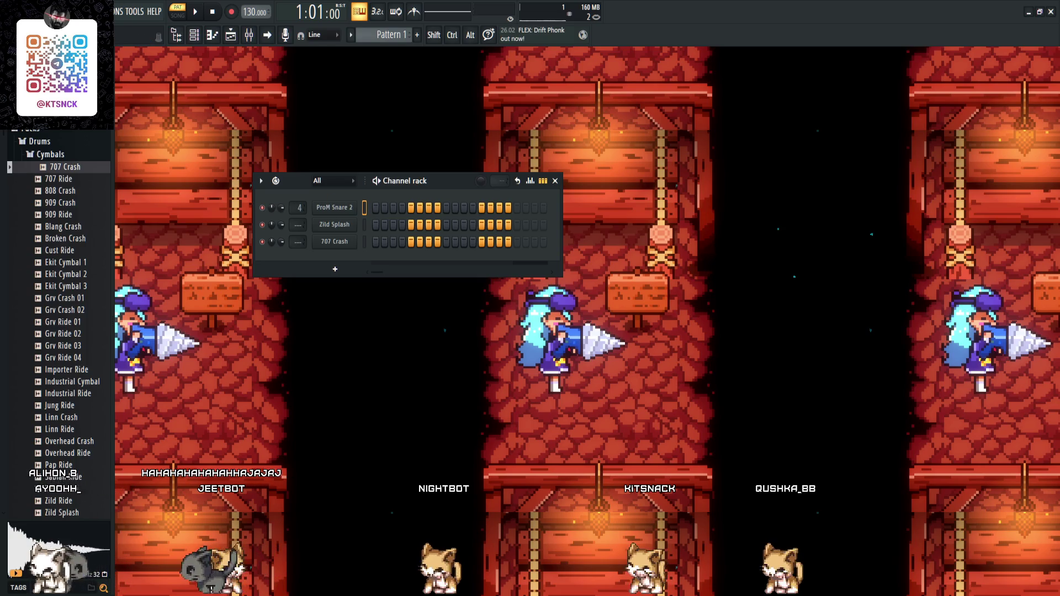
- Inspect the ProM Snare 2 channel and sampler settings
left_click(349, 214)
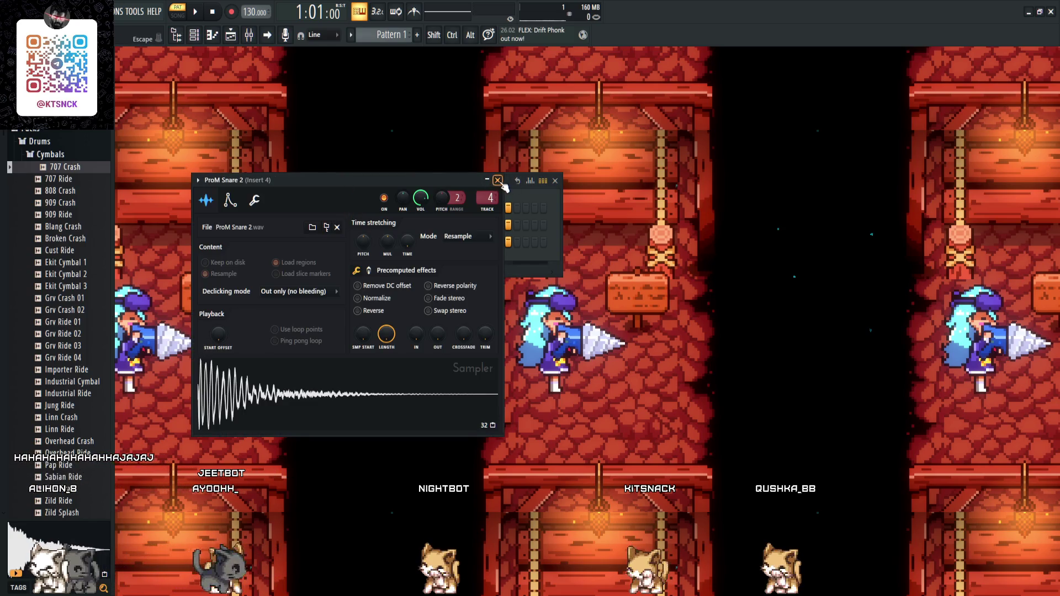
left_click(504, 183)
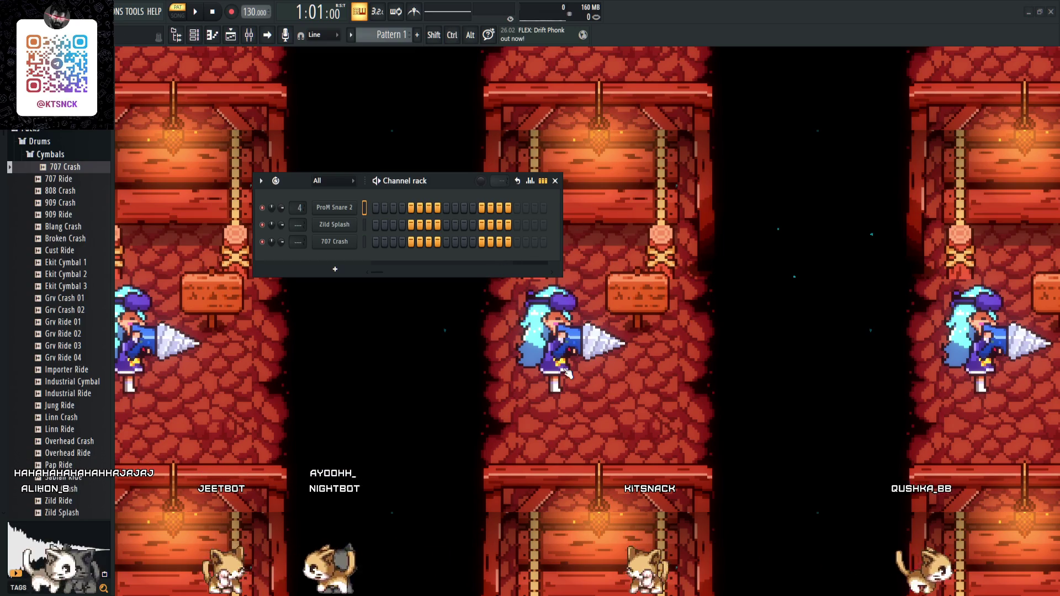
left_click(338, 208)
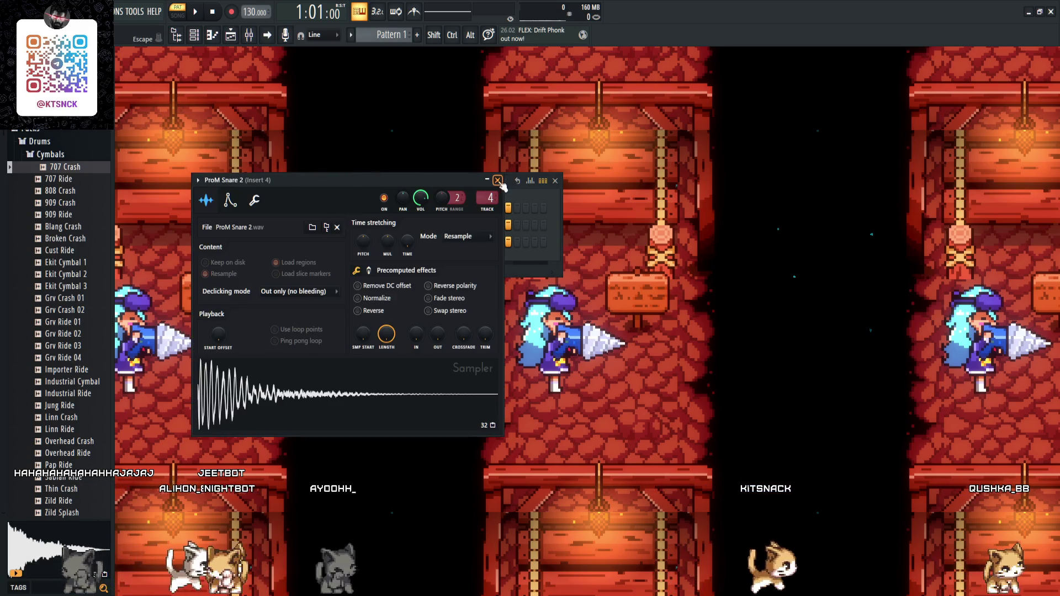
key("Escape")
- Draw a ProM Snare 2 note at the bar start and a slightly later A#4, removing the extra D5
left_click(213, 34)
left_click(187, 313)
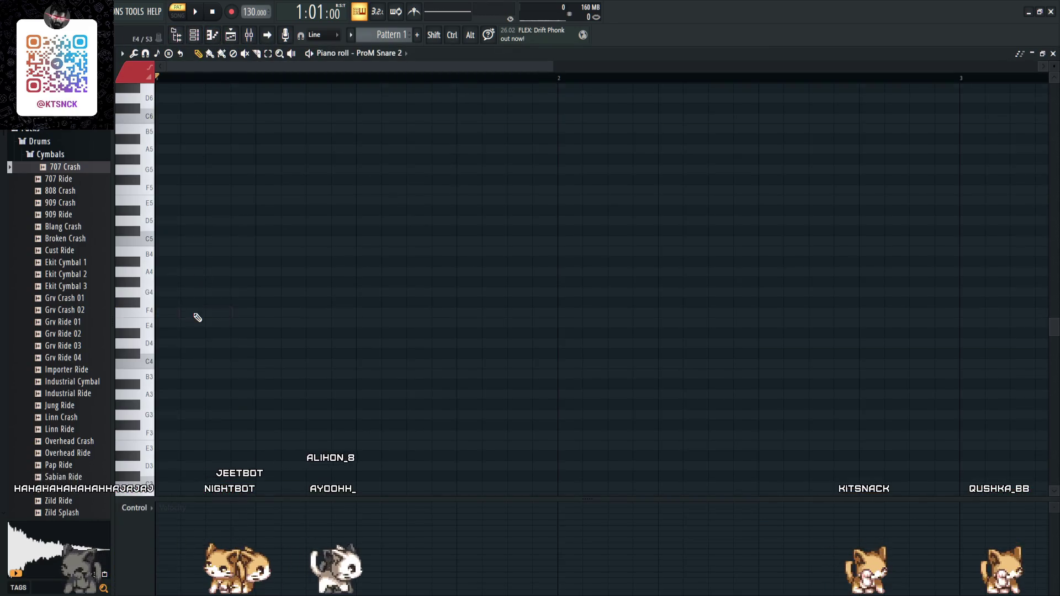
scroll(188, 349, "down", 5)
scroll(173, 288, "up", 7)
mouse_move(169, 239)
left_mouse_down()
mouse_move(170, 374)
mouse_move(189, 379)
left_mouse_up()
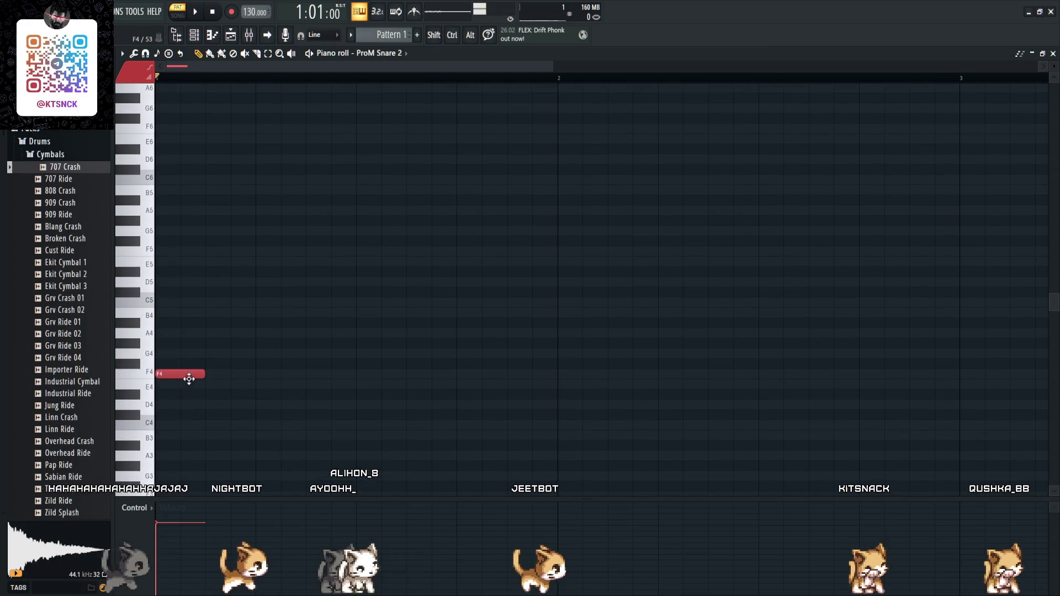
mouse_move(186, 266)
left_mouse_down()
mouse_move(211, 265)
mouse_move(212, 276)
left_mouse_up()
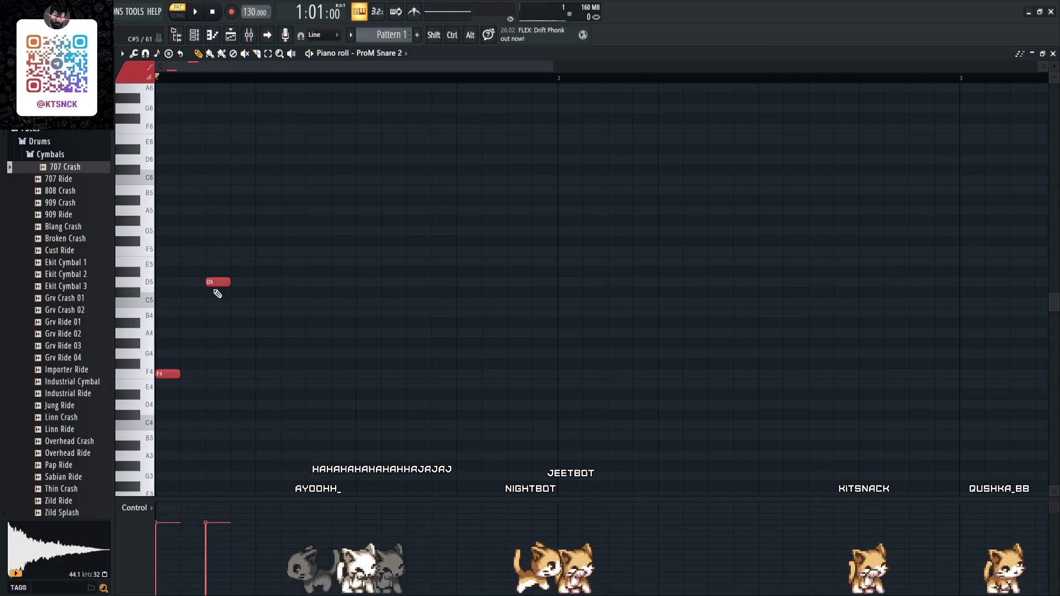
right_click(215, 284)
left_click_drag(159, 300, 199, 316)
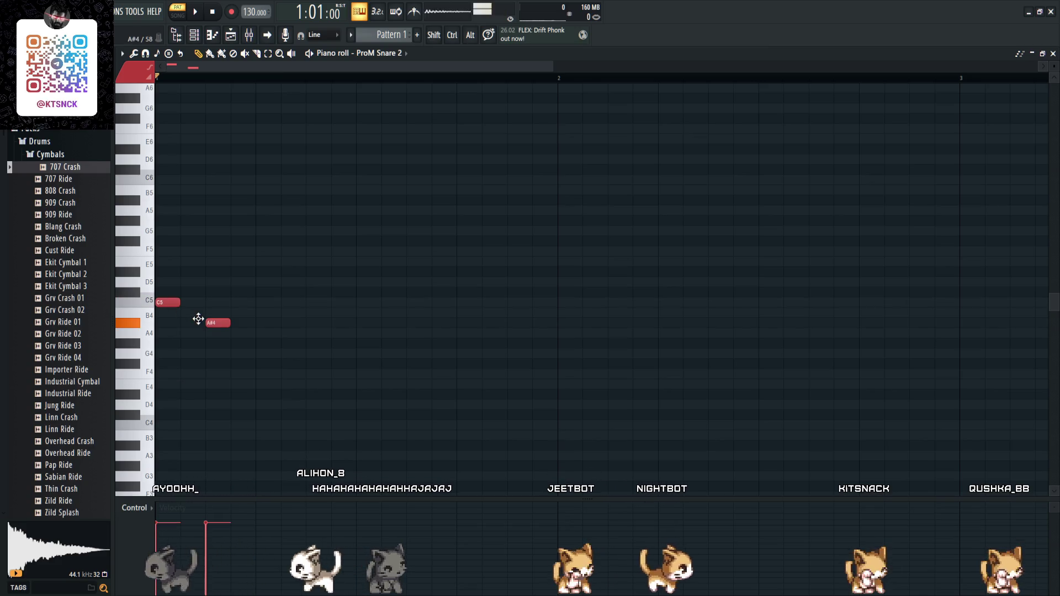
key("F7")
left_click(334, 225)
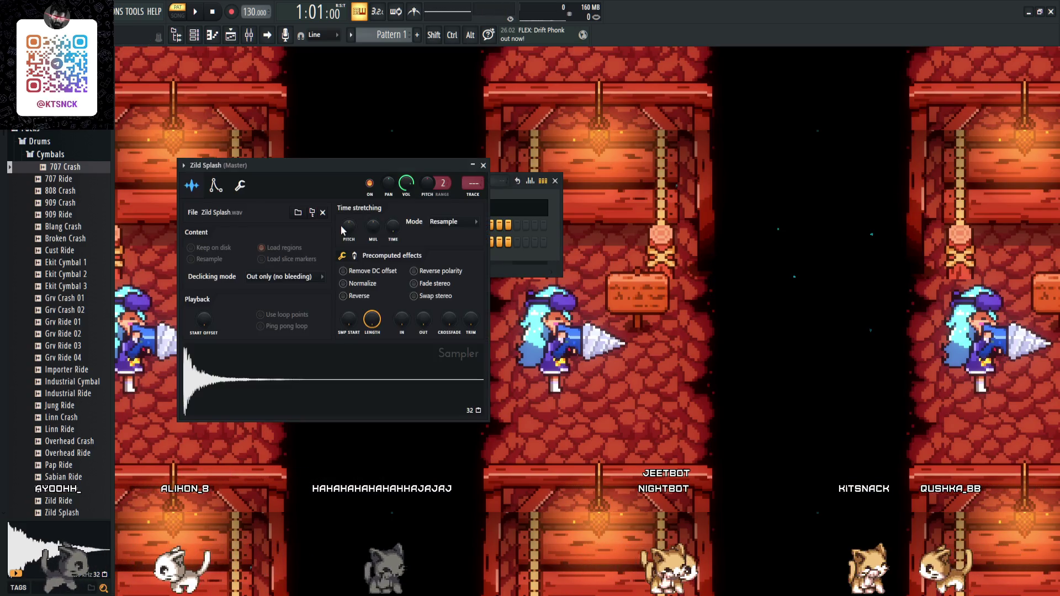
- Close the Zild Splash windows and audition Ekit Cymbal 1 and percussion samples like RD Tamb 3
left_click(485, 166)
key("F7")
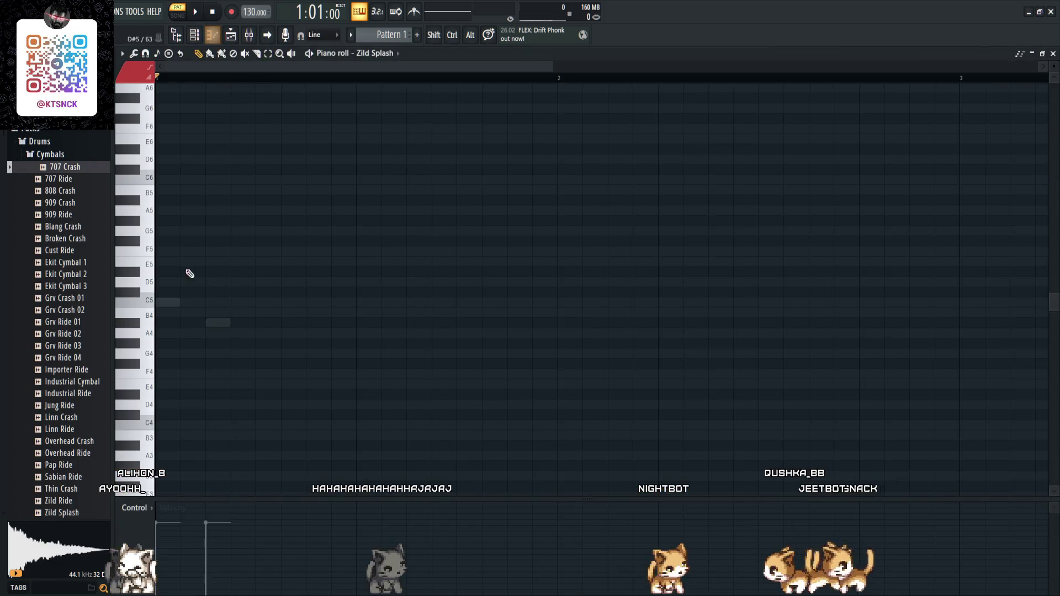
key("F7")
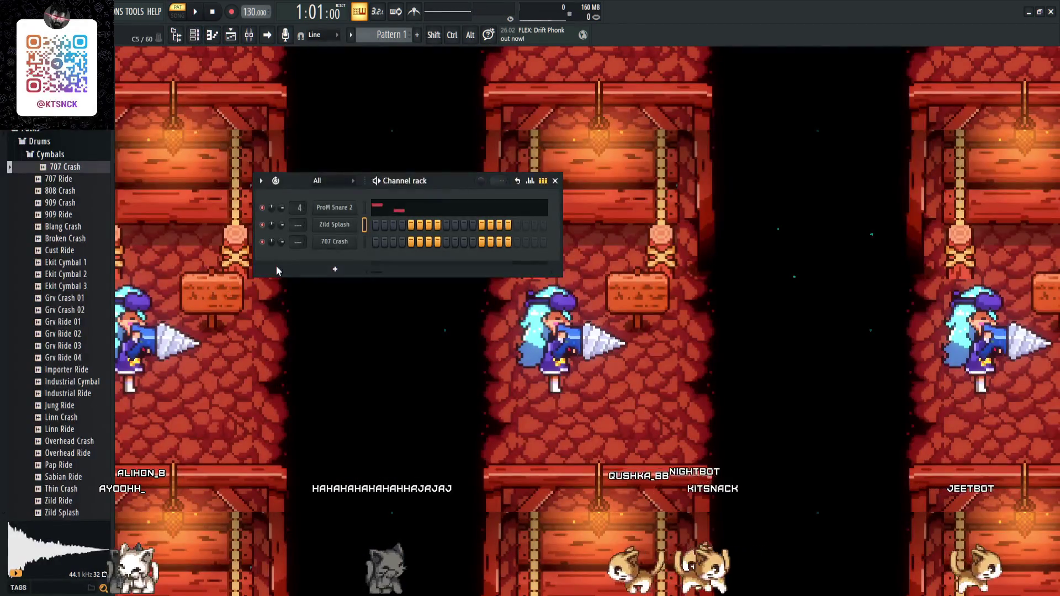
left_click(66, 262)
scroll(69, 241, "up", 4)
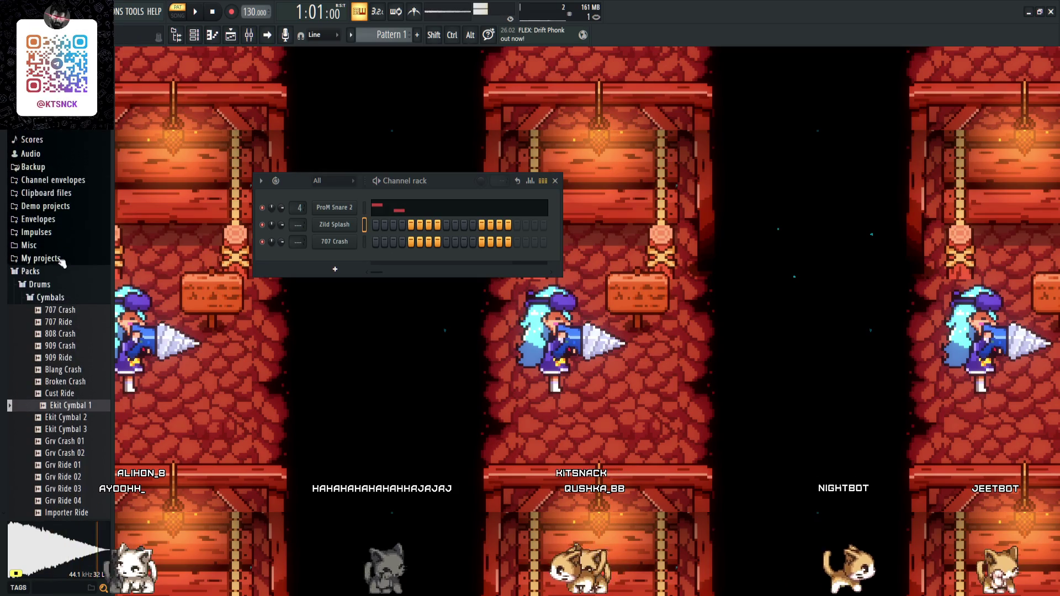
left_click(51, 298)
scroll(58, 367, "down", 5)
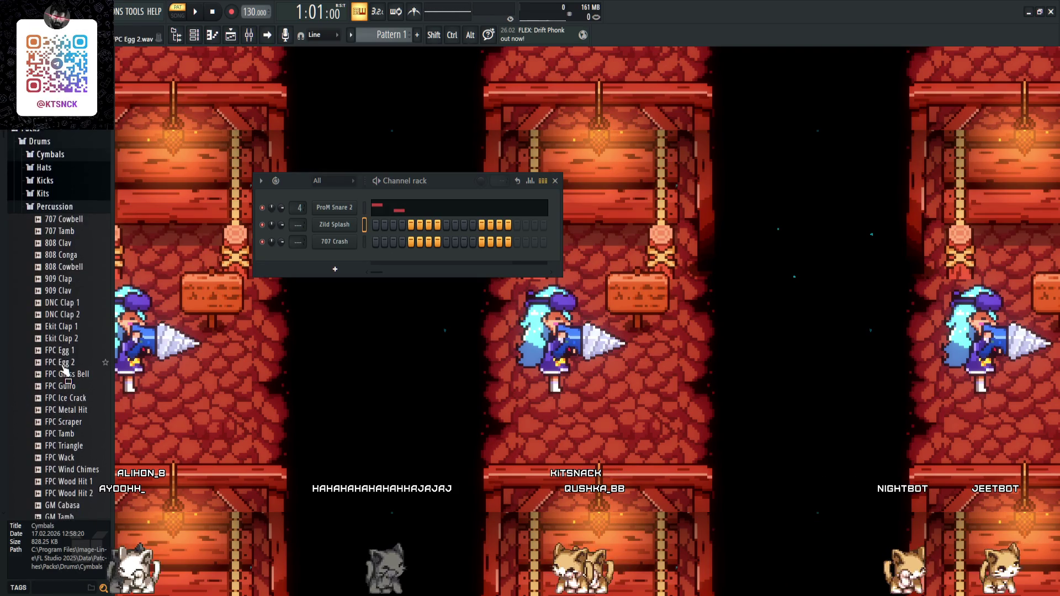
left_click(61, 368)
scroll(62, 370, "down", 5)
left_click(65, 364)
scroll(64, 369, "down", 5)
left_click(65, 365)
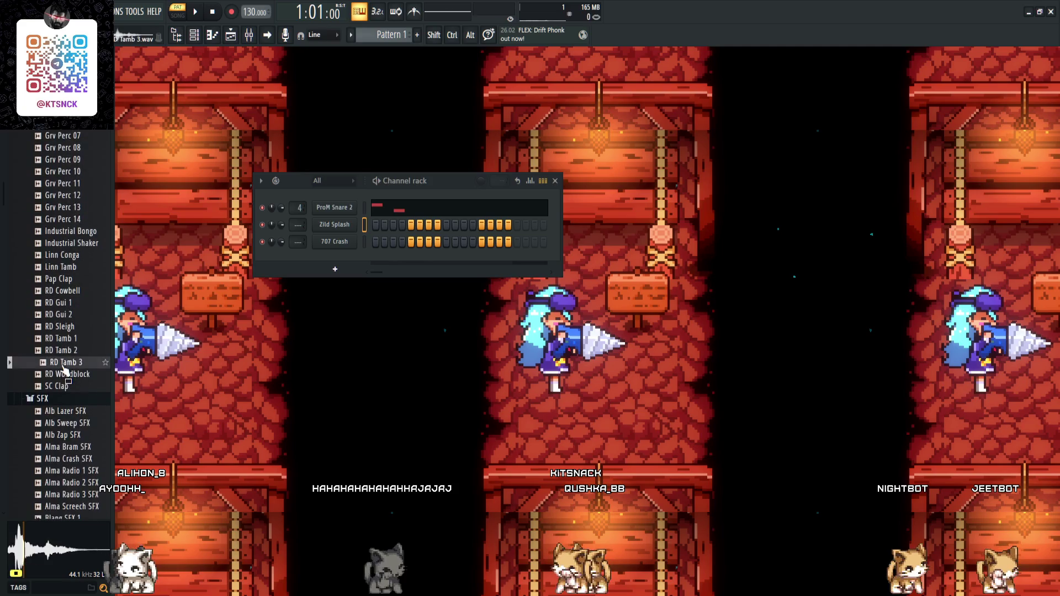
scroll(65, 368, "down", 4)
scroll(63, 361, "down", 10)
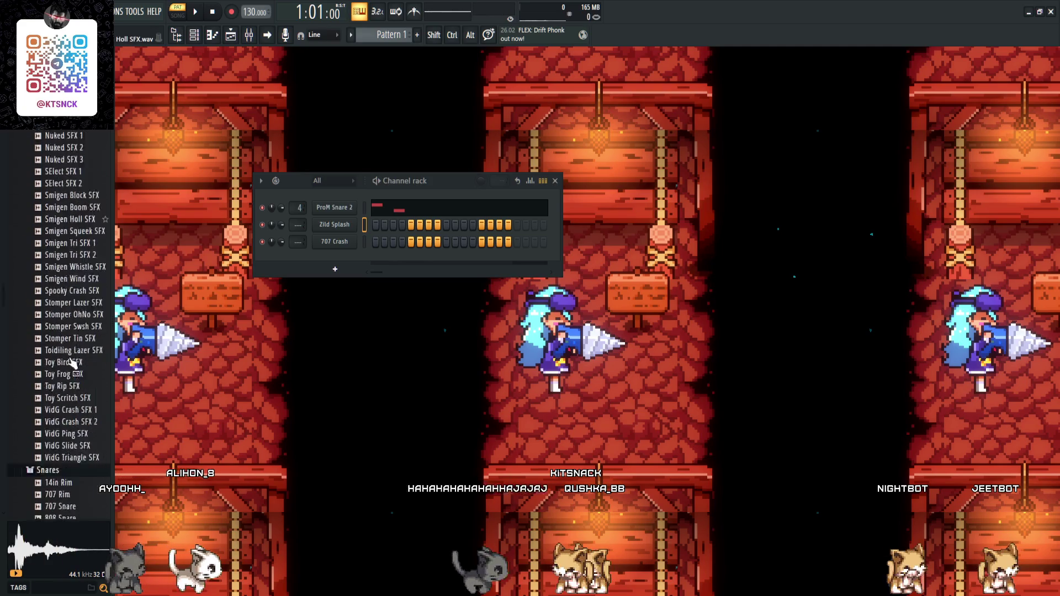
- Audition snares (Grv Snareclap 18, Ambass, Bracke, Chromo, Dilloo, Filtered) and add Export Snare as a channel
left_click(64, 293)
scroll(63, 331, "up", 8)
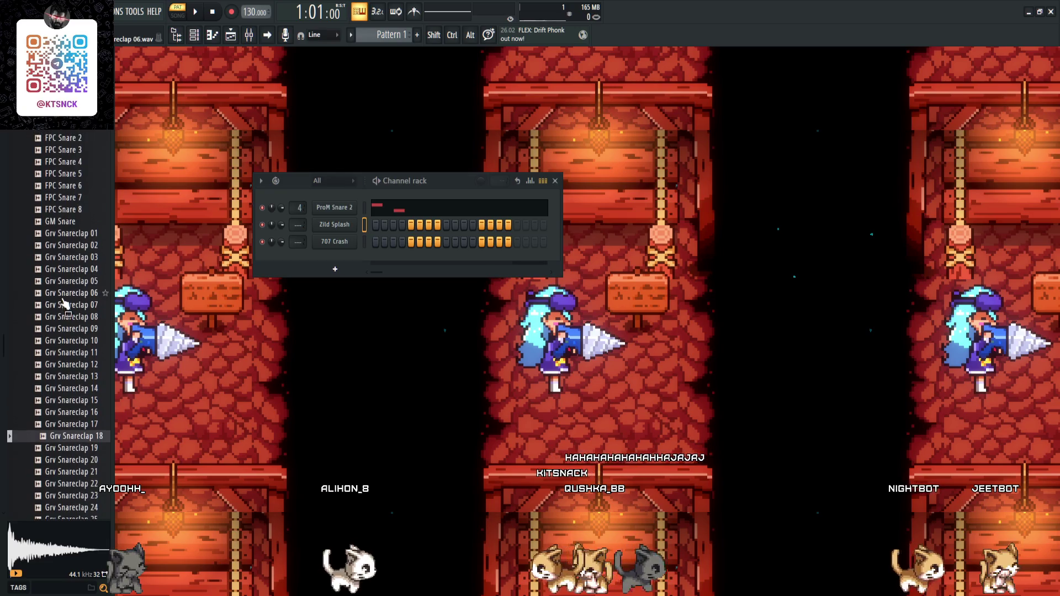
left_click(68, 303)
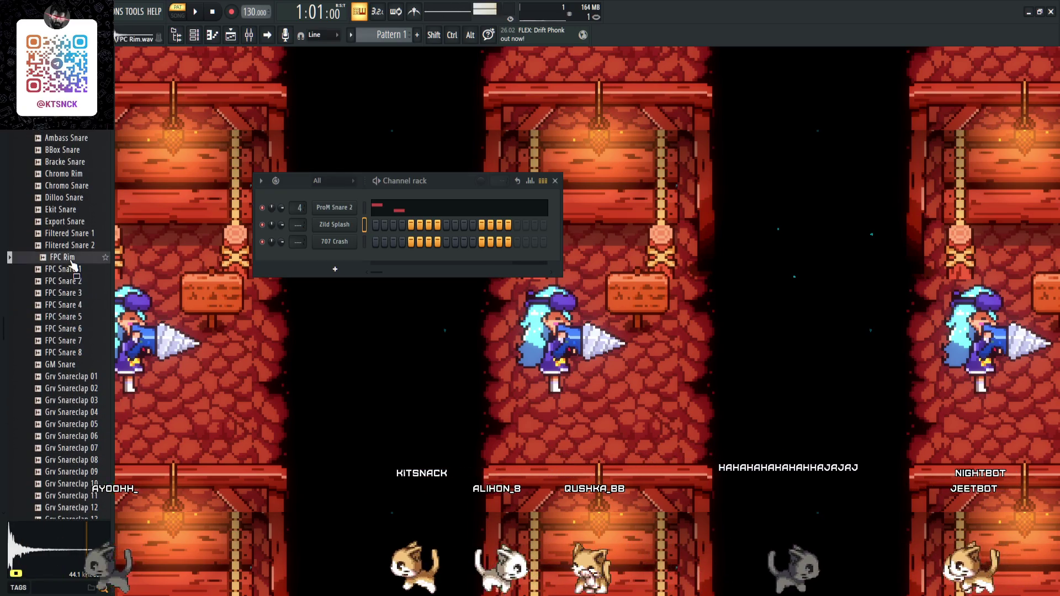
scroll(69, 297, "up", 4)
left_click(68, 283)
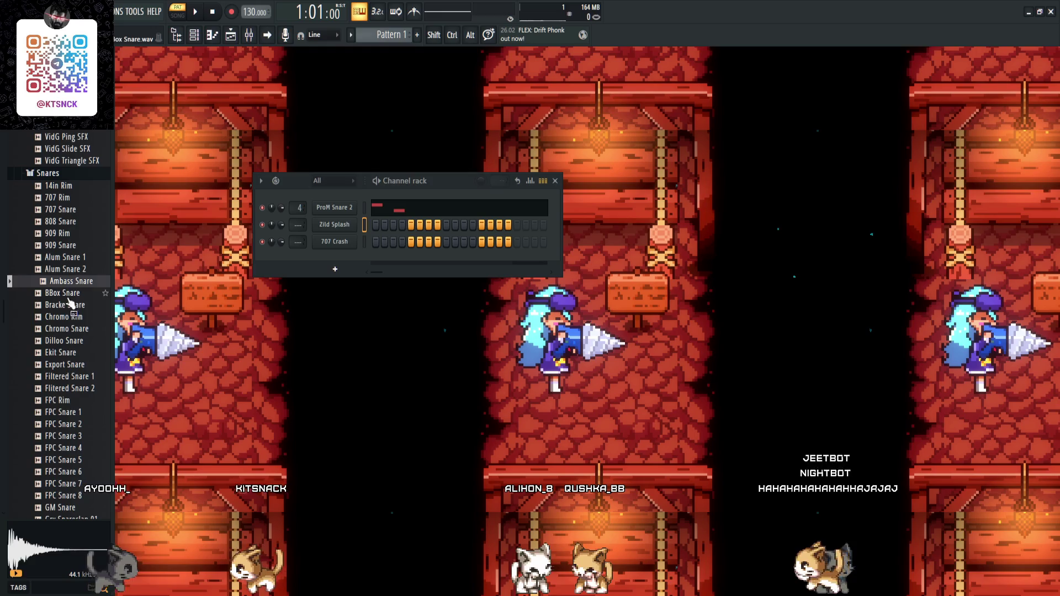
left_click(70, 304)
left_click(70, 328)
left_click(69, 341)
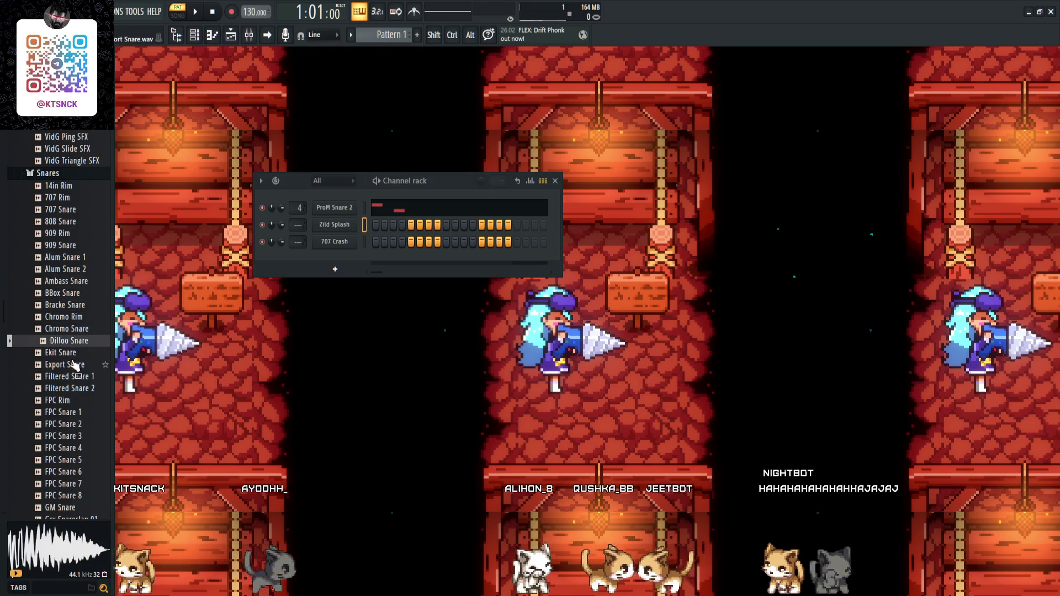
left_click(77, 377)
key("Up")
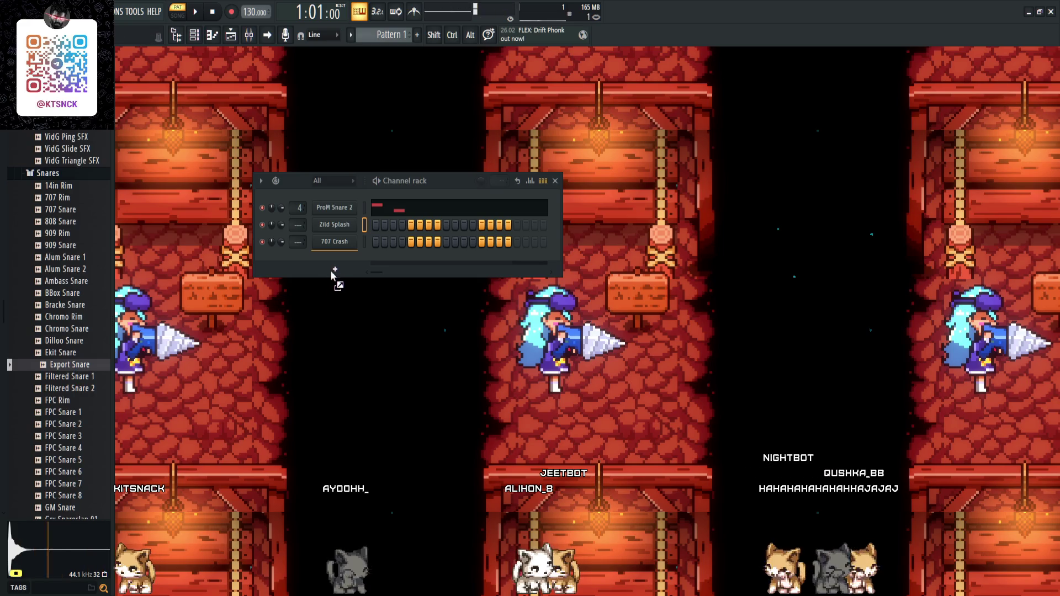
left_click_drag(333, 274, 333, 270)
left_click(212, 35)
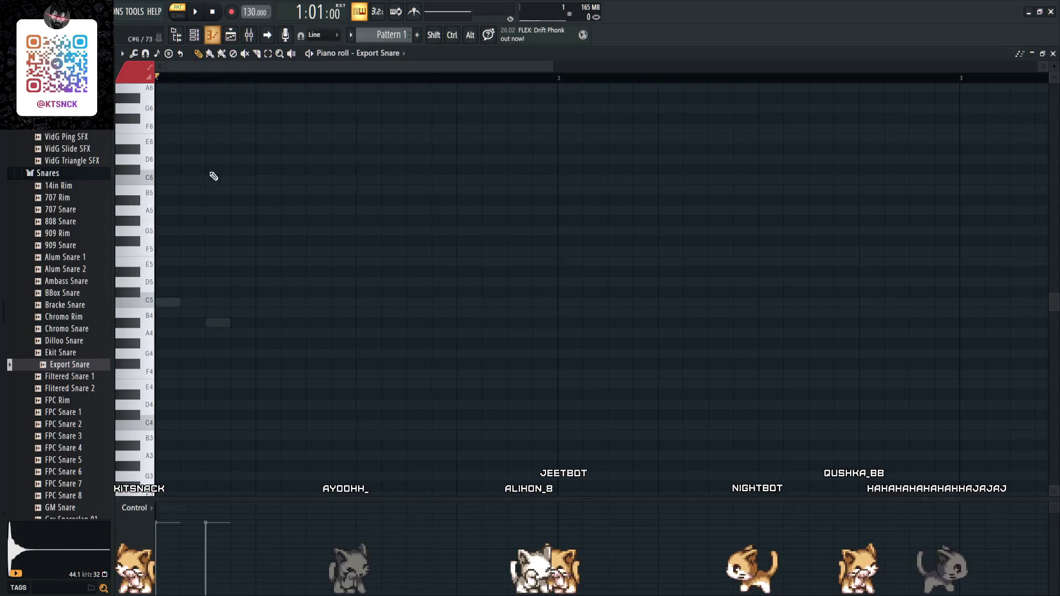
- Move the C5 note to the bar start, delete stray G5 and F5 notes, add a second note
left_click_drag(190, 299, 164, 300)
left_click(193, 231)
right_click(199, 234)
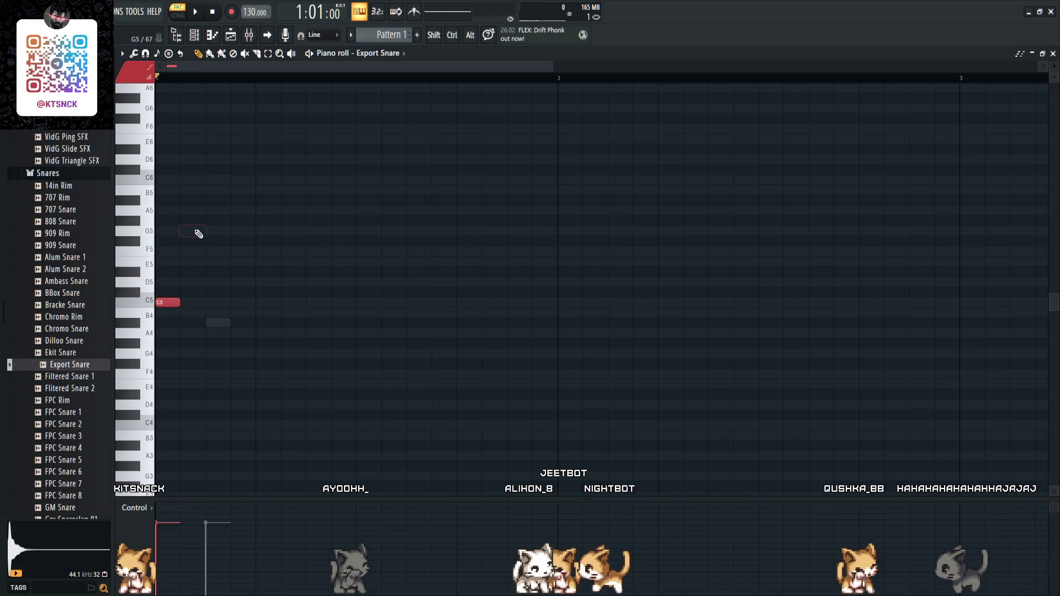
left_click_drag(205, 254, 156, 254)
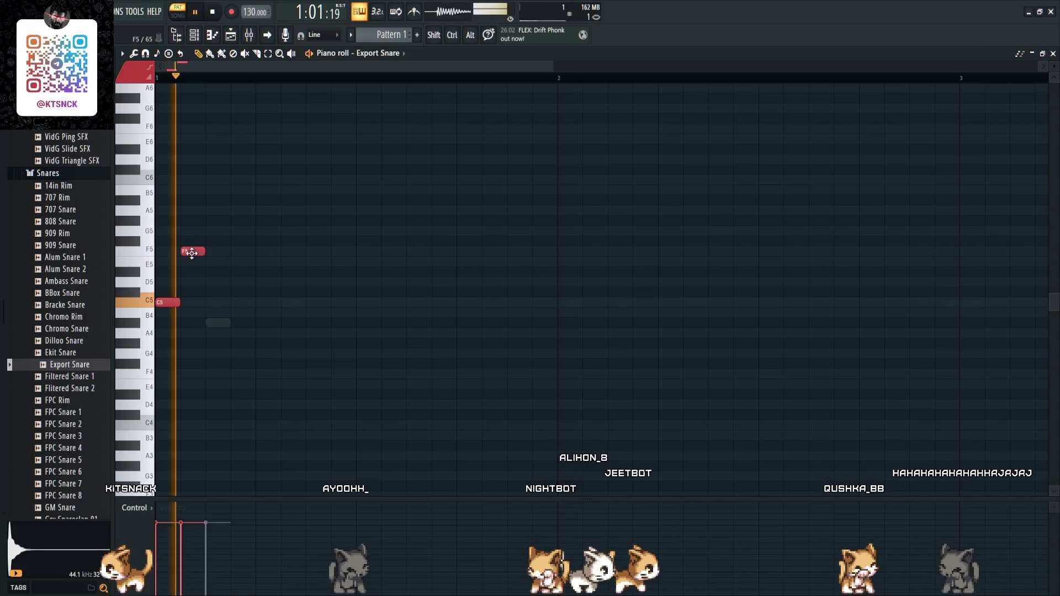
right_click(191, 252)
left_click(218, 231)
- Play back the snare, lengthen the C5 note and drop the second note to B4
key("space")
key("space")
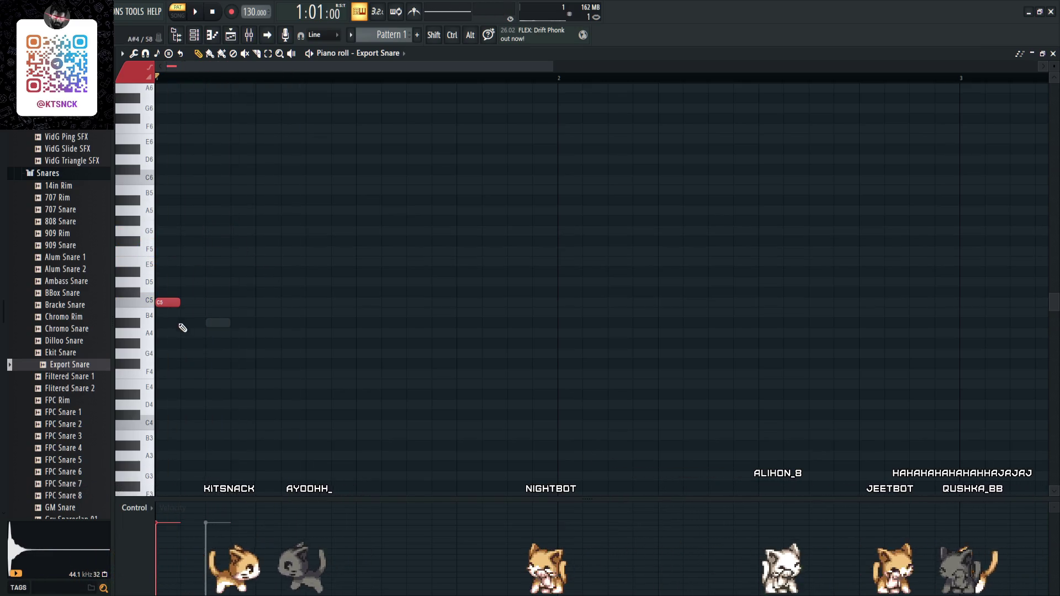
key("space")
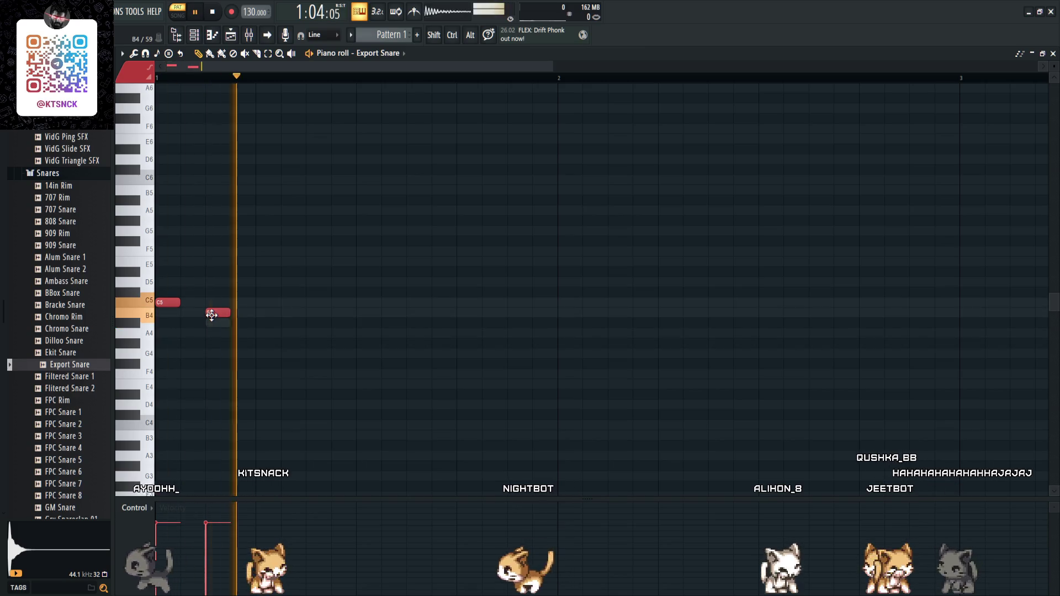
key("space")
right_click(211, 314)
left_click_drag(181, 304, 205, 305)
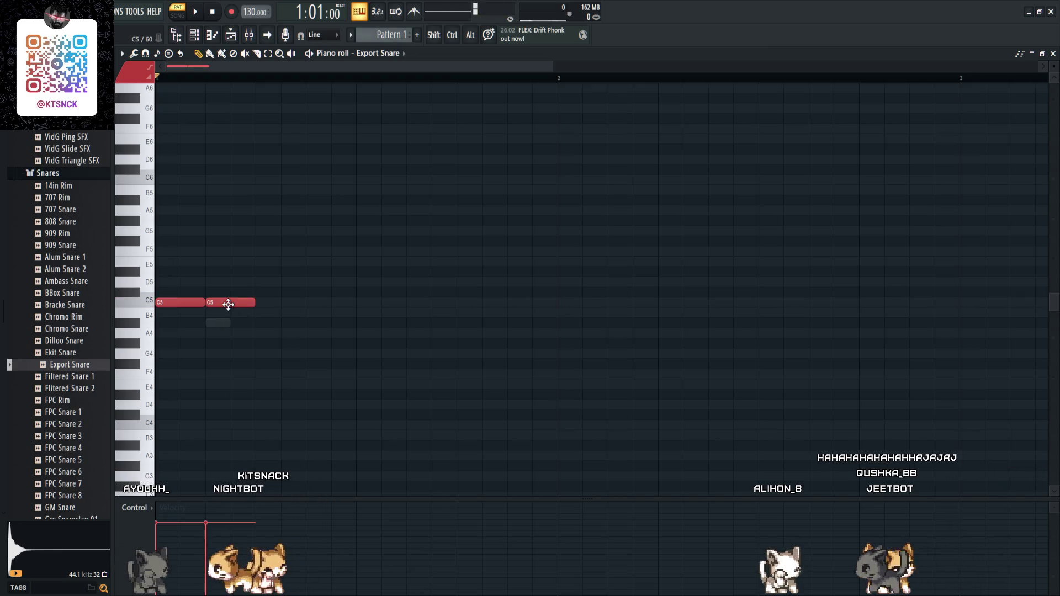
key("space")
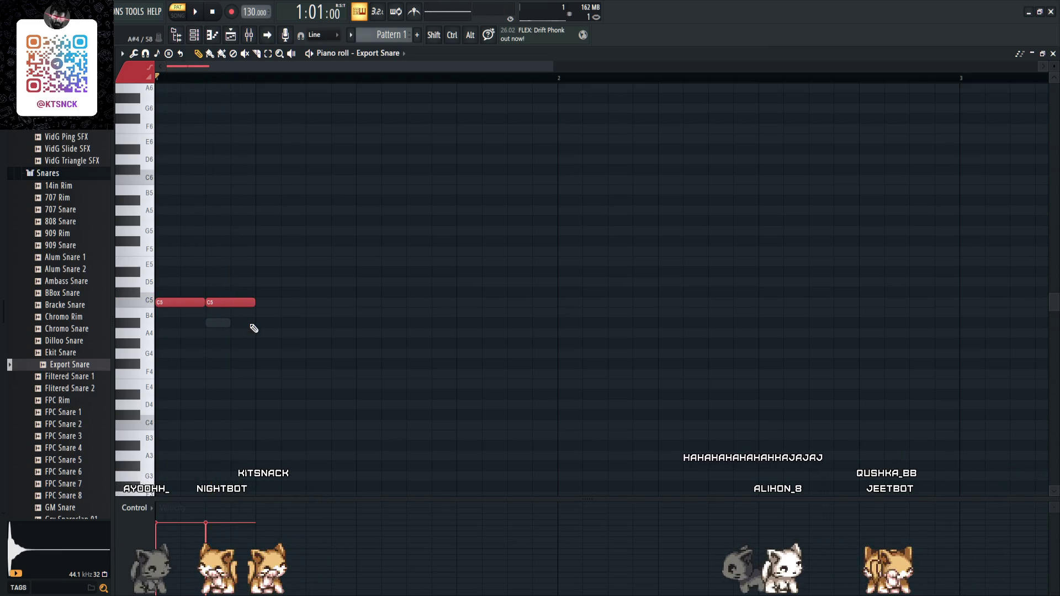
left_click_drag(242, 304, 226, 317)
key("space")
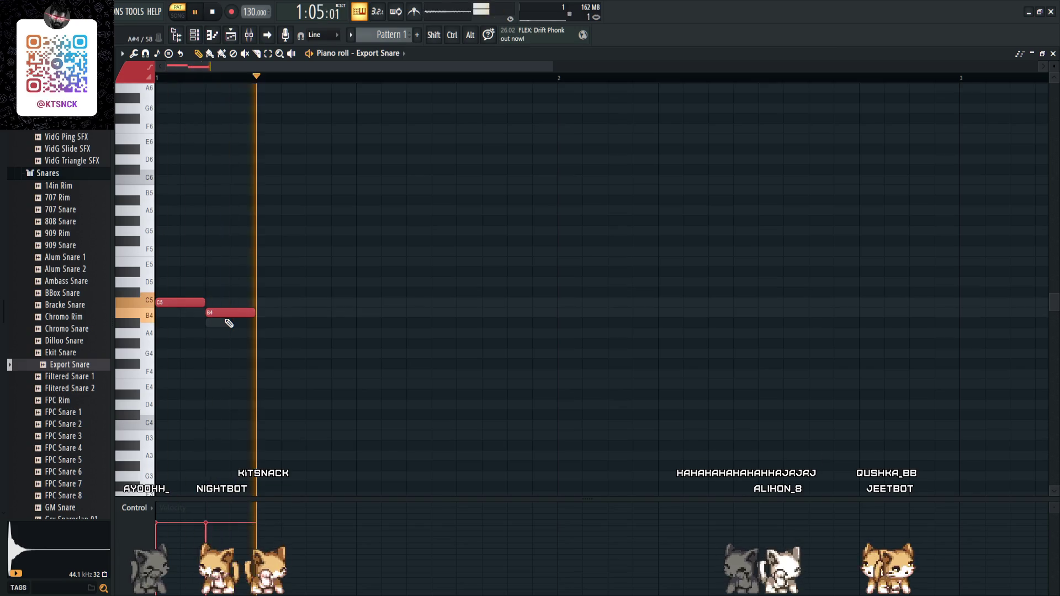
key("F7")
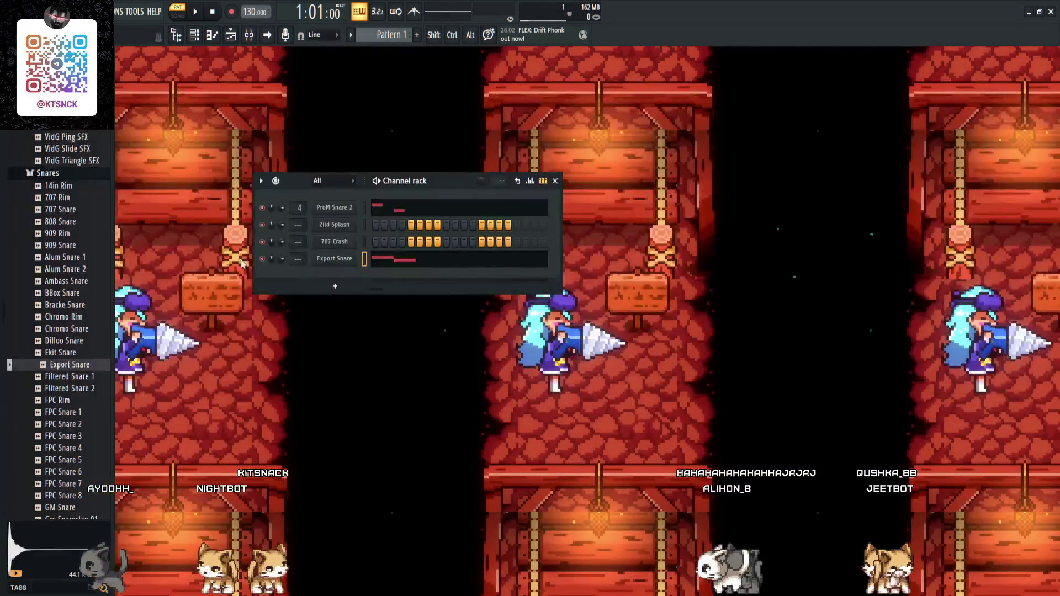
- Add Touhou.sf2 from the Soundfonts folder as a Grand Piano channel and open its piano roll
scroll(61, 276, "up", 10)
scroll(71, 303, "up", 5)
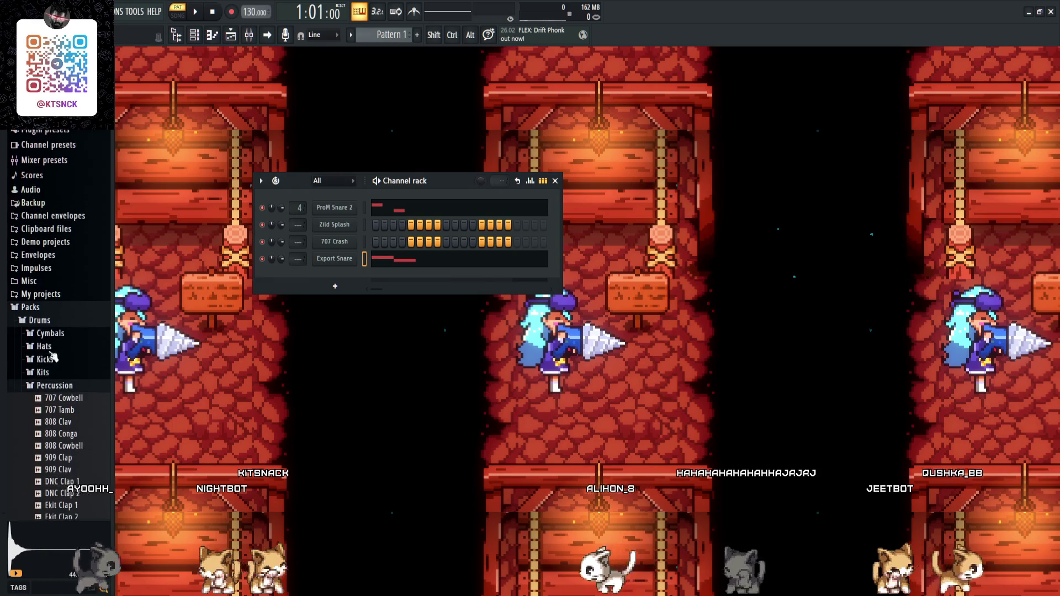
left_click(33, 307)
left_click(40, 372)
left_click_drag(46, 409, 249, 334)
left_click_drag(320, 280, 320, 281)
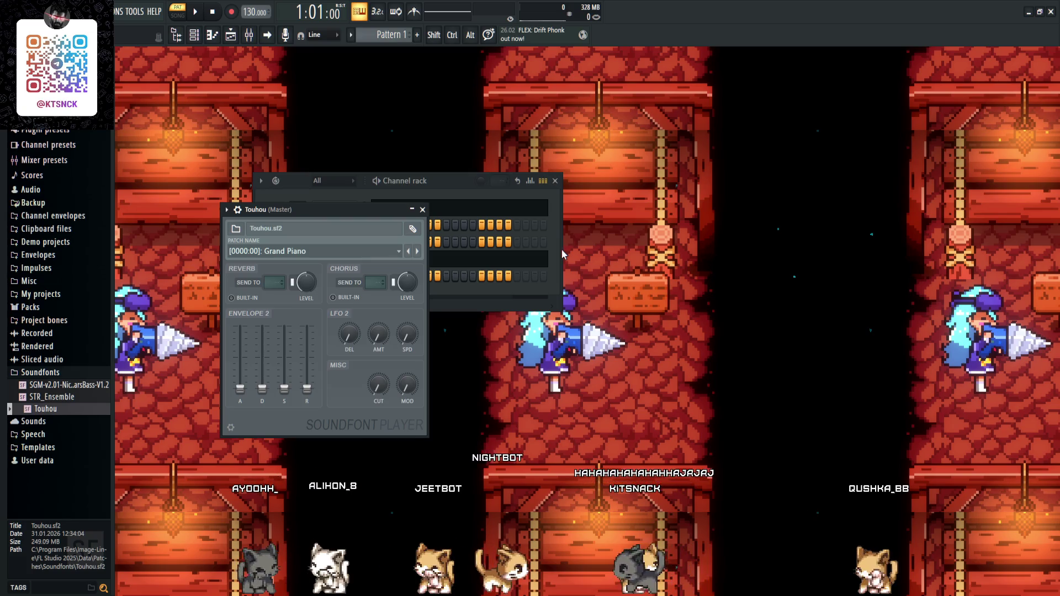
left_click(422, 209)
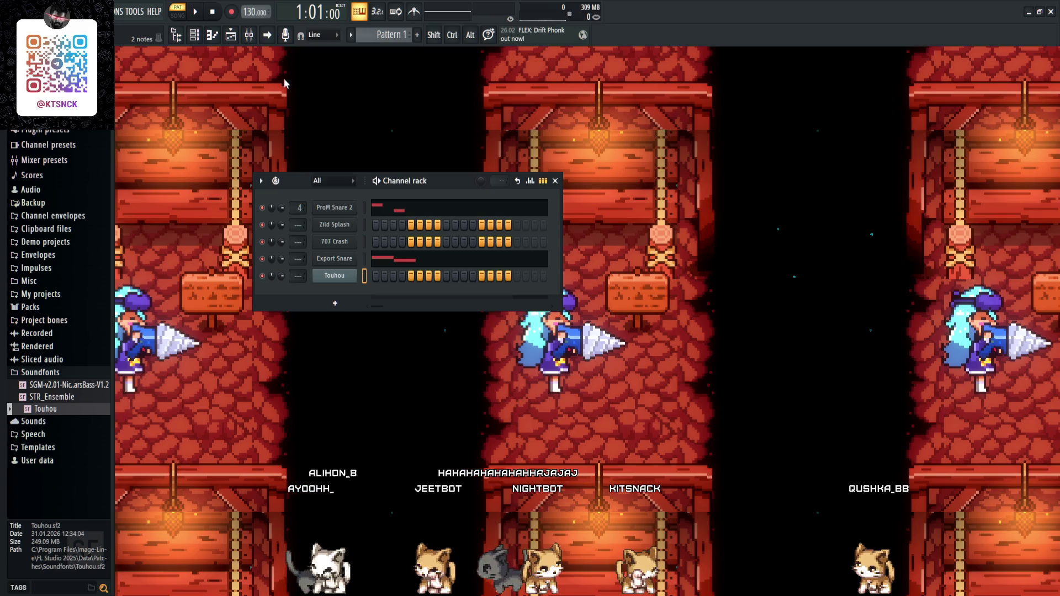
left_click(213, 36)
left_click(199, 313)
scroll(183, 352, "down", 5)
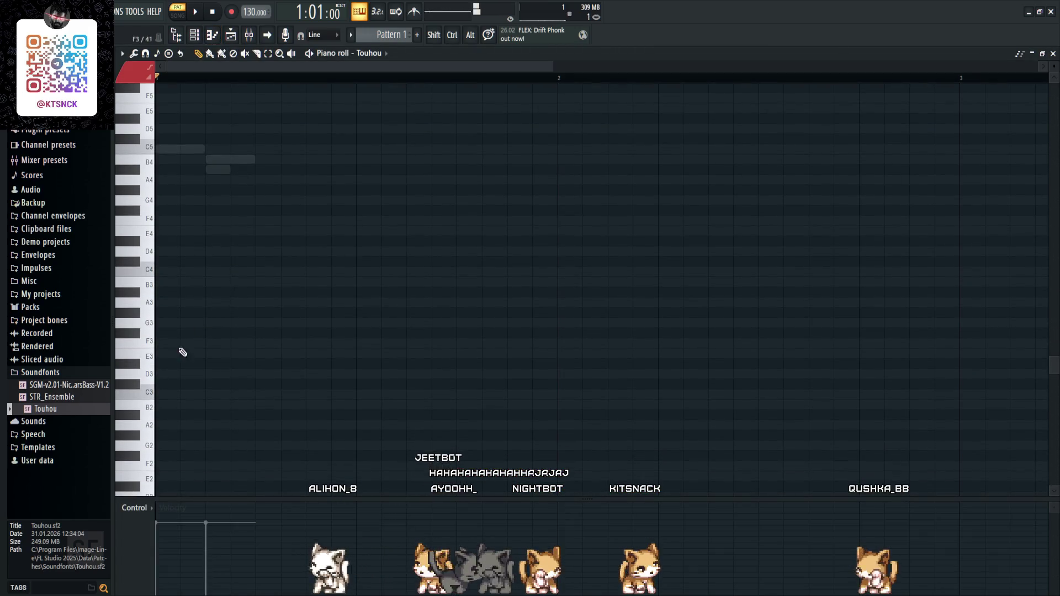
- Audition Touhou pitches from D4 up to B4, then open the soundfont player showing the POWER patch
mouse_move(157, 397)
left_mouse_down()
mouse_move(150, 456)
mouse_move(151, 277)
left_mouse_up()
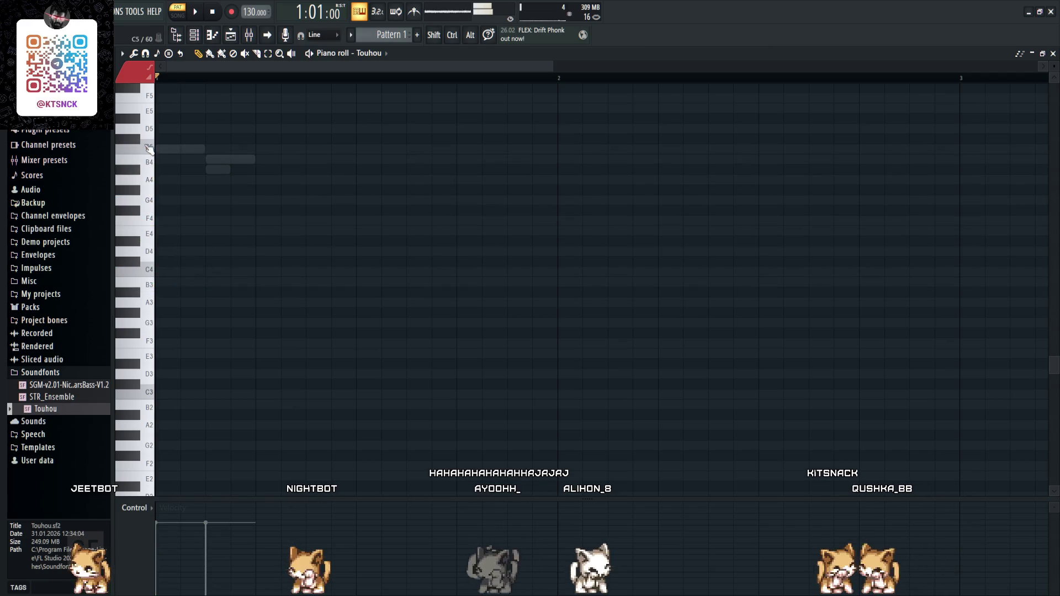
scroll(149, 151, "up", 4)
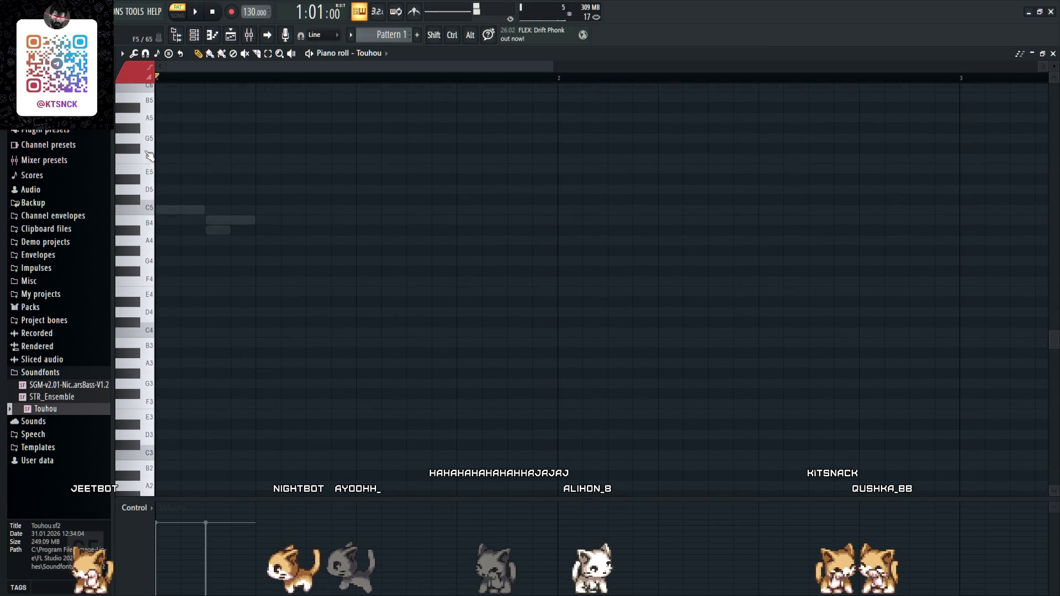
scroll(149, 161, "down", 10)
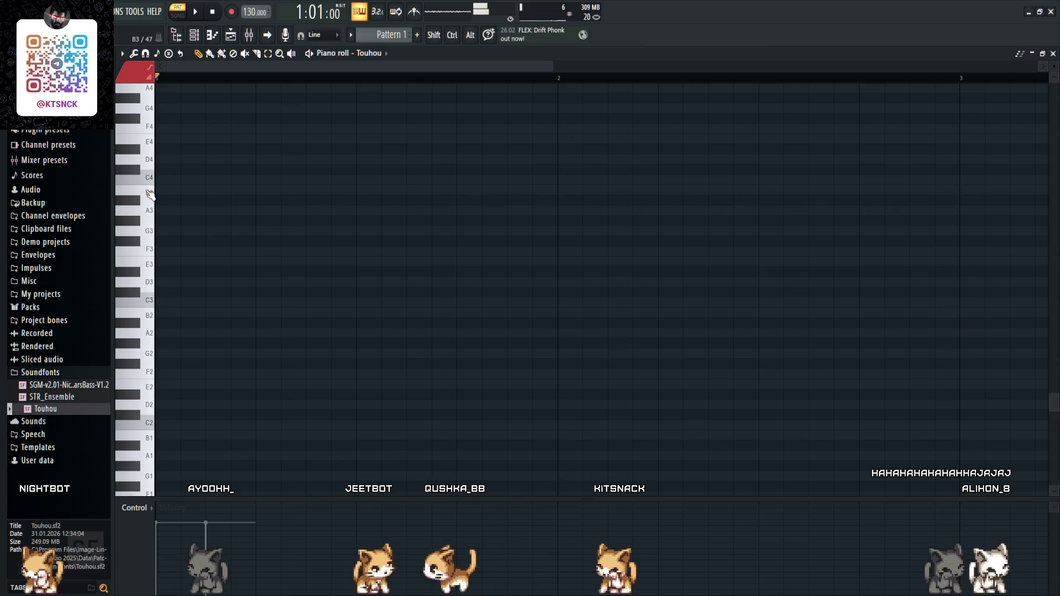
scroll(144, 200, "up", 1)
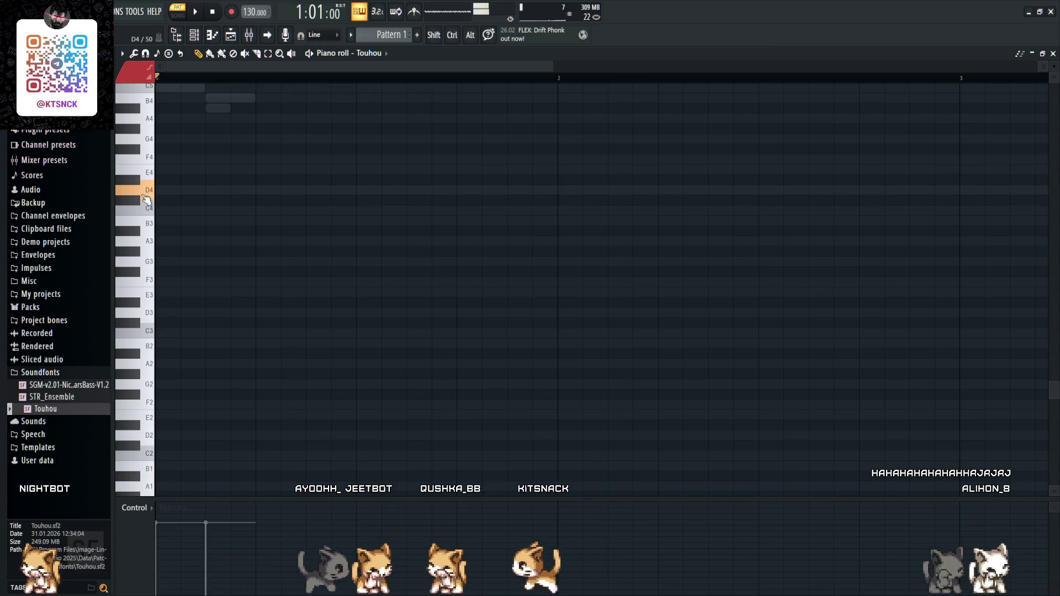
scroll(148, 197, "up", 1)
left_click_drag(147, 221, 148, 138)
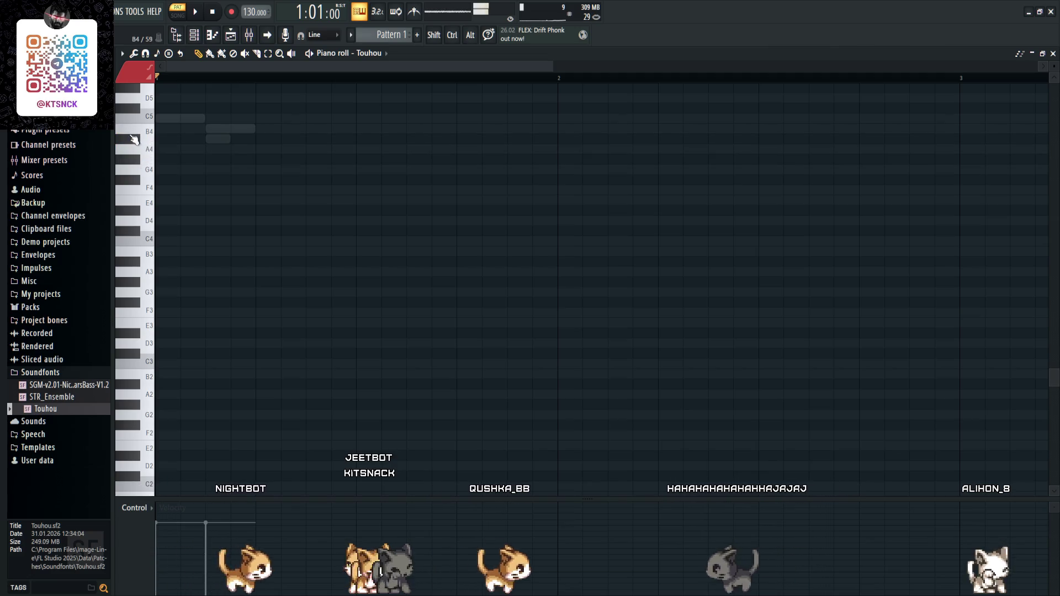
key("Escape")
left_click(334, 275)
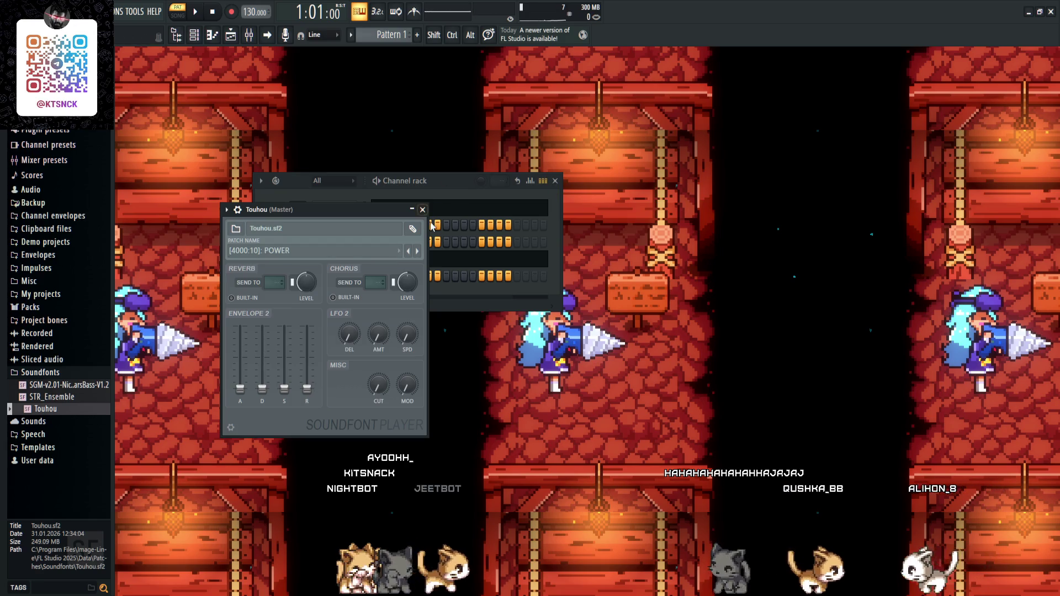
- In the Touhou piano roll, preview E3 and place a second B2 note
key("Escape")
left_click(212, 35)
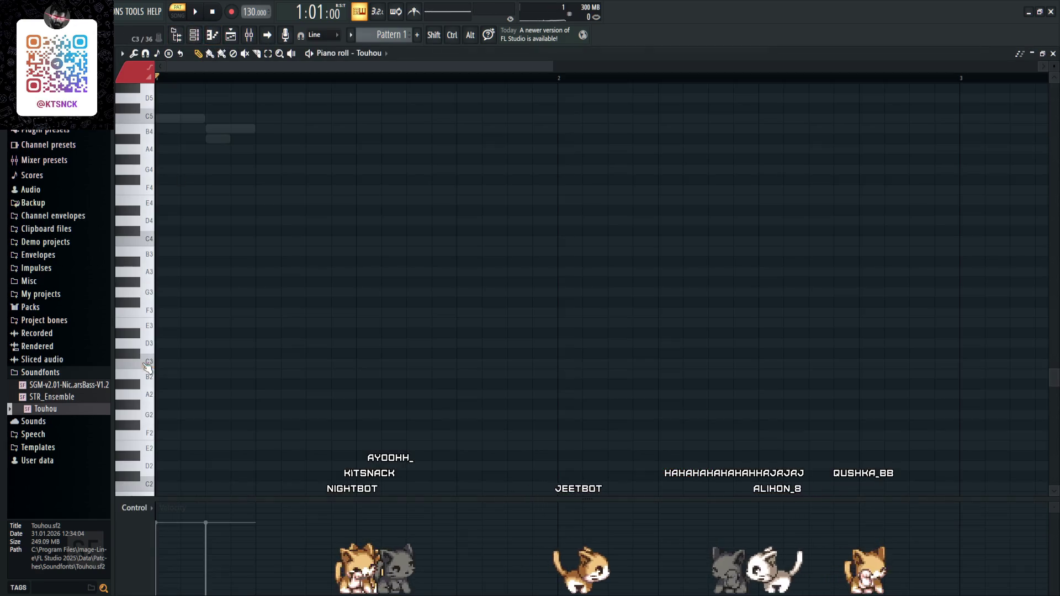
scroll(156, 323, "down", 1)
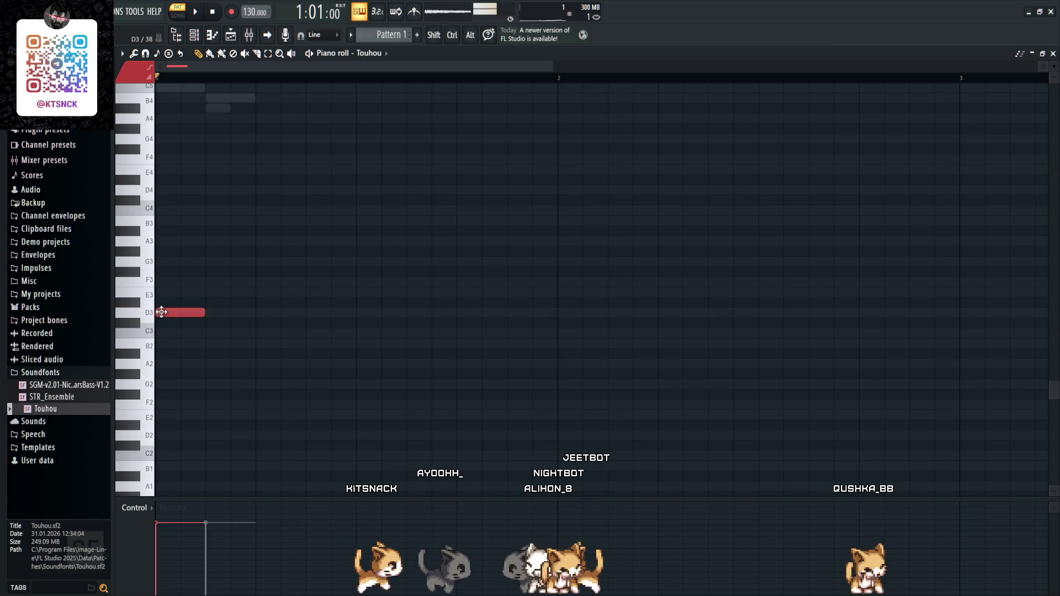
left_click(147, 303)
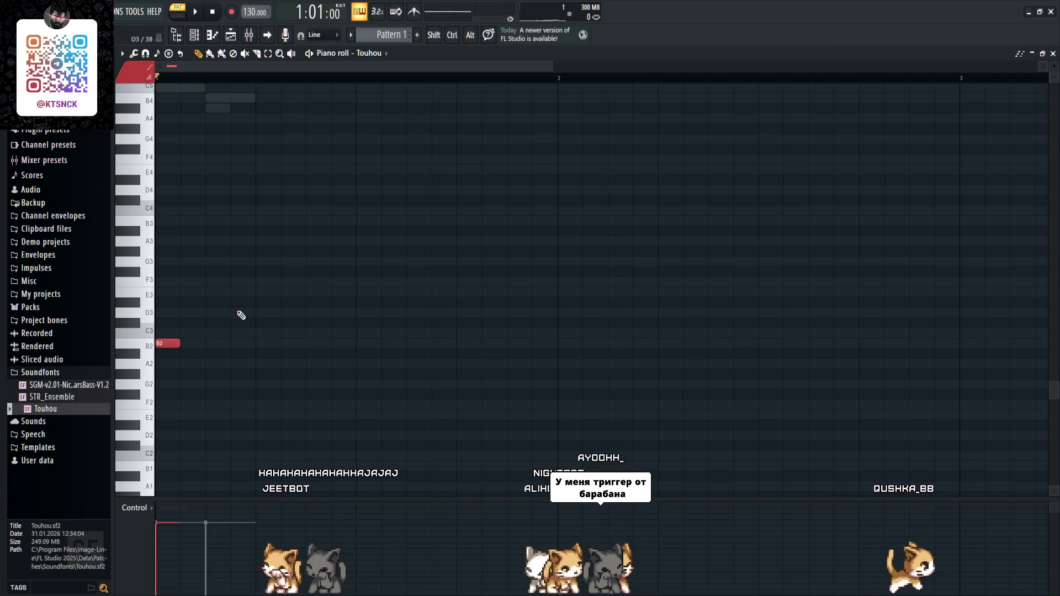
left_click(189, 343)
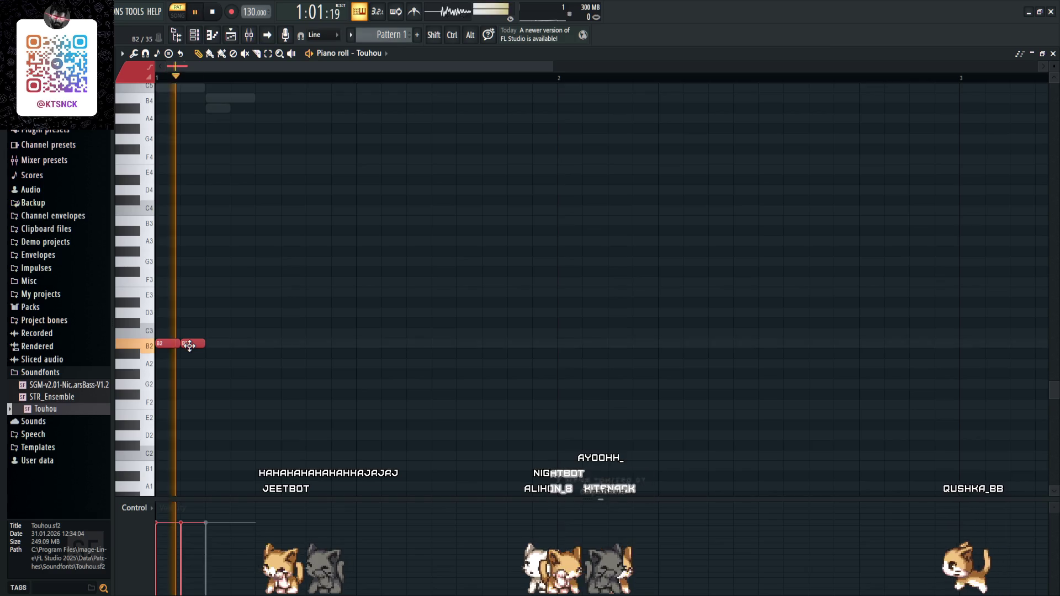
- Add an F3 note to the Touhou pattern and play it back to check
key("F7")
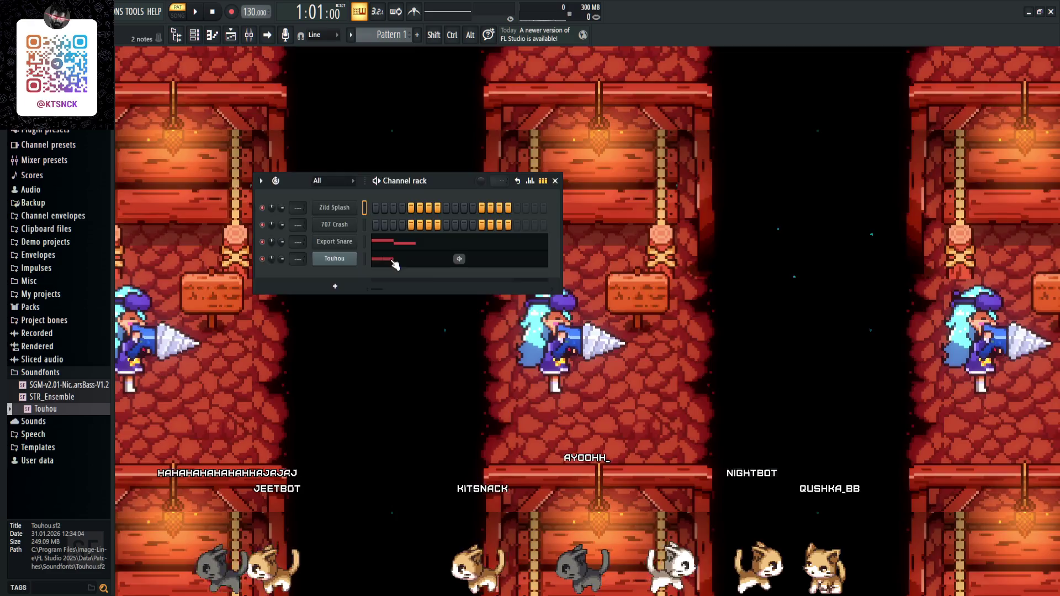
left_click(391, 273)
key("F7")
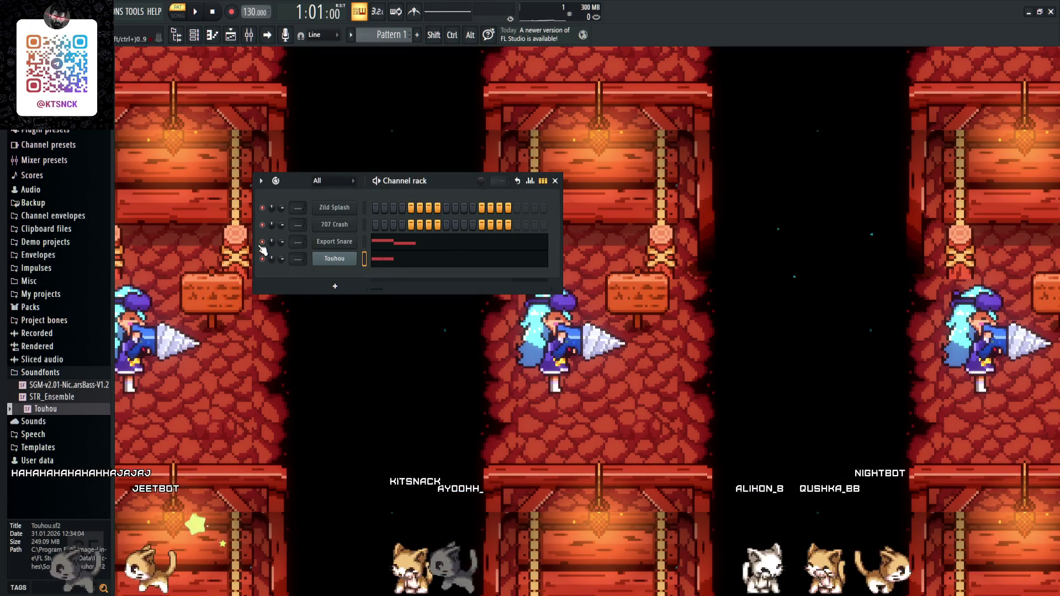
left_click(393, 270)
key("space")
key("space")
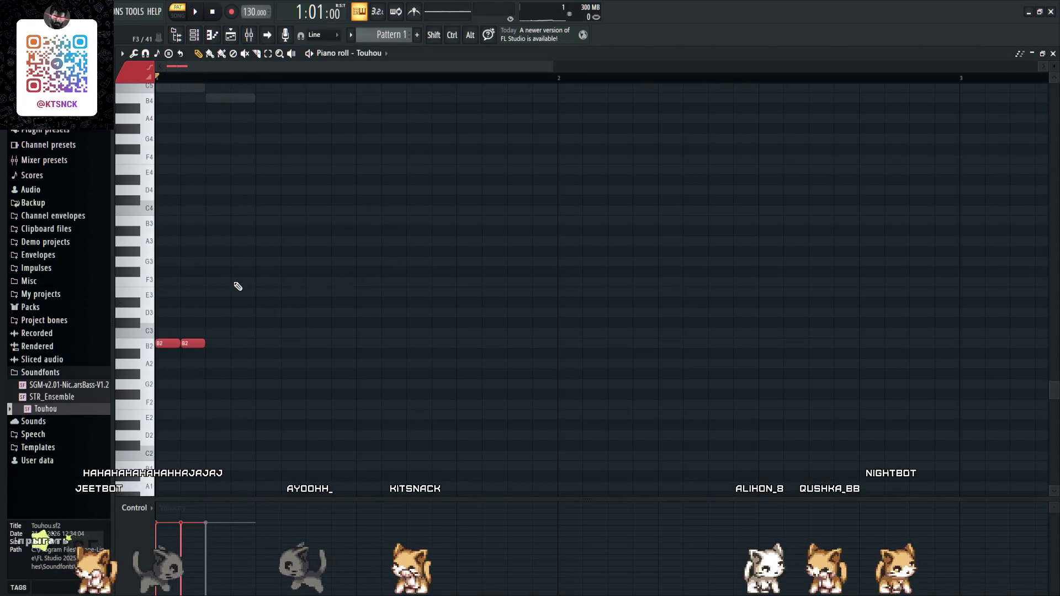
left_click(236, 283)
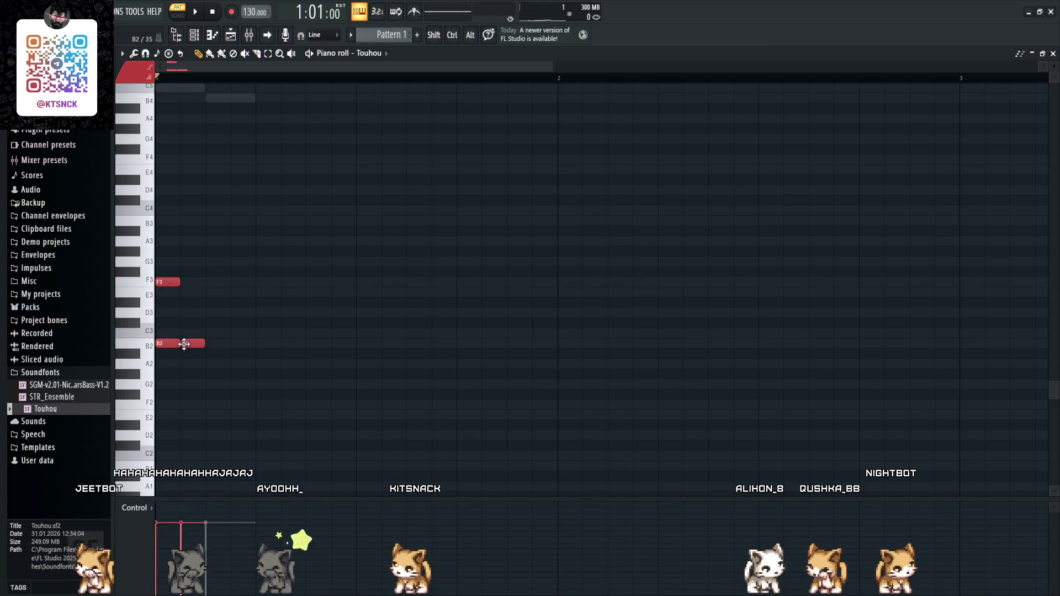
key("space")
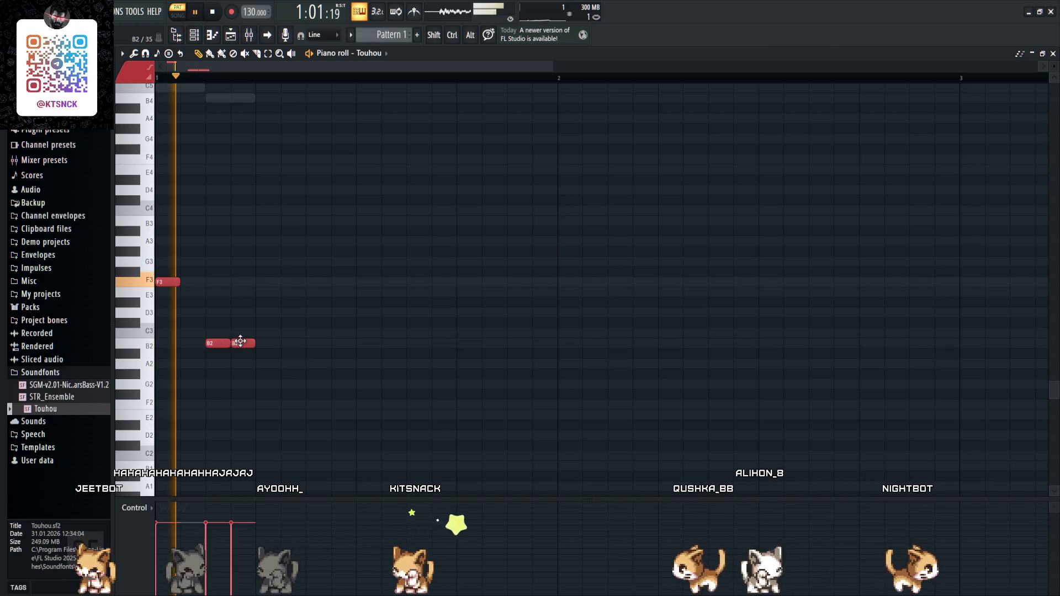
key("space")
- Shift the first B2 note earlier, then move the F3 note to the bar start
mouse_move(216, 343)
left_mouse_down()
mouse_move(191, 342)
mouse_move(218, 343)
left_mouse_up()
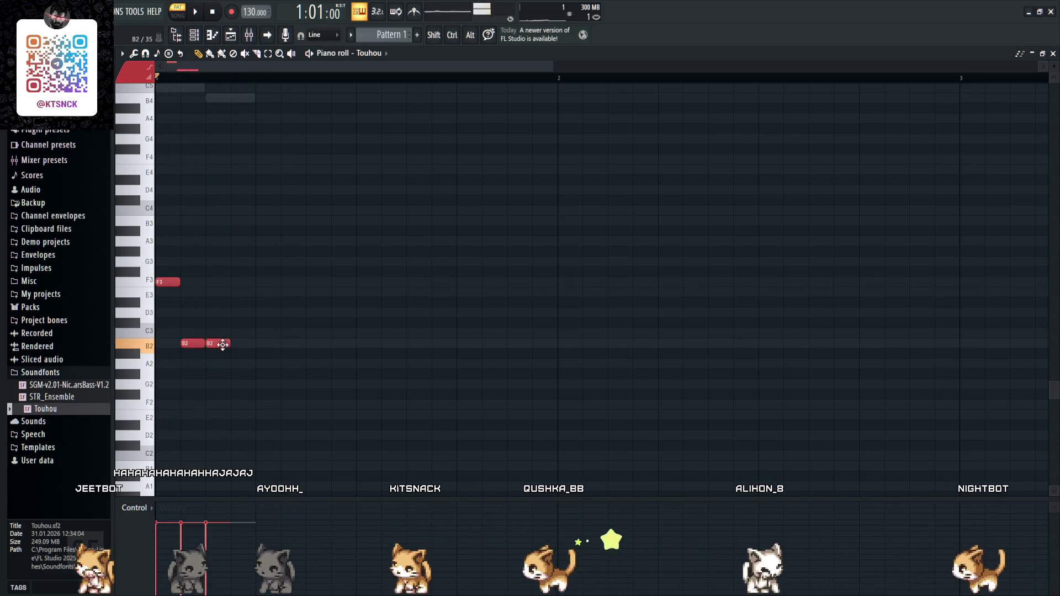
key("space")
key("space")
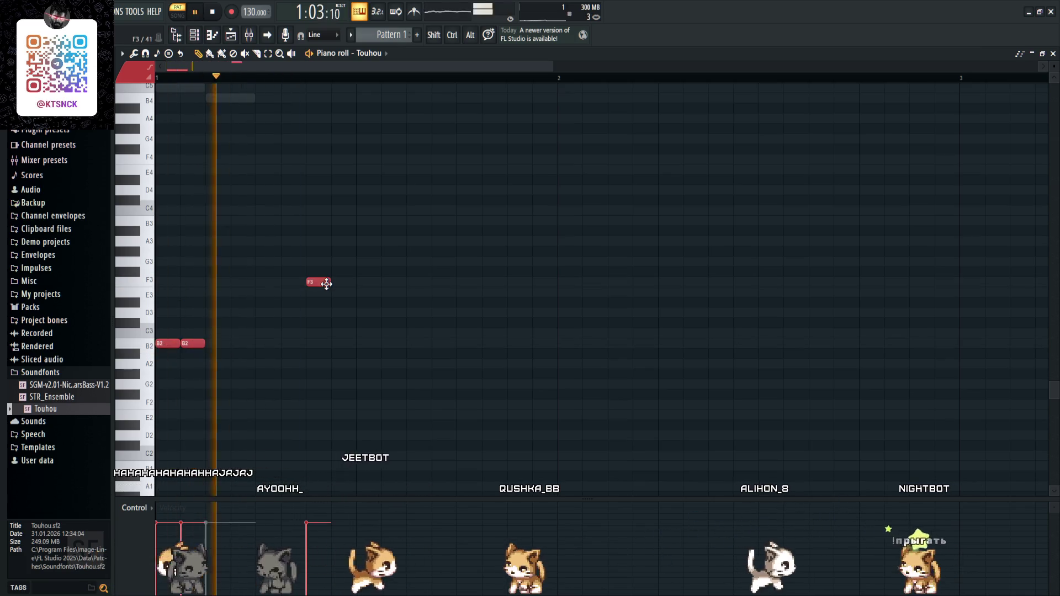
key("space")
left_click_drag(321, 282, 173, 282)
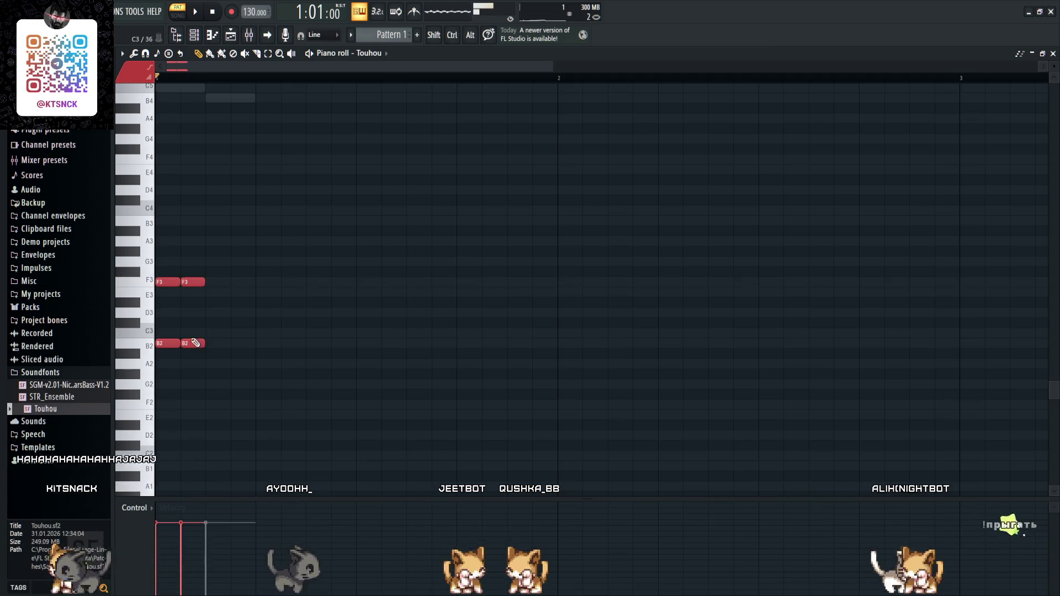
- Delete both B2 notes, add a B3 note, and move G3 to the bar start
right_click(174, 346)
right_click(193, 344)
left_click(218, 222)
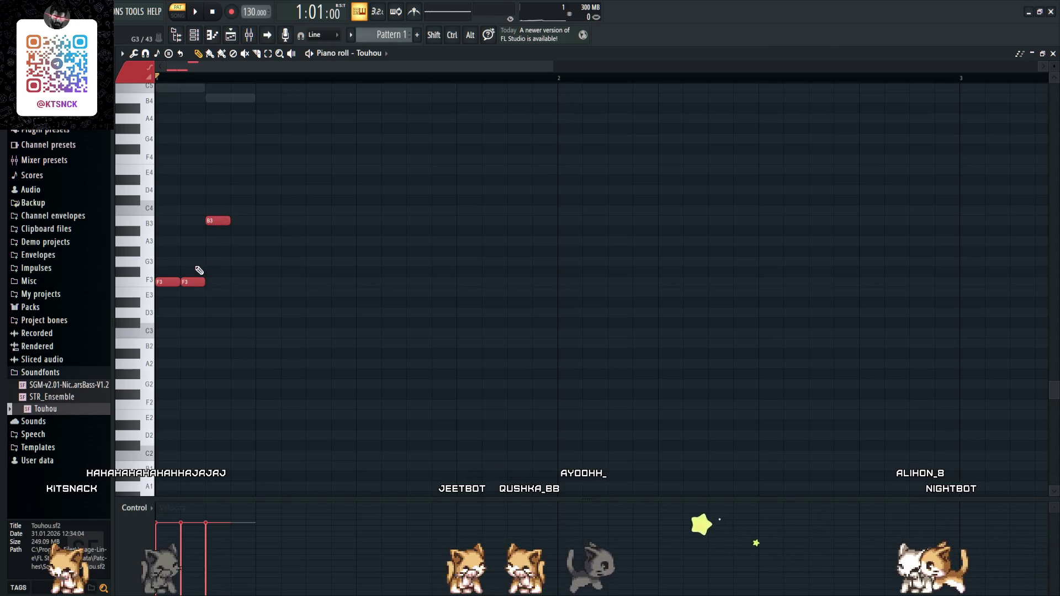
left_click_drag(216, 262, 161, 260)
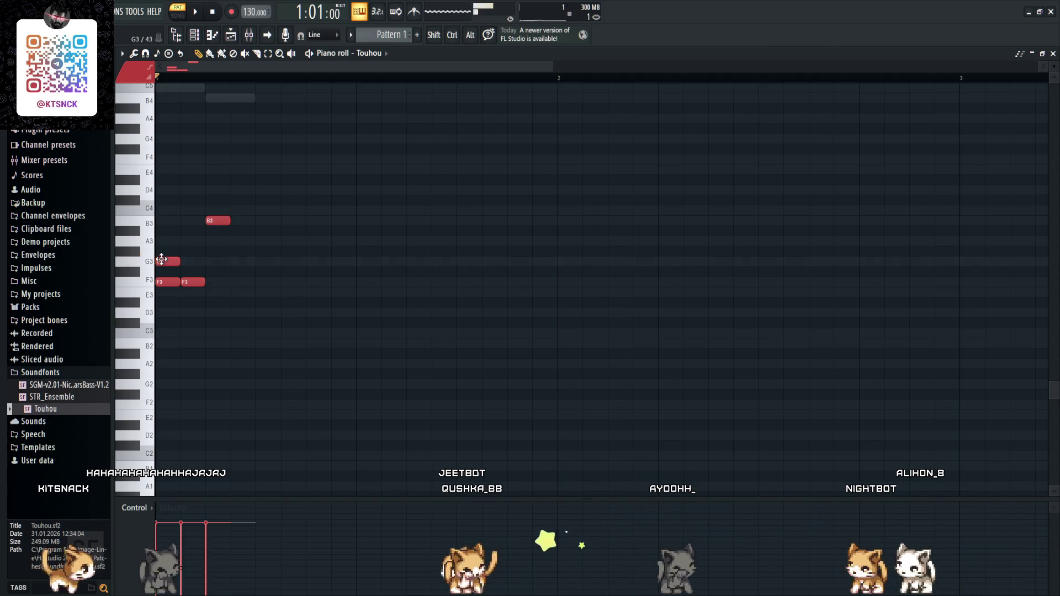
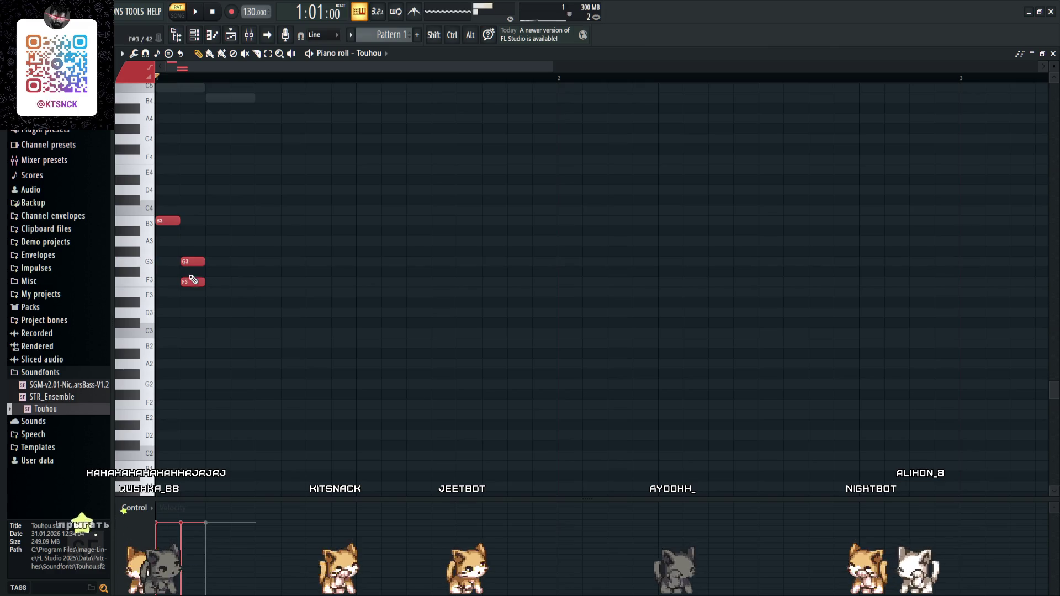
- In the Touhou piano roll, shift B3 one step later, add an E3 note, and audition
left_click_drag(170, 219, 195, 219)
left_click(217, 291)
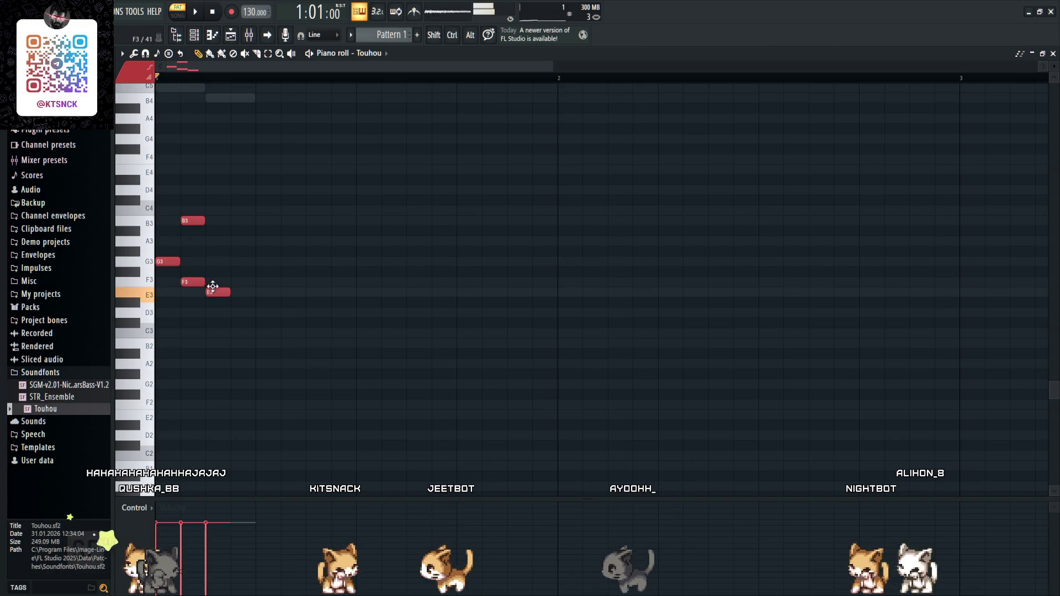
key("space")
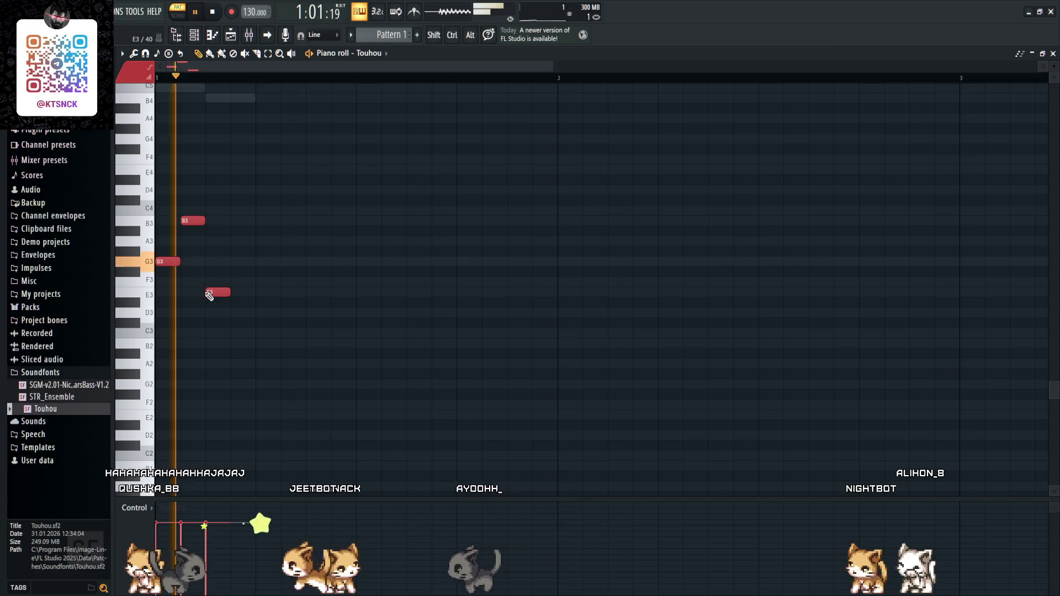
left_click_drag(214, 291, 260, 292)
key("space")
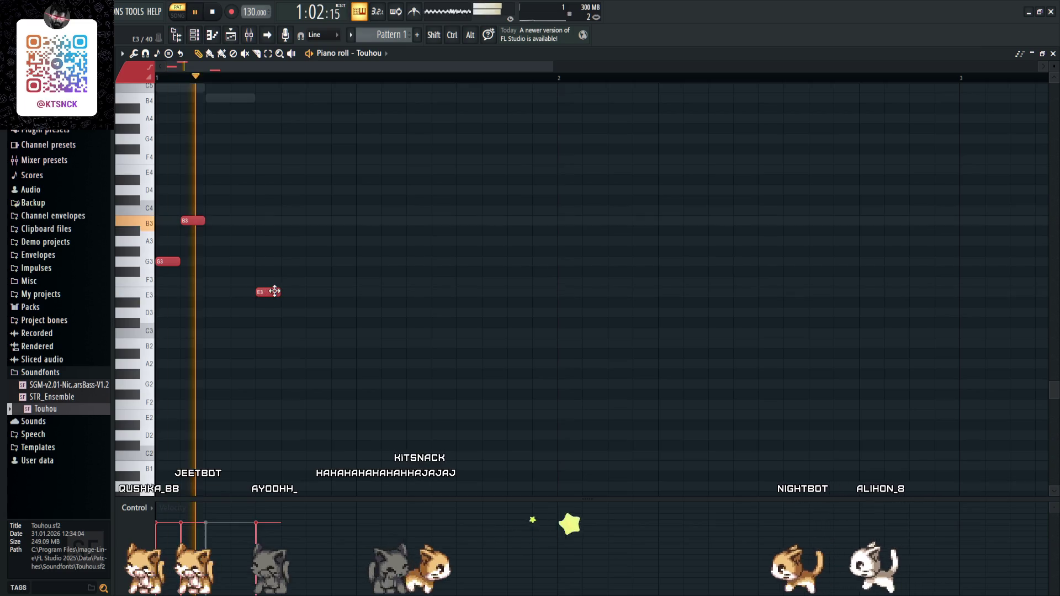
key("space")
key("space")
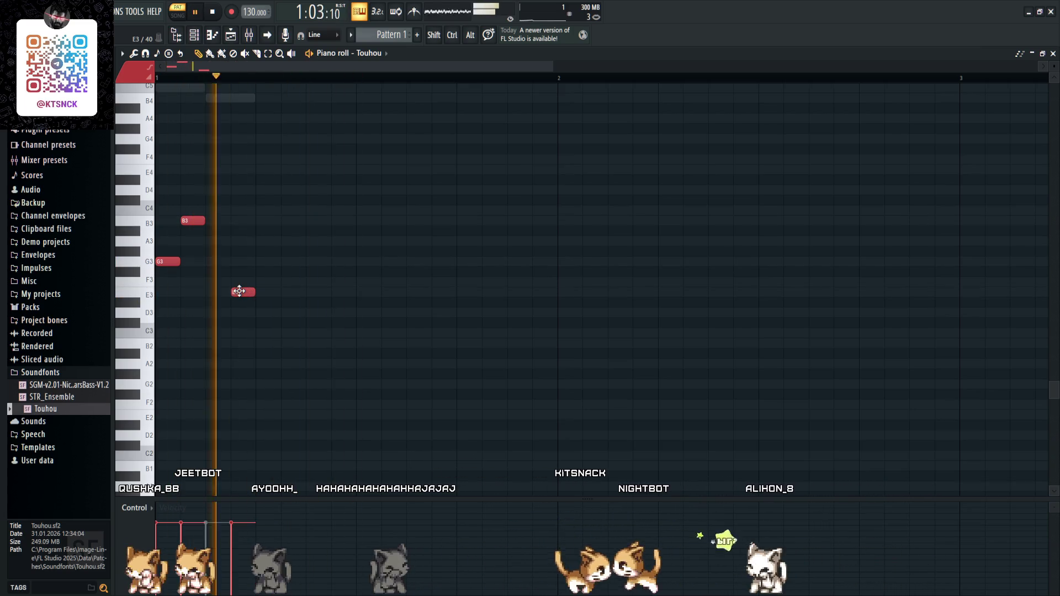
key("space")
- Raise the D4 note to E4, delete the E3 note, replay, and close the piano roll
left_click_drag(231, 193, 232, 171)
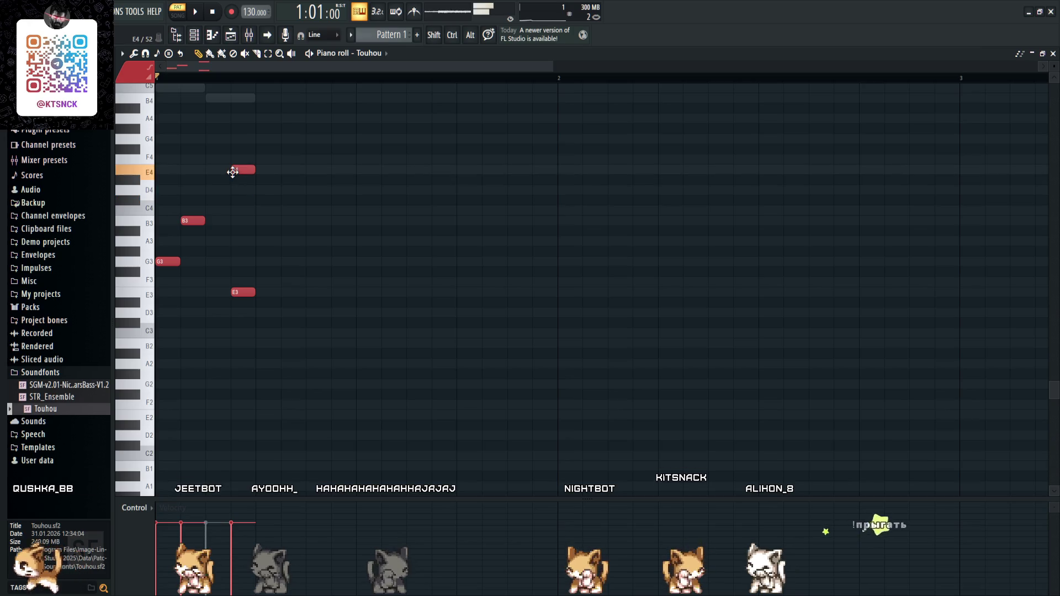
right_click(245, 290)
key("space")
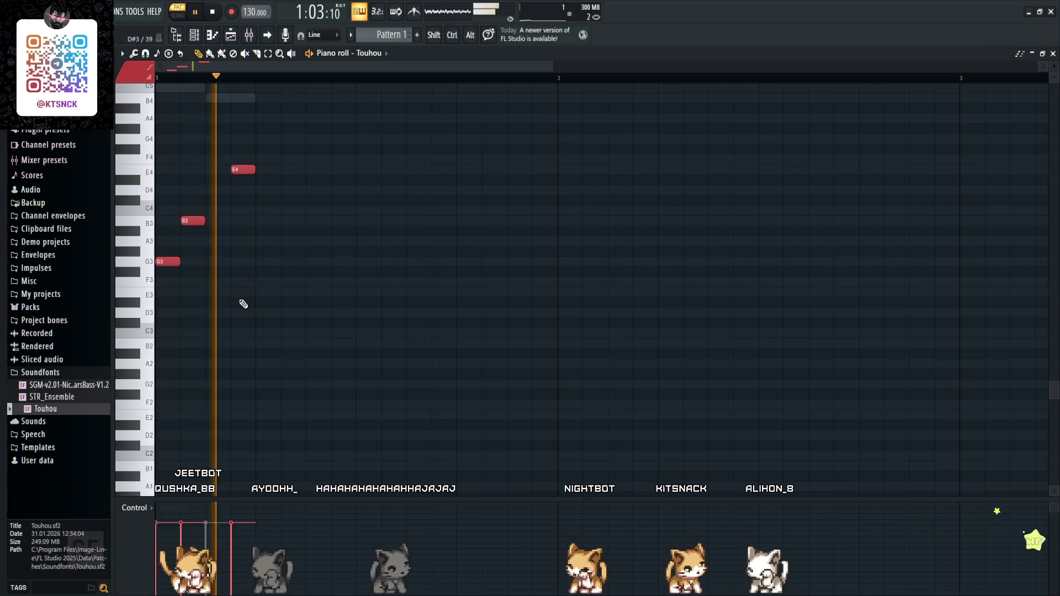
key("space")
key("space")
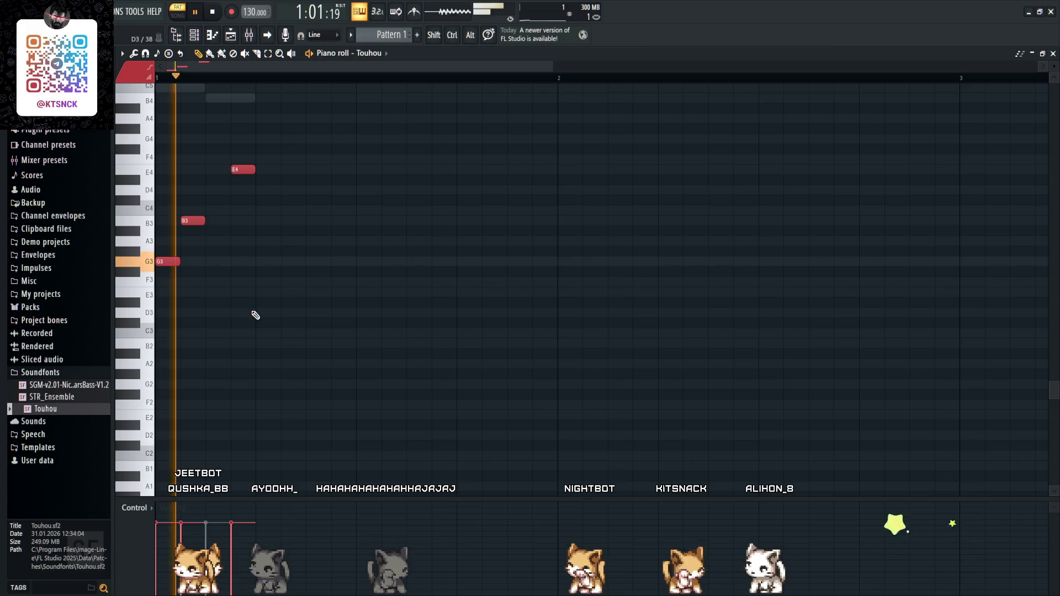
key("space")
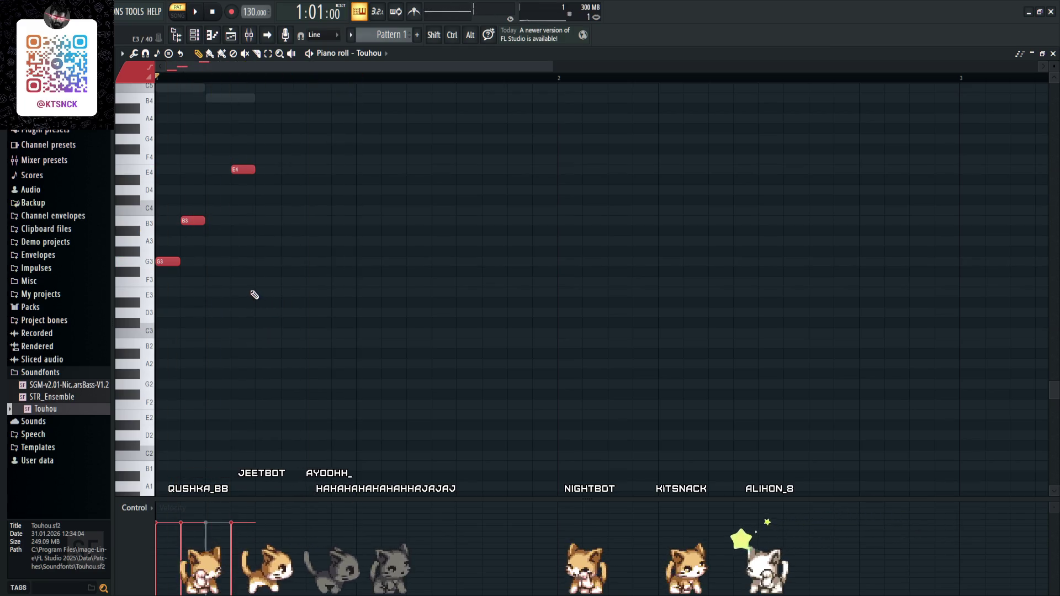
key("F7")
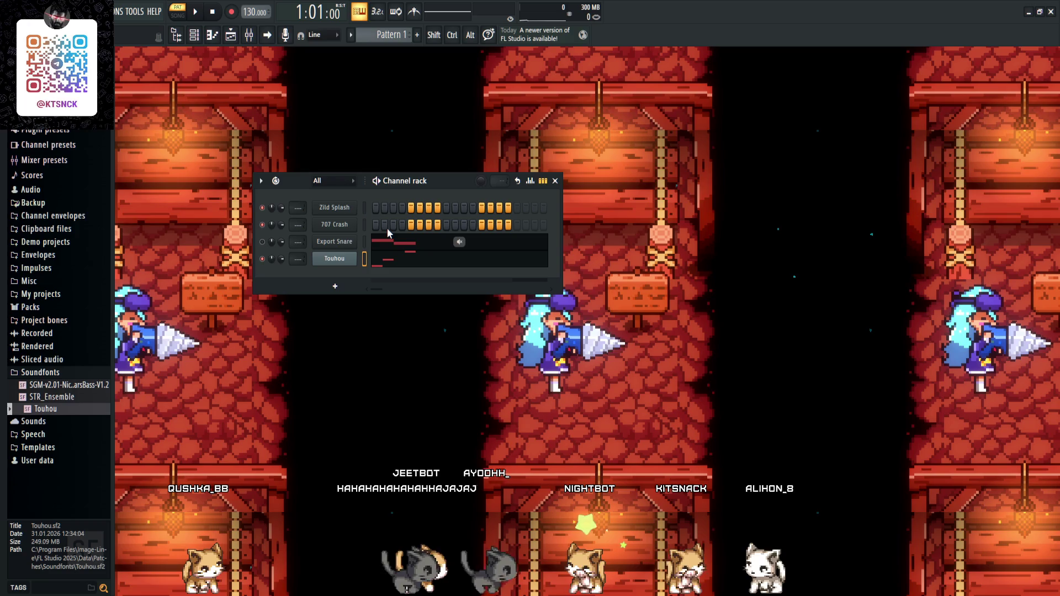
- Leave the Touhou notes and bring up the 707 Crash channel's piano roll
left_click(396, 265)
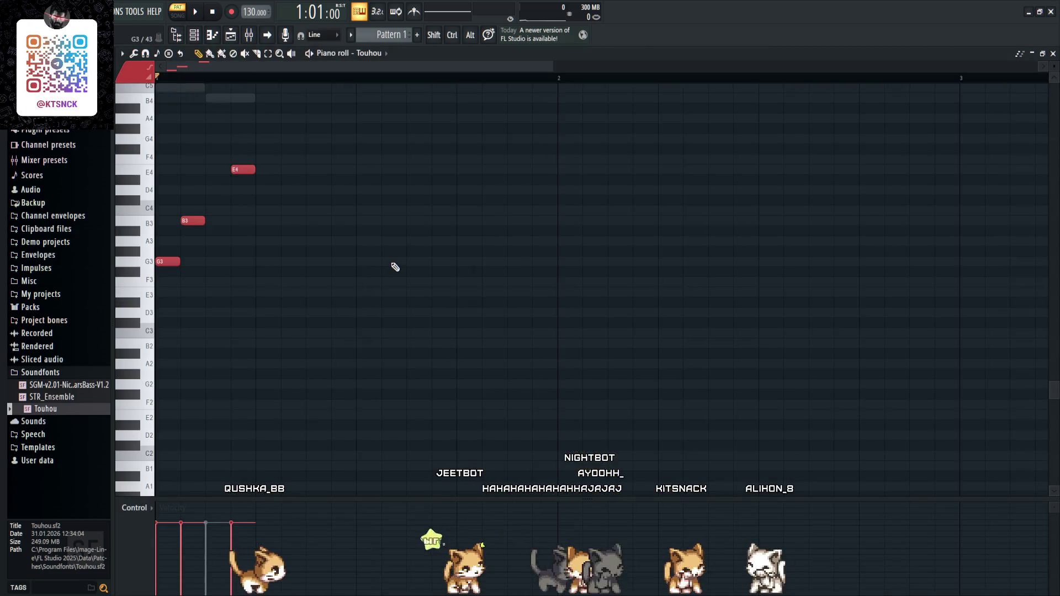
key("F7")
left_click(345, 221)
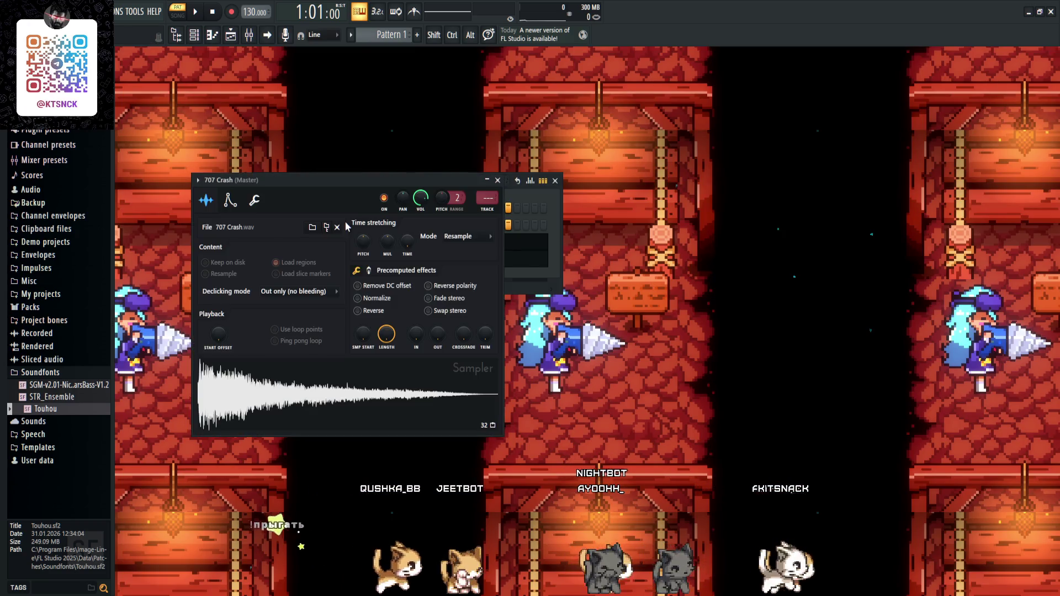
left_click(497, 180)
left_click(335, 230)
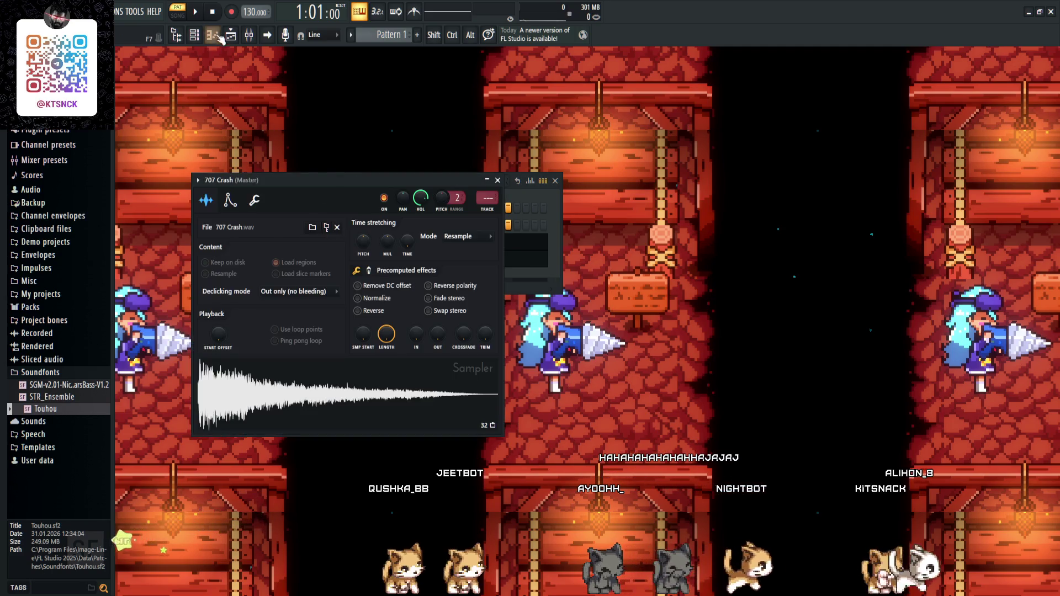
key("F7")
- Place one crash note, move it to D5, lengthen it, audition, and close the editor
left_click(284, 170)
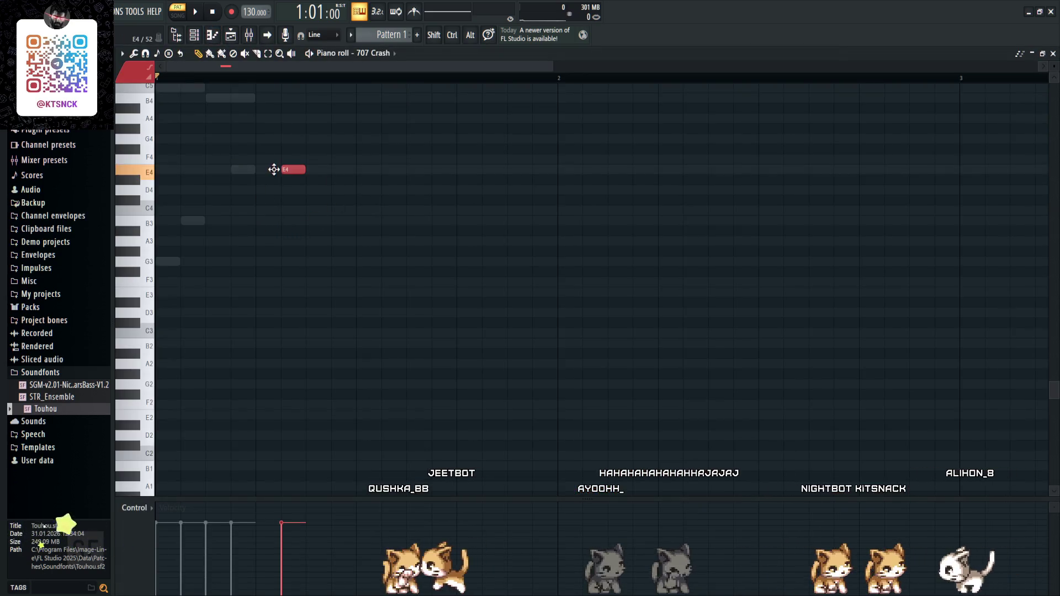
mouse_move(237, 168)
left_mouse_down()
mouse_move(234, 130)
mouse_move(354, 129)
left_mouse_up()
scroll(236, 159, "up", 3)
key("space")
key("Escape")
key("space")
key("Escape")
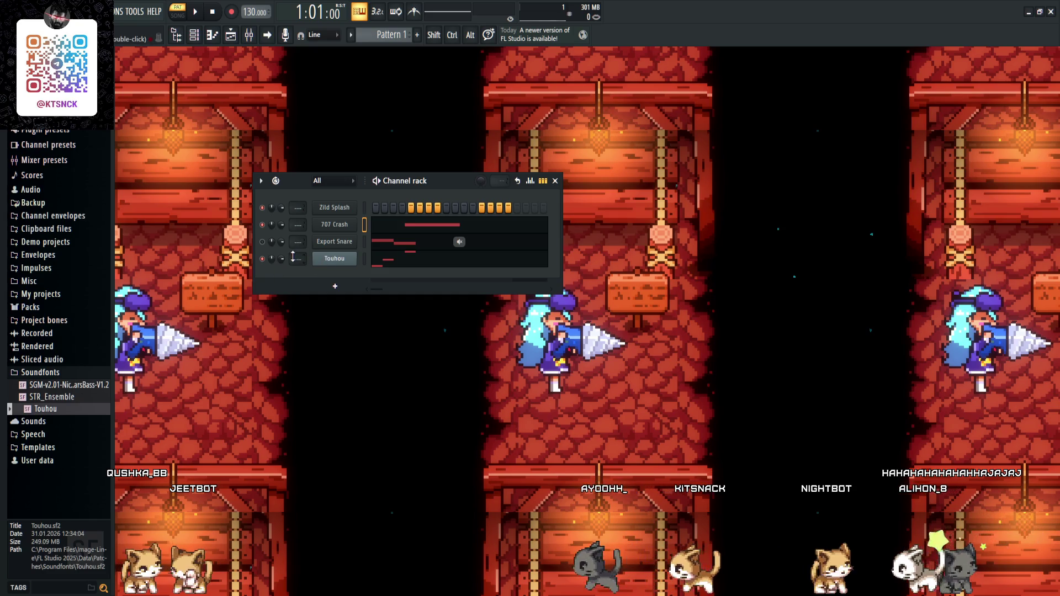
- Audition patches in the Touhou Soundfont Player while playing, leaving it on POWER
left_click(333, 258)
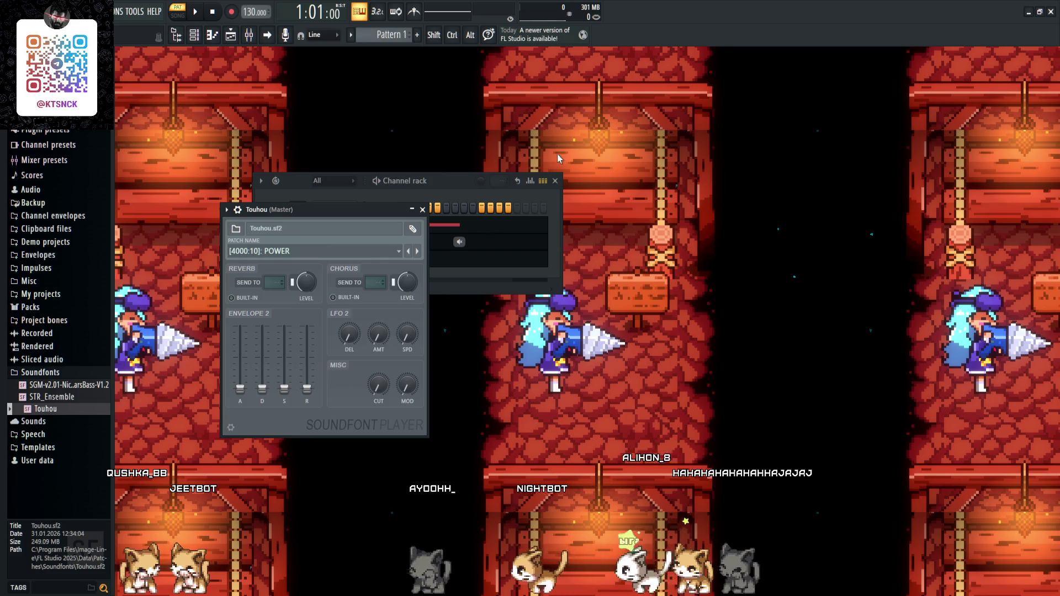
left_click(196, 13)
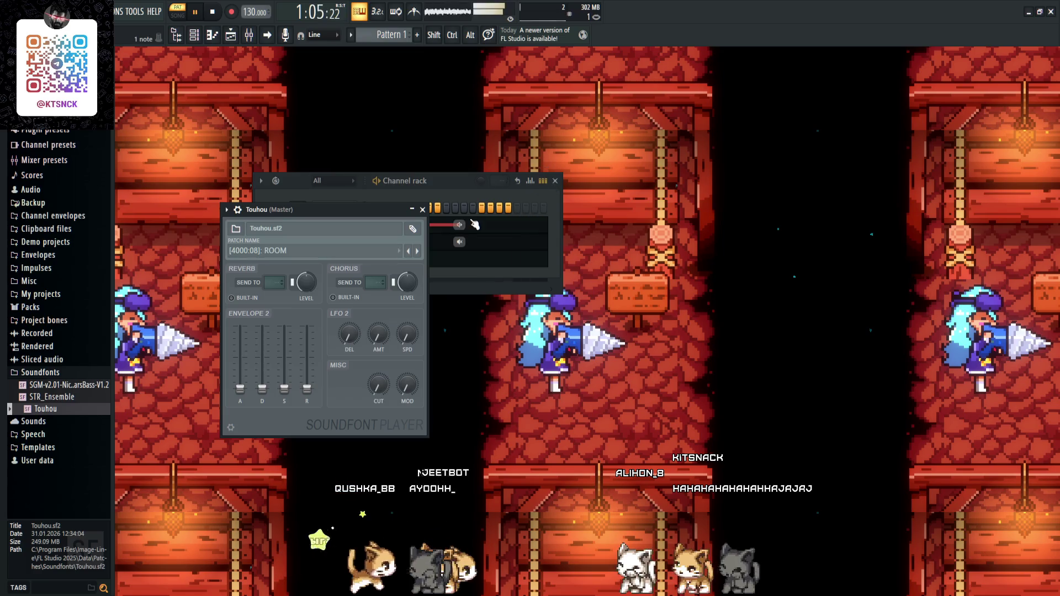
left_click_drag(343, 211, 658, 267)
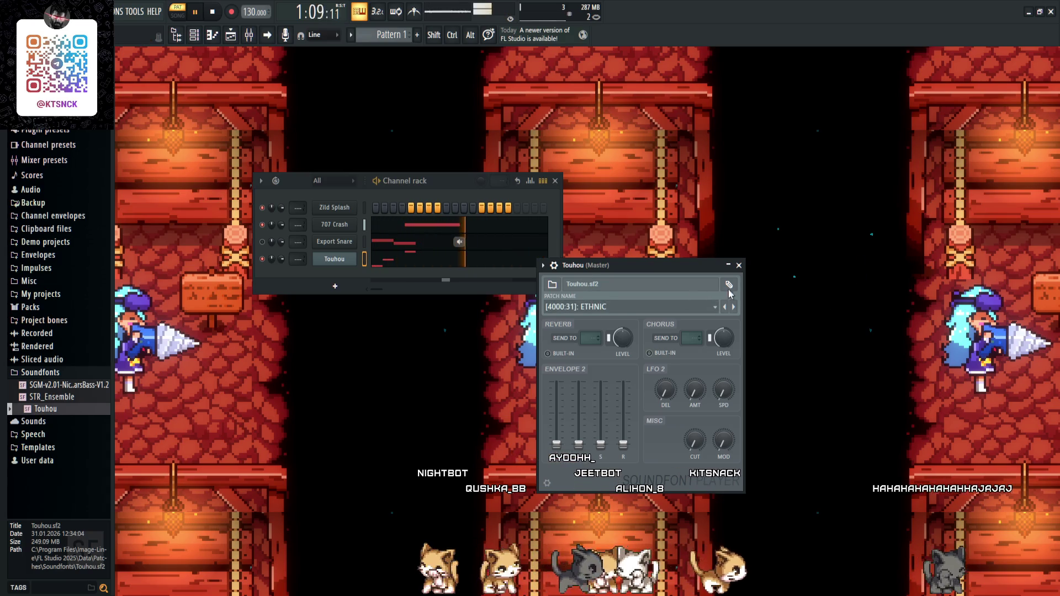
scroll(639, 306, "up", 1)
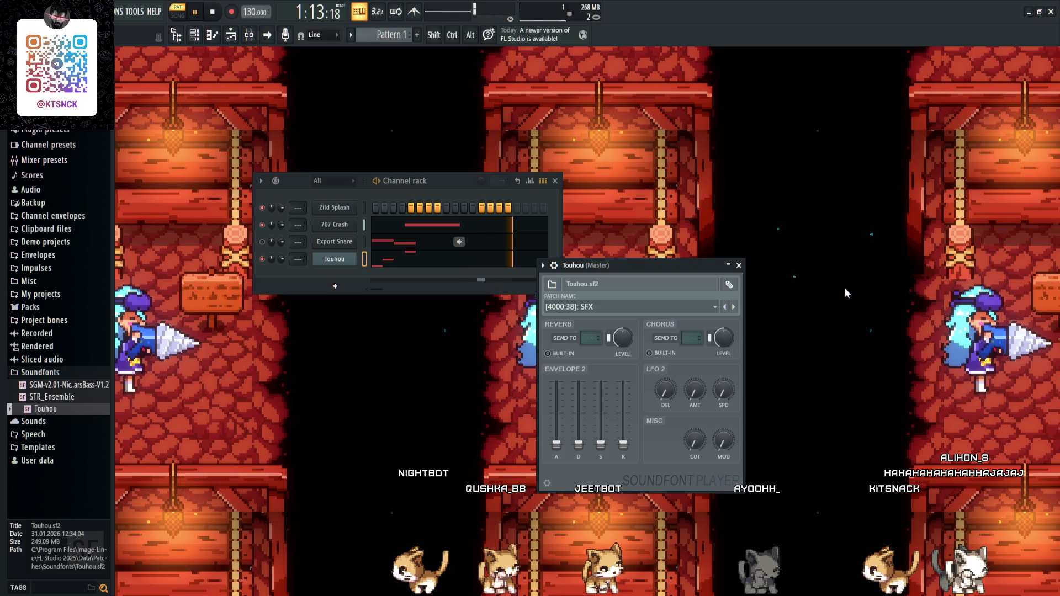
scroll(628, 305, "down", 1)
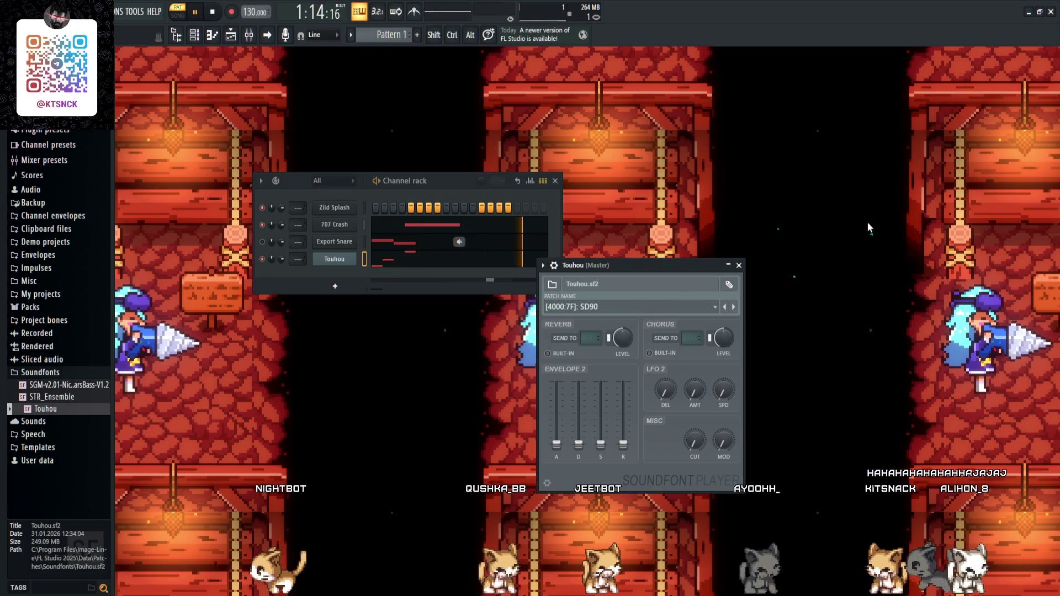
scroll(661, 298, "down", 1)
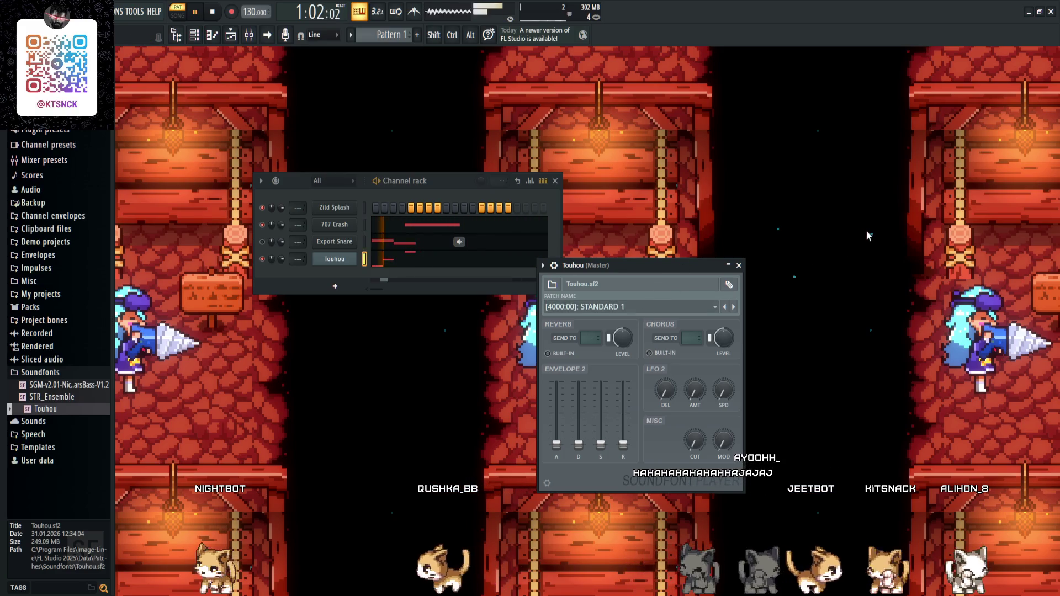
scroll(650, 304, "down", 1)
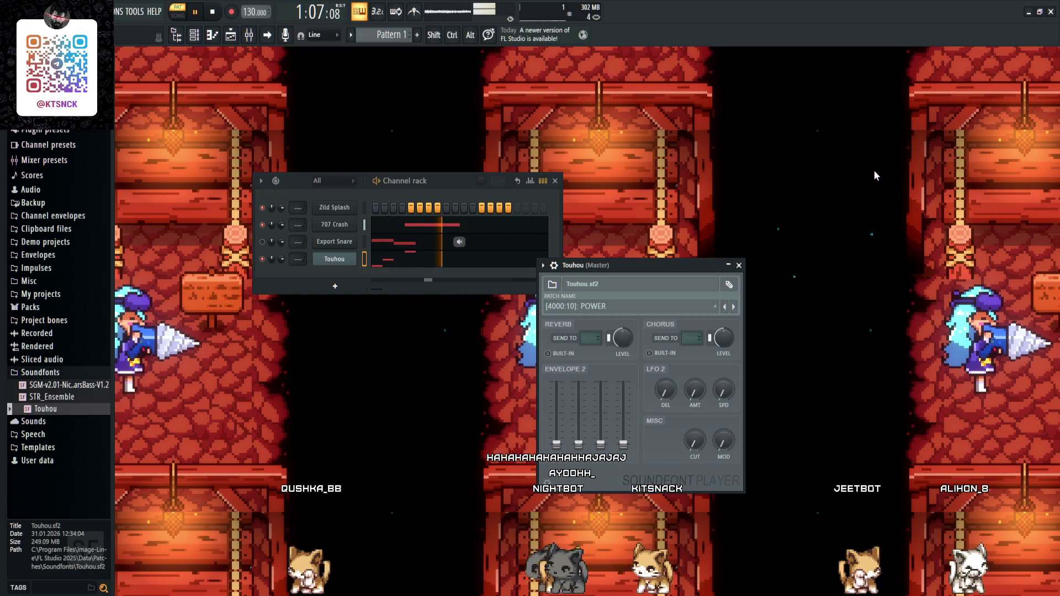
left_click(739, 265)
left_click(213, 12)
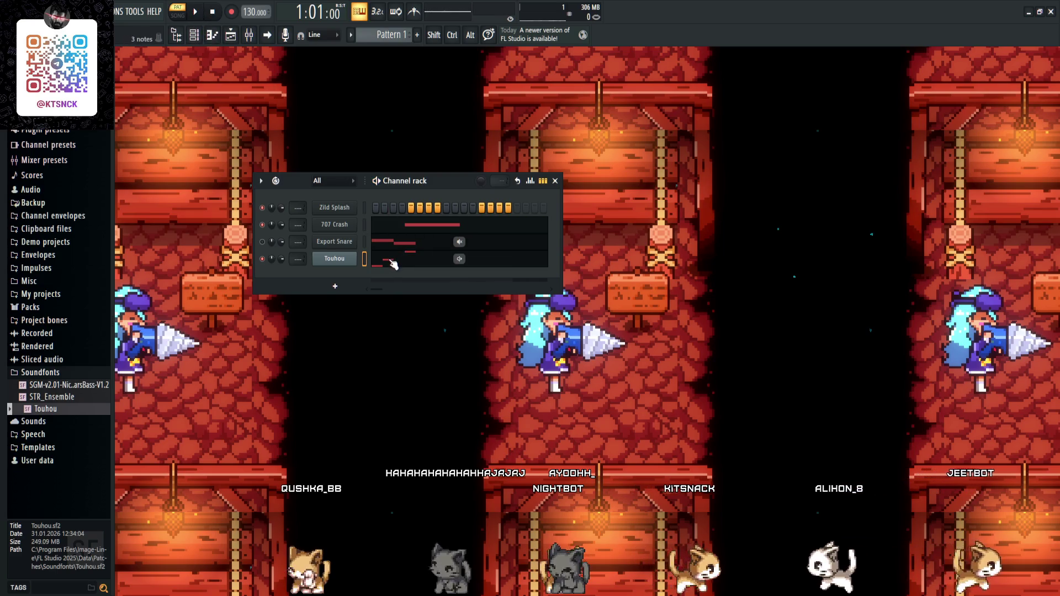
- Add a one-step E3 note under the E4 in the Touhou piano roll
left_click(392, 263)
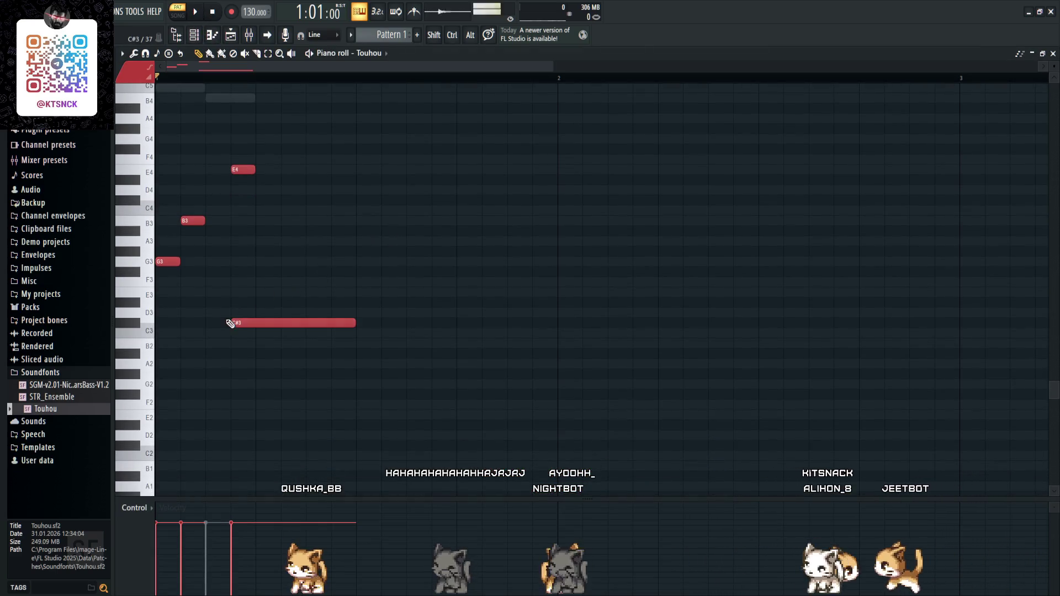
left_click(273, 292)
left_click_drag(350, 295, 247, 294)
key("space")
key("space")
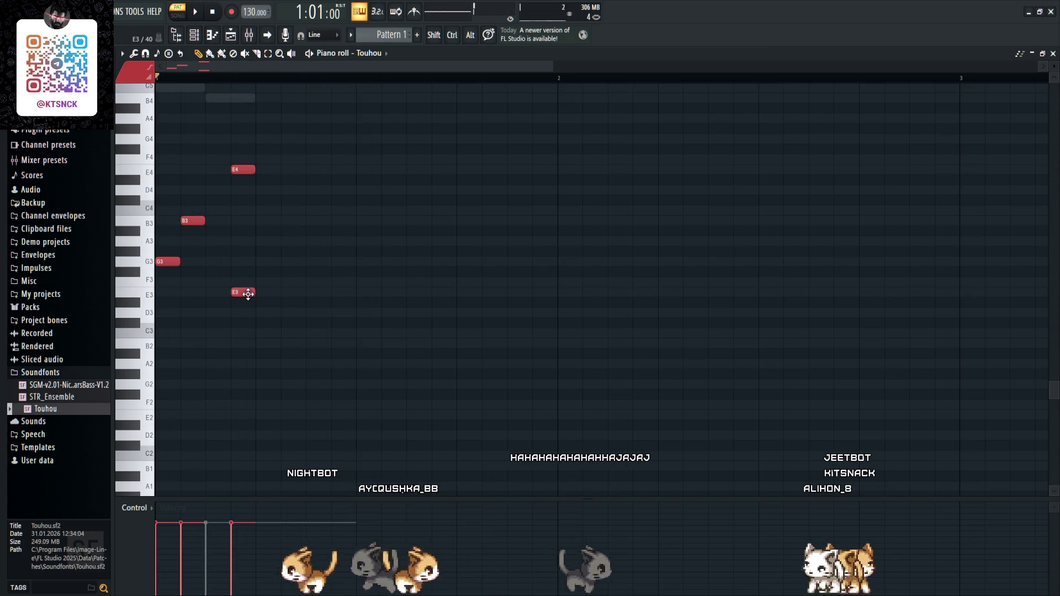
key("F7")
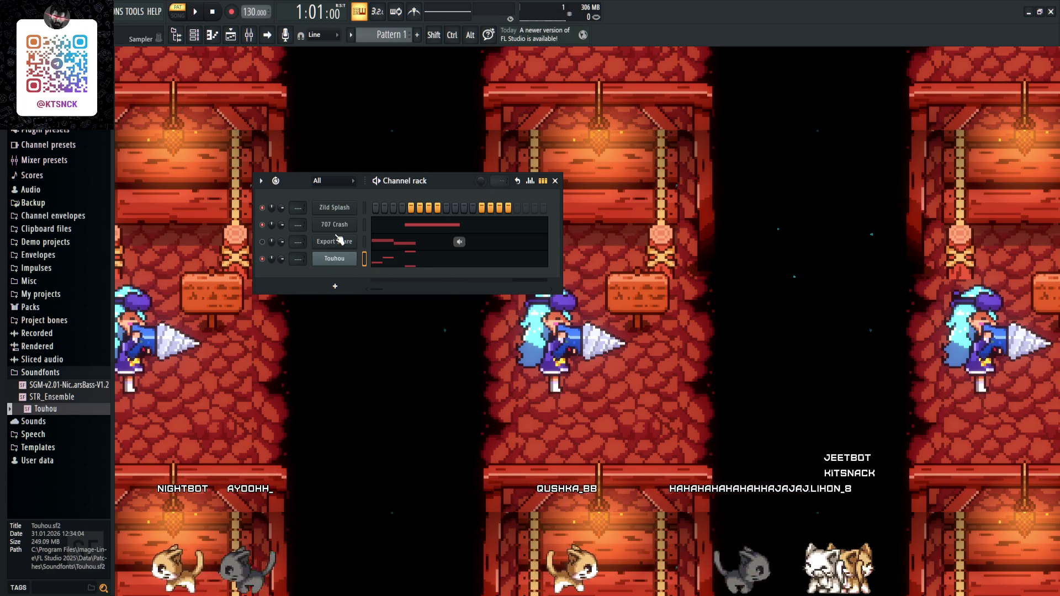
left_click(331, 208)
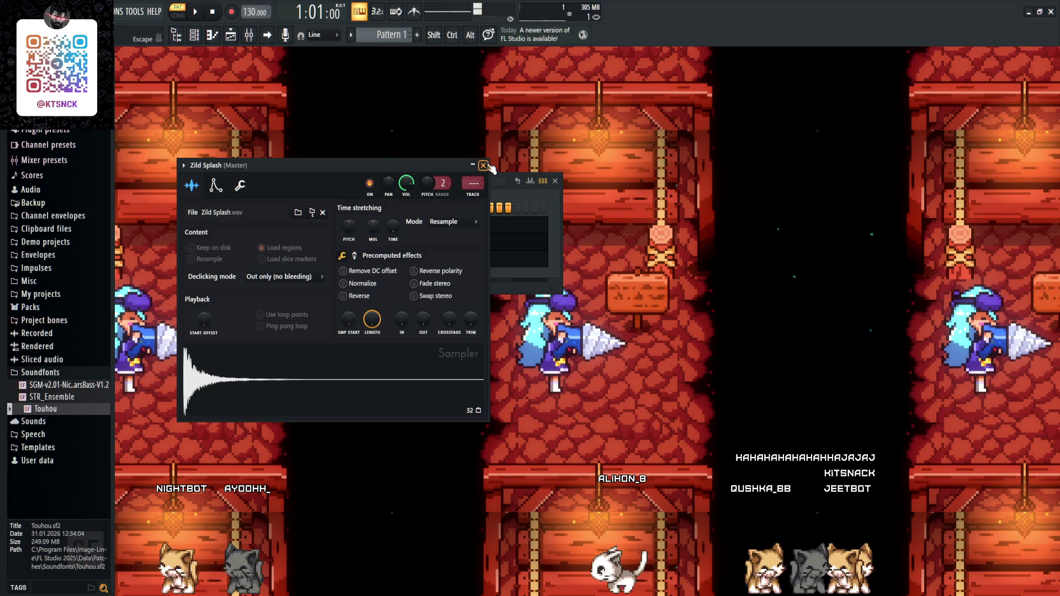
- Preview Zild Splash pitches from D4 to A4 and down to A2 in its piano roll
left_click(483, 165)
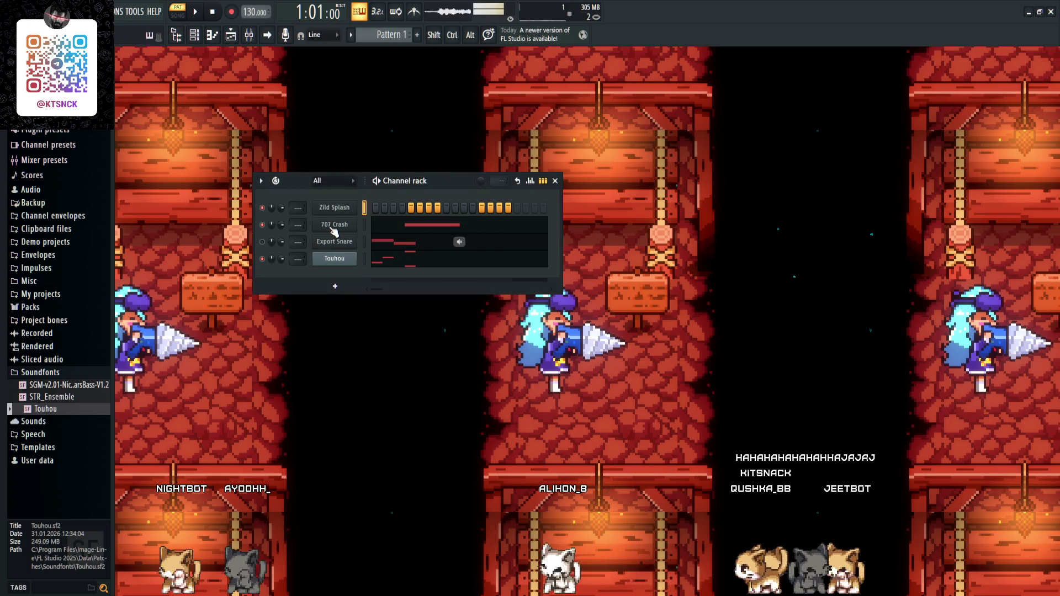
left_click(334, 213)
left_click(483, 166)
left_click(212, 35)
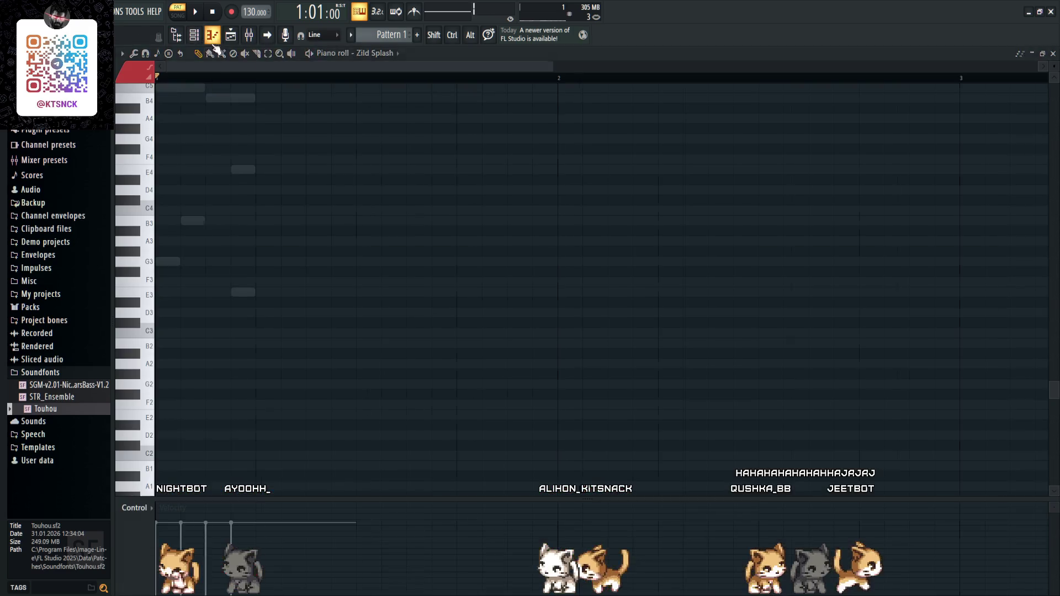
scroll(169, 182, "up", 5)
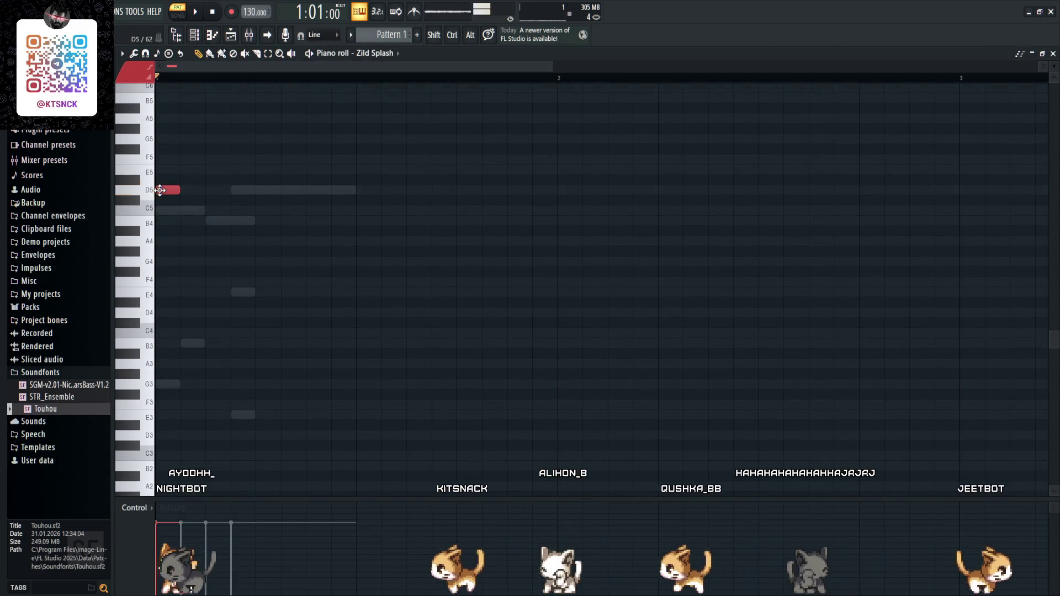
mouse_move(166, 318)
left_mouse_down()
mouse_move(166, 342)
mouse_move(161, 248)
left_mouse_up()
scroll(155, 289, "down", 1)
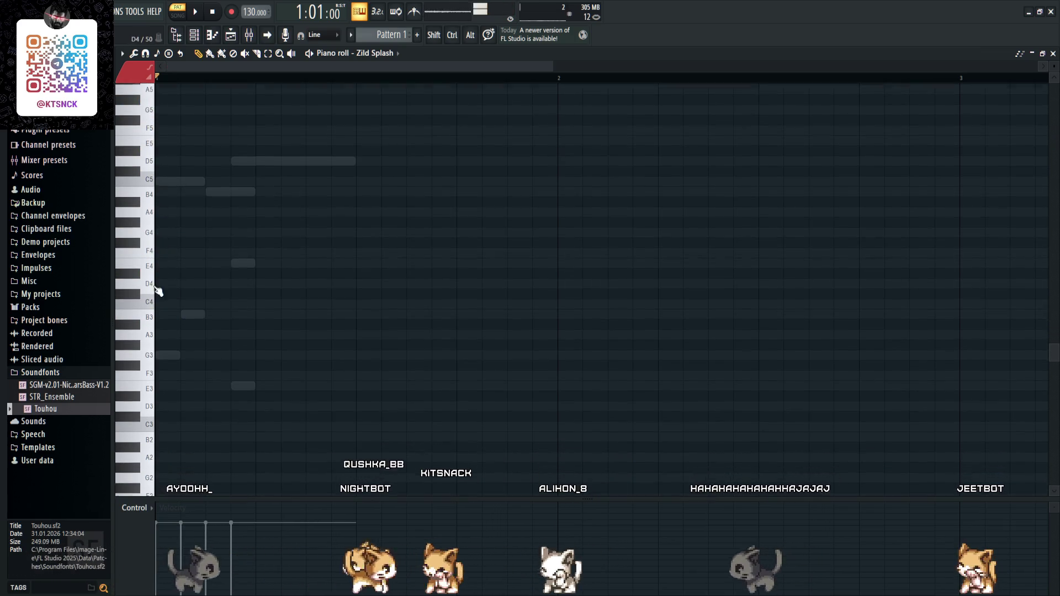
left_click(153, 305)
left_click_drag(155, 307, 150, 468)
- Inspect the Zild Splash, Export Snare and 707 Crash sampler settings
key("F7")
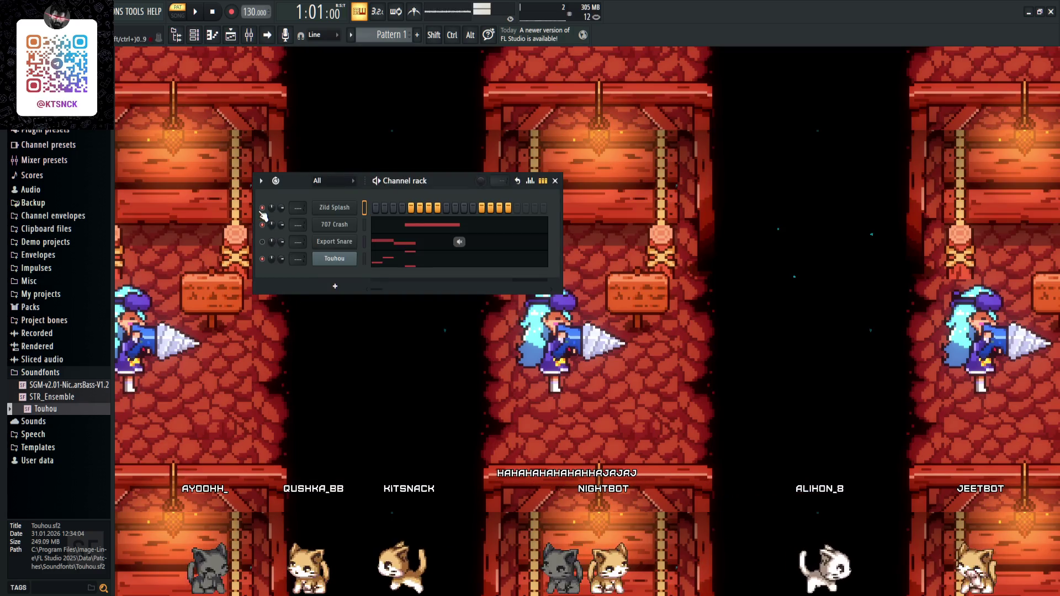
left_click(319, 214)
left_click(483, 165)
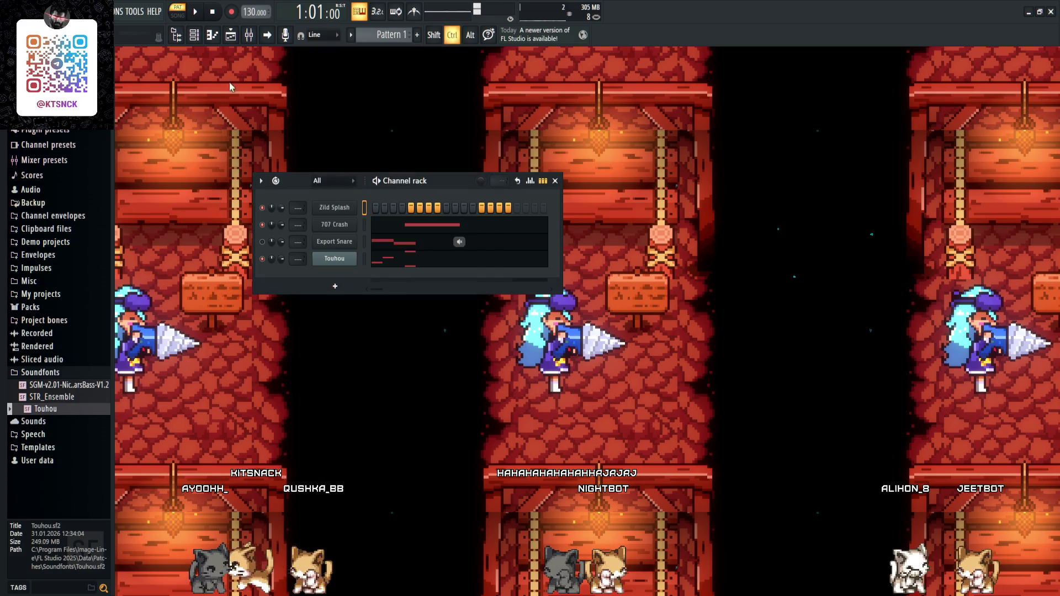
left_click(213, 38)
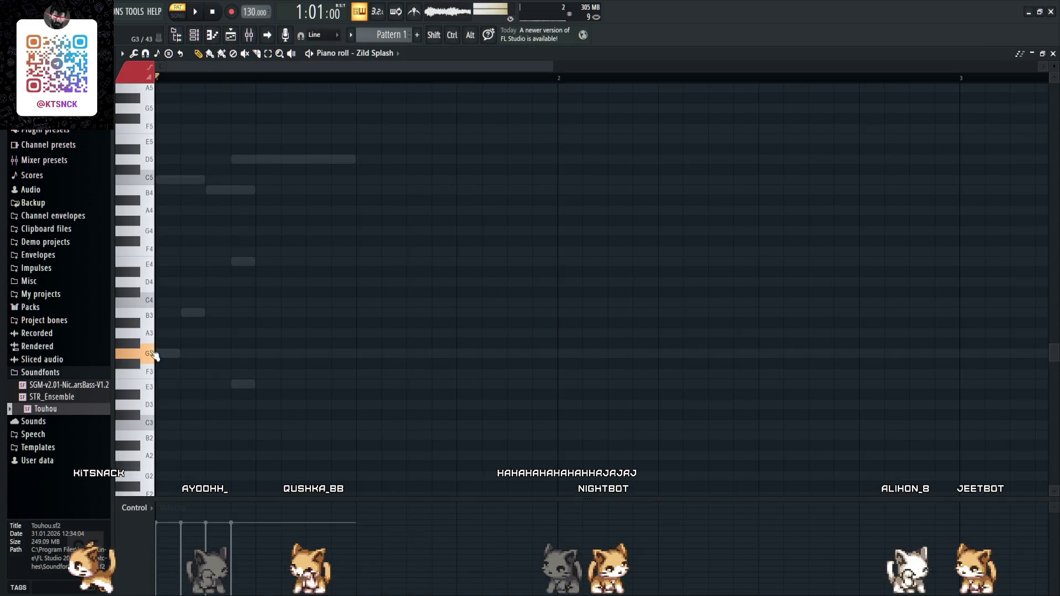
key("F7")
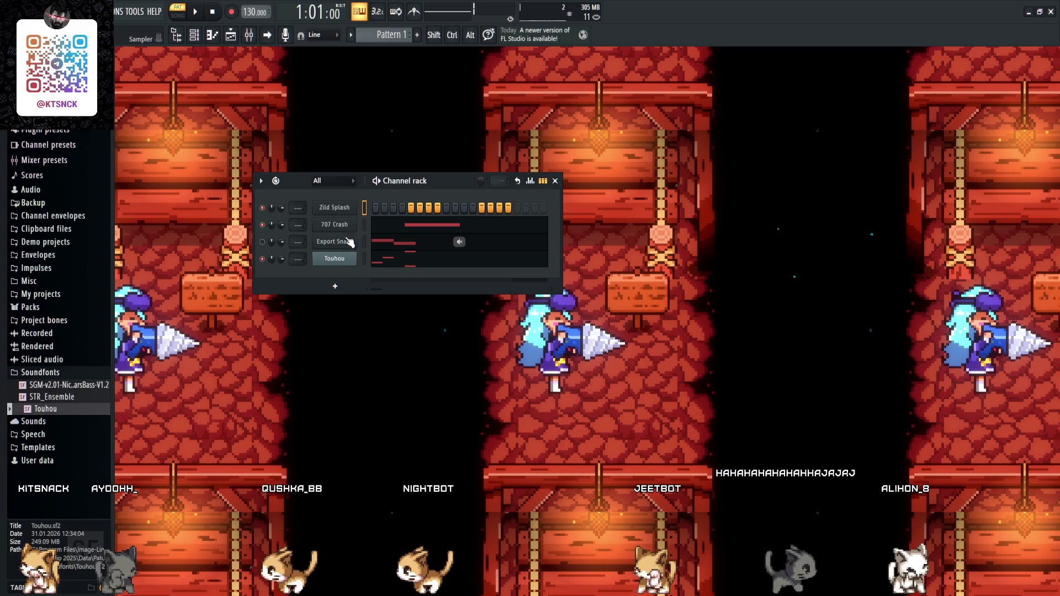
left_click(335, 242)
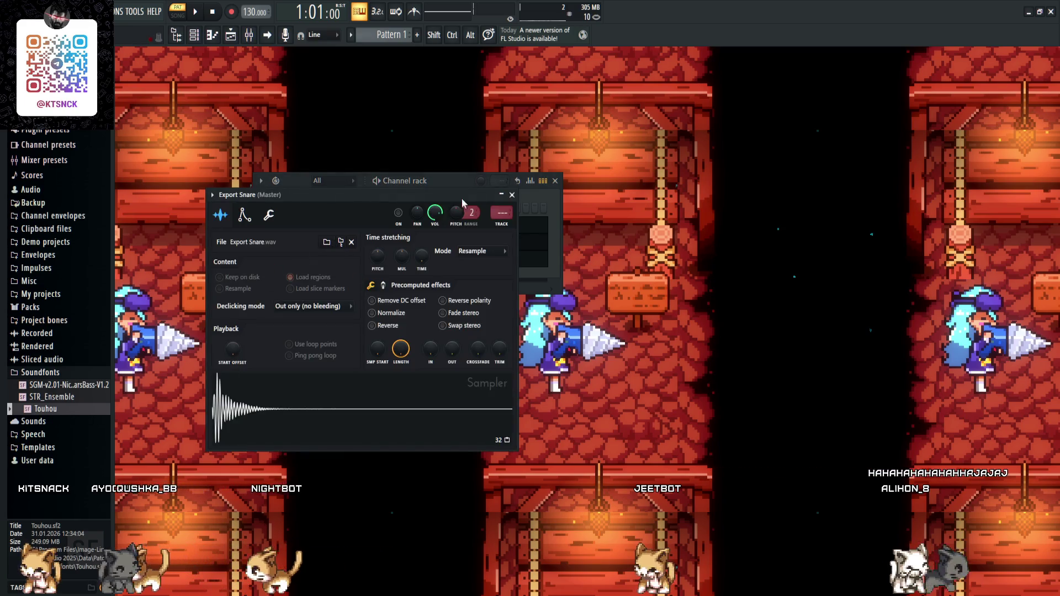
left_click(512, 194)
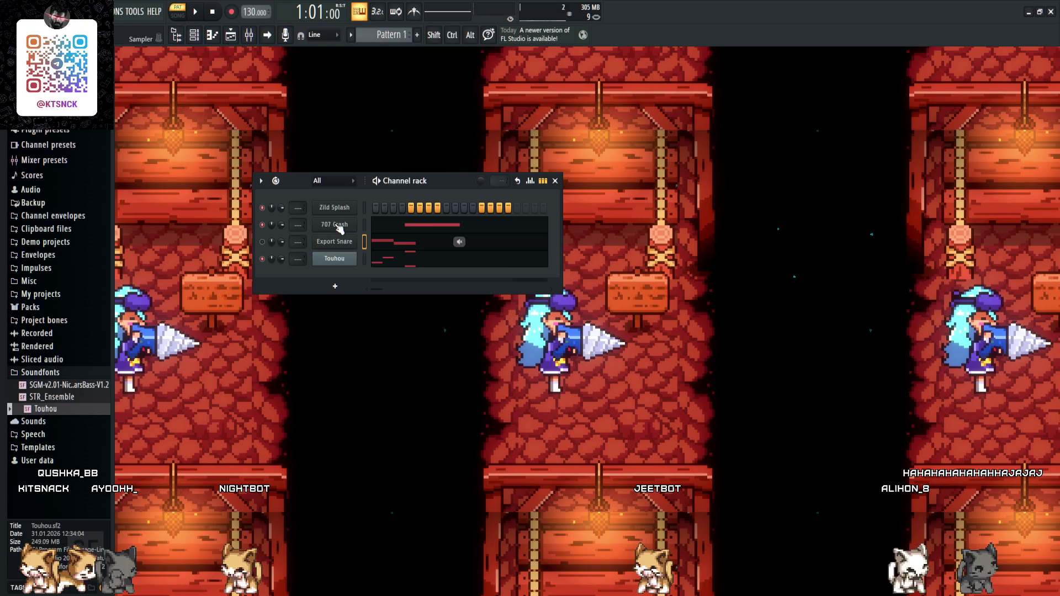
left_click(340, 228)
left_click(496, 184)
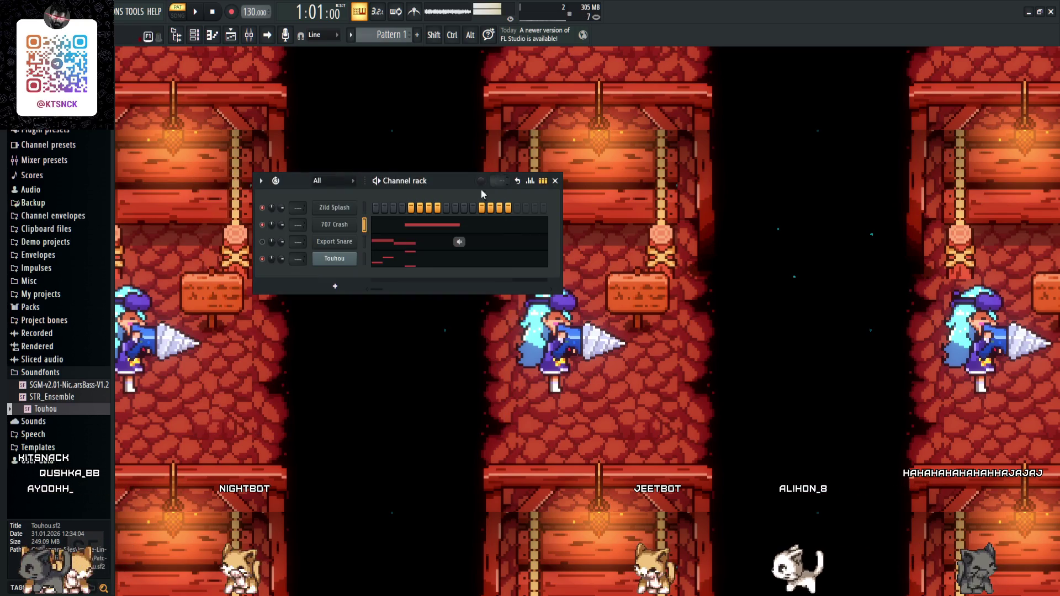
left_click(330, 212)
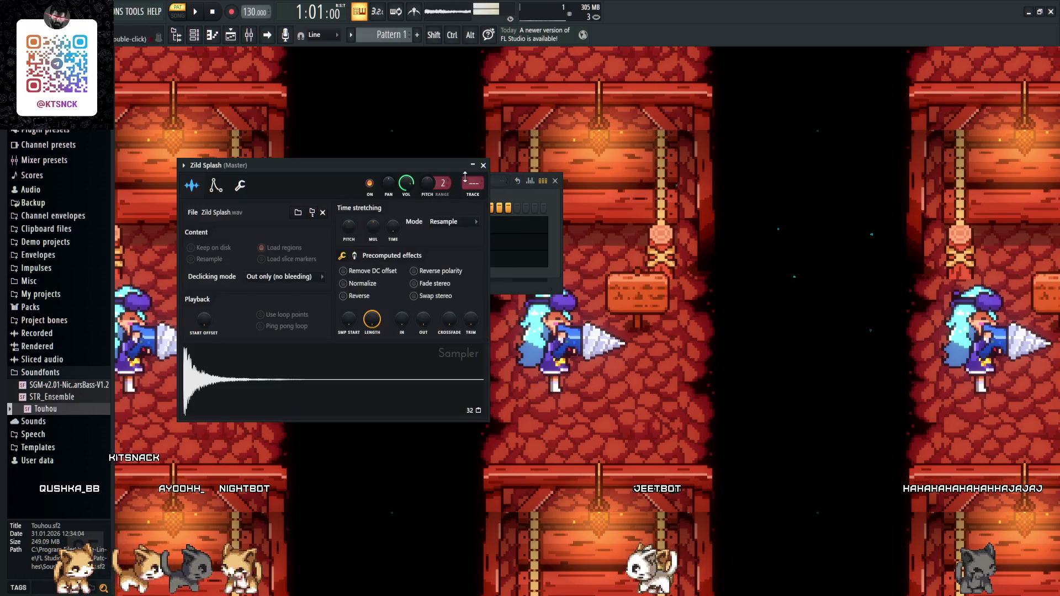
left_click(482, 165)
- Draw a Zild Splash note, adjust its length, and audition the pattern
key("F7")
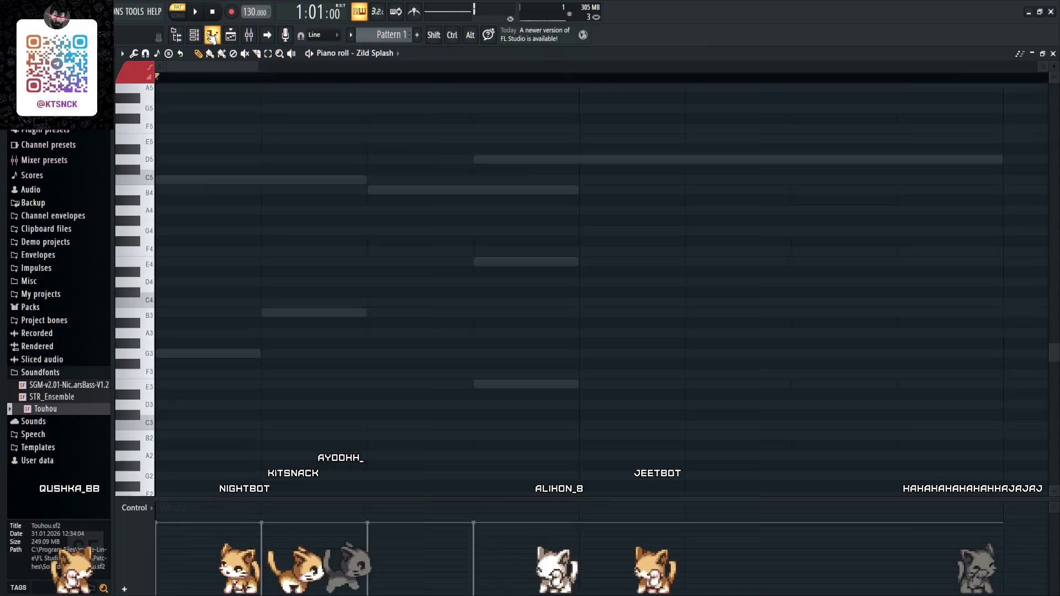
left_click(185, 137)
mouse_move(187, 138)
left_mouse_down()
mouse_move(165, 134)
mouse_move(163, 177)
mouse_move(163, 159)
mouse_move(290, 160)
mouse_move(213, 159)
left_mouse_up()
key("space")
key("space")
key("space")
key("space")
key("space")
key("space")
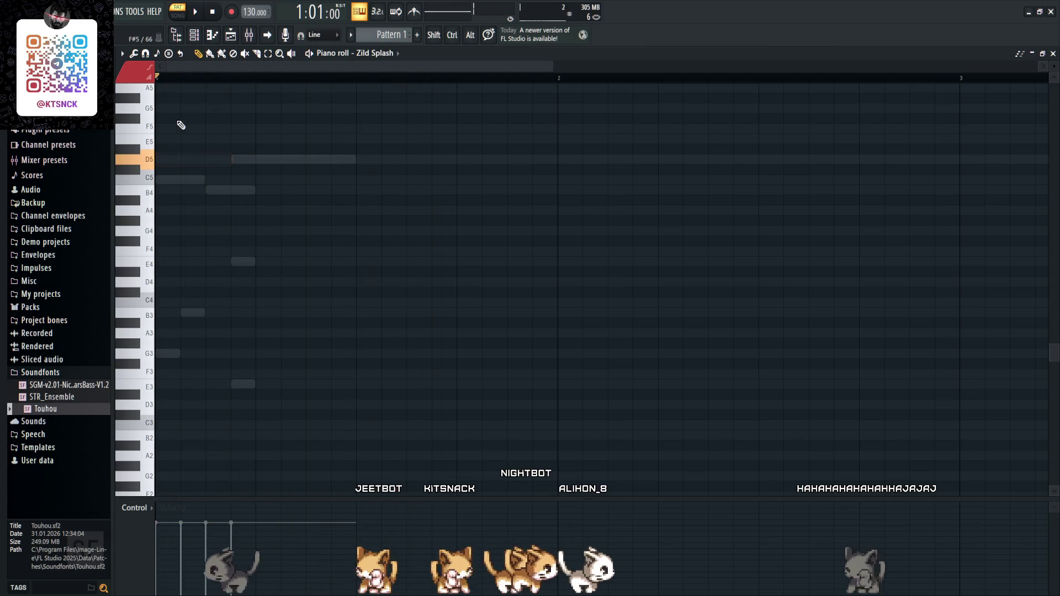
key("space")
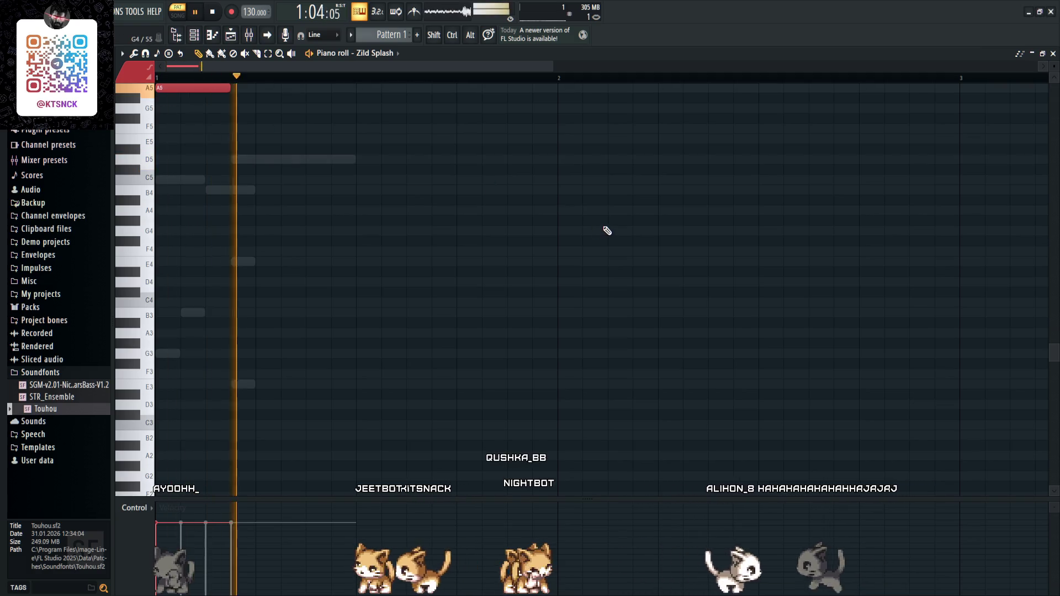
scroll(220, 143, "up", 2)
key("space")
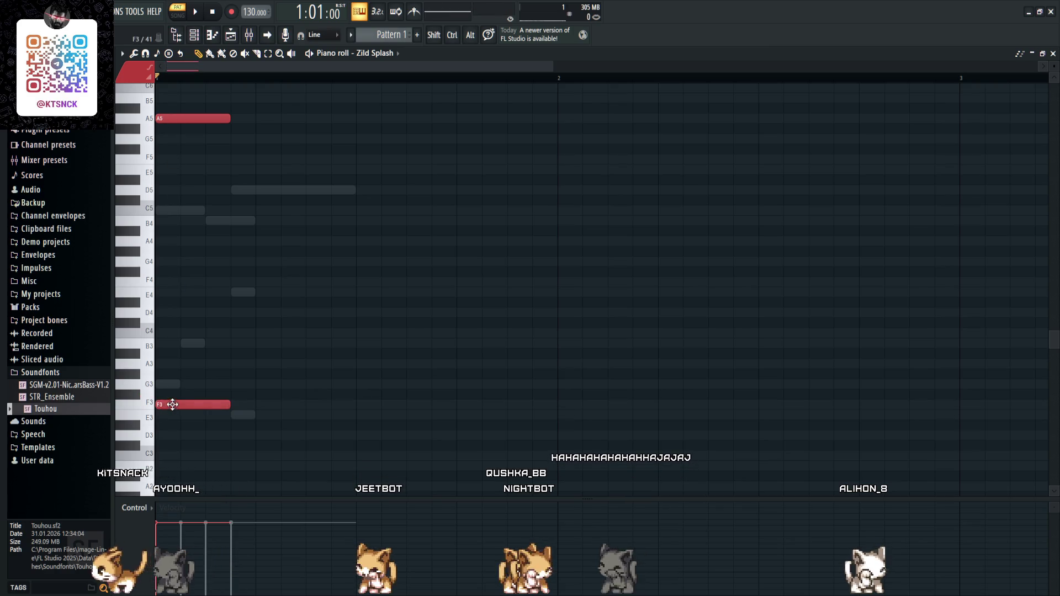
key("space")
key("space")
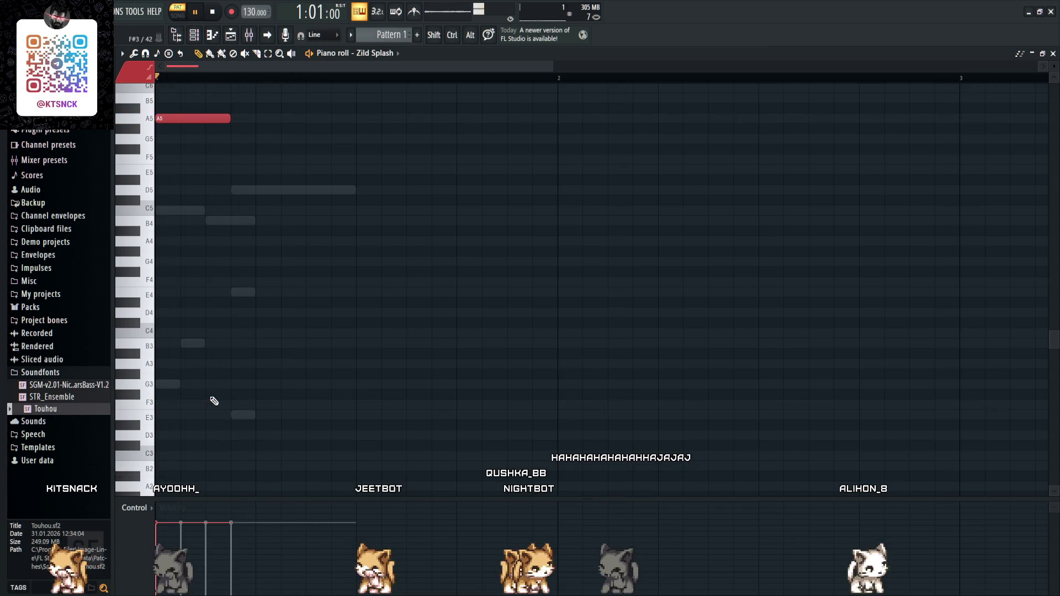
key("space")
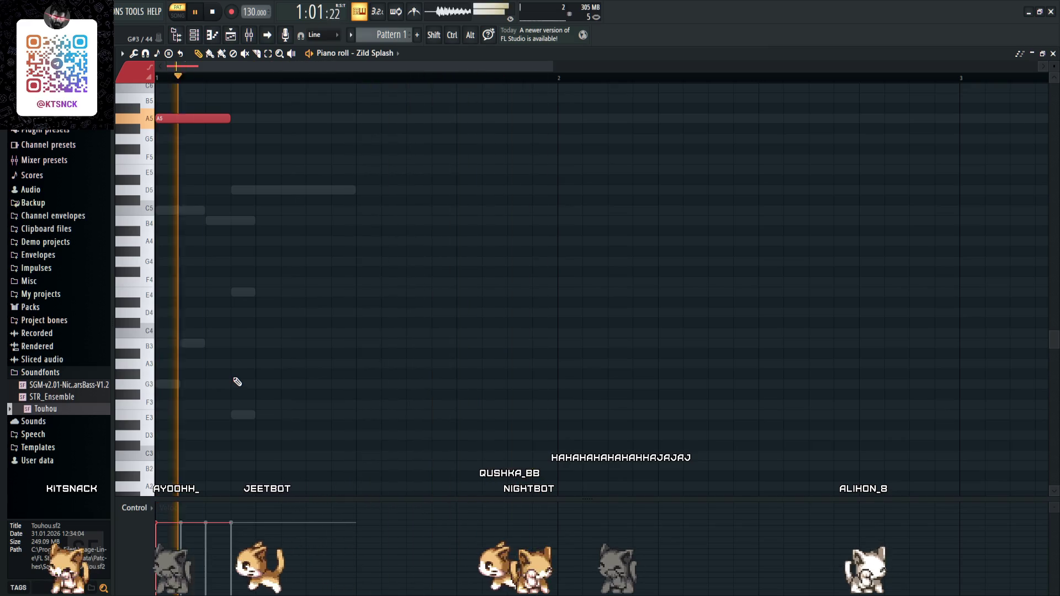
- Replace it with a single short A5 splash note at the very start of the pattern
right_click(208, 119)
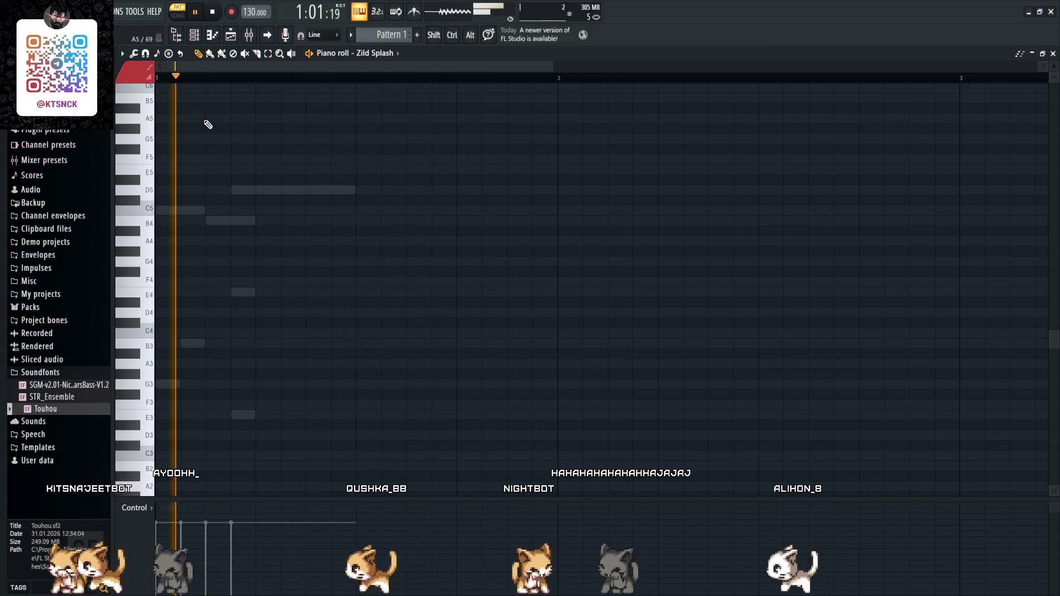
key("space")
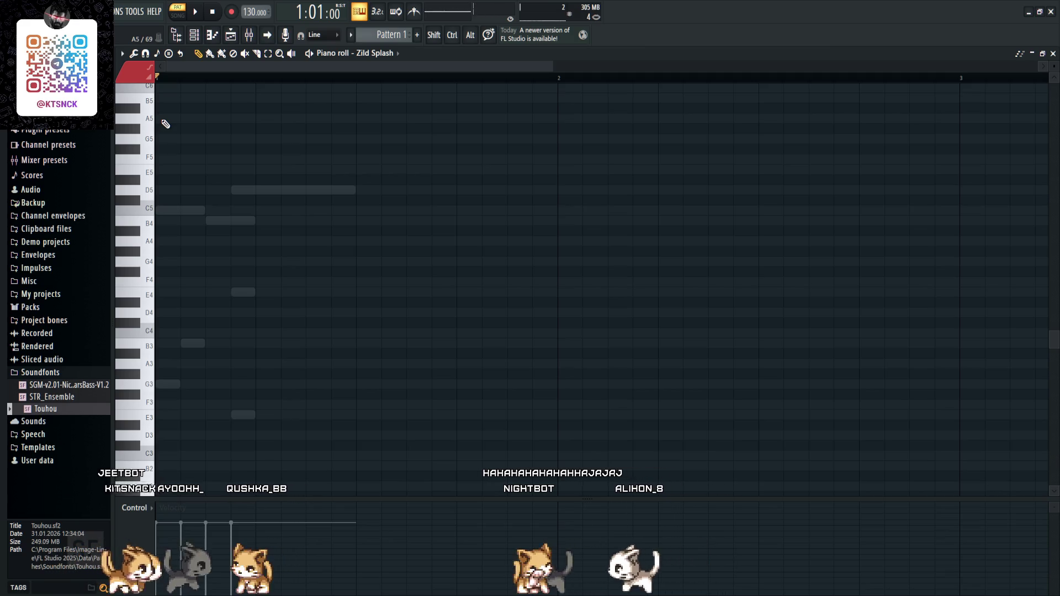
left_click(164, 118)
key("space")
key("space")
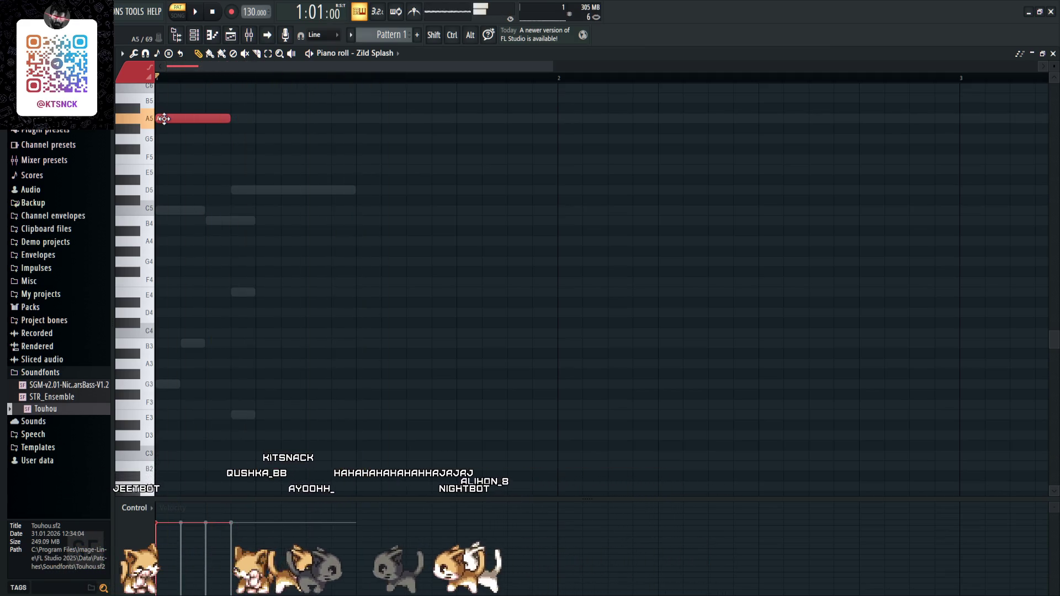
key("F7")
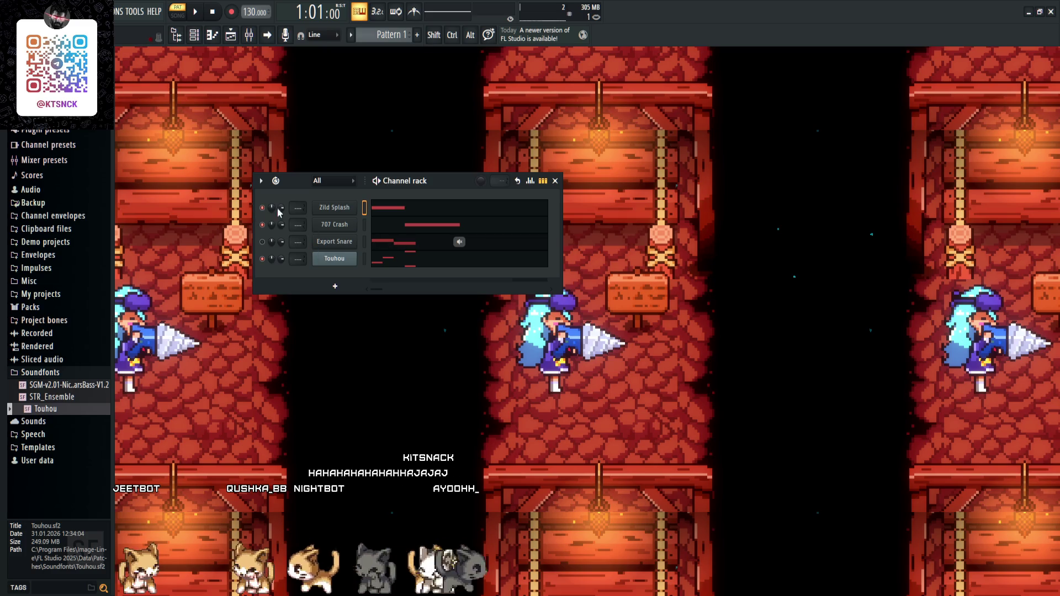
- Delete the Export Snare channel and play the pattern without it
key("space")
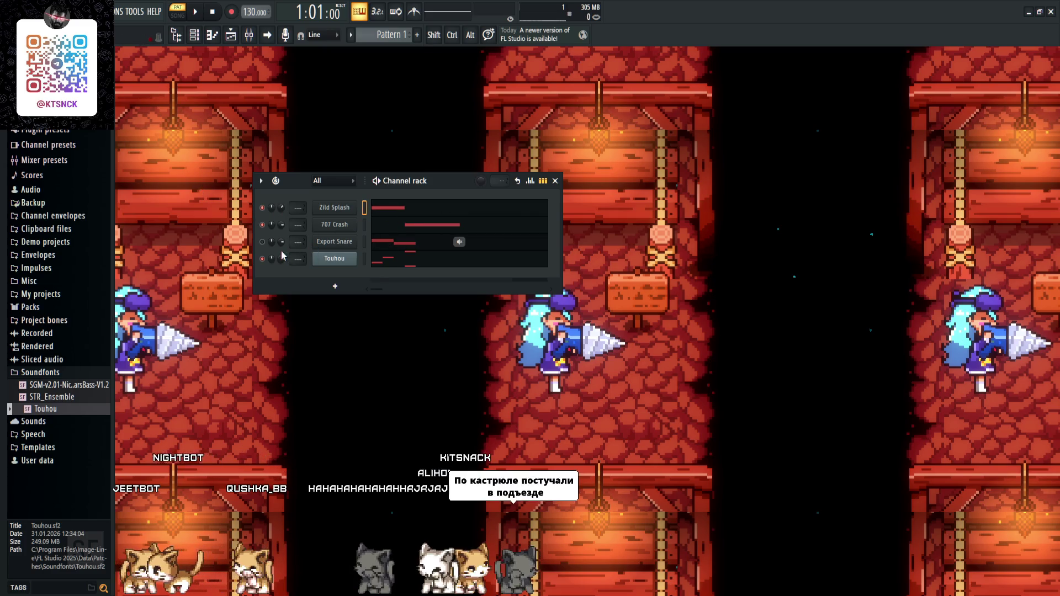
key("space")
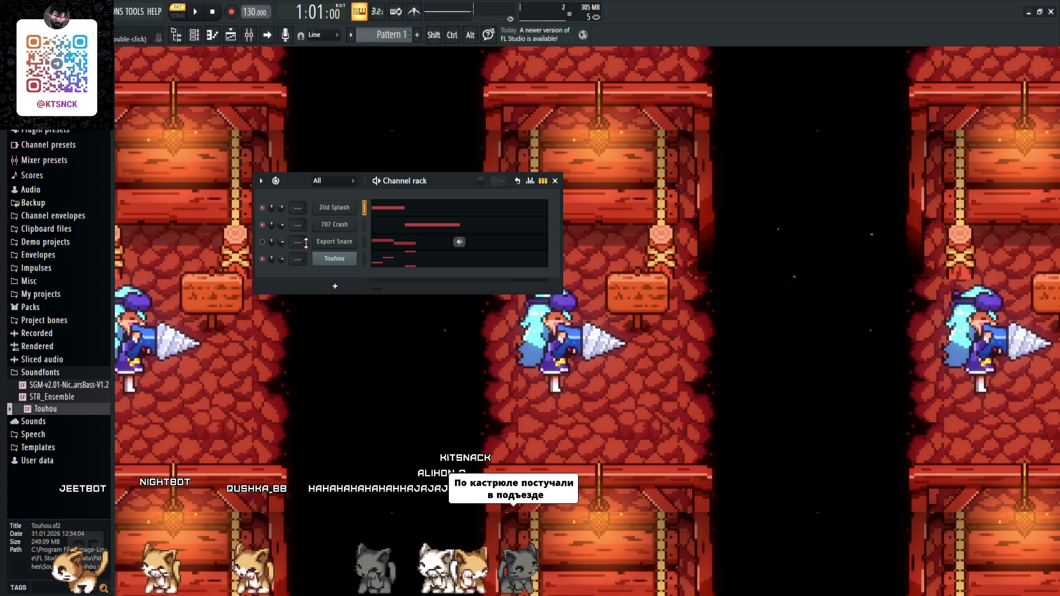
left_click(334, 242)
key("alt+Delete")
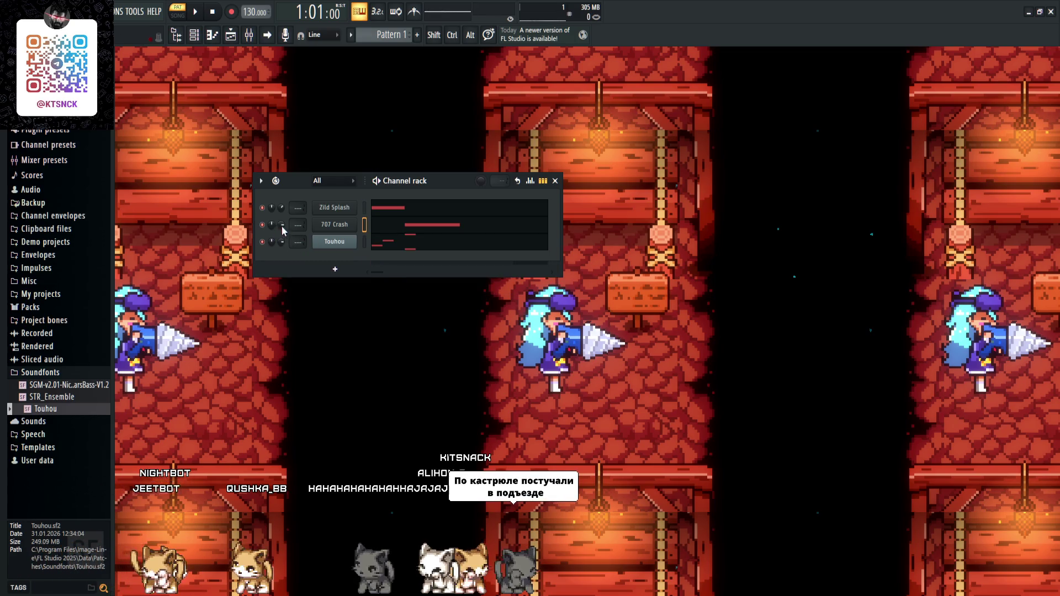
key("space")
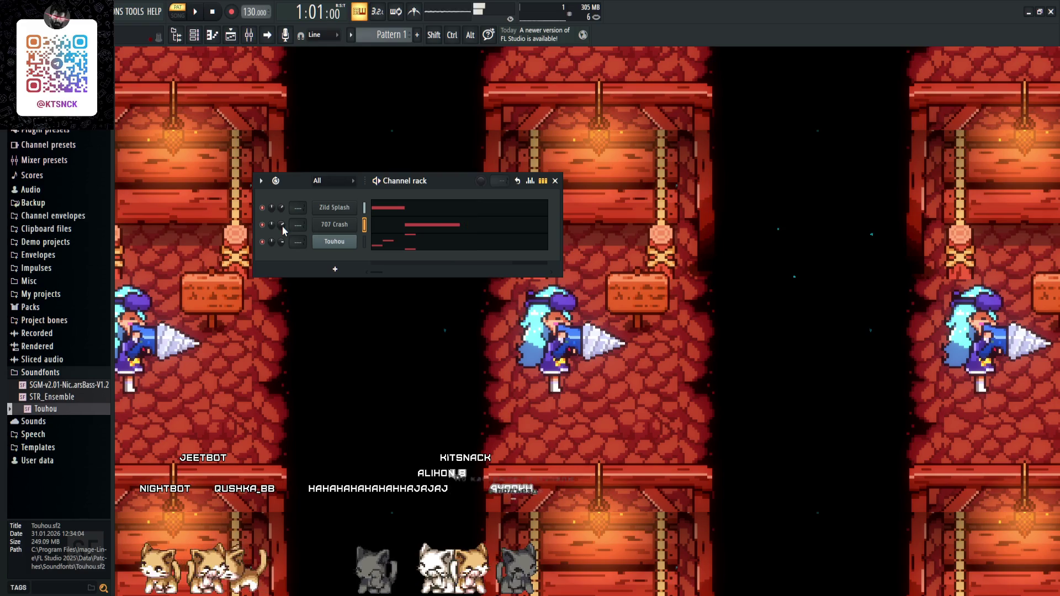
key("space")
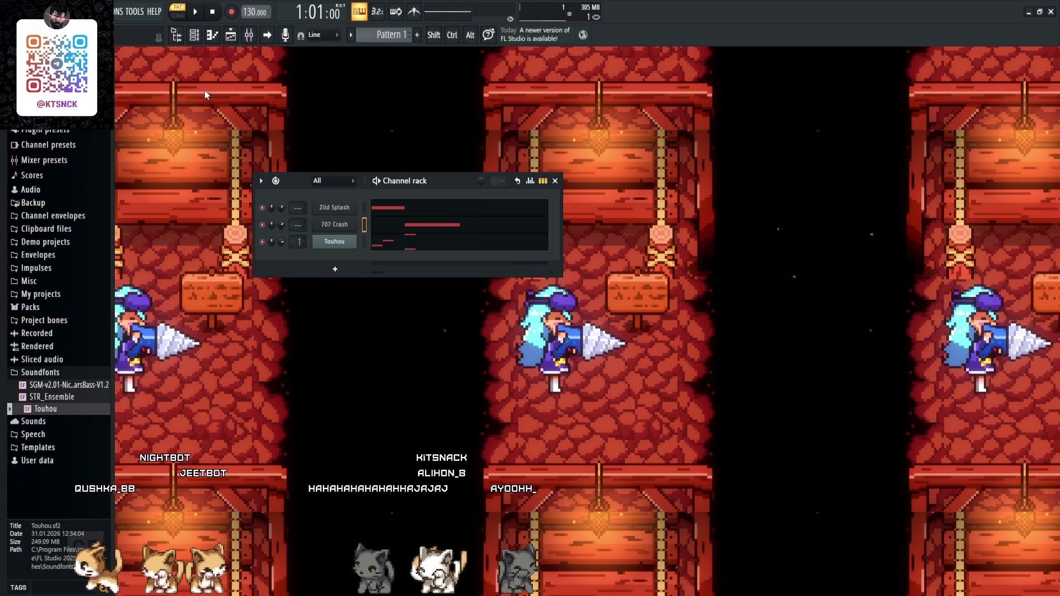
- Shape Insert 1's Fruity Parametric EQ 2 with a low boost around 144 Hz
left_click(248, 37)
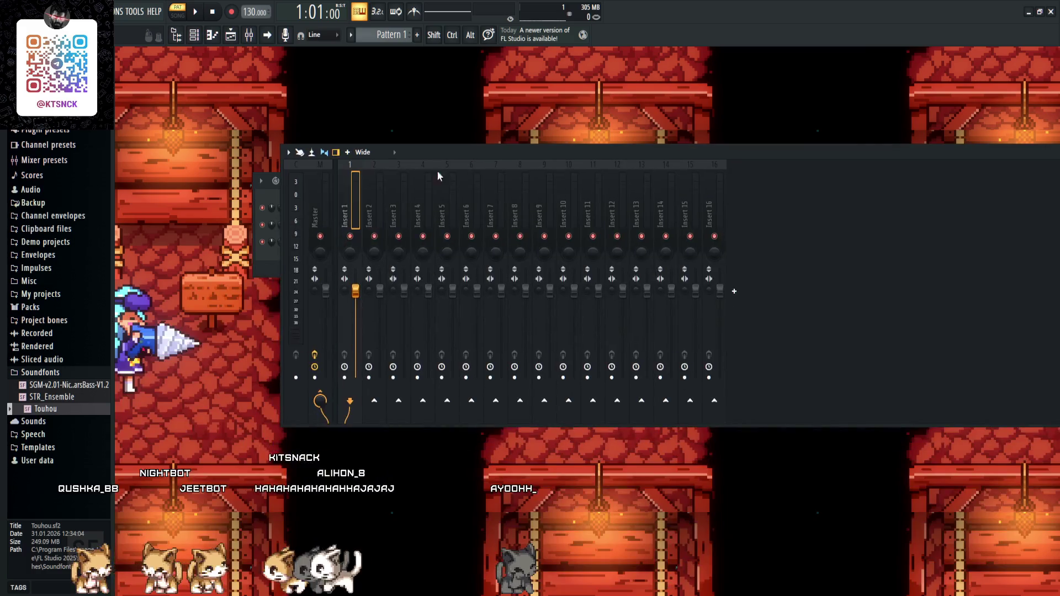
double_click(434, 147)
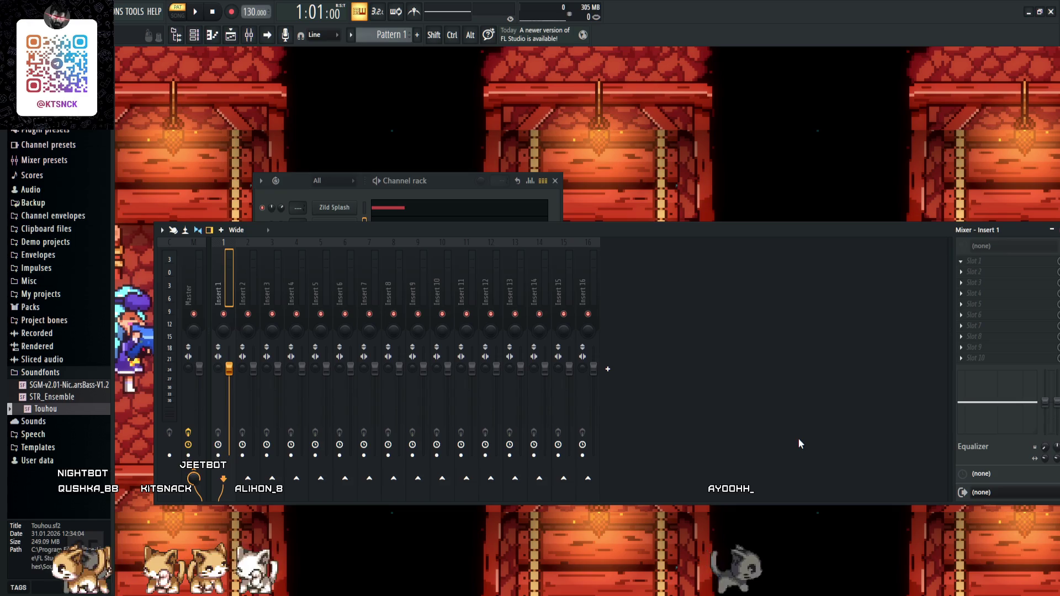
key("space")
mouse_move(351, 260)
left_mouse_down()
mouse_move(350, 296)
mouse_move(346, 270)
left_mouse_up()
key("space")
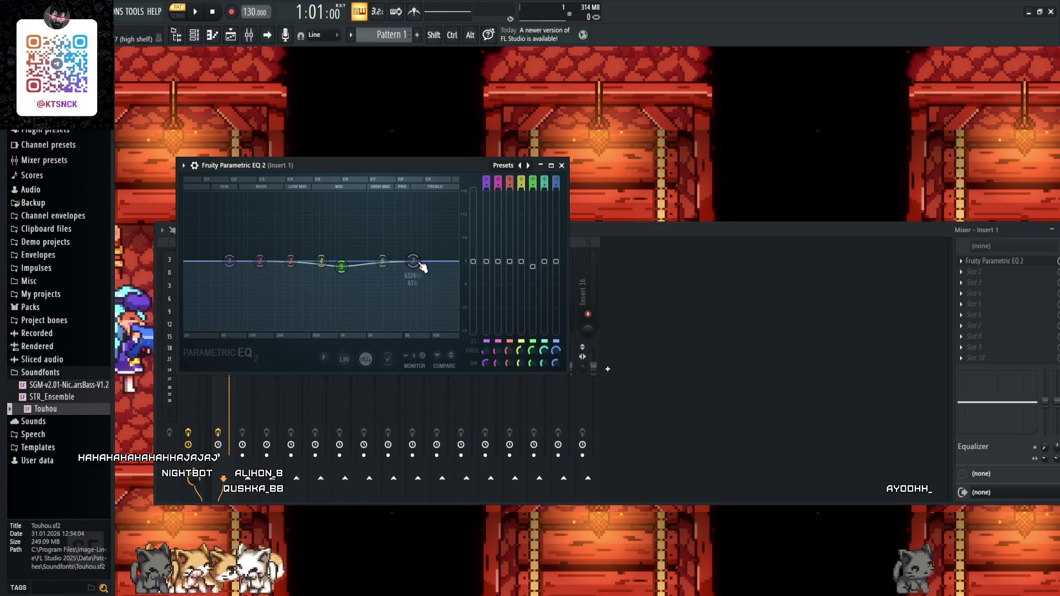
key("space")
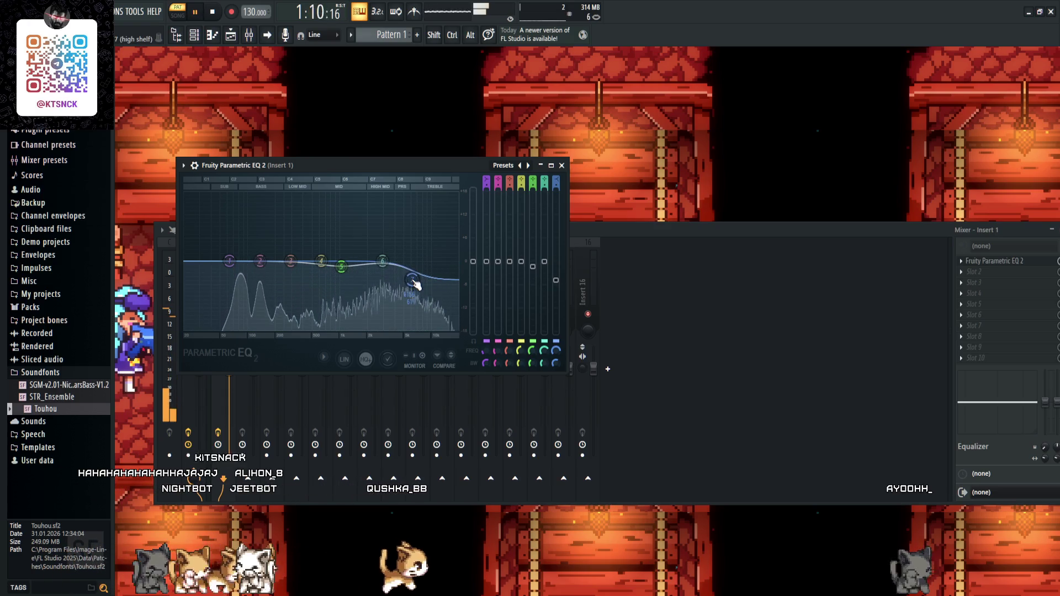
left_click_drag(289, 264, 260, 241)
key("space")
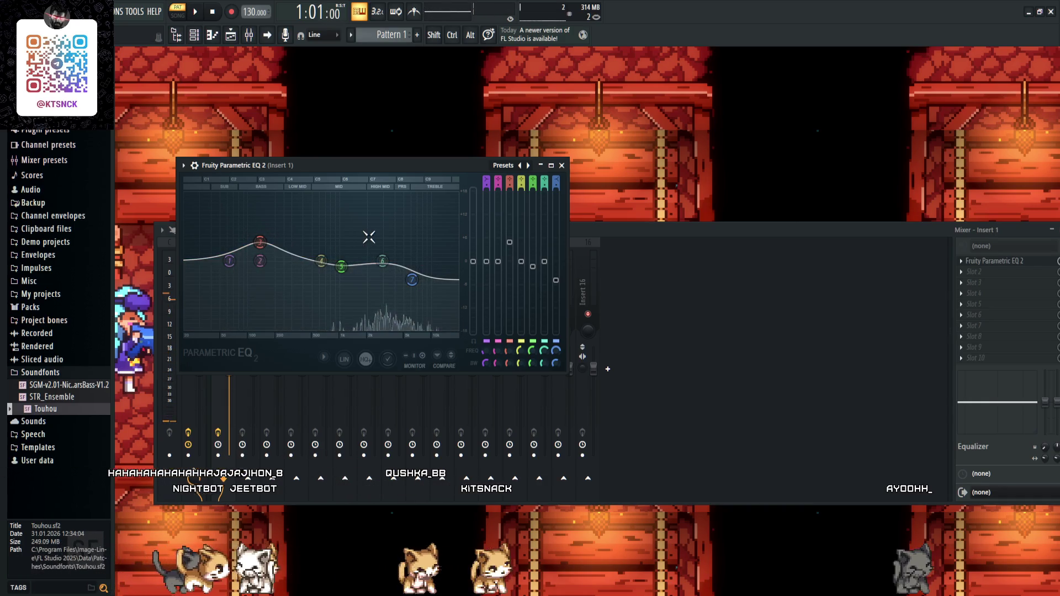
left_click(561, 165)
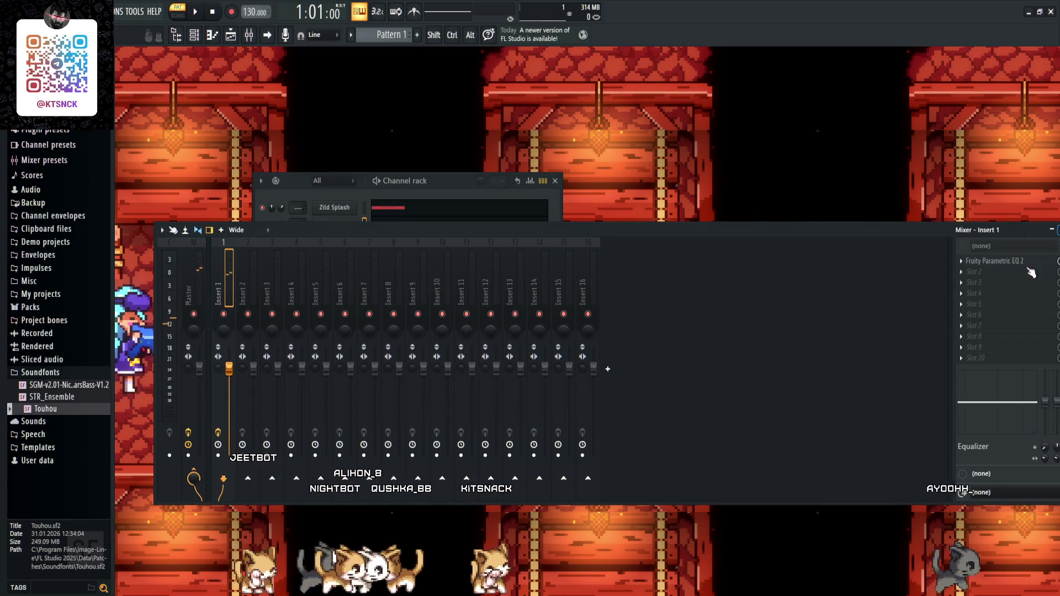
left_click_drag(923, 238, 623, 270)
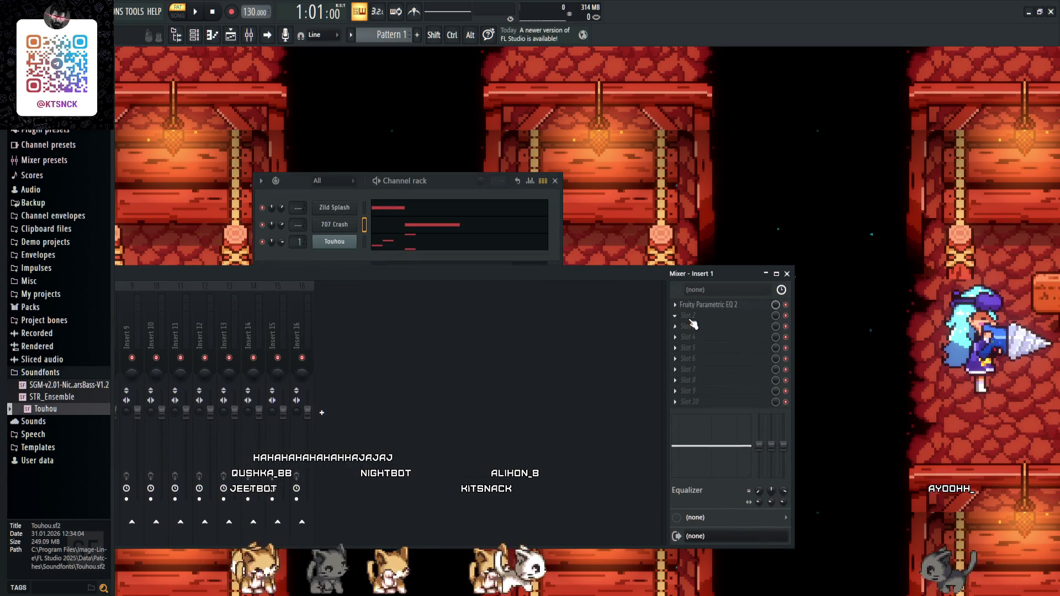
- Raise band 7 of Insert 2's Parametric EQ 2 to a higher frequency while playing
key("Escape")
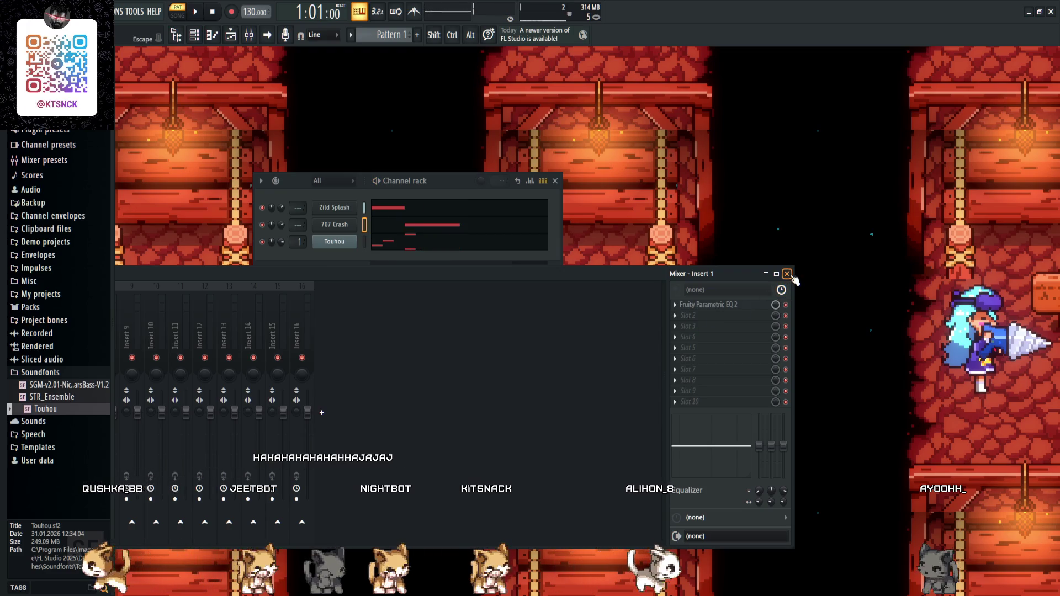
left_click(787, 274)
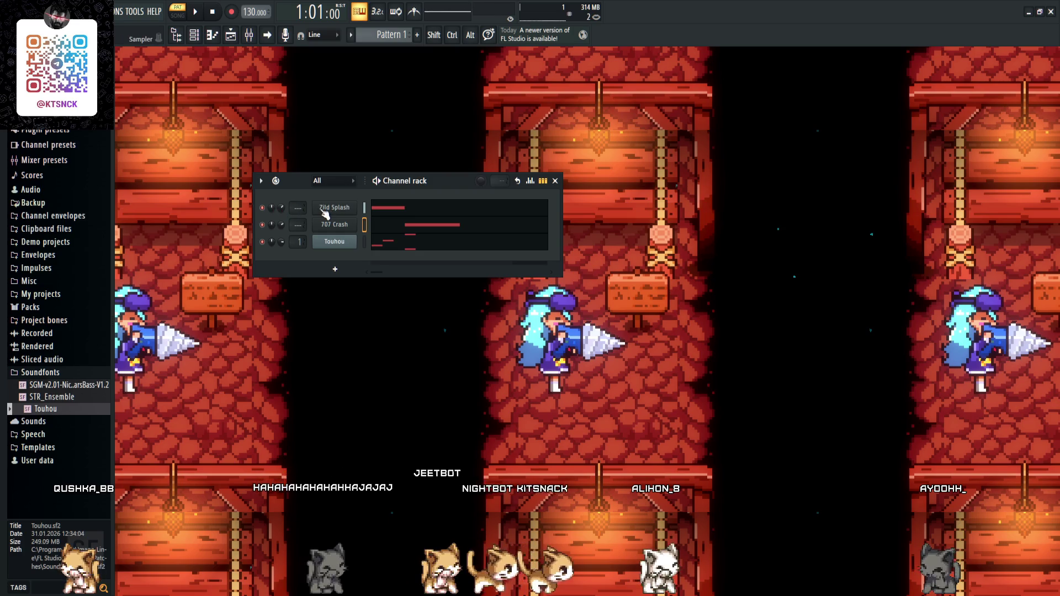
scroll(298, 208, "up", 2)
left_click(250, 33)
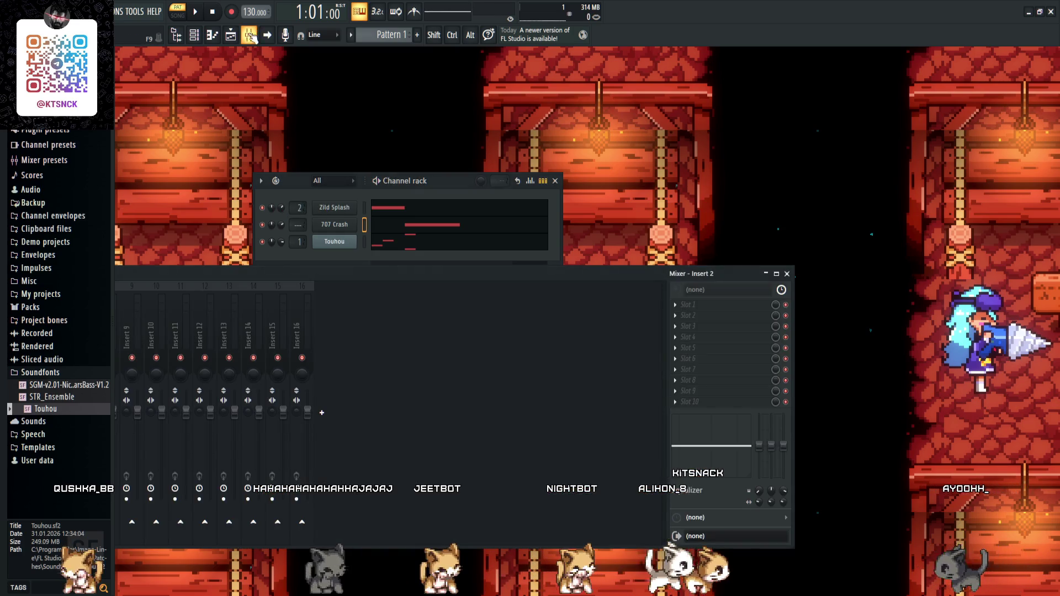
left_click_drag(281, 276, 586, 271)
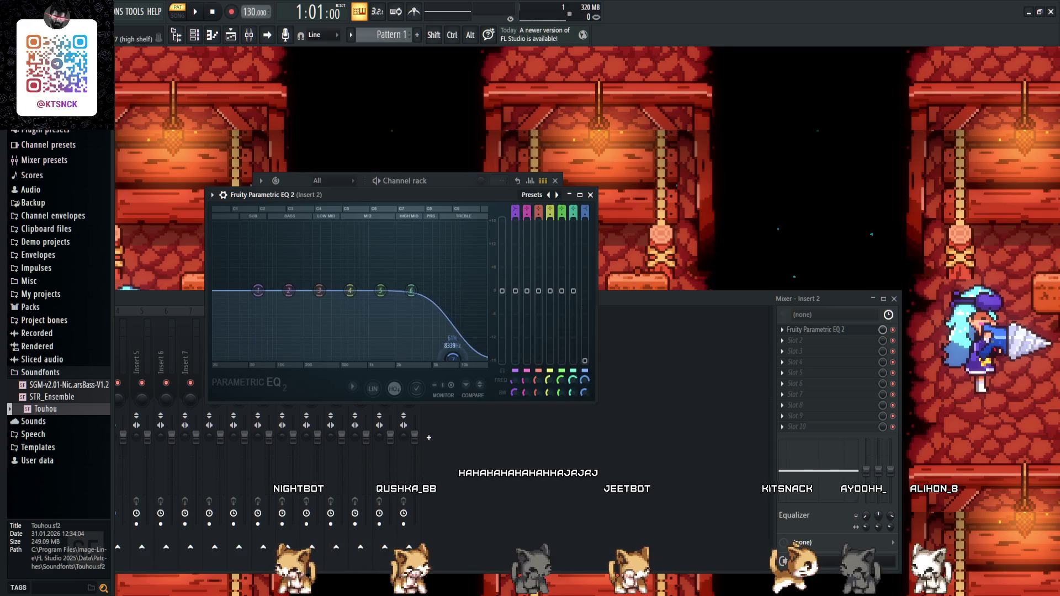
key("space")
left_click_drag(447, 358, 463, 358)
key("space")
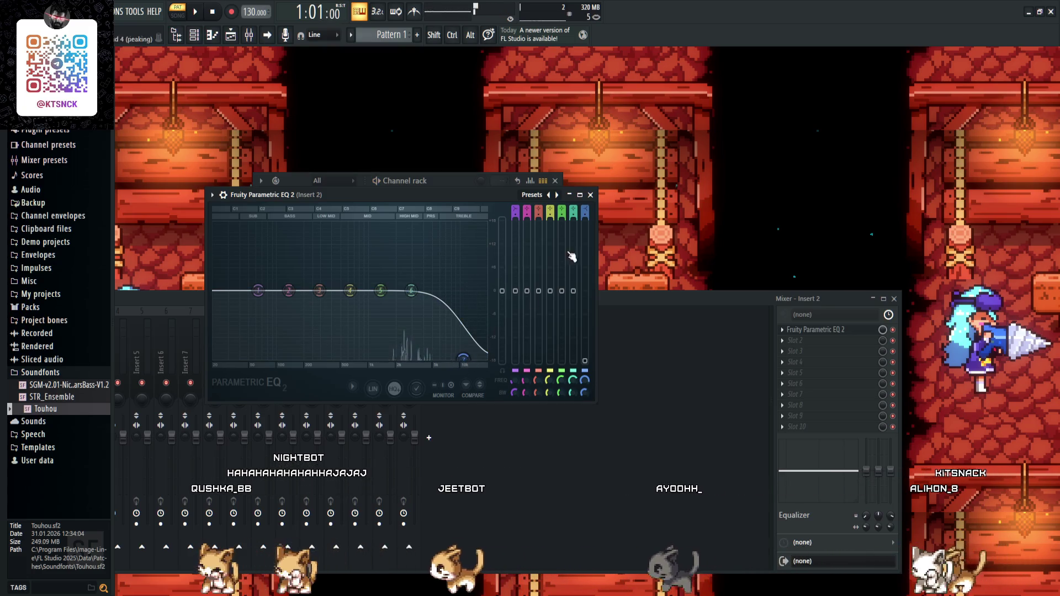
- Close the EQ, channel rack and mixer, leaving only the channel rack showing
left_click(593, 195)
key("Escape")
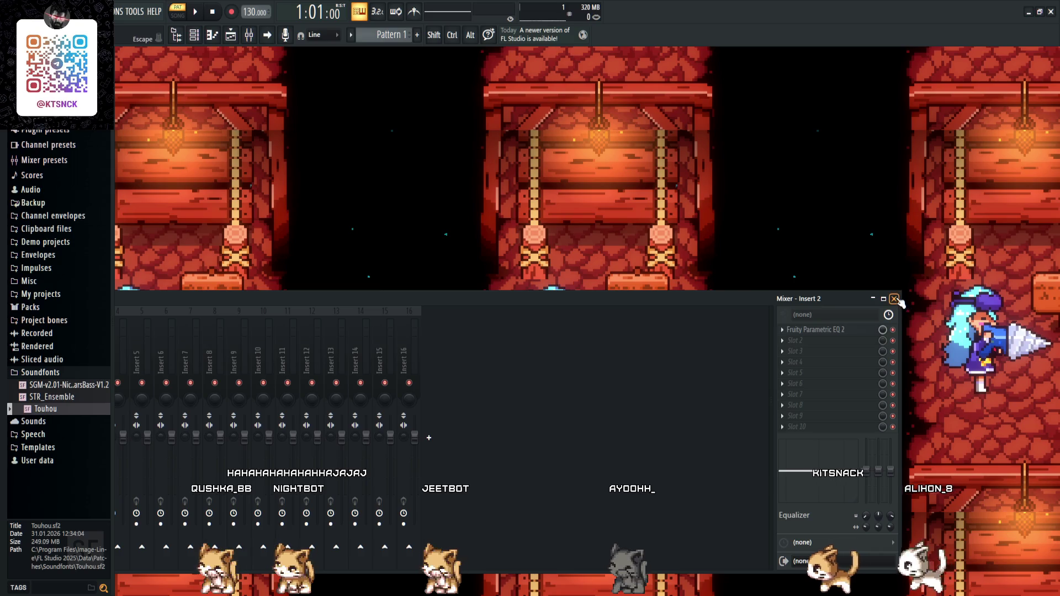
left_click(894, 298)
left_click(196, 35)
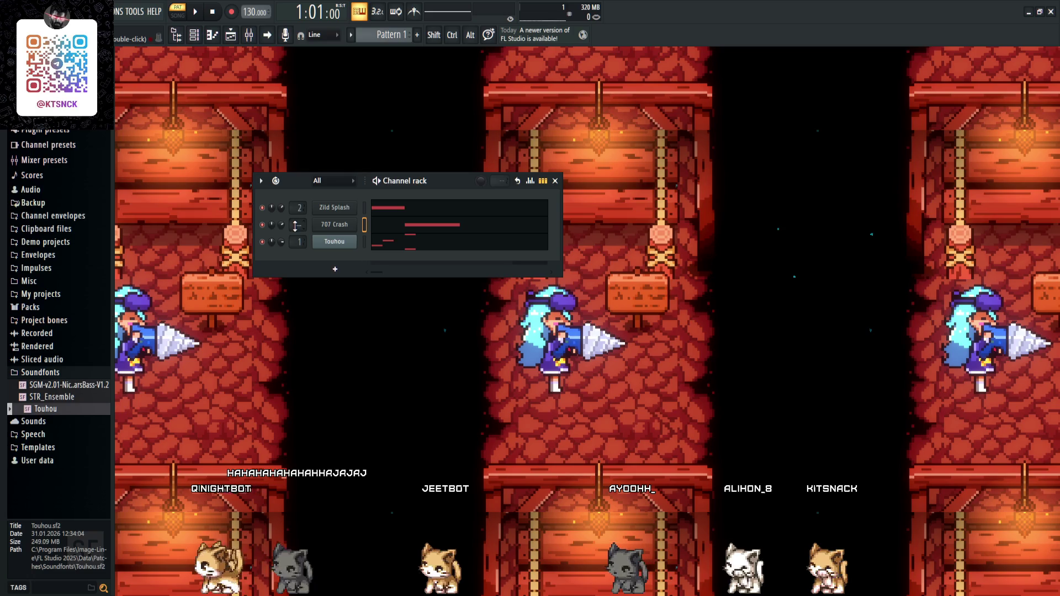
- Set the 707 Crash mixer track to 3 and arrange the mixer showing Insert 3
key("space")
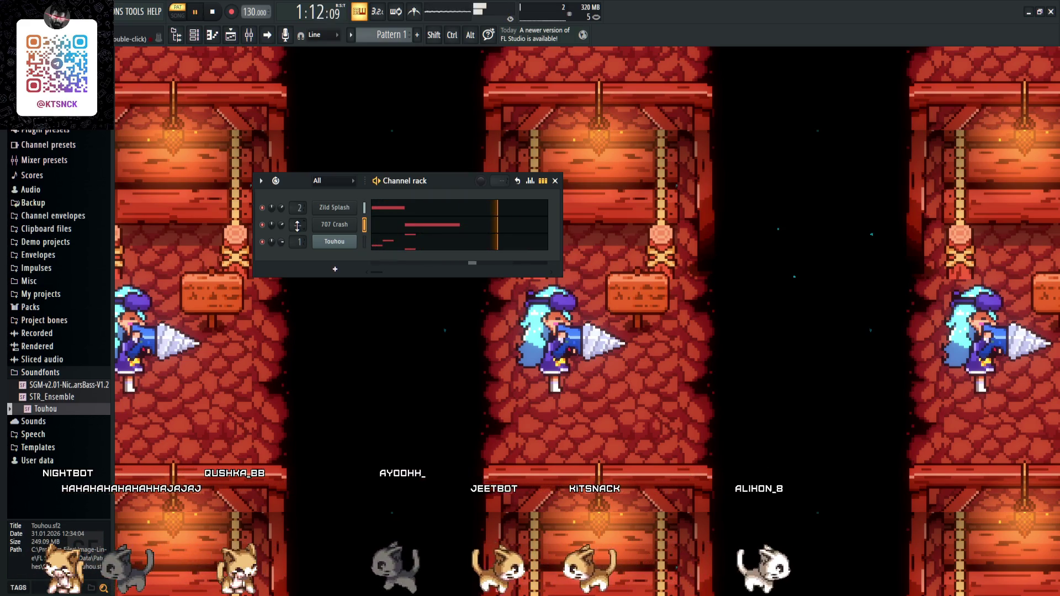
key("space")
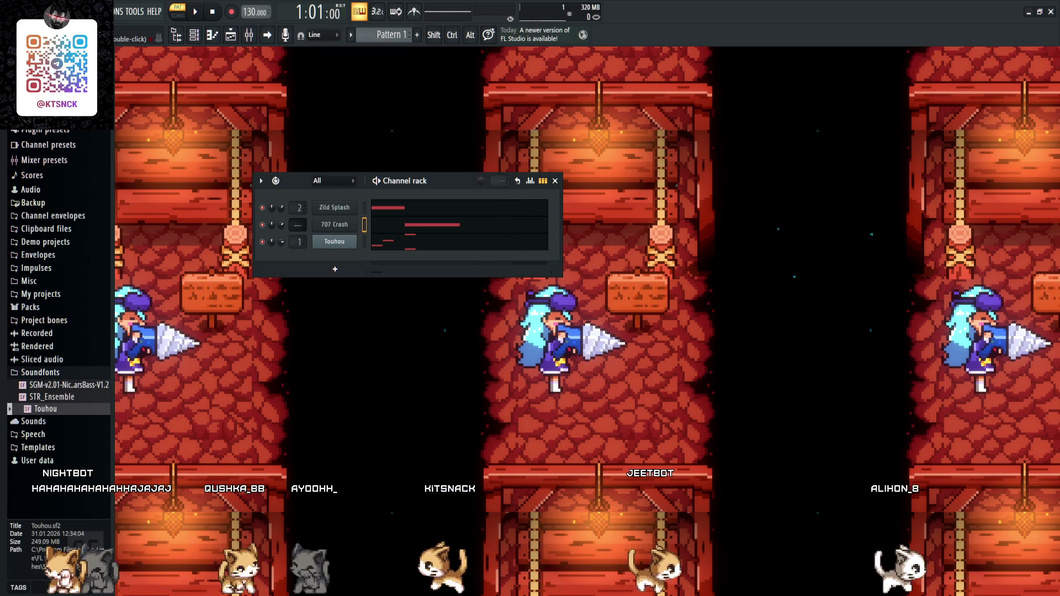
scroll(300, 225, "up", 1)
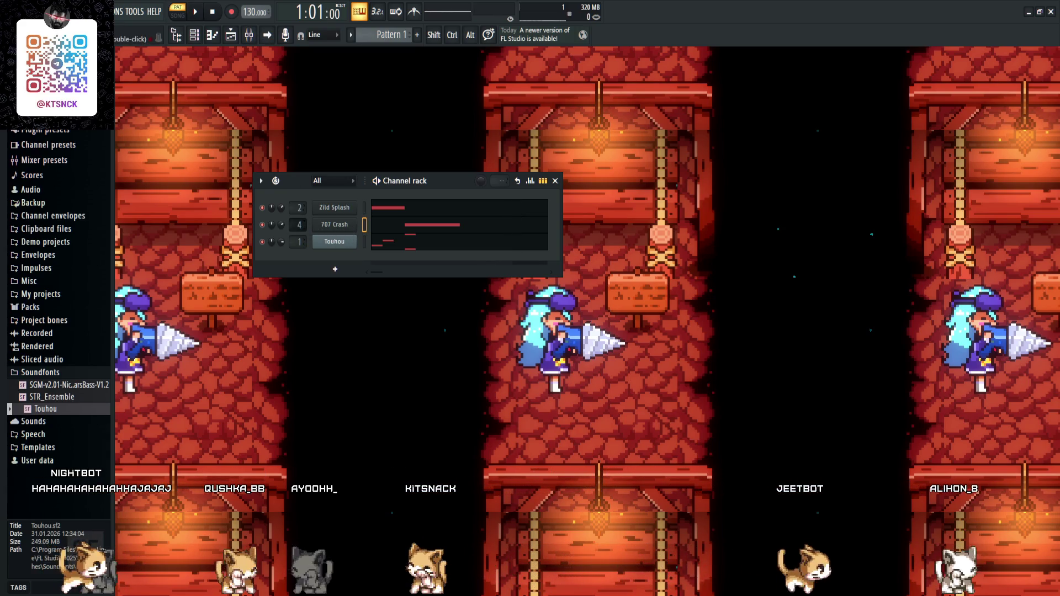
left_click(252, 34)
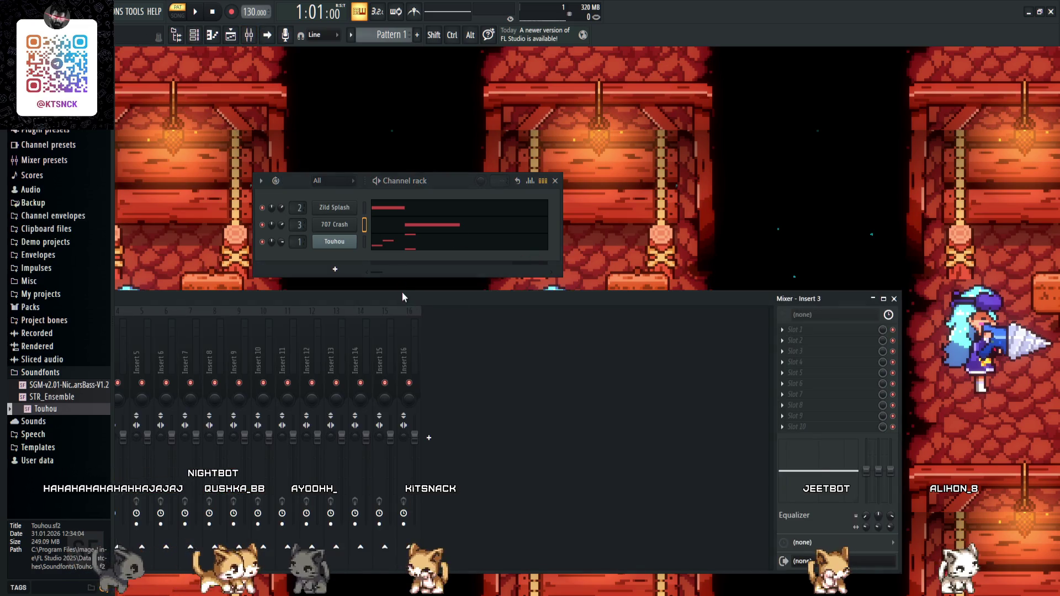
mouse_move(402, 297)
left_mouse_down()
mouse_move(636, 180)
mouse_move(571, 180)
left_mouse_up()
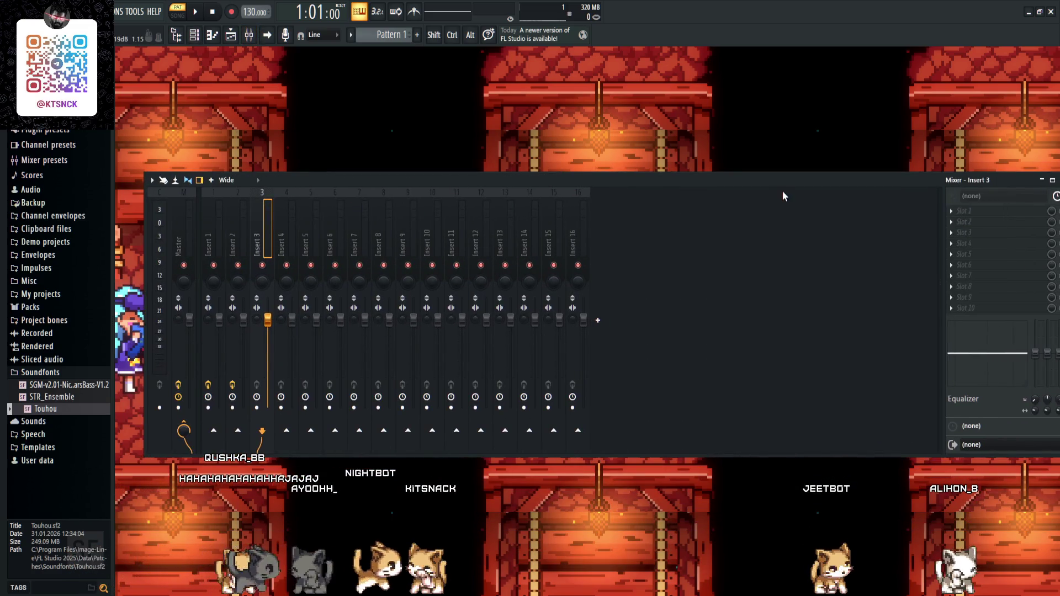
left_click_drag(782, 197, 640, 243)
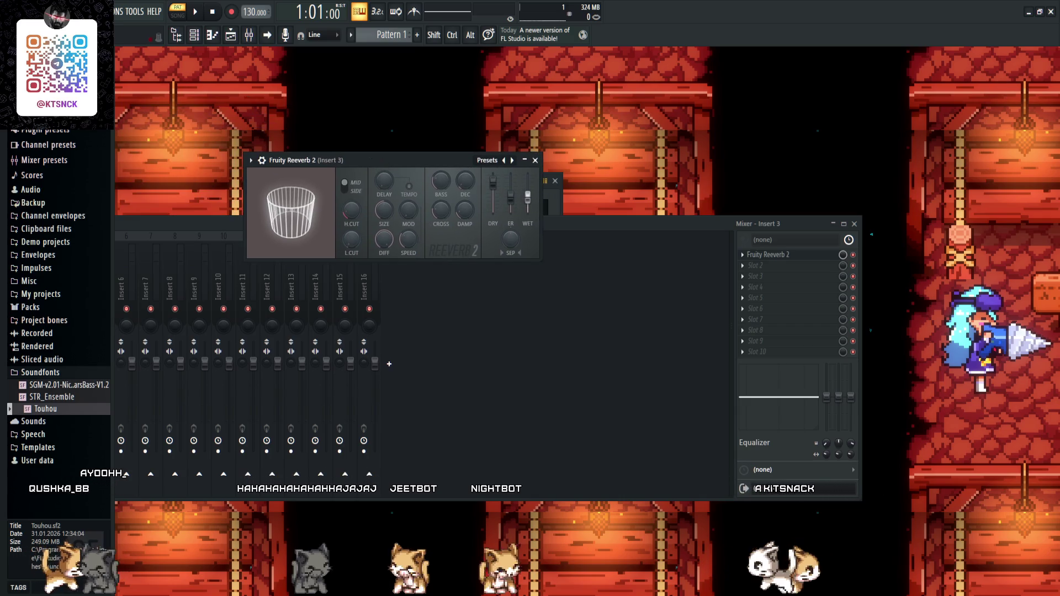
- Close the Fruity Reeverb 2 window and move the reopened mixer aside
left_click(535, 160)
key("F9")
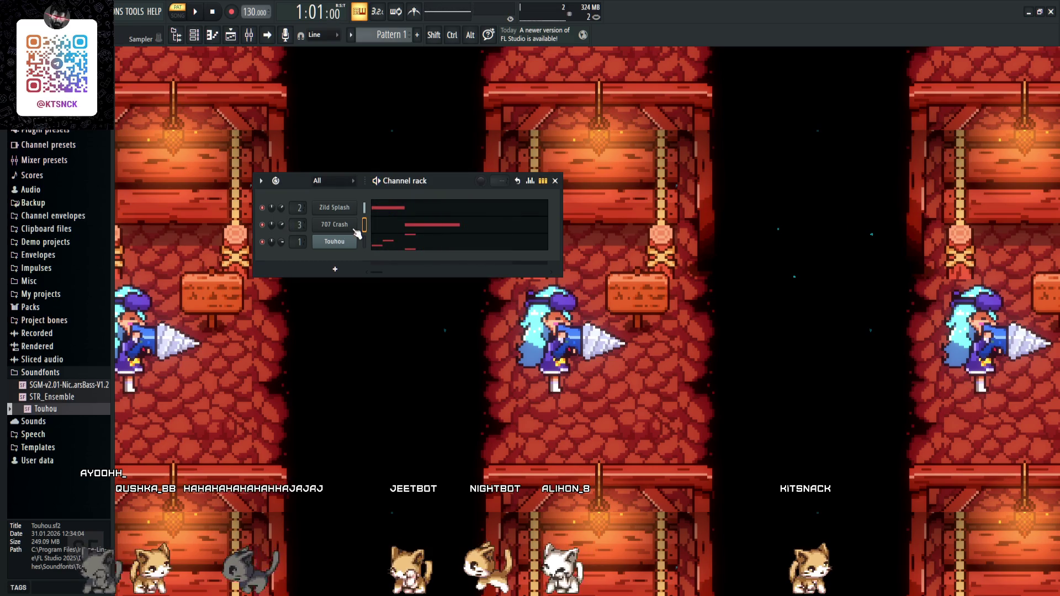
key("F9")
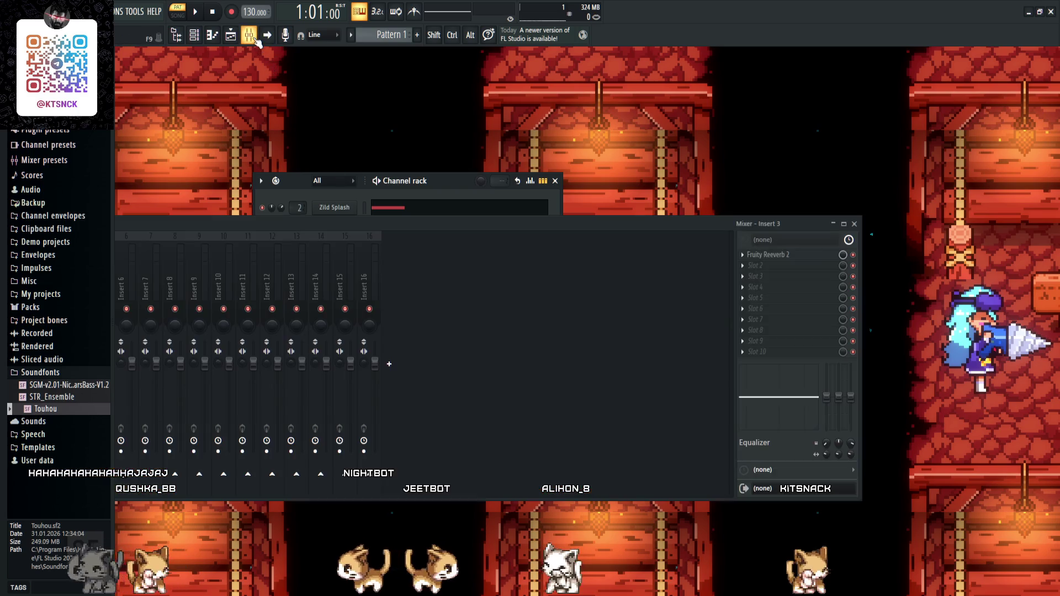
mouse_move(810, 216)
left_mouse_down()
mouse_move(568, 276)
mouse_move(496, 275)
left_mouse_up()
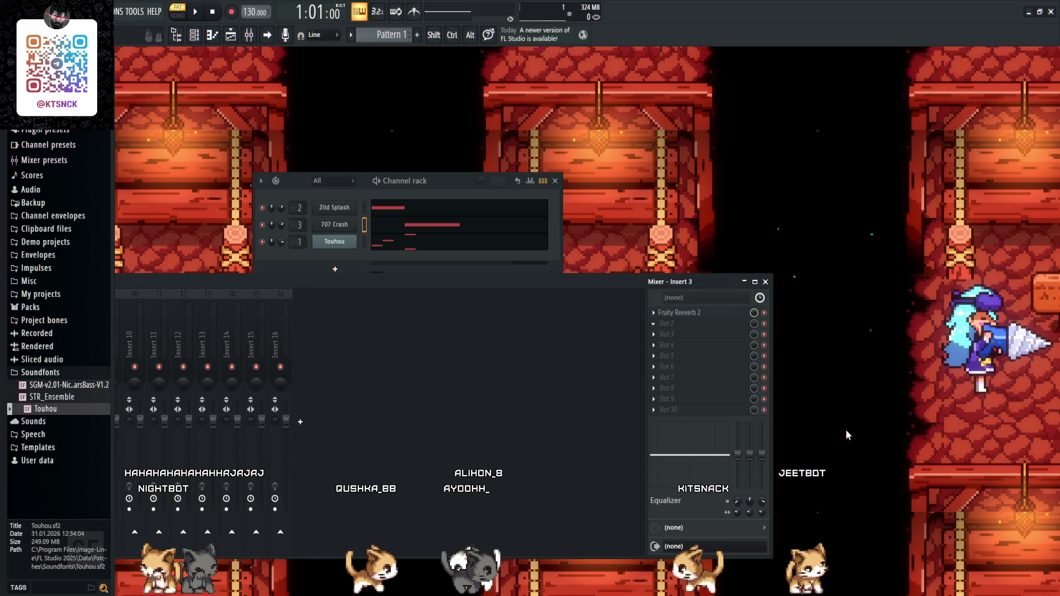
- Set Insert 3's EQ band 7 near 7336 Hz and cut band 6 around 1611 Hz
left_click_drag(368, 122, 482, 257)
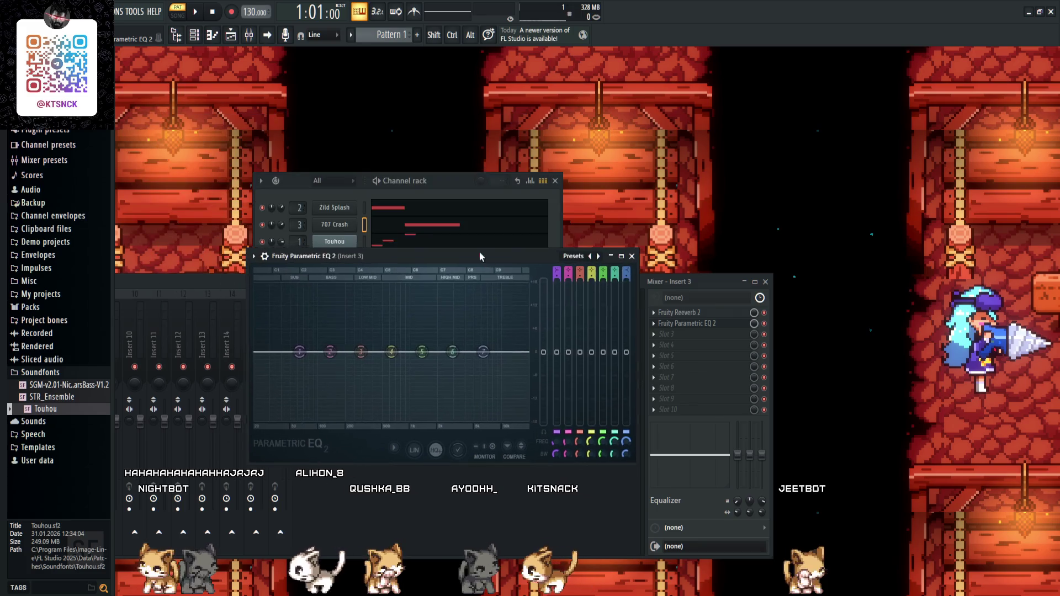
left_click_drag(487, 371, 488, 368)
key("space")
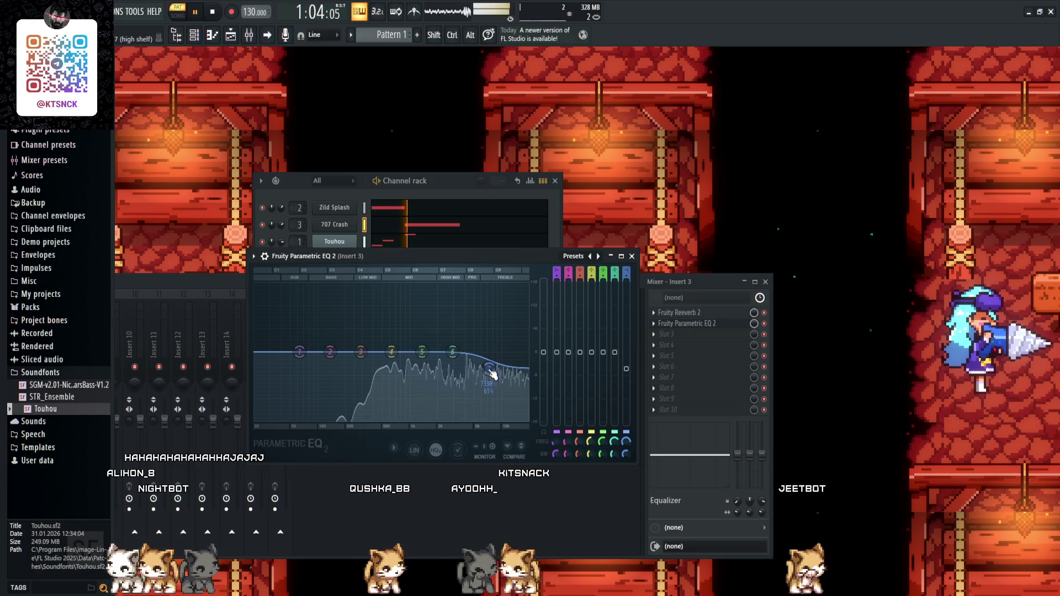
mouse_move(451, 356)
left_mouse_down()
mouse_move(429, 306)
mouse_move(450, 374)
mouse_move(488, 363)
left_mouse_up()
key("space")
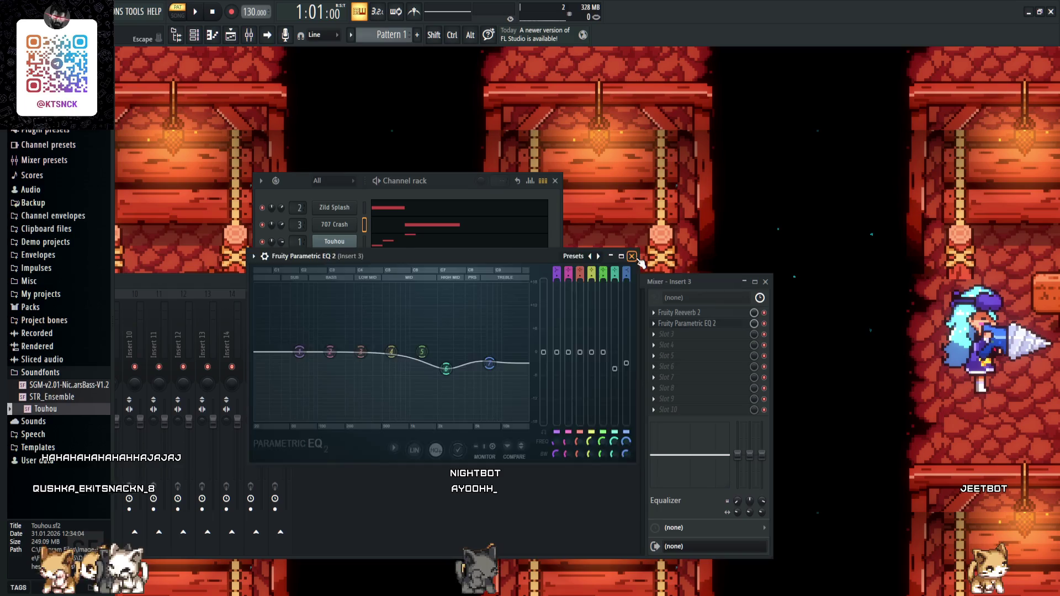
left_click(632, 257)
key("F9")
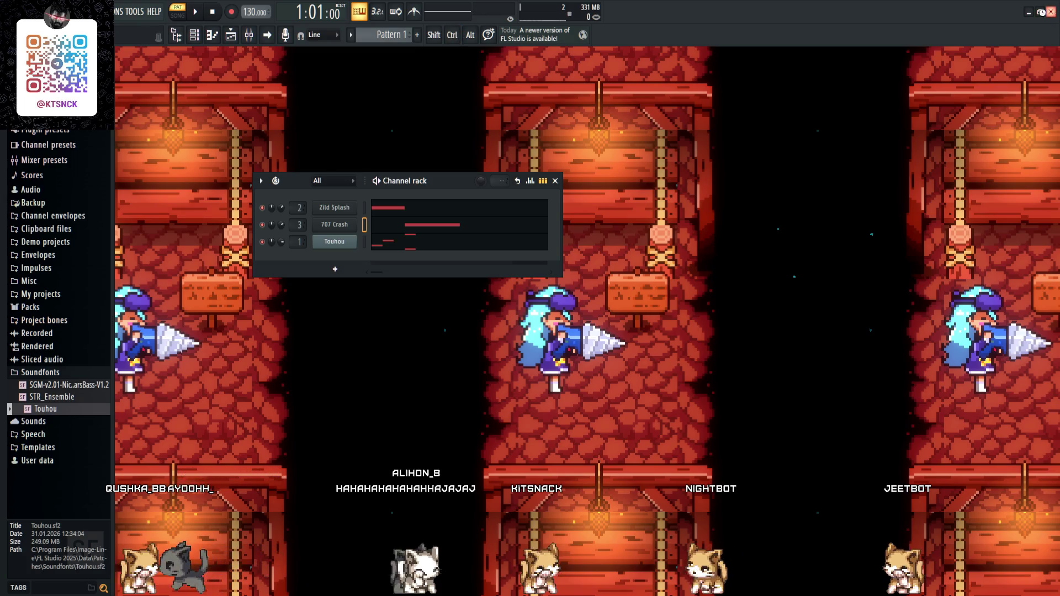
- Minimise FL Studio to return to the GameMaker editor
left_click(1039, 10)
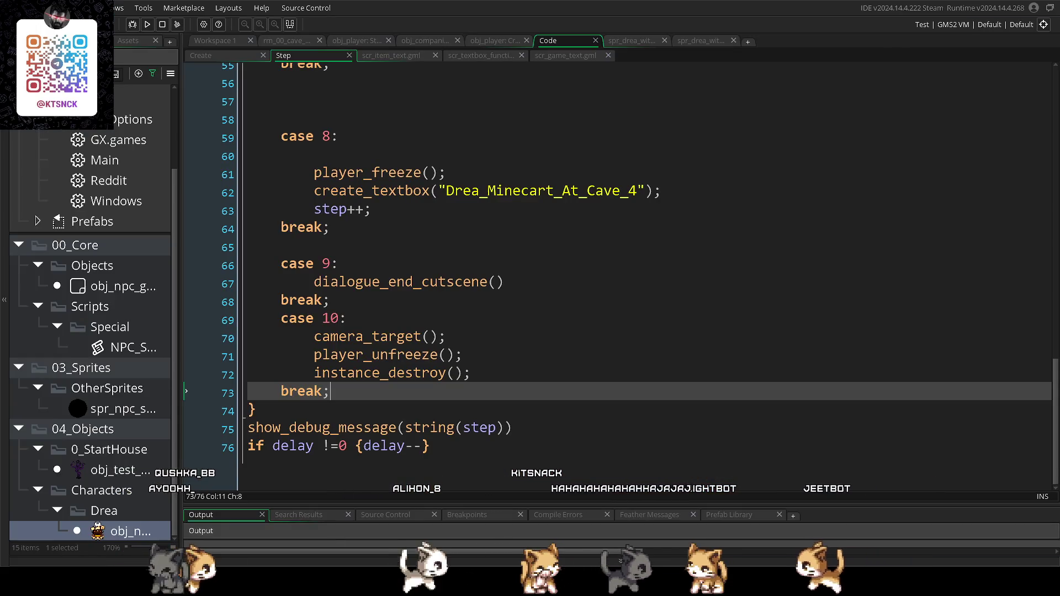
- Delete blank lines 57–58 before case 8 in the Step code
scroll(187, 296, "up", 4)
mouse_move(281, 318)
left_mouse_down()
mouse_move(186, 297)
mouse_move(298, 270)
mouse_move(428, 270)
left_mouse_up()
key("BackSpace")
key("BackSpace")
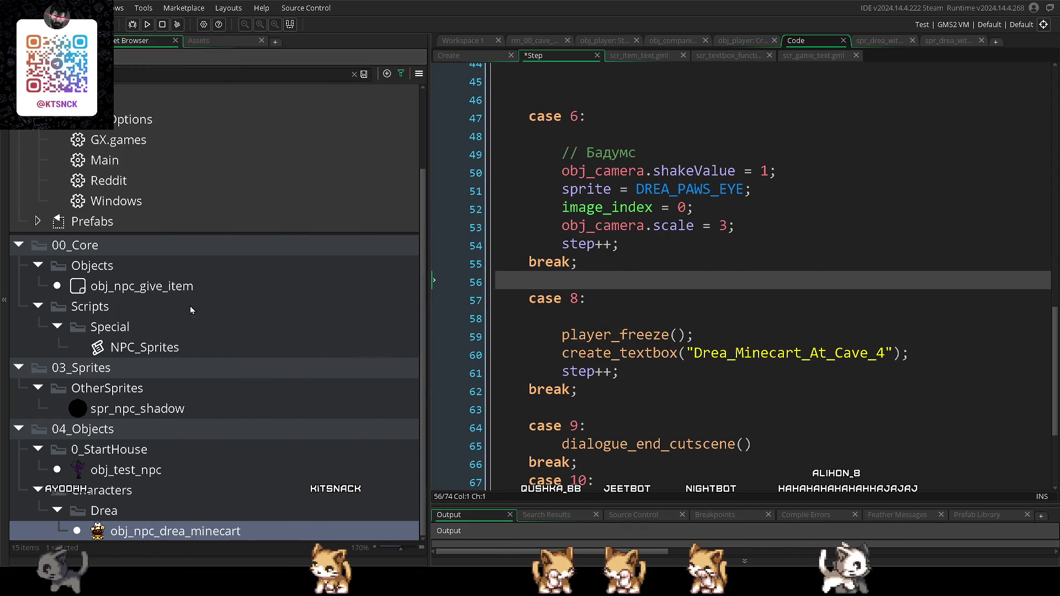
- Create a new sound asset, Sound57, in the Drea folder
right_click(112, 509)
mouse_move(175, 325)
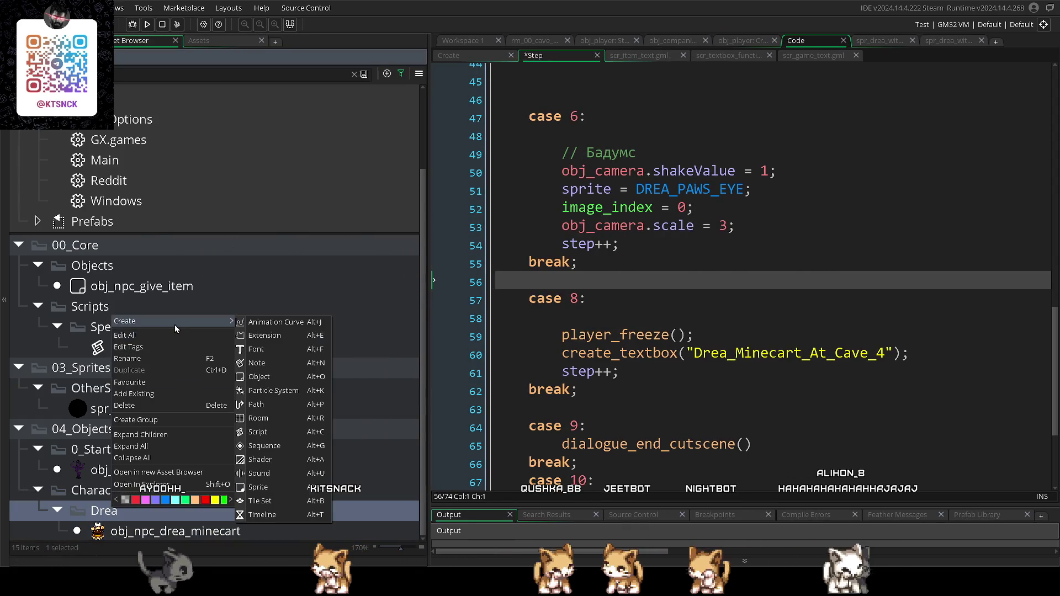
left_click(260, 473)
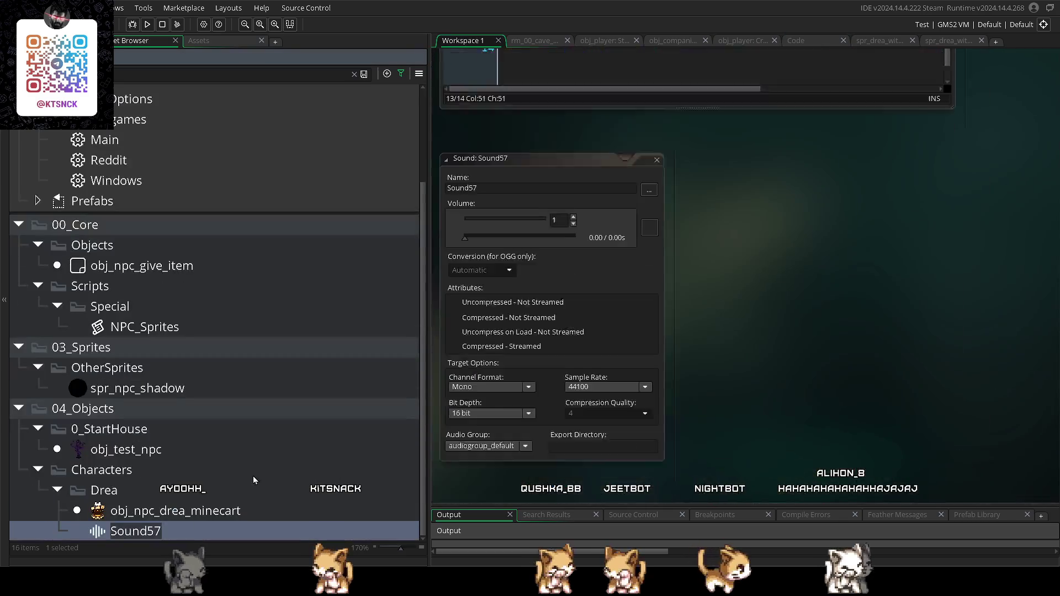
- Rename Sound57 to snd_badums, load its 1.85 s audio clip, and set it to Compressed - Streamed
type("_badums")
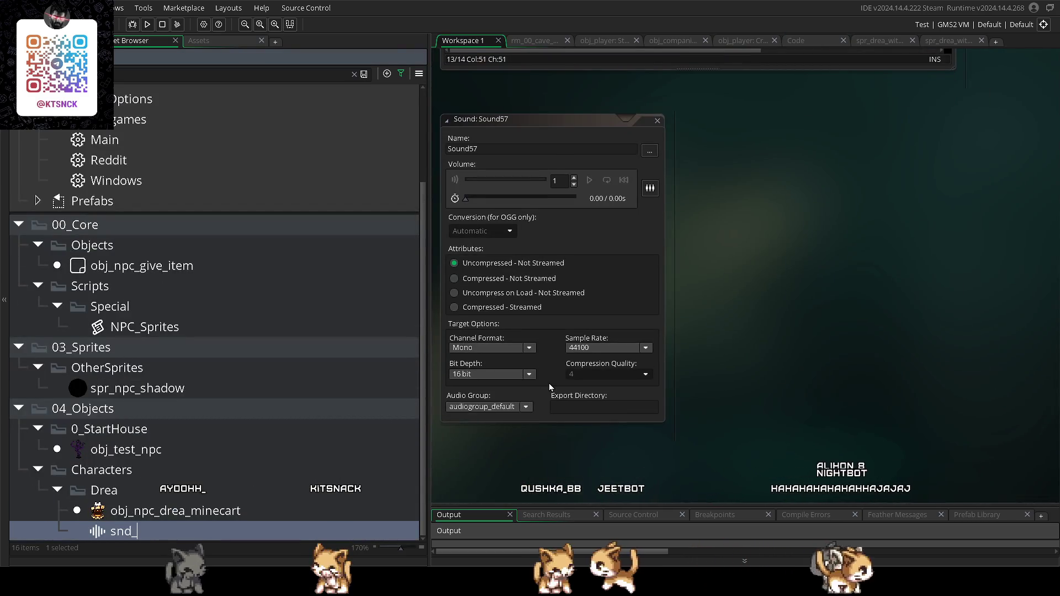
key("Return")
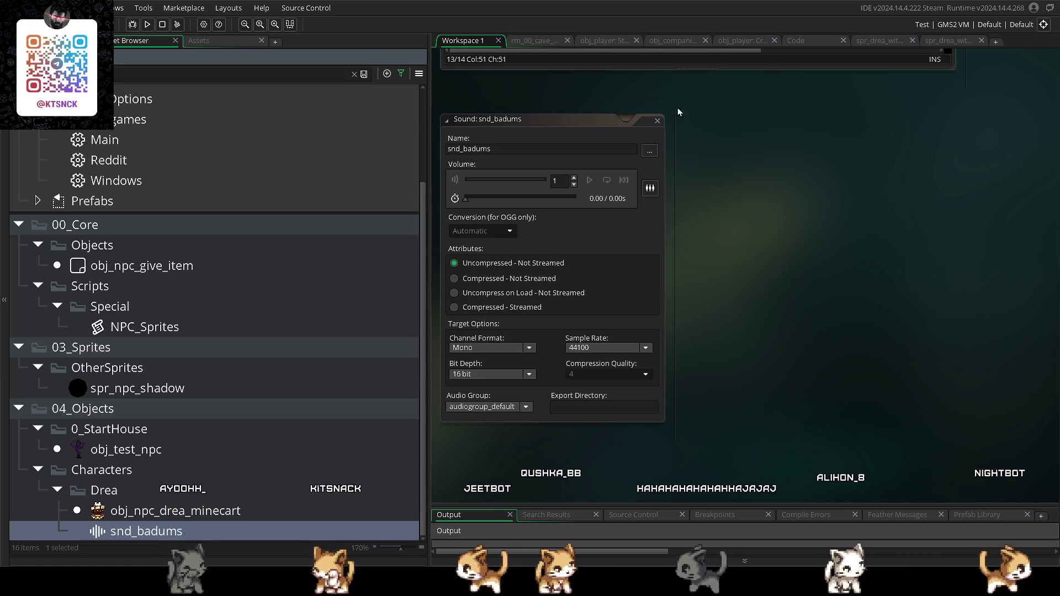
left_click(649, 150)
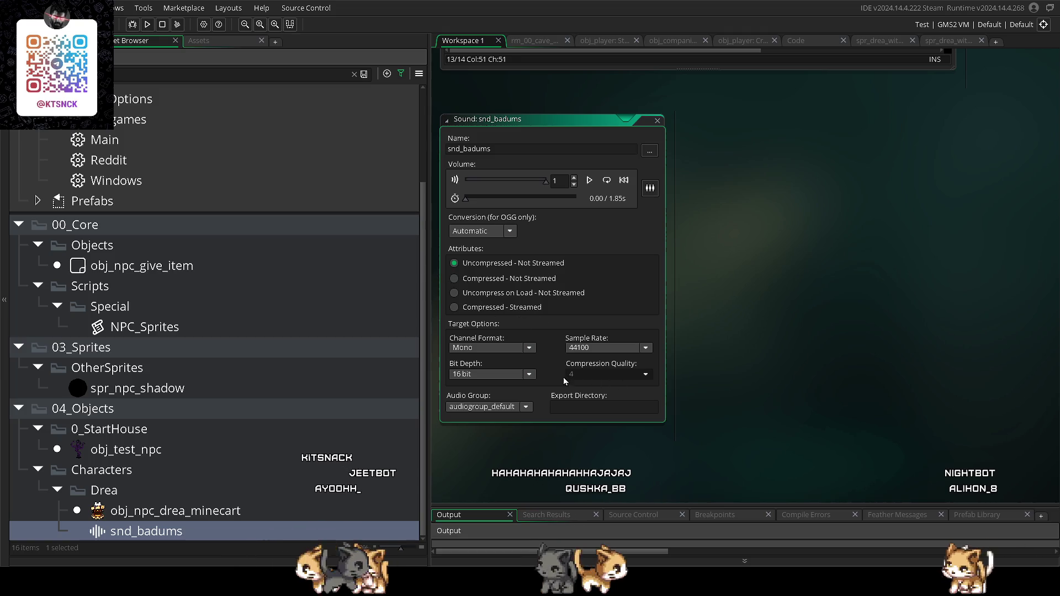
left_click(455, 307)
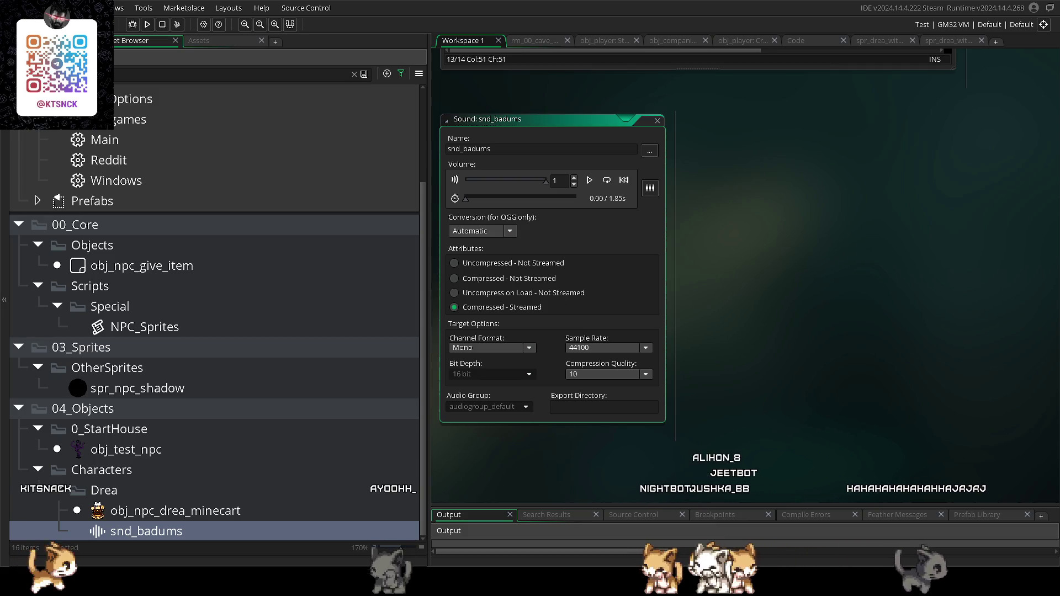
left_click(597, 41)
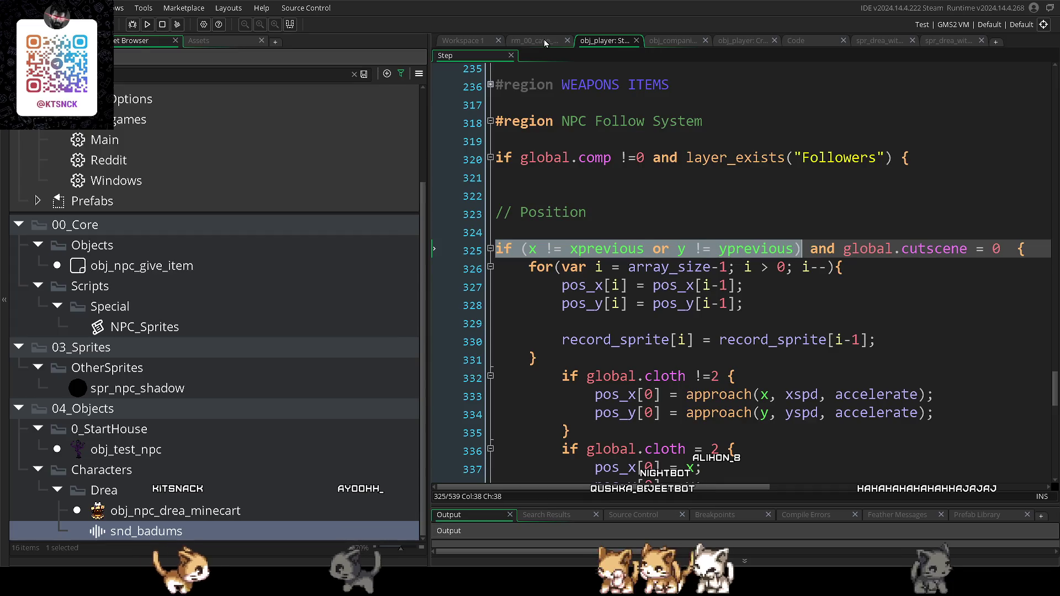
- Return to the cutscene Step code and widen the code editor
left_click(544, 39)
left_click(661, 39)
left_click(753, 41)
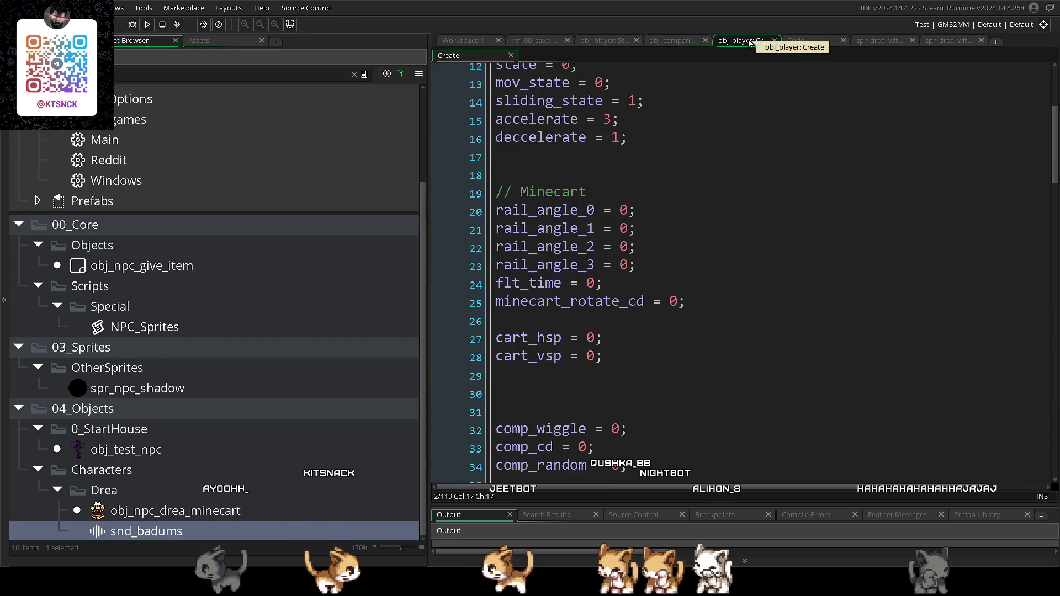
left_click(801, 39)
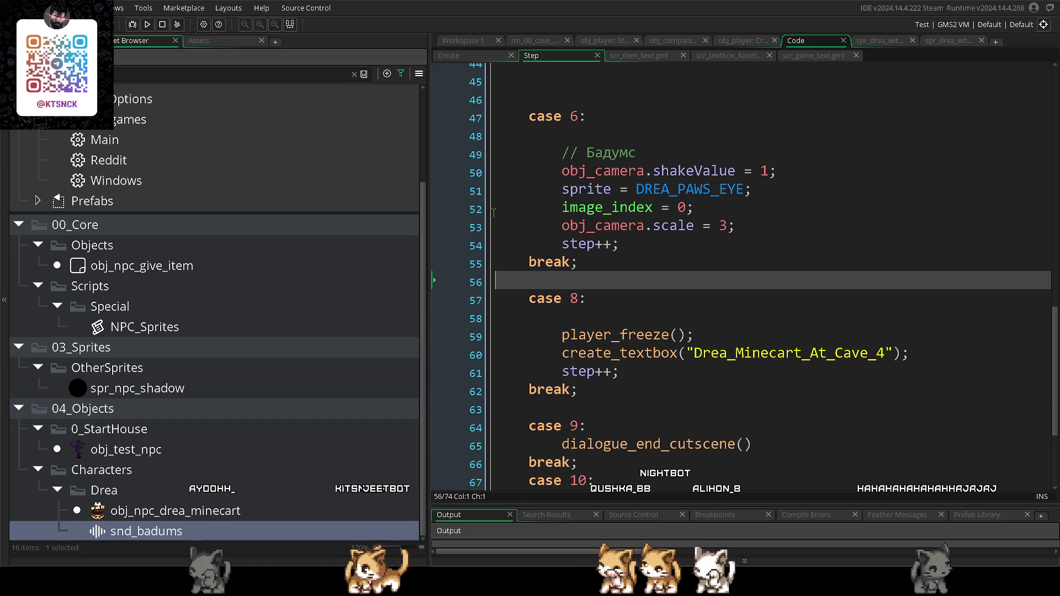
left_click_drag(429, 199, 174, 204)
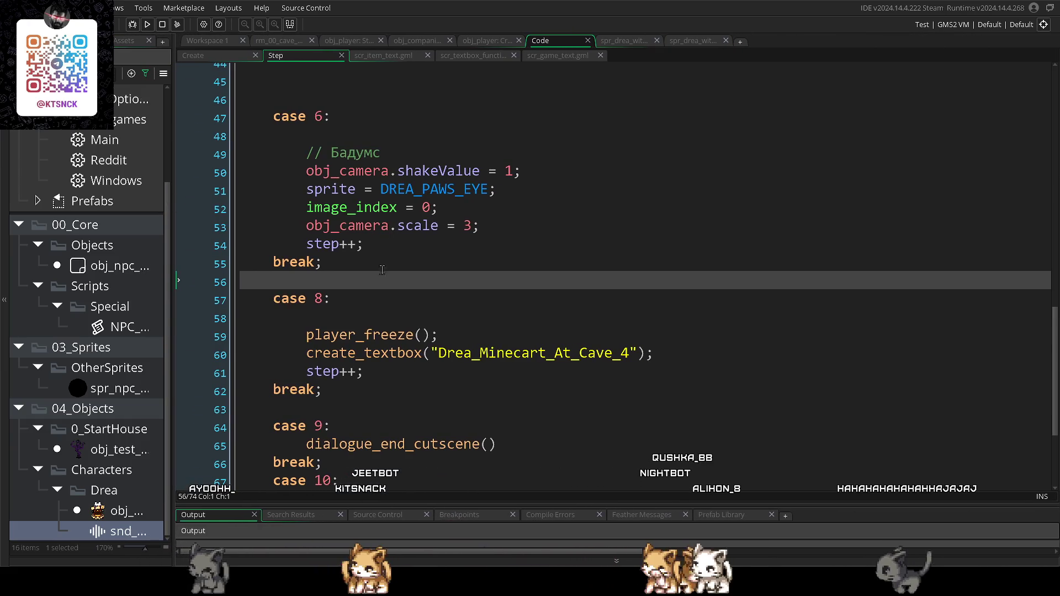
- Add scr_music_start(snd_badums, 0, 0.1, 1); under the Бадумс comment and remove the blank line below case 6
left_click(419, 150)
key("Return")
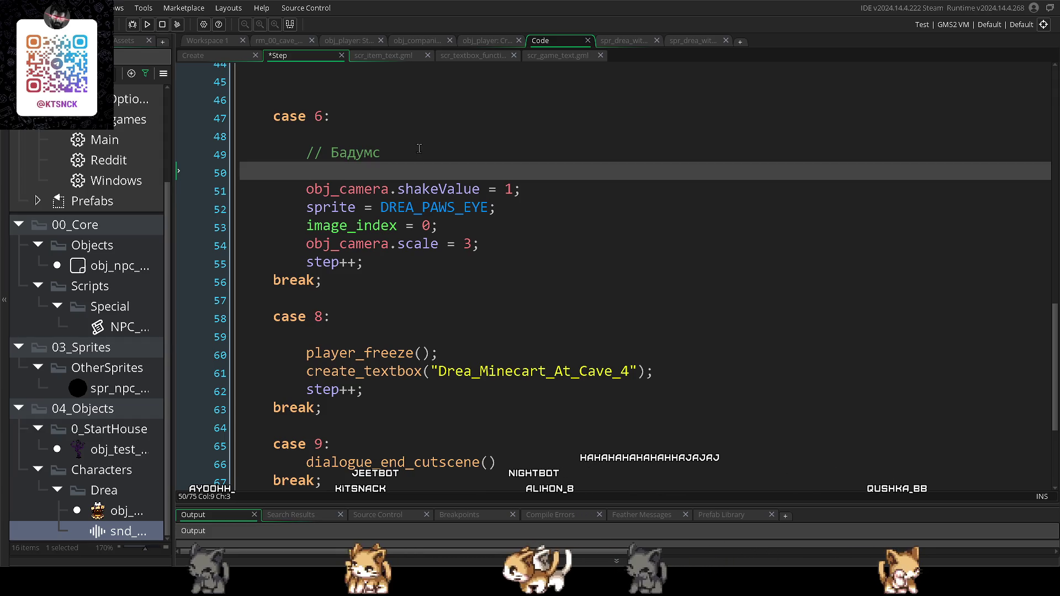
type("aud")
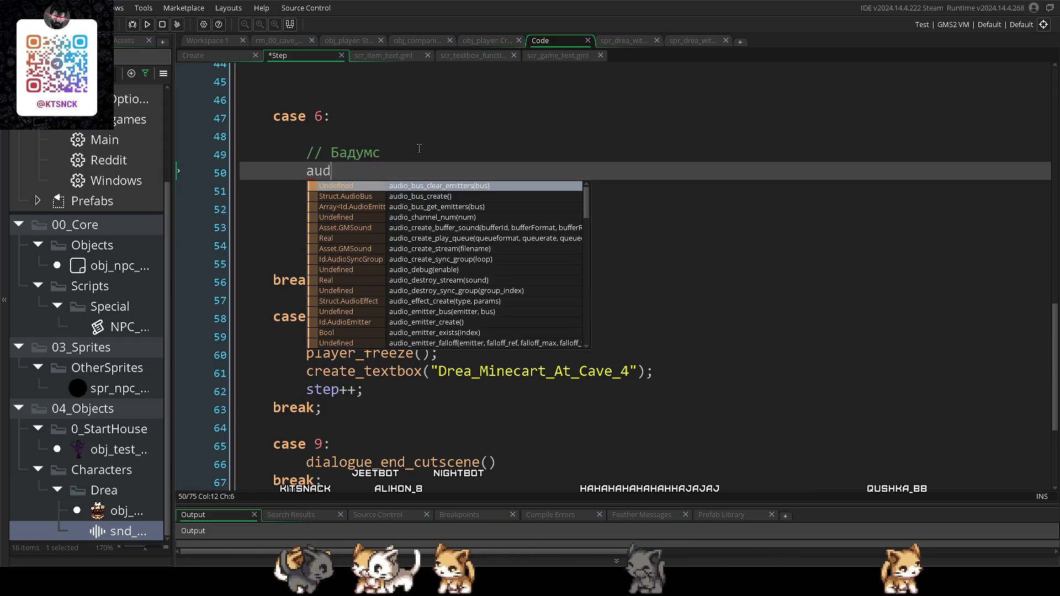
key("BackSpace")
key("BackSpace")
key("BackSpace")
type("scr_mus")
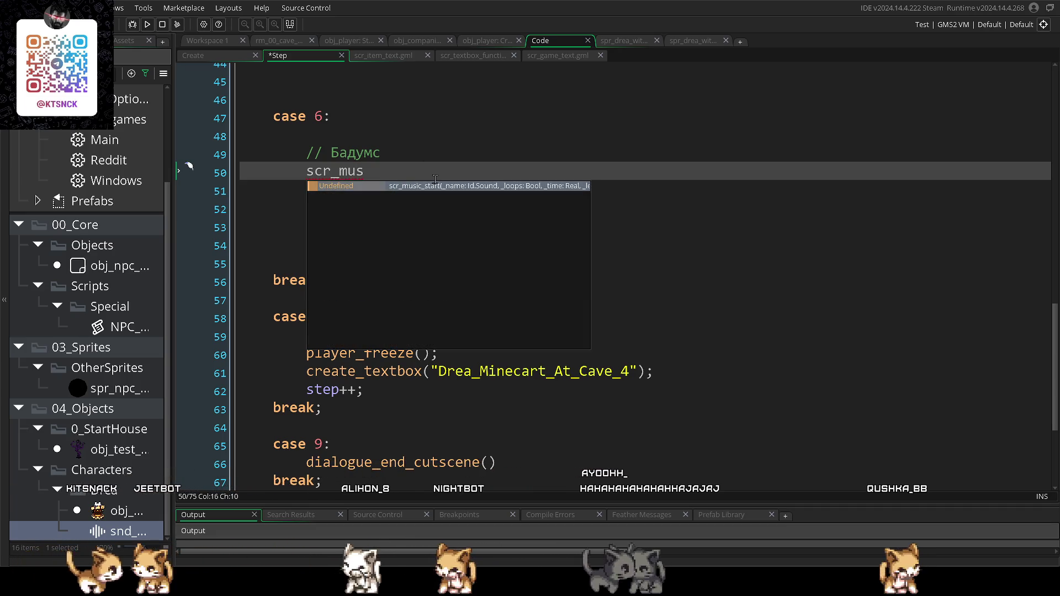
key("Return")
type("nd_b a)")
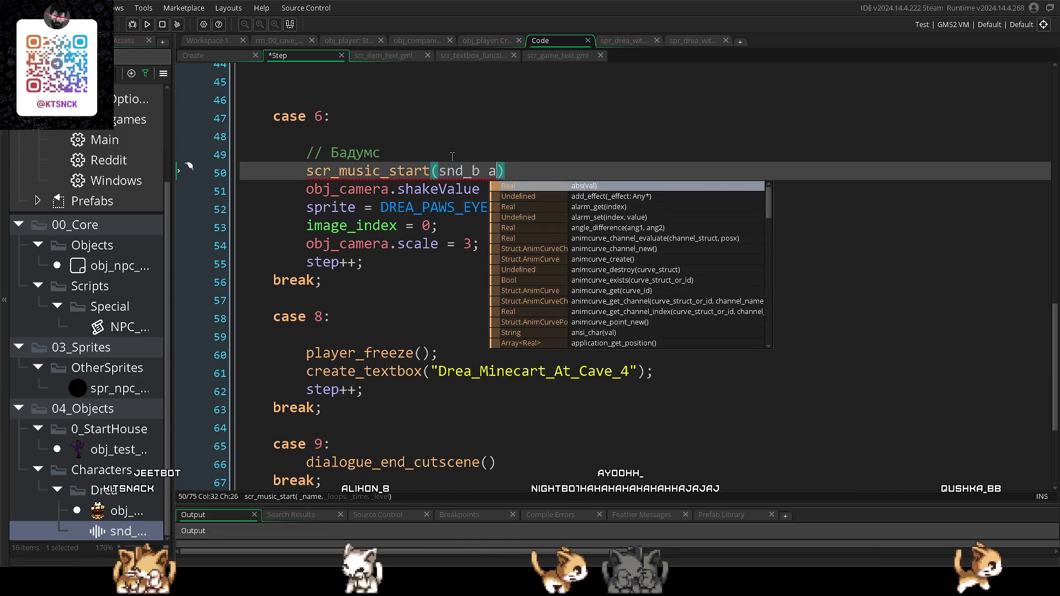
key("Escape")
type("adums")
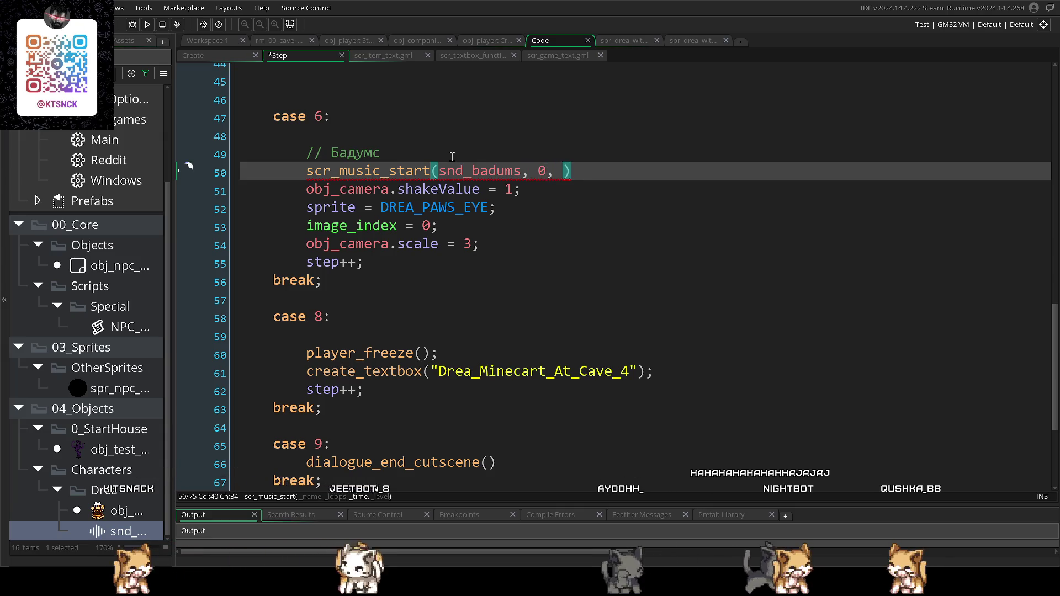
type(",")
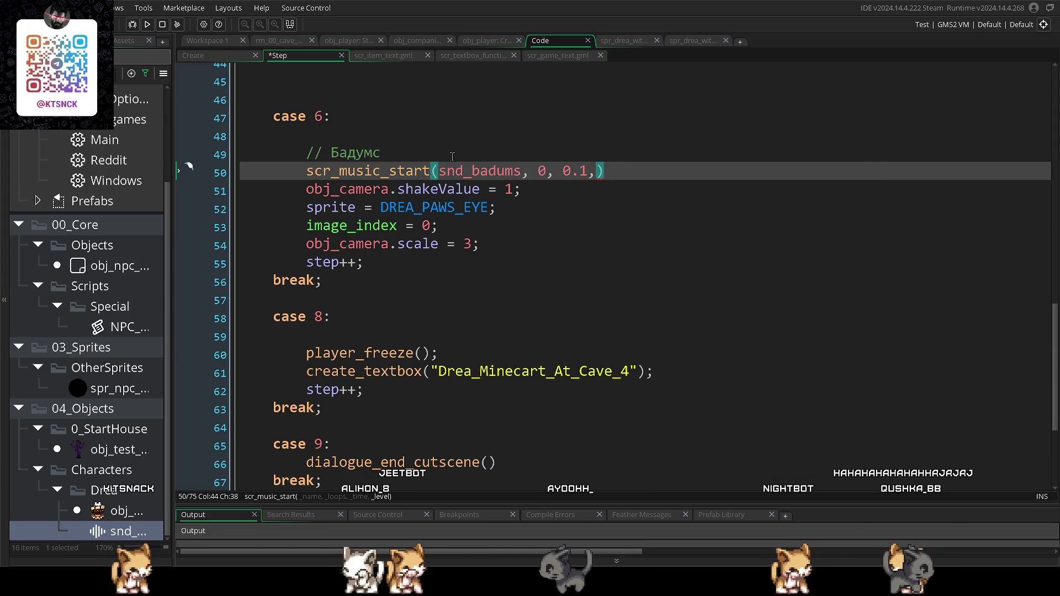
type(" 0, 0.1, 1)")
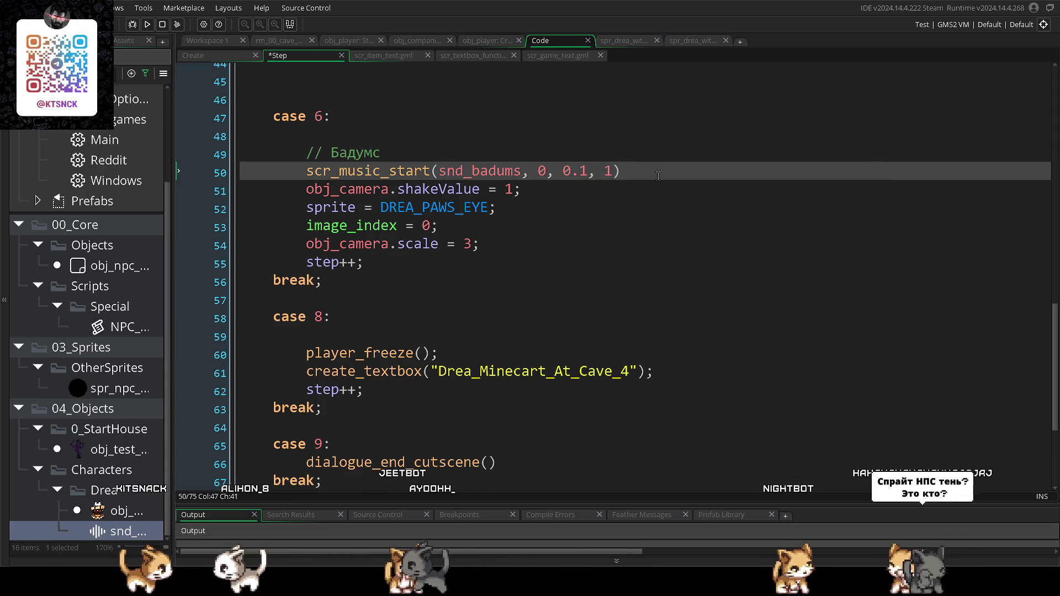
type(";")
left_click_drag(295, 173, 630, 172)
left_click(551, 299)
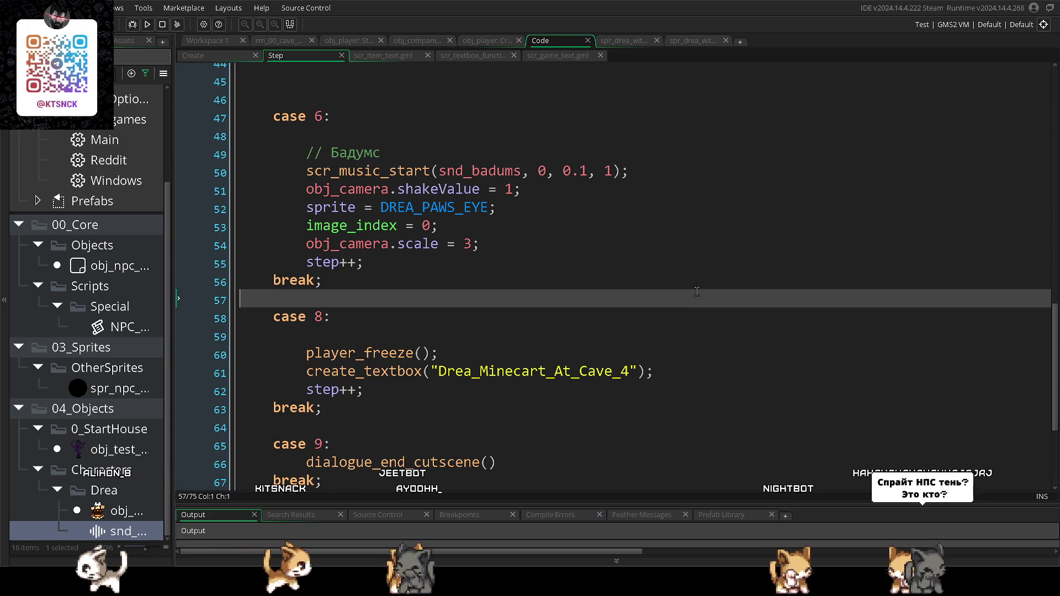
left_click(433, 136)
key("BackSpace")
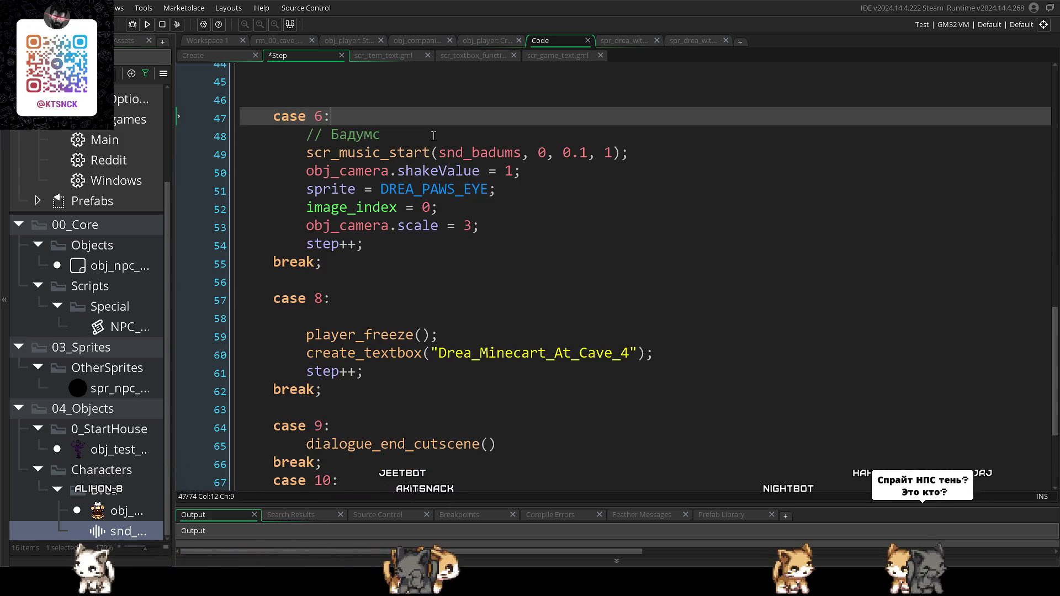
- Widen the Asset Browser, then delete the whole case 8 textbox block and its leftover blank line
mouse_move(173, 359)
left_mouse_down()
mouse_move(350, 356)
mouse_move(315, 355)
mouse_move(338, 355)
left_mouse_up()
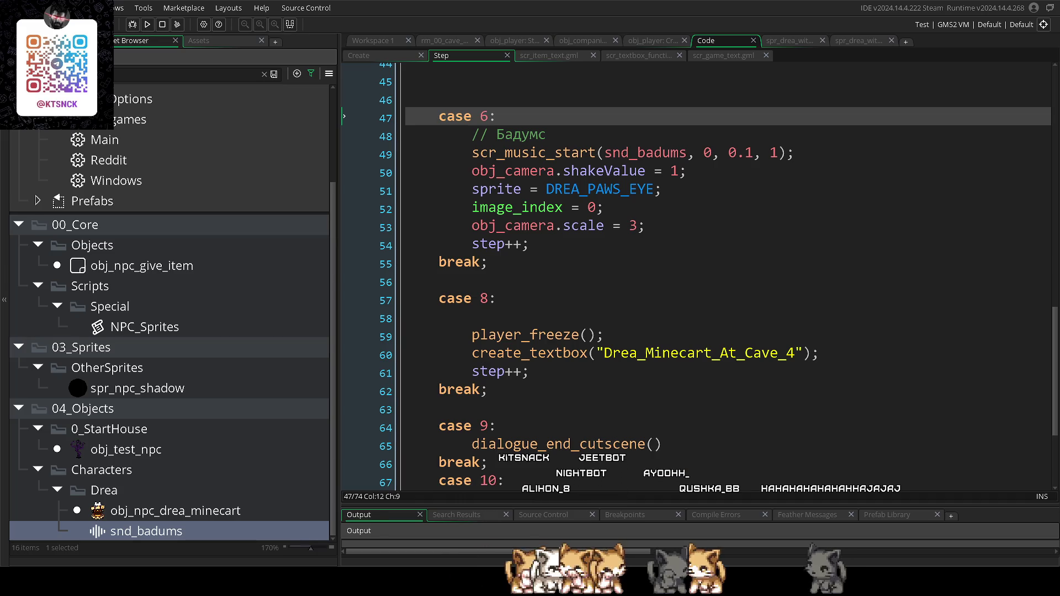
left_click(558, 409)
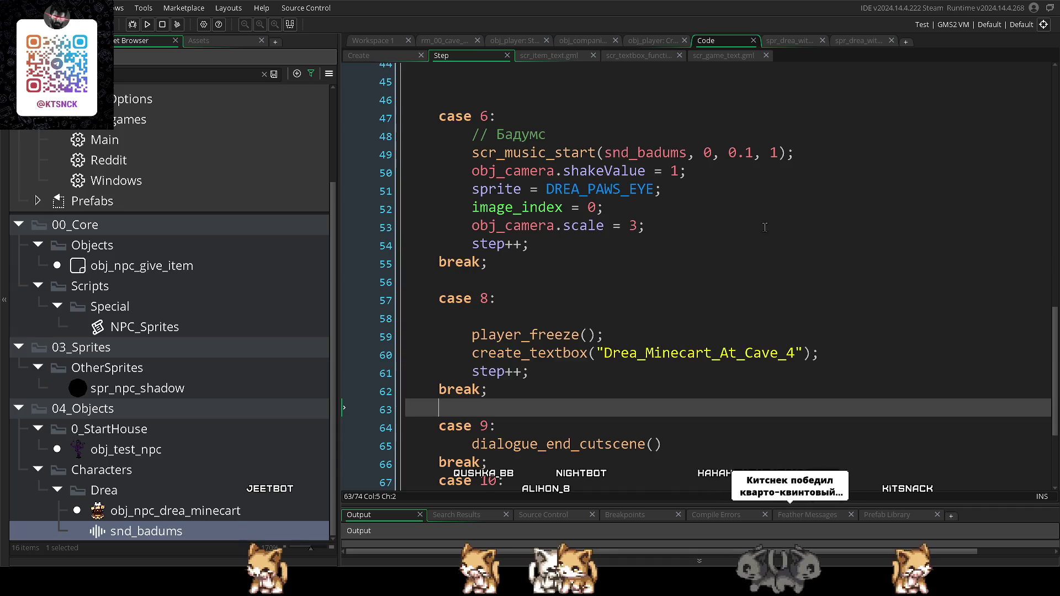
scroll(725, 260, "up", 5)
scroll(728, 263, "down", 7)
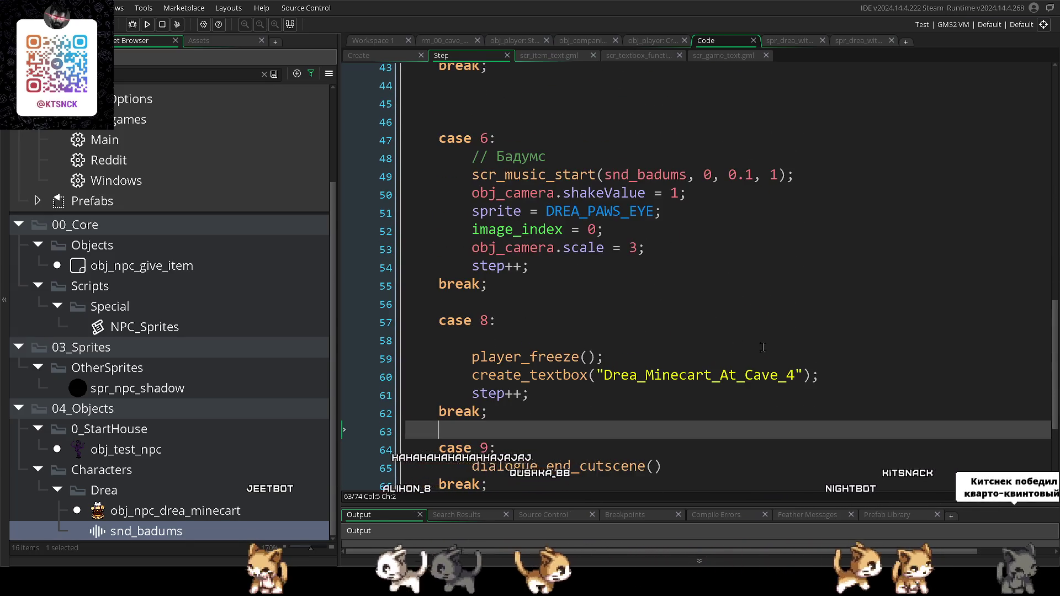
left_click(788, 377)
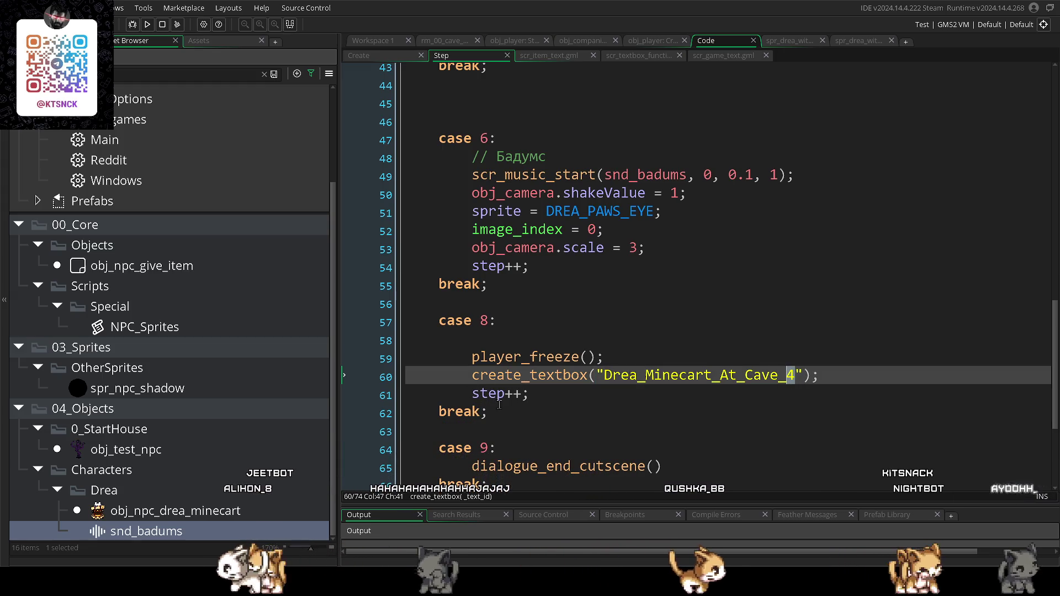
left_click_drag(530, 413, 316, 320)
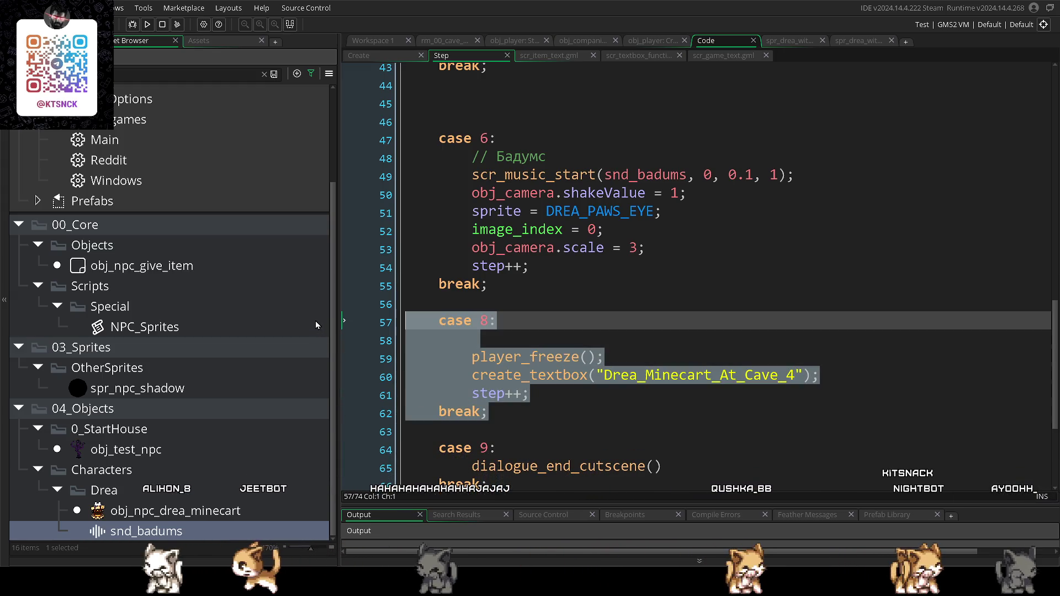
key("Delete")
key("BackSpace")
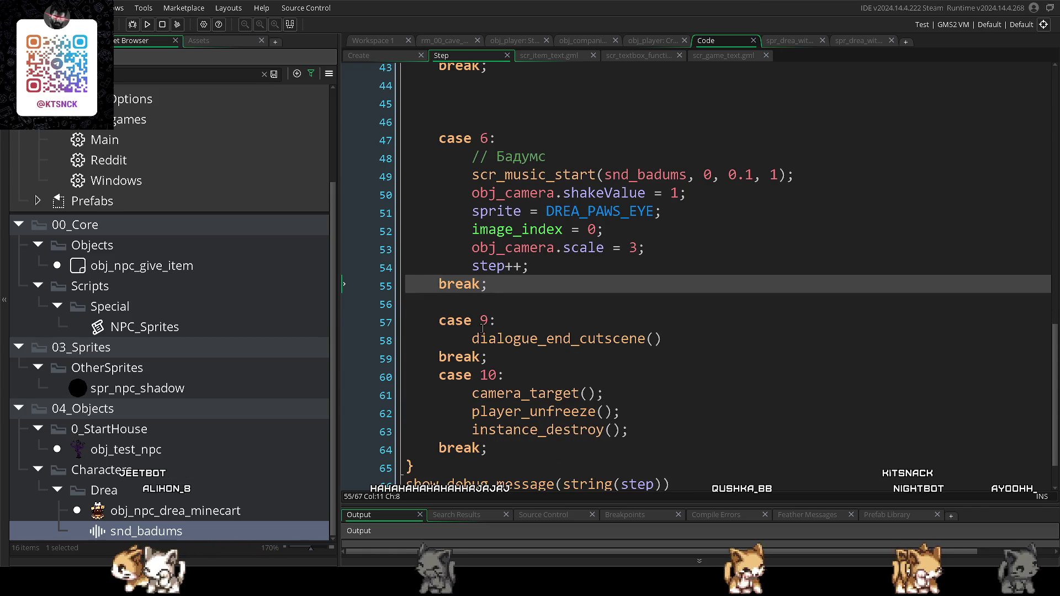
left_click(726, 376)
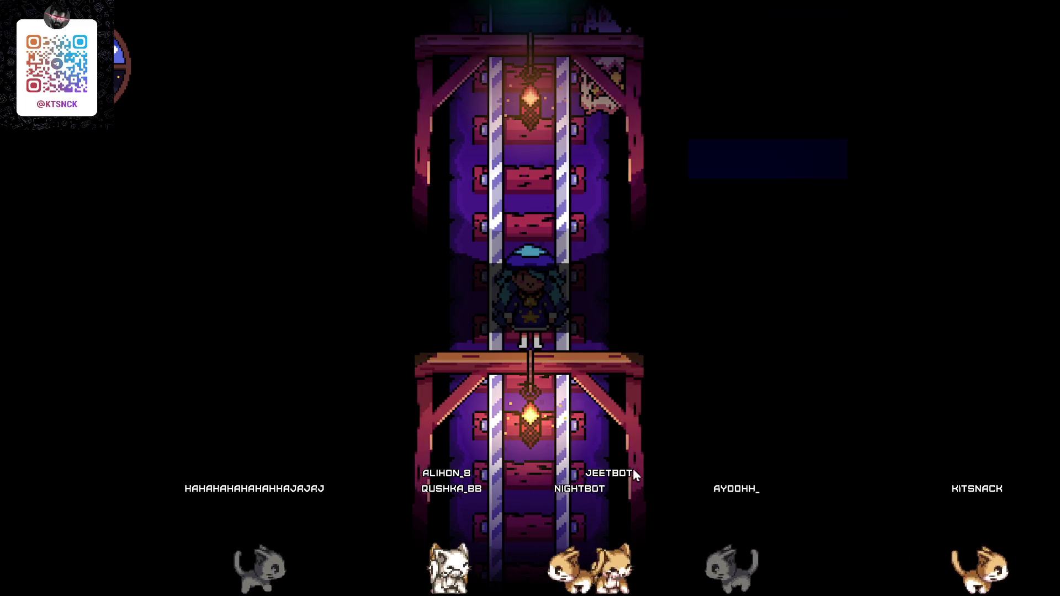
key("Up")
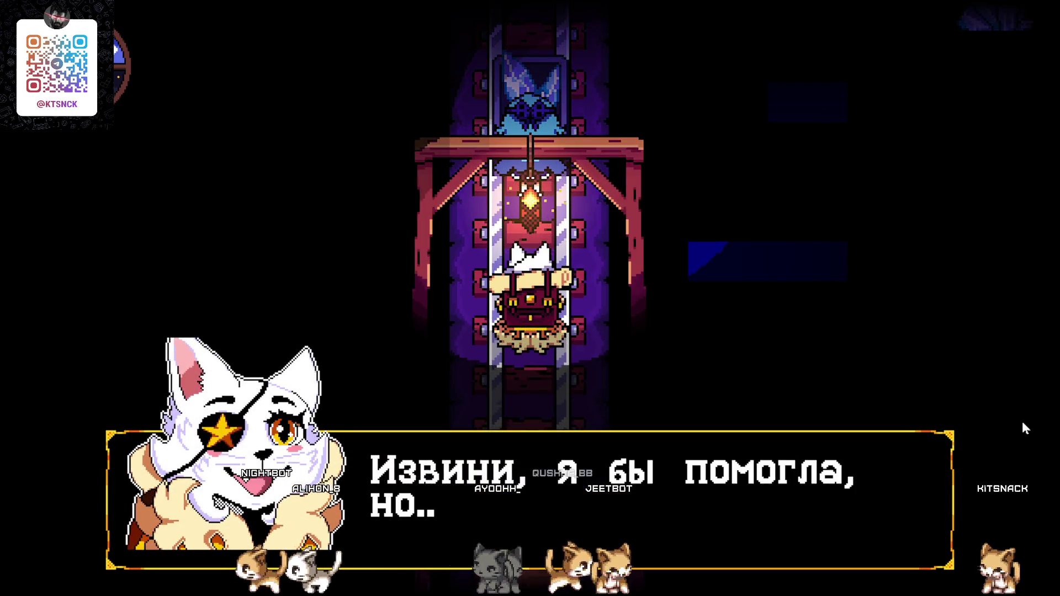
key("z")
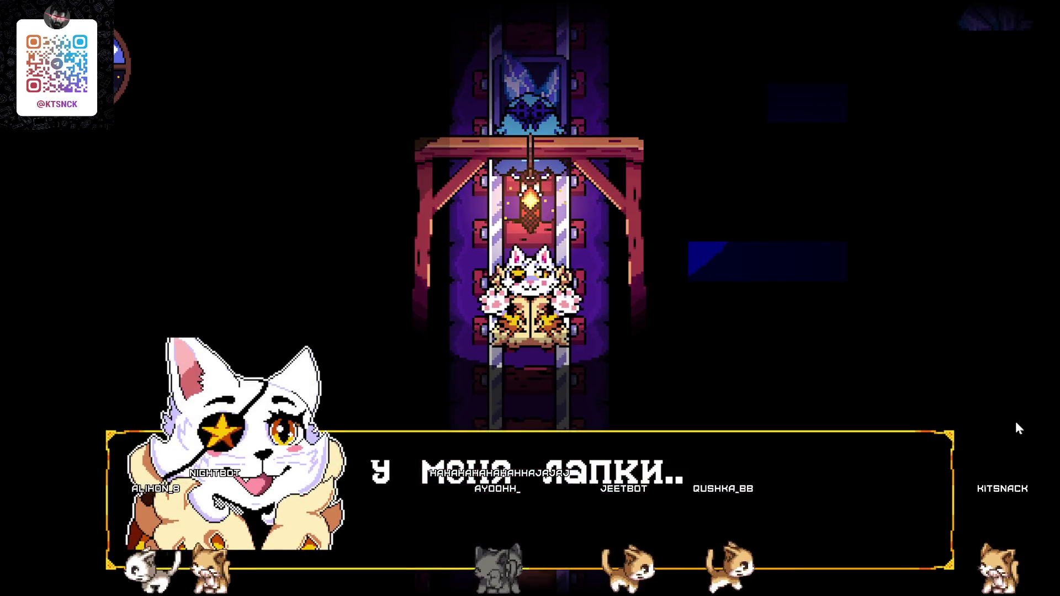
key("z")
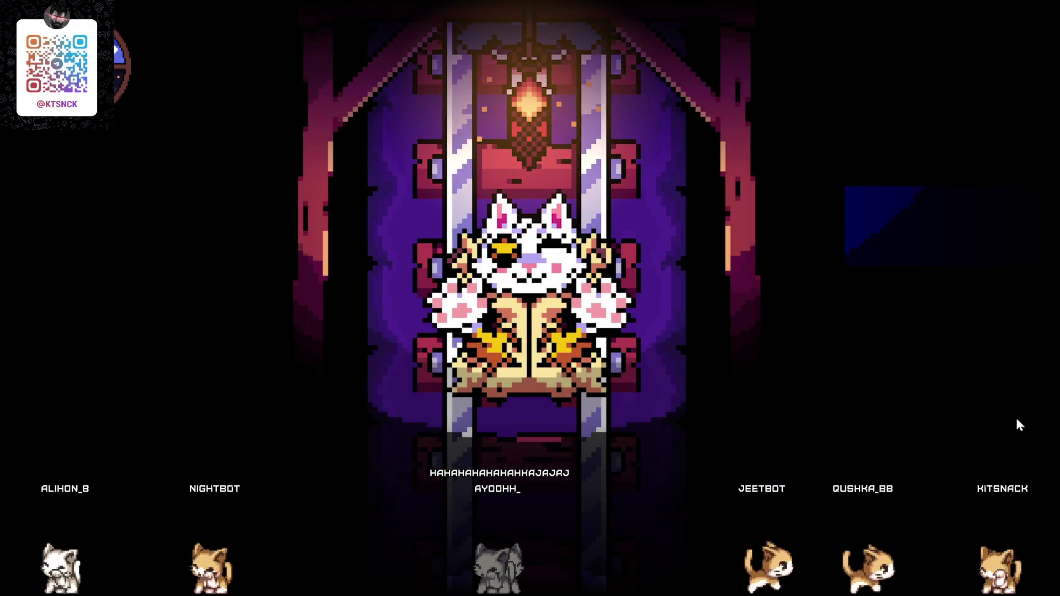
key("Escape")
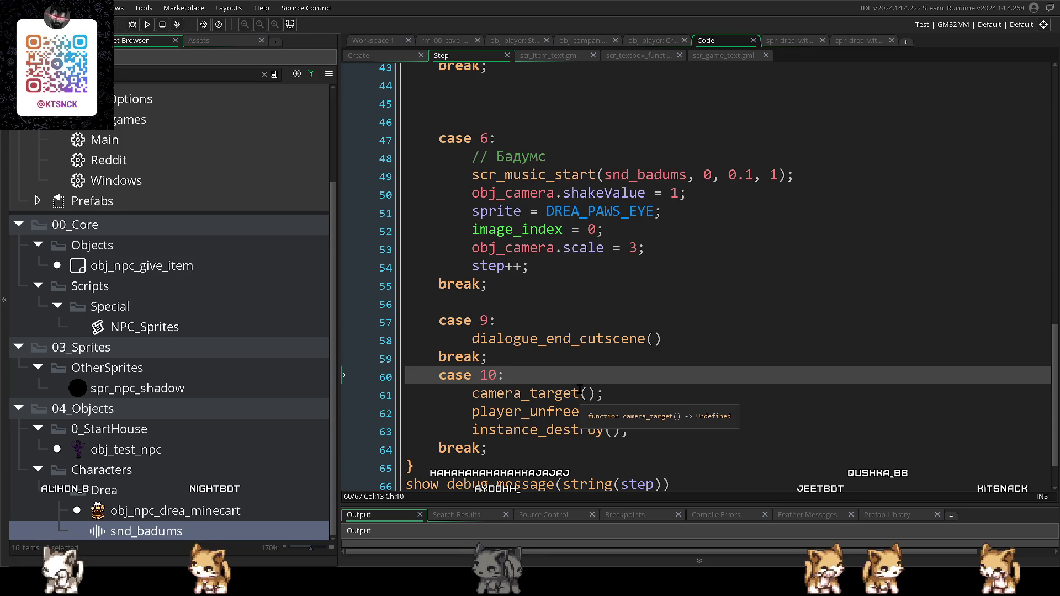
- Add delay = room_speed/2 after the camera scale line in case 6
left_click(489, 243)
left_click(635, 302)
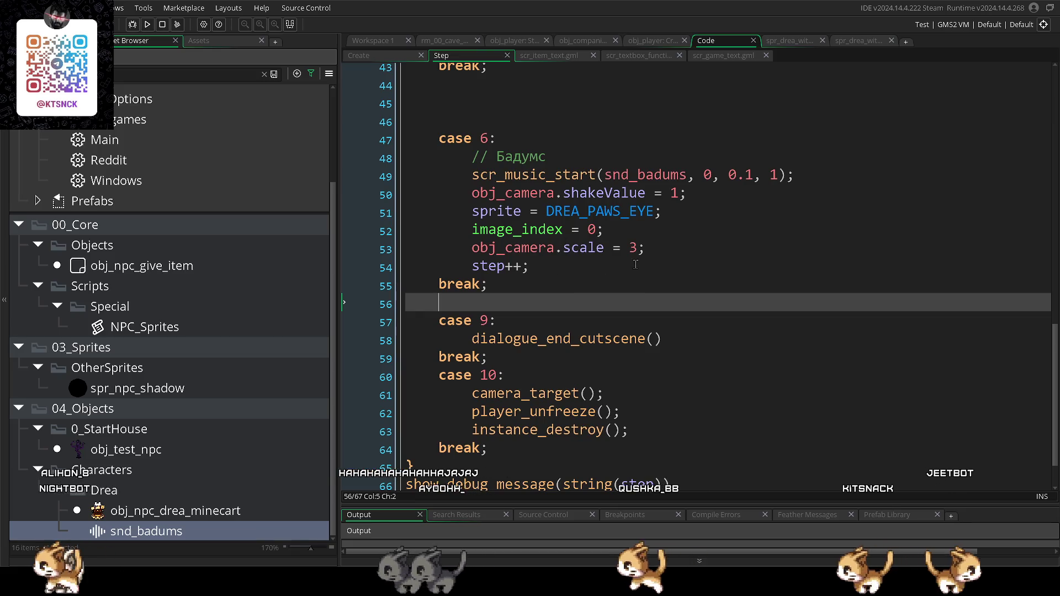
scroll(635, 264, "down", 2)
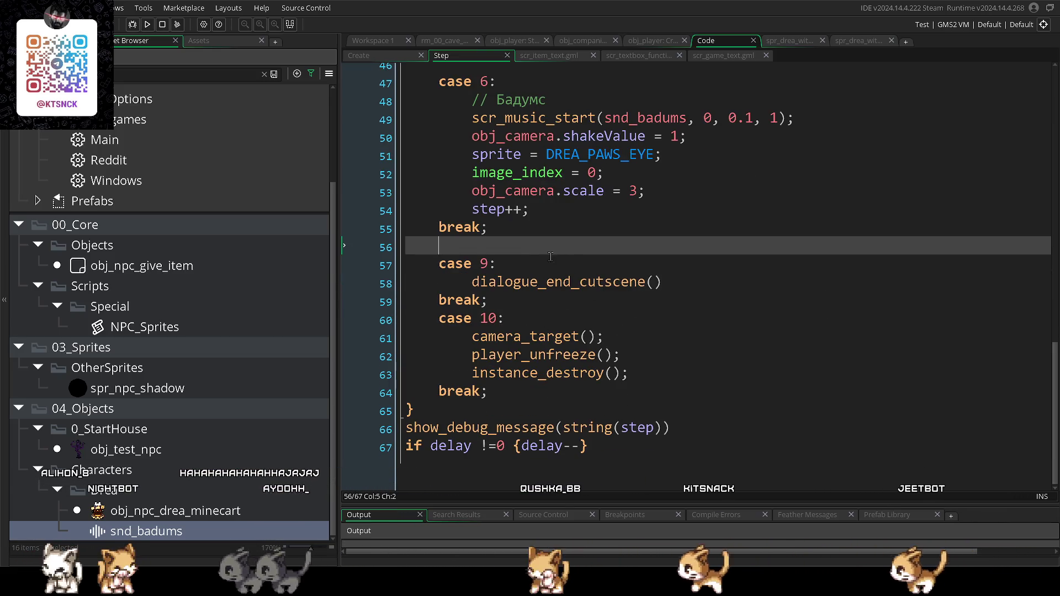
left_click(585, 264)
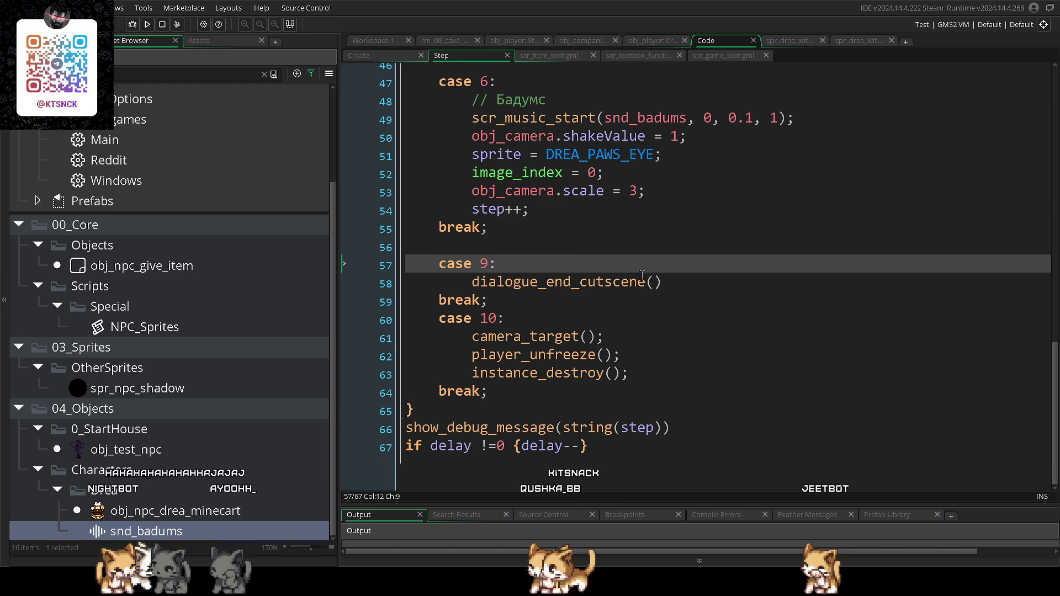
left_click(670, 191)
key("Return")
type("de")
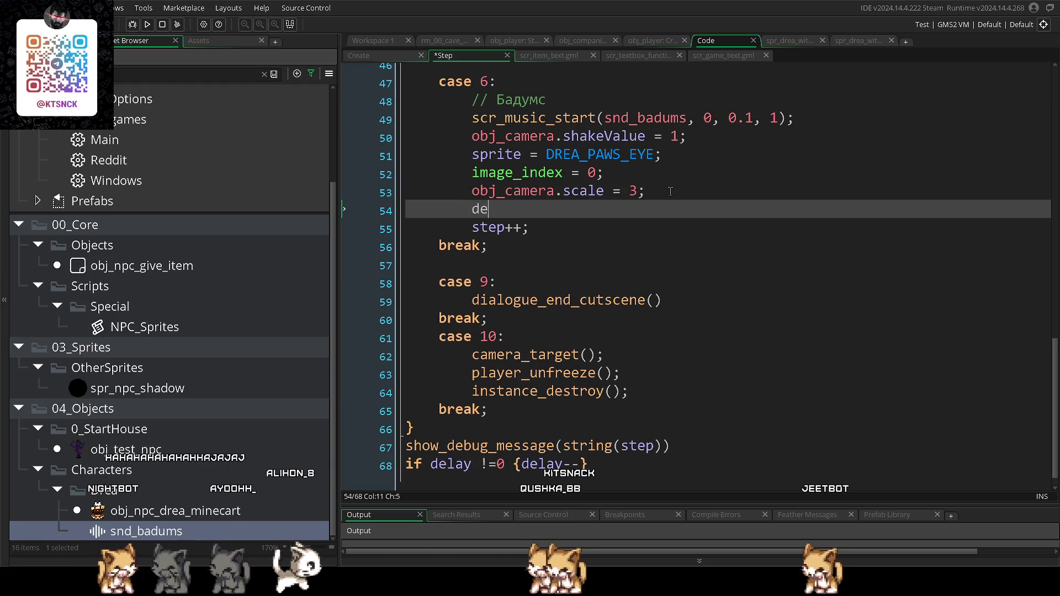
type("lay = r")
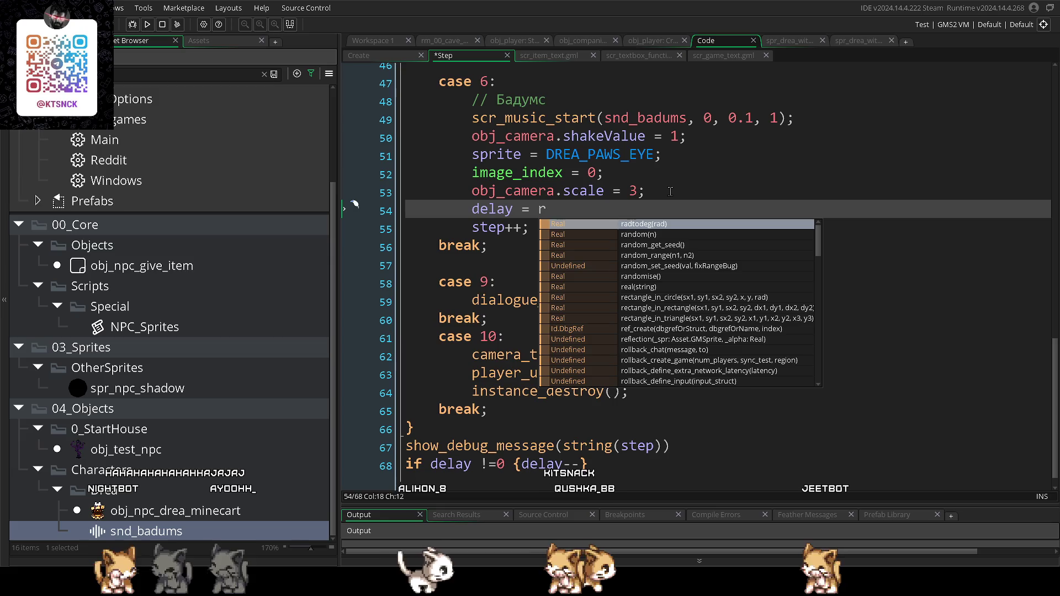
type("oom_speed;")
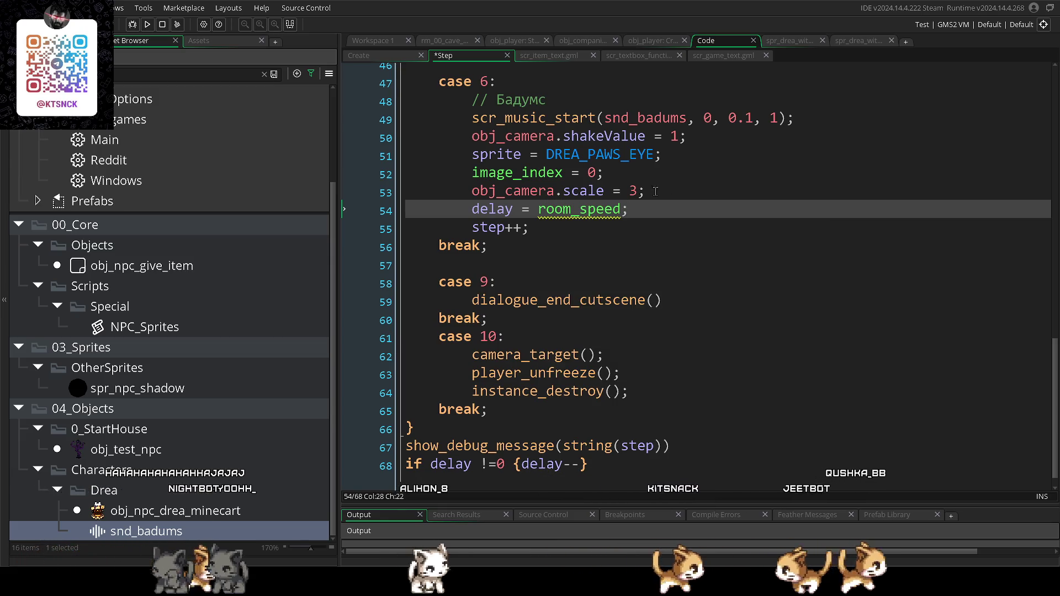
left_click(552, 282)
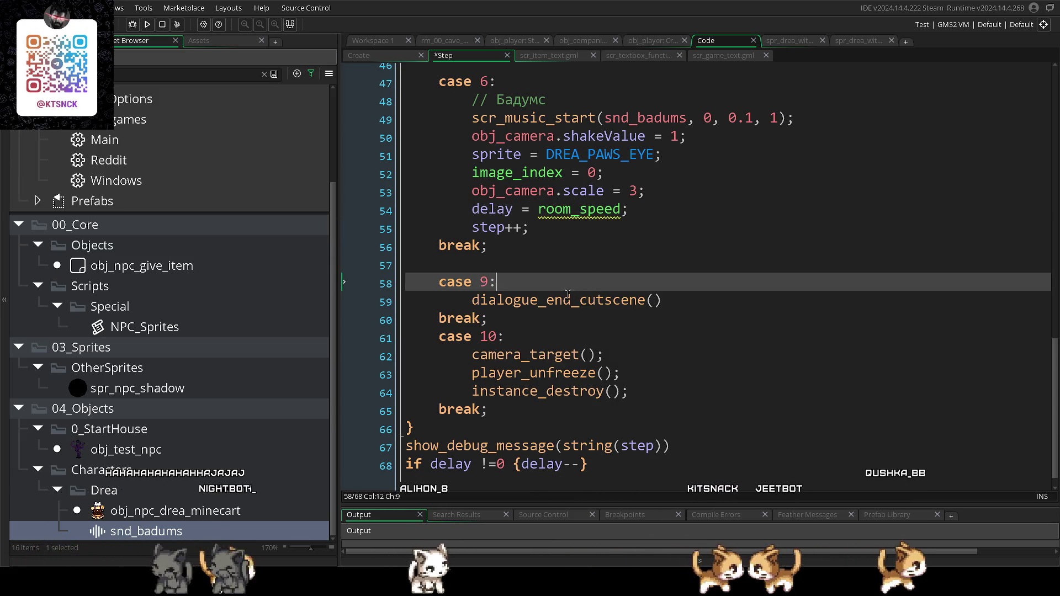
left_click(619, 209)
type("/2")
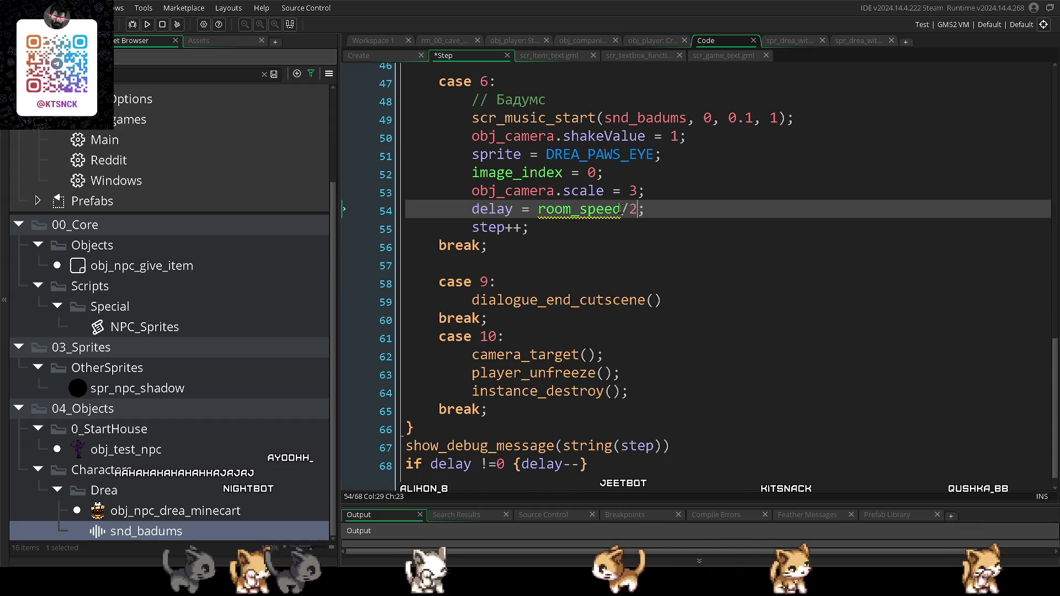
- Replace case 9's dialogue_end_cutscene call with the pasted camera scale statement and adjust its scale value
left_click(682, 354)
left_click_drag(682, 305, 470, 302)
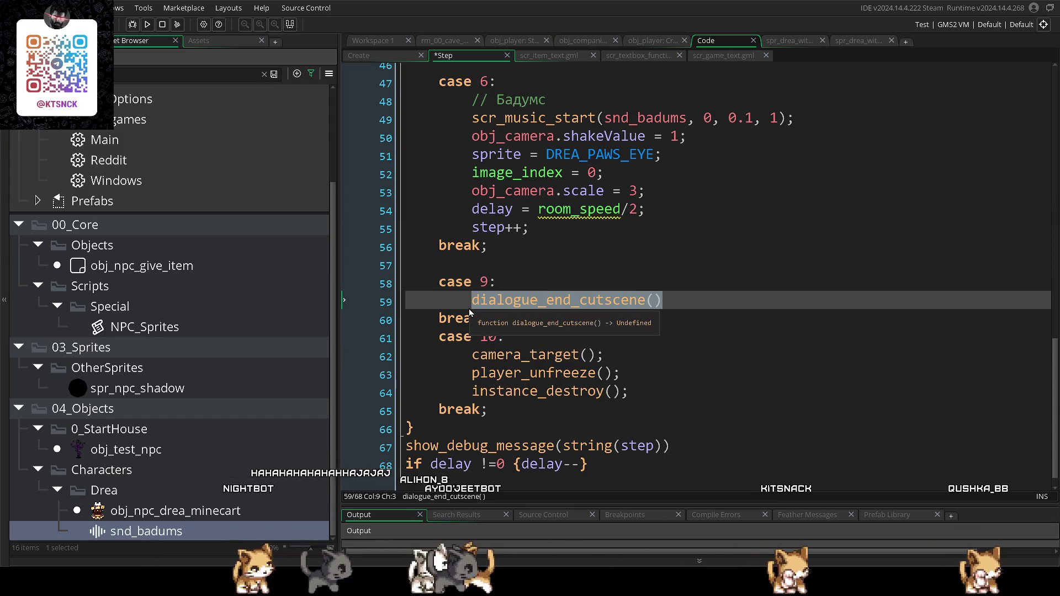
scroll(557, 327, "up", 4)
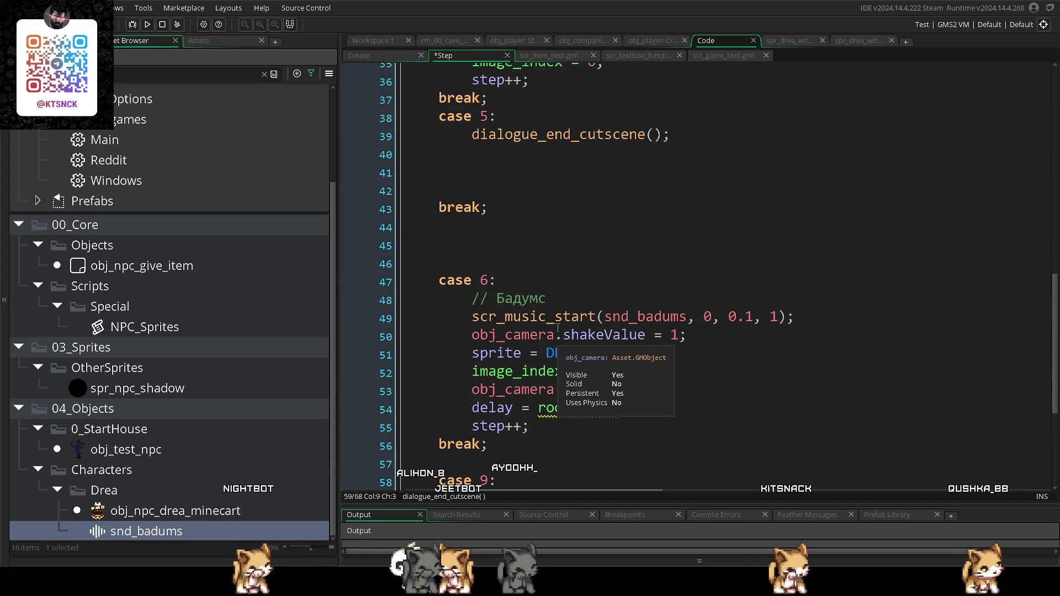
scroll(637, 371, "down", 4)
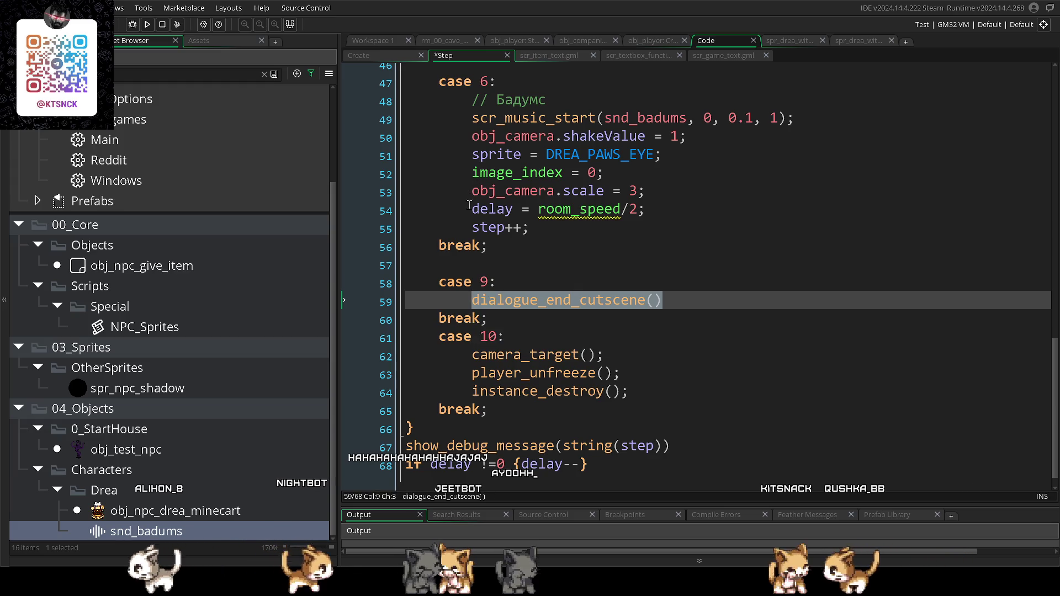
left_click(499, 190)
left_click_drag(663, 301, 453, 305)
type("obj_camera.scale = 3;")
double_click(483, 282)
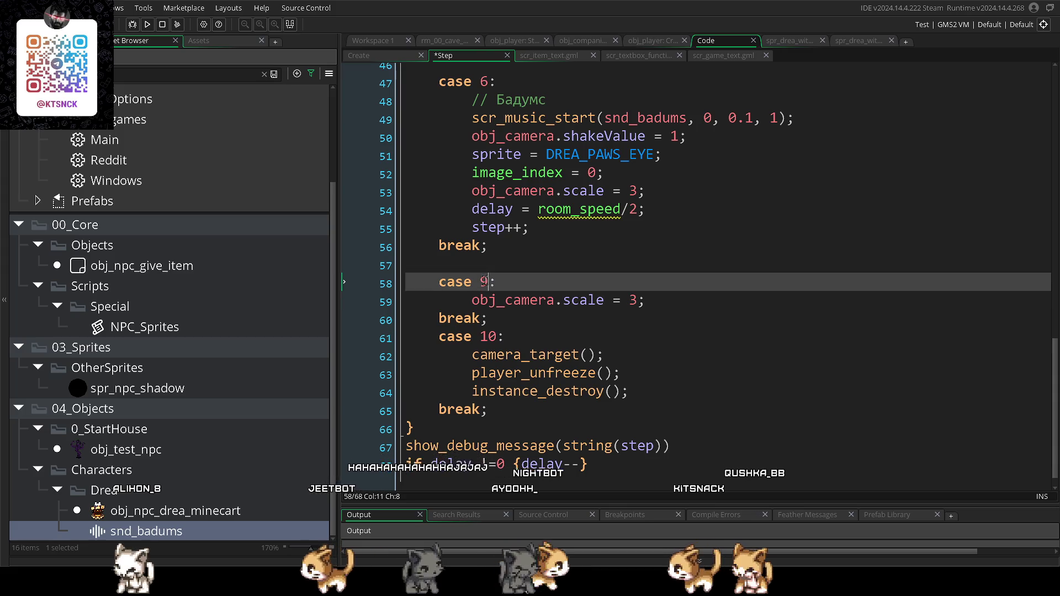
double_click(632, 300)
type("1.5")
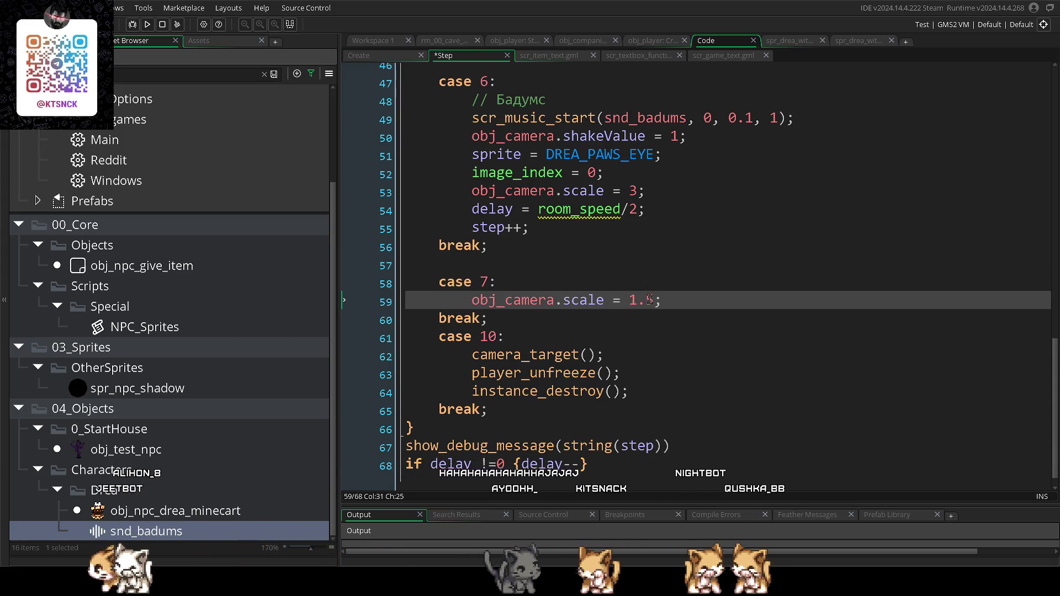
- Add step++; to case 7 and remove the empty line above it
scroll(607, 304, "down", 1)
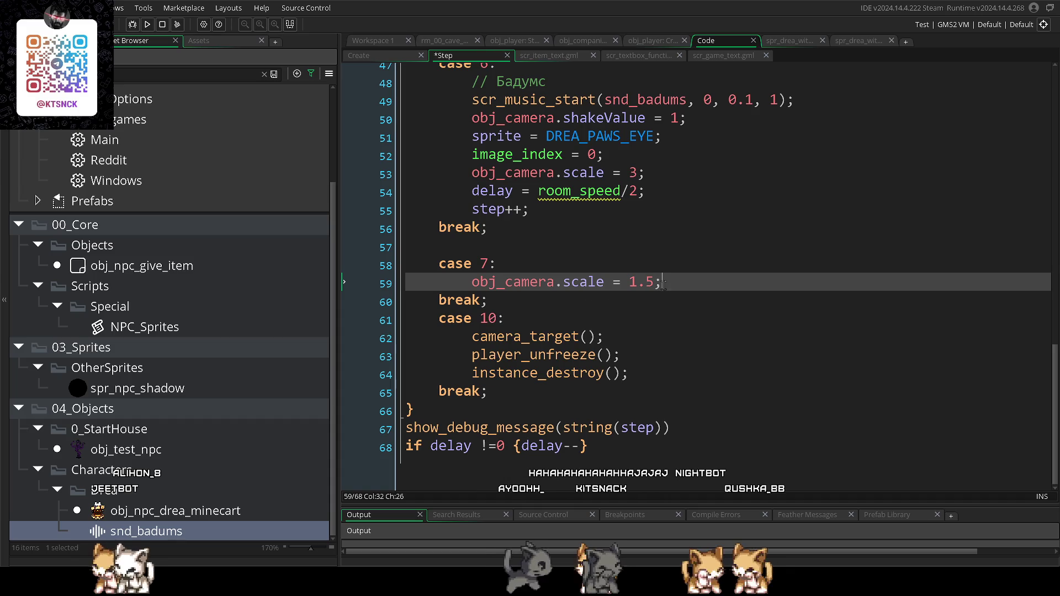
mouse_move(471, 337)
left_mouse_down()
mouse_move(621, 355)
mouse_move(655, 384)
left_mouse_up()
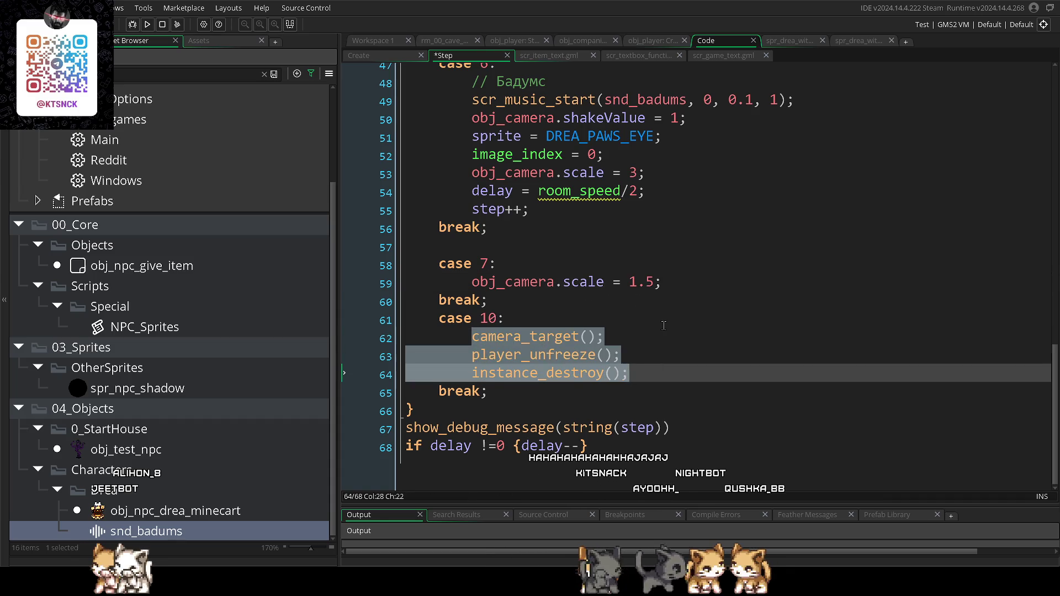
double_click(671, 284)
key("Return")
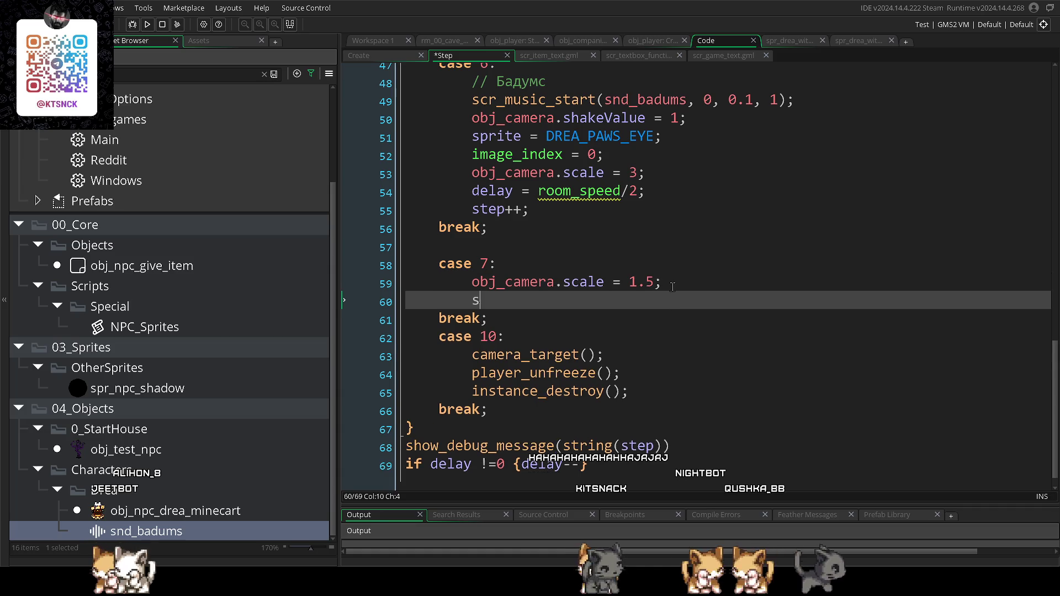
type("step++;")
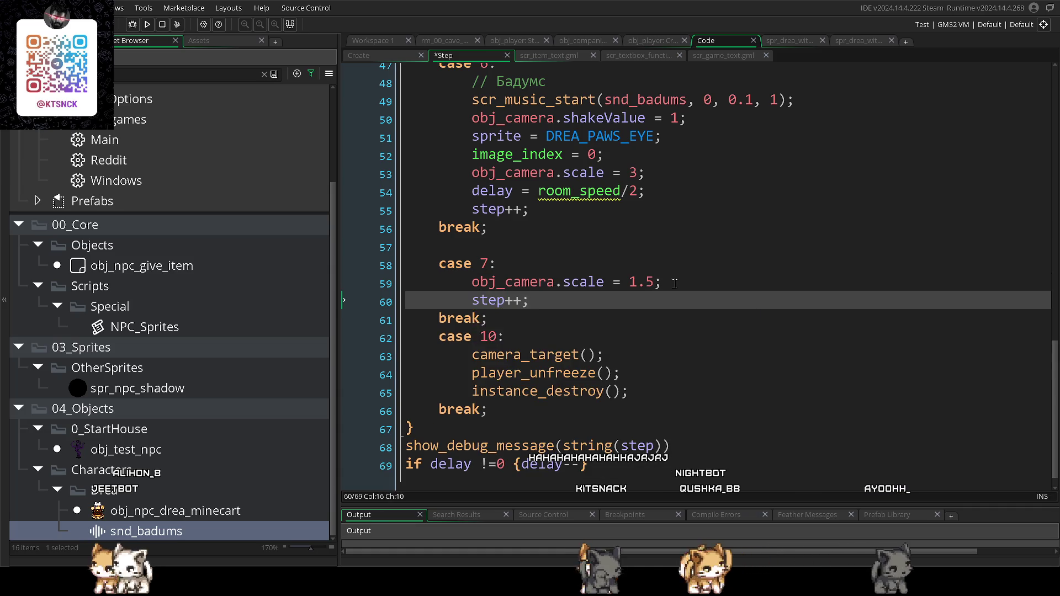
left_click(475, 254)
key("BackSpace")
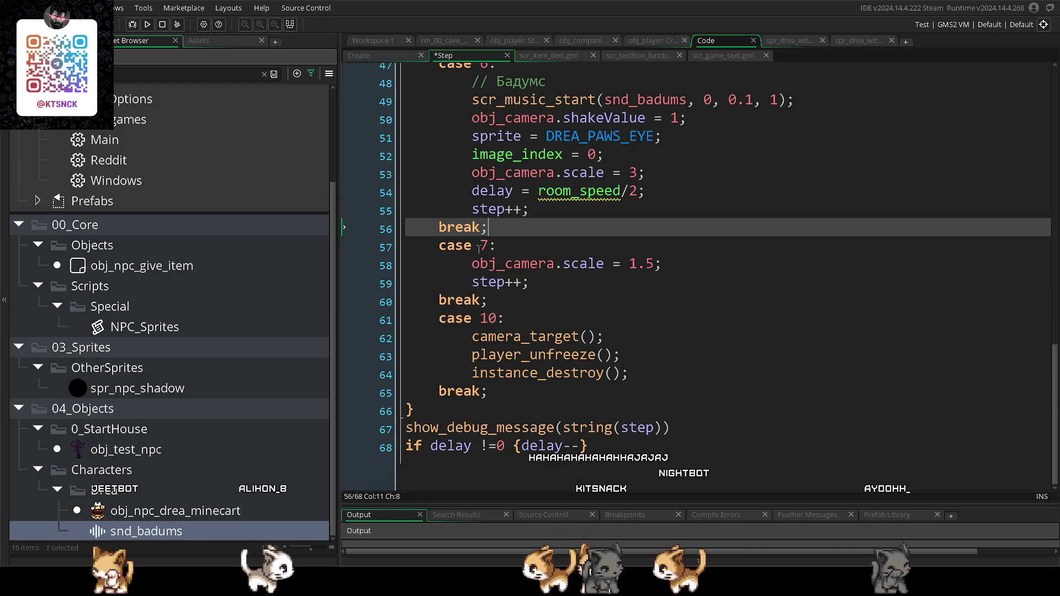
- Renumber case 10 to 8, test-run the game, and delete its instance_destroy() call
double_click(483, 319)
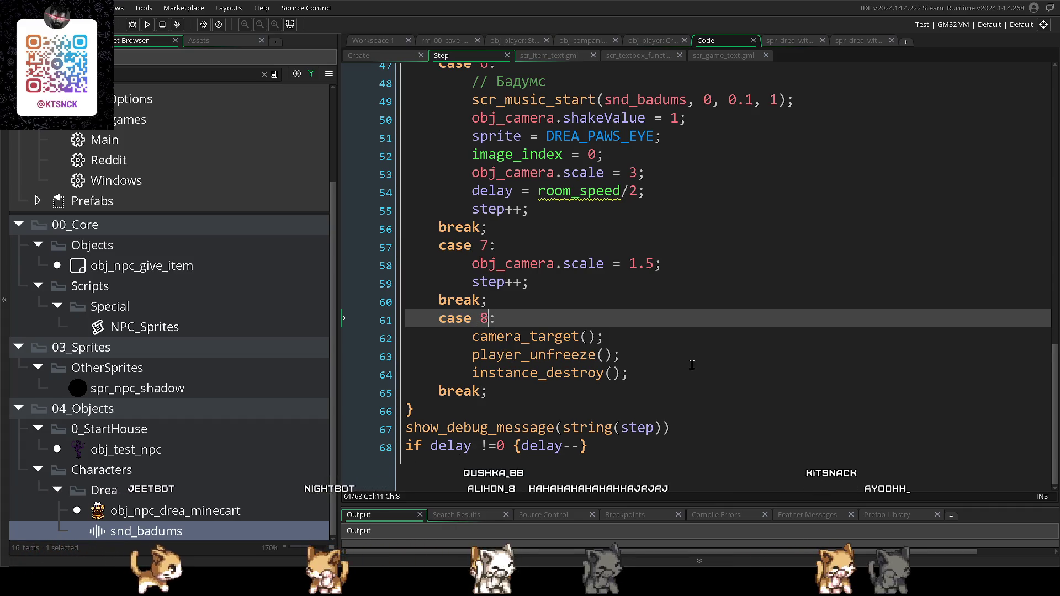
double_click(720, 357)
key("F5")
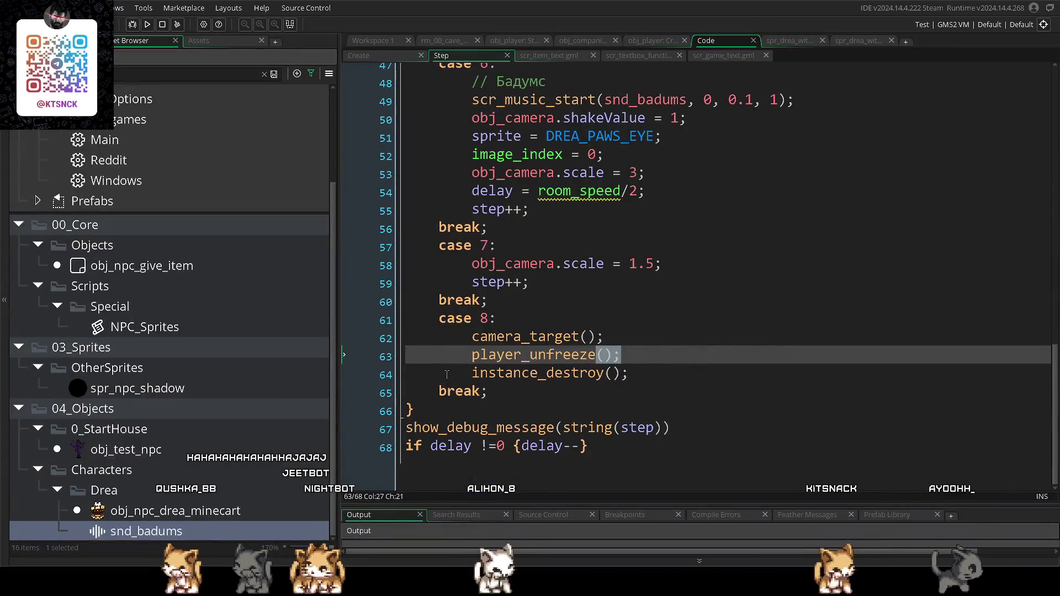
left_click_drag(446, 375, 726, 374)
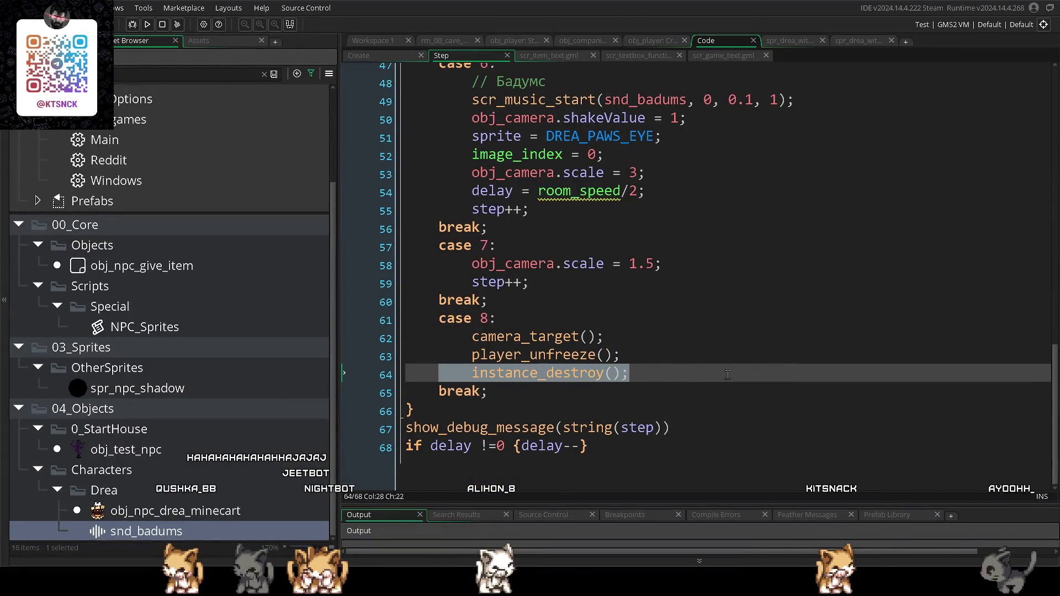
key("BackSpace")
key("BackSpace")
key("BackSpace")
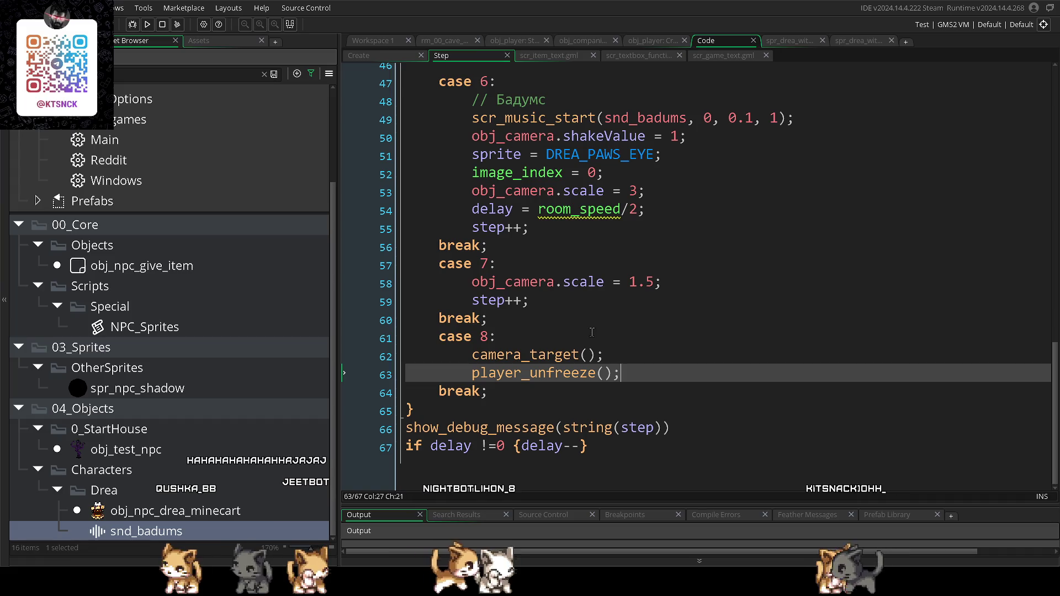
- Add sprite = DREA_BAG_DOWN to case 7 by adapting a copied sprite line
left_click(548, 266)
key("Return")
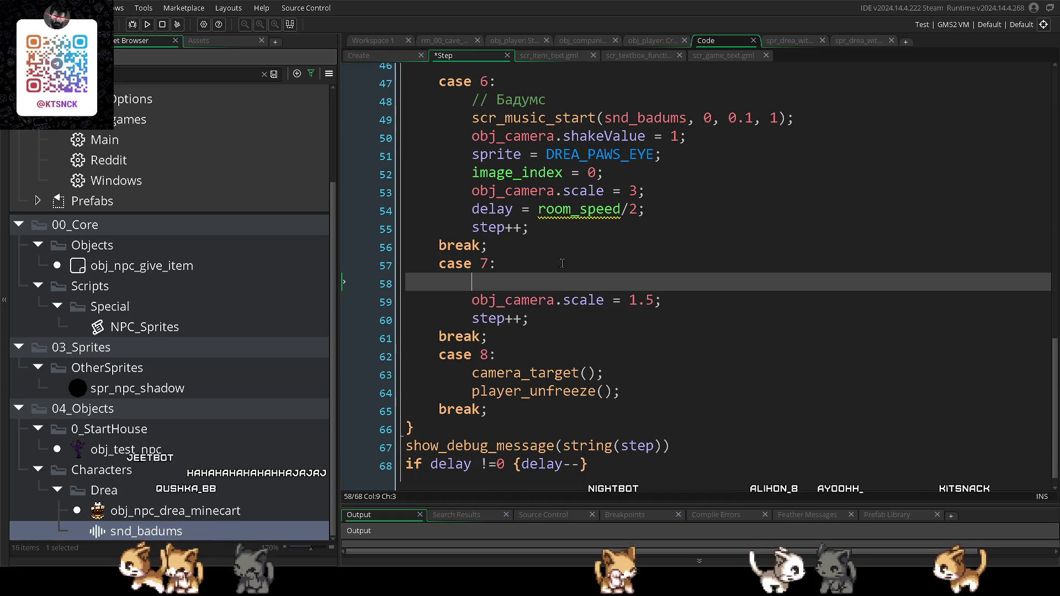
type("d")
scroll(552, 248, "up", 1)
scroll(534, 231, "up", 3)
left_click(535, 267)
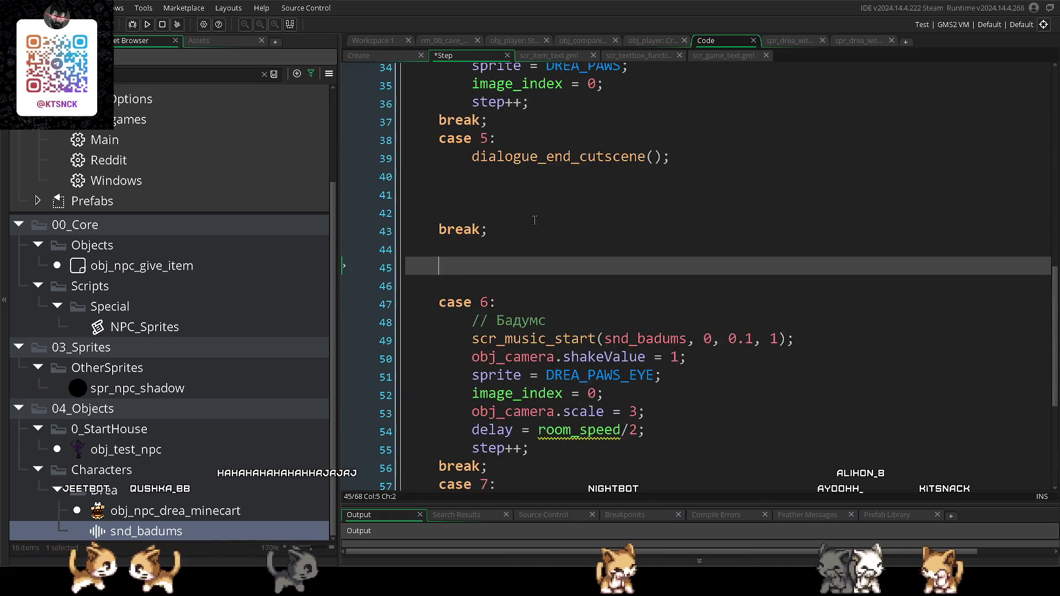
scroll(535, 220, "up", 3)
left_click_drag(472, 197, 629, 199)
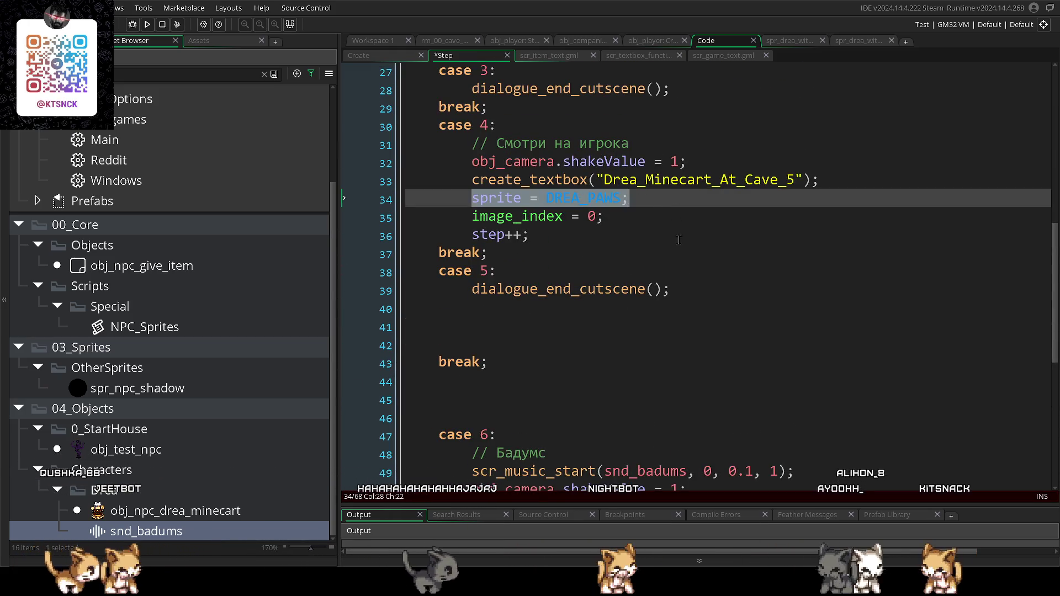
scroll(679, 240, "down", 5)
double_click(473, 348)
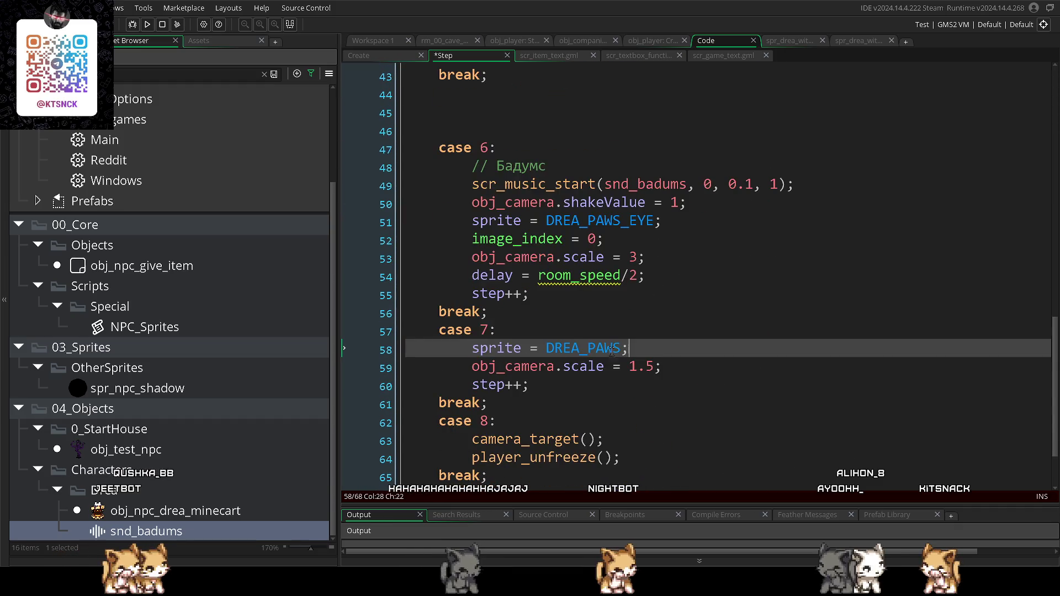
key("BackSpace")
key("BackSpace")
key("BackSpace")
type("BAG")
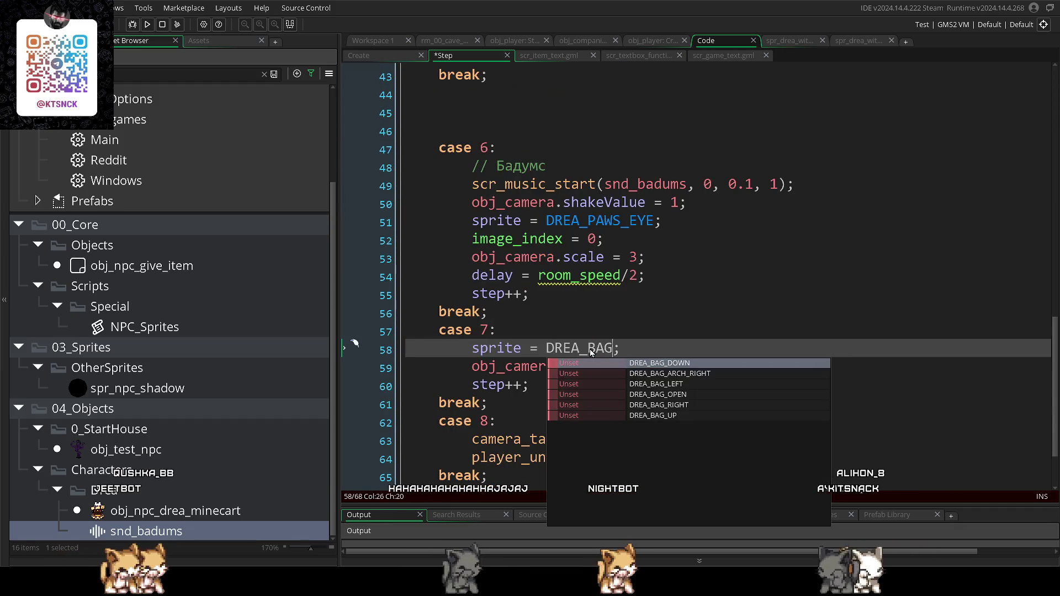
left_click(697, 364)
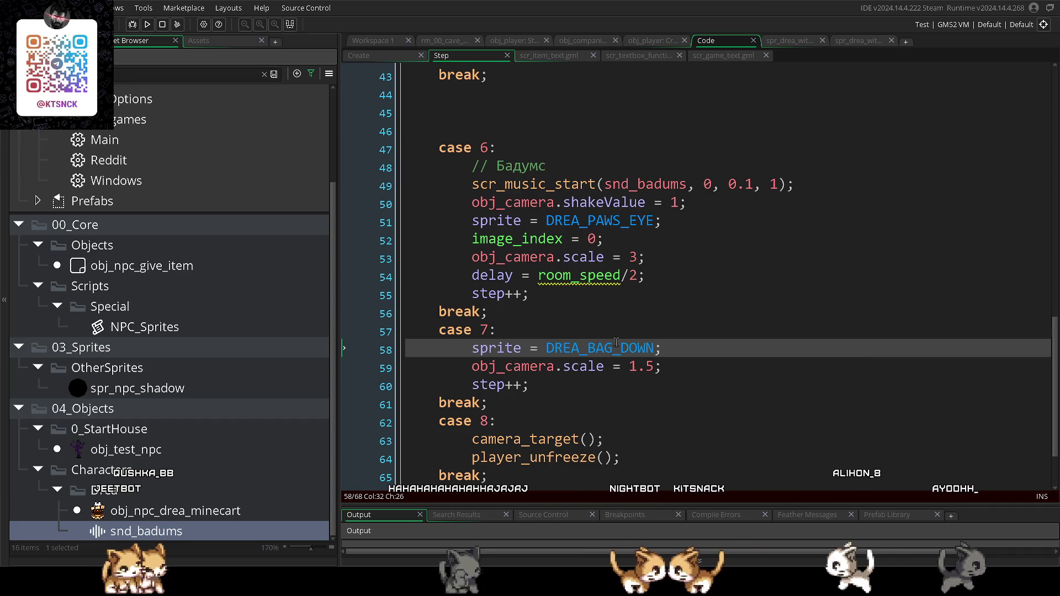
scroll(601, 336, "down", 2)
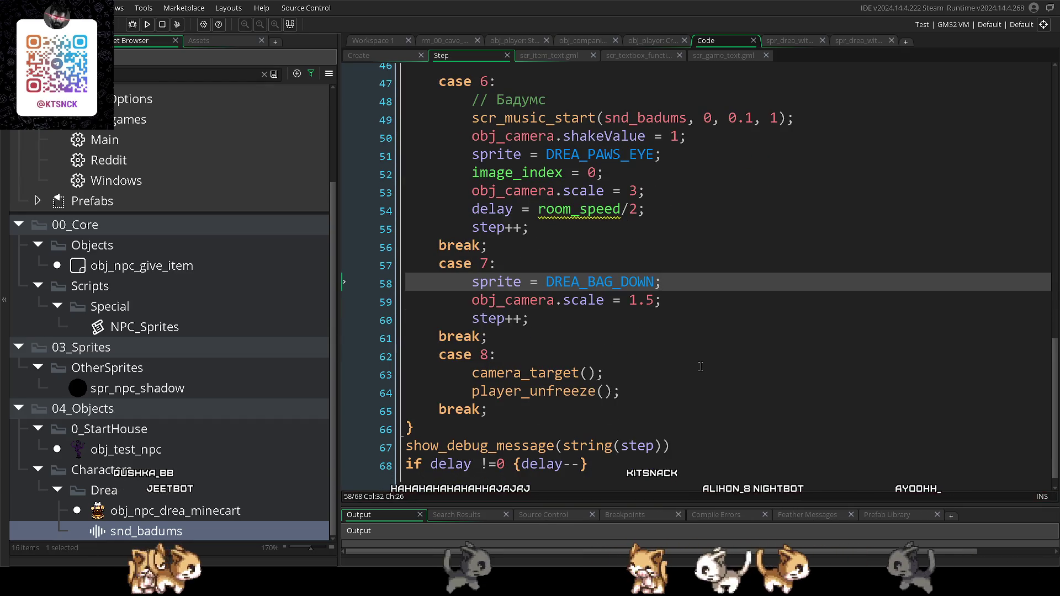
left_click(673, 356)
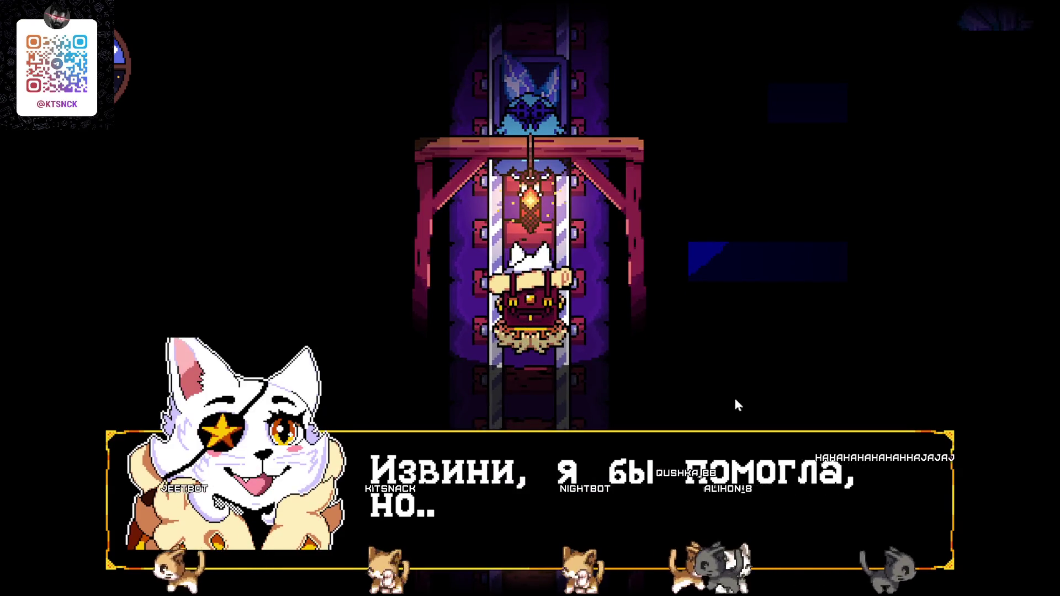
key("z")
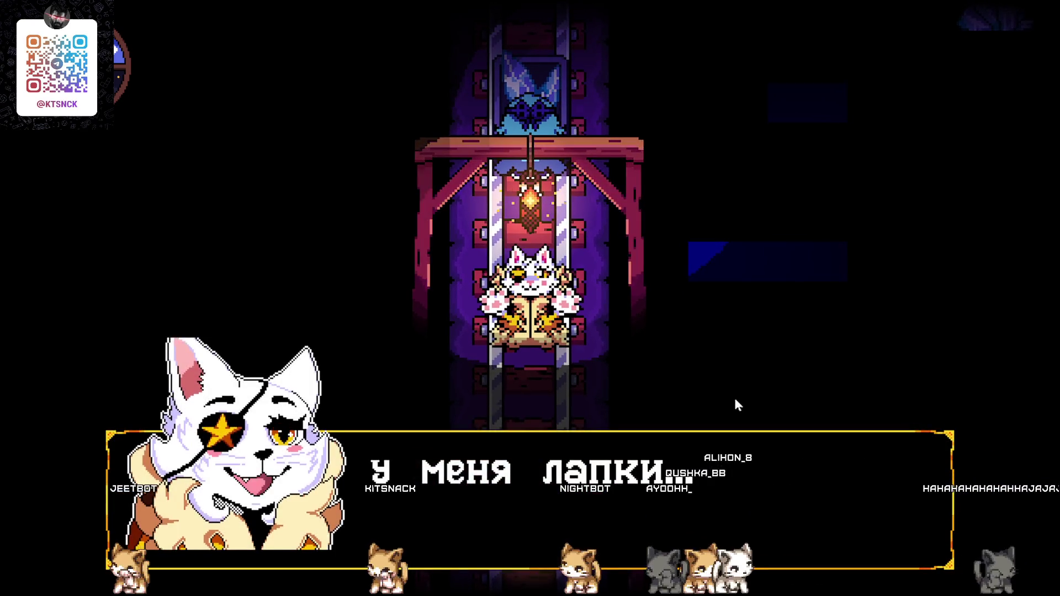
key("z")
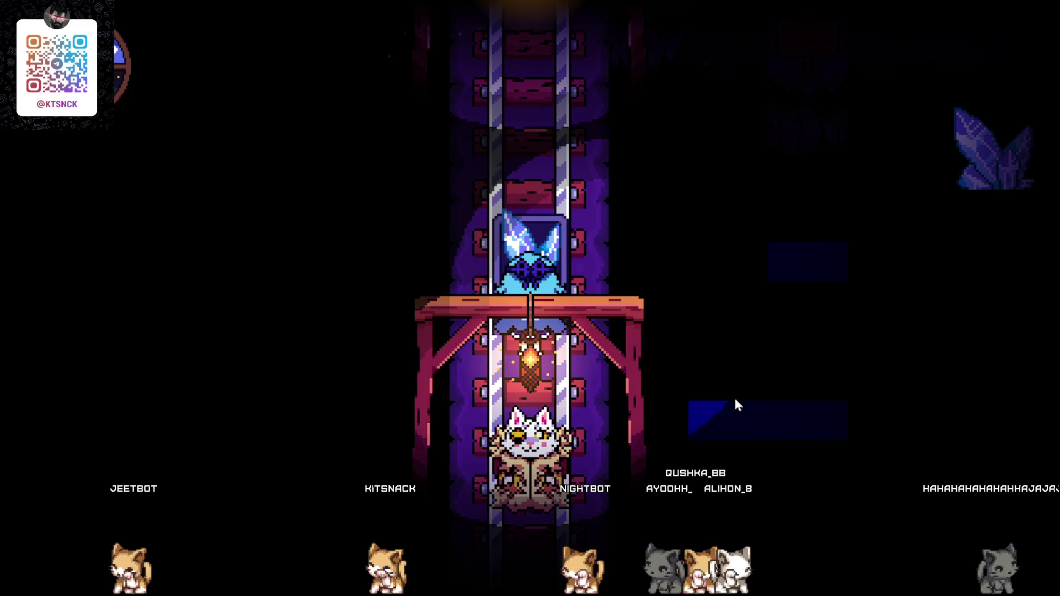
key("alt+Tab")
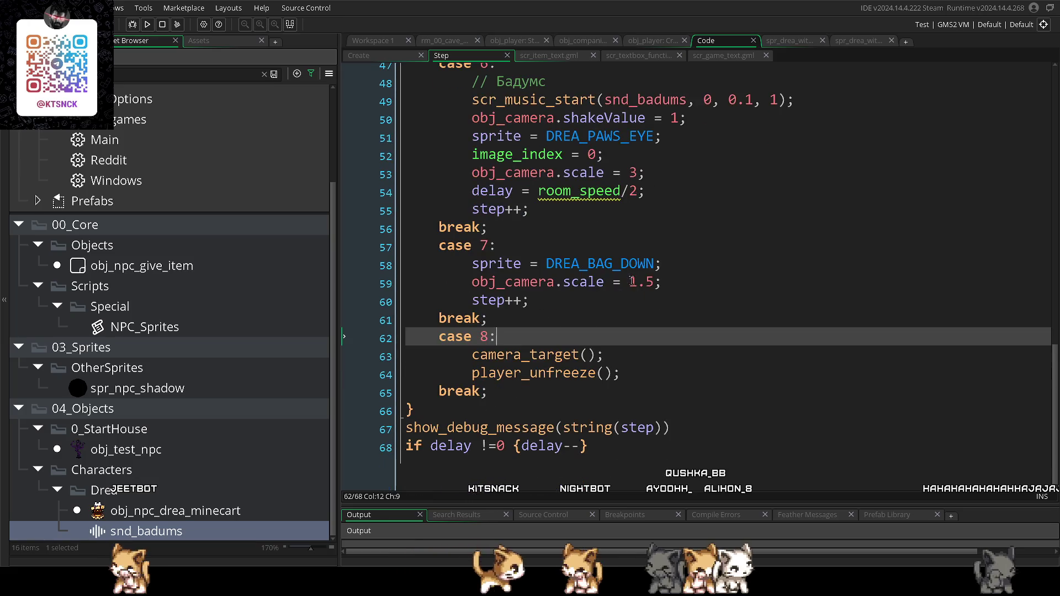
- Change case 6's delay from room_speed/2 to a full room_speed
left_click(653, 281)
left_click(622, 323)
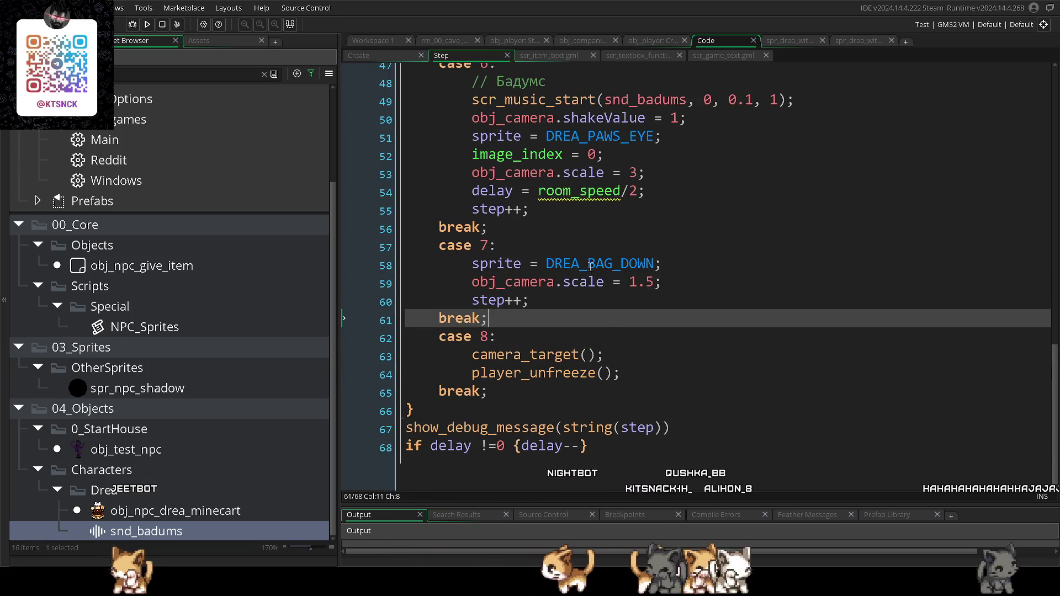
left_click(637, 192)
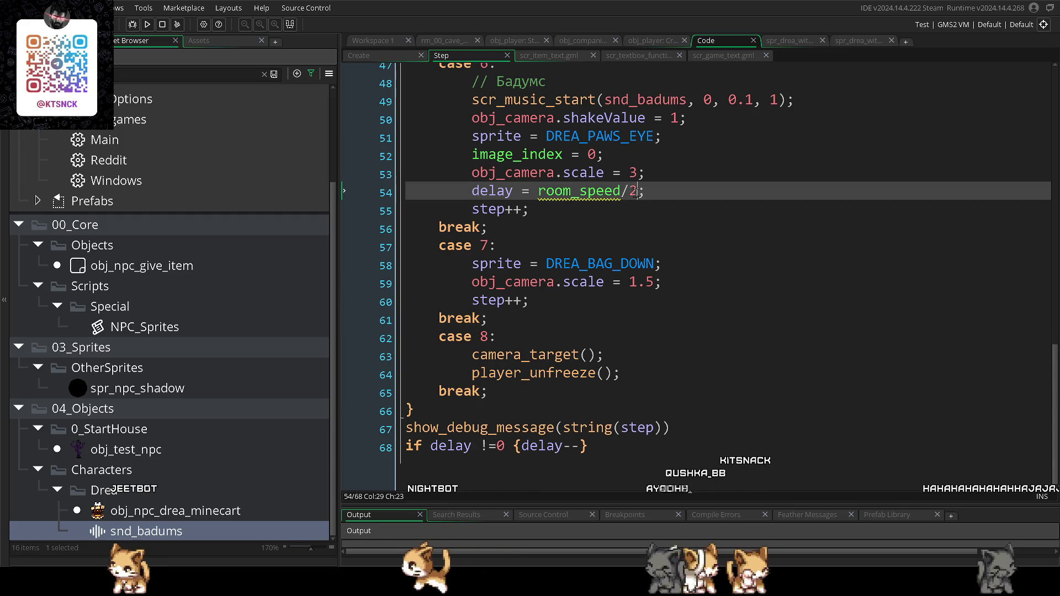
left_click(604, 252)
left_click(637, 192)
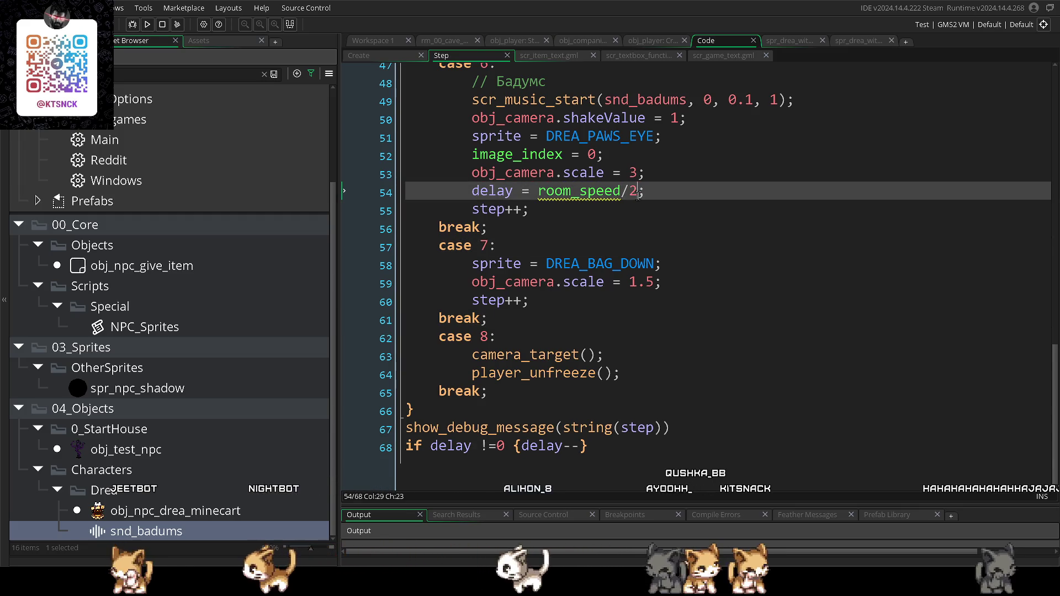
- Wrap case 7's statements in if delay = 0 { … }, indent them, and save
left_click(546, 253)
key("Return")
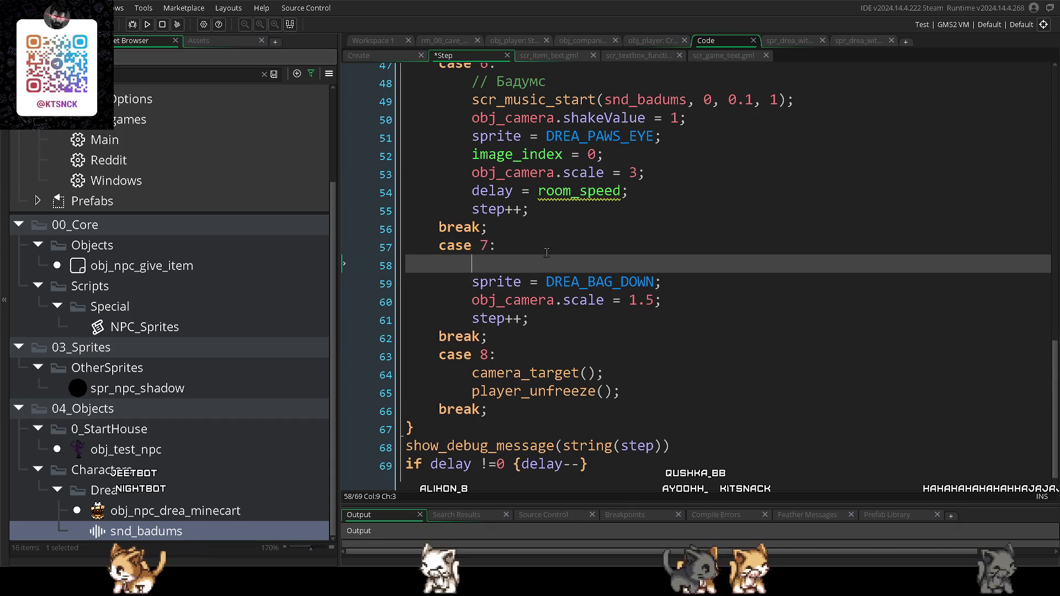
type("if de;l")
key("BackSpace")
key("BackSpace")
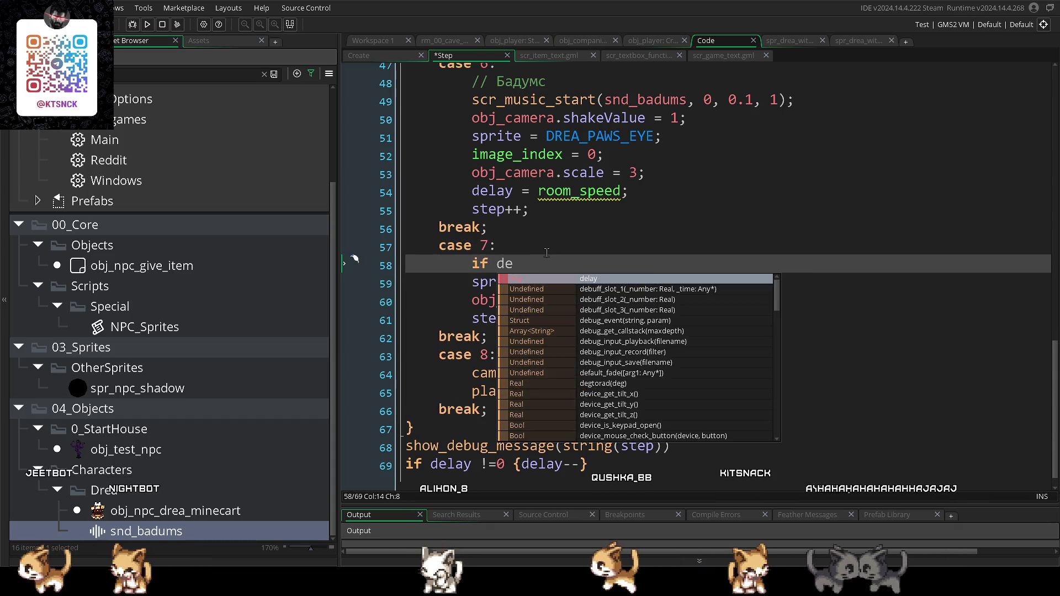
type("lay = 0")
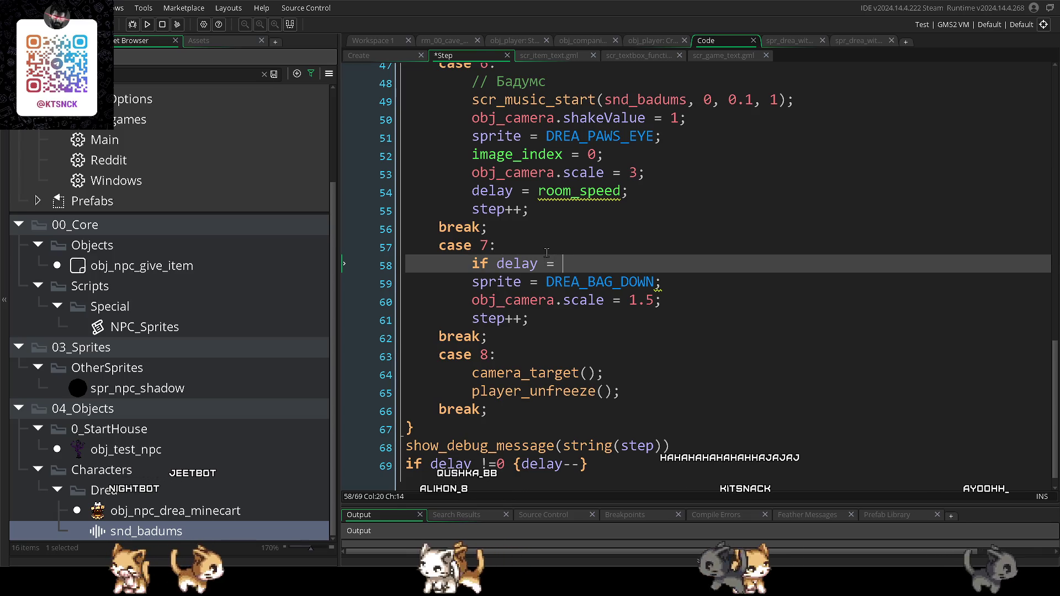
type("{")
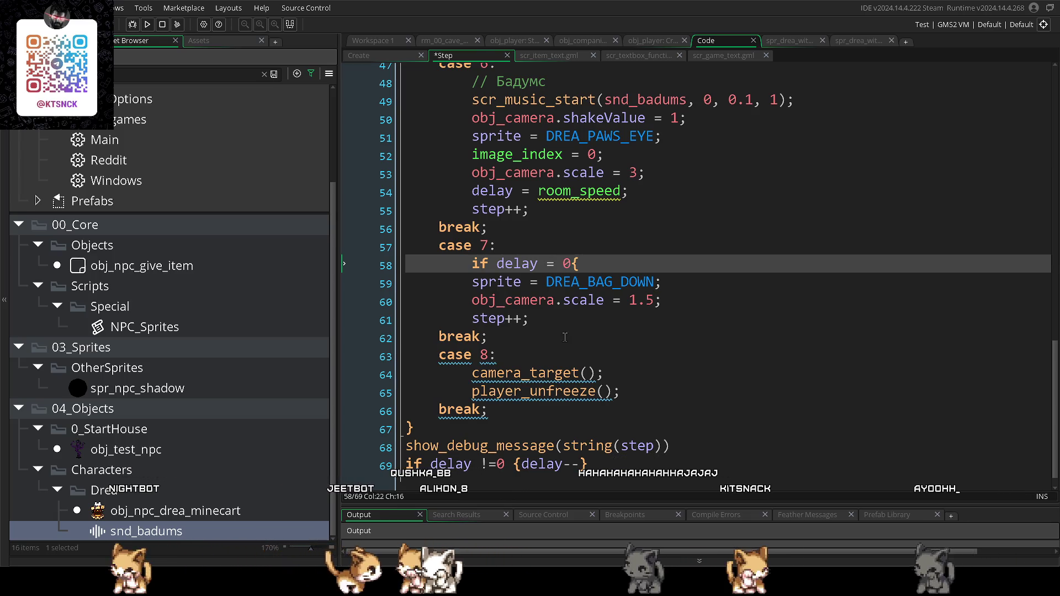
left_click(564, 320)
key("Return")
type("}")
left_click_drag(477, 285, 530, 323)
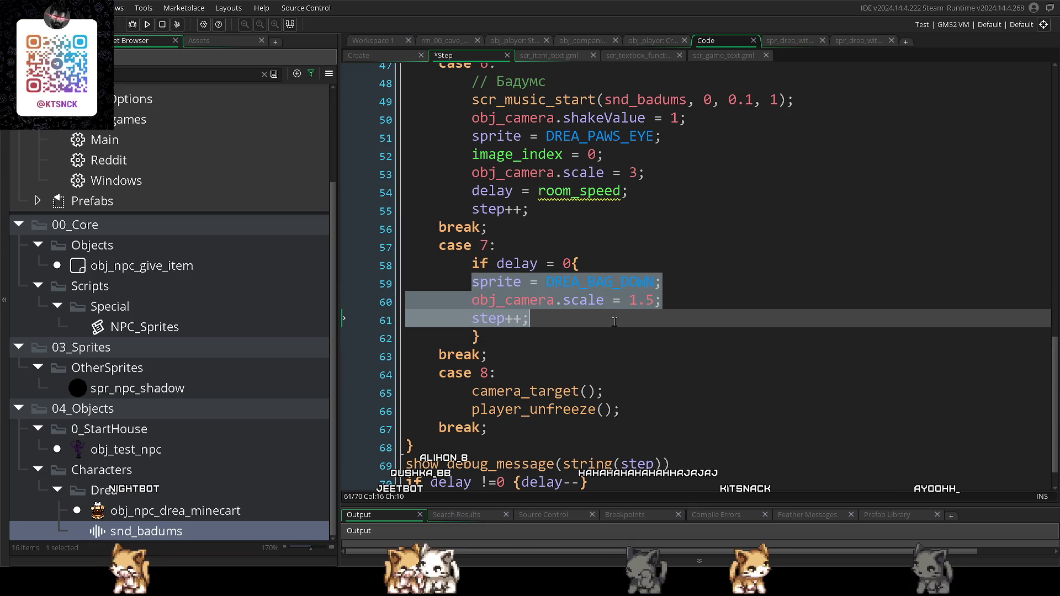
key("Tab")
left_click(573, 263)
left_click(686, 356)
key("ctrl+s")
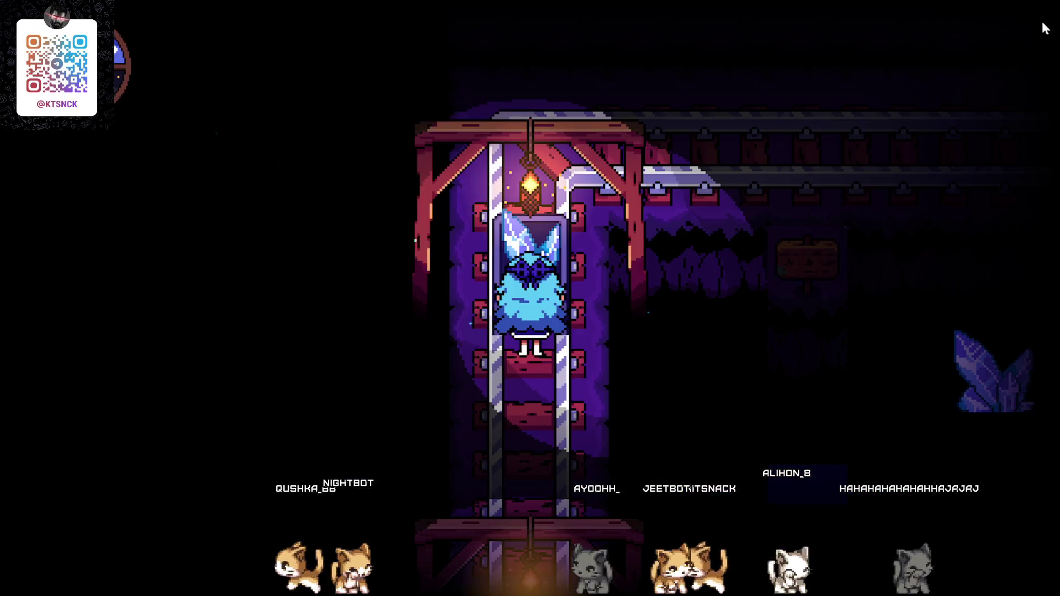
key("Escape")
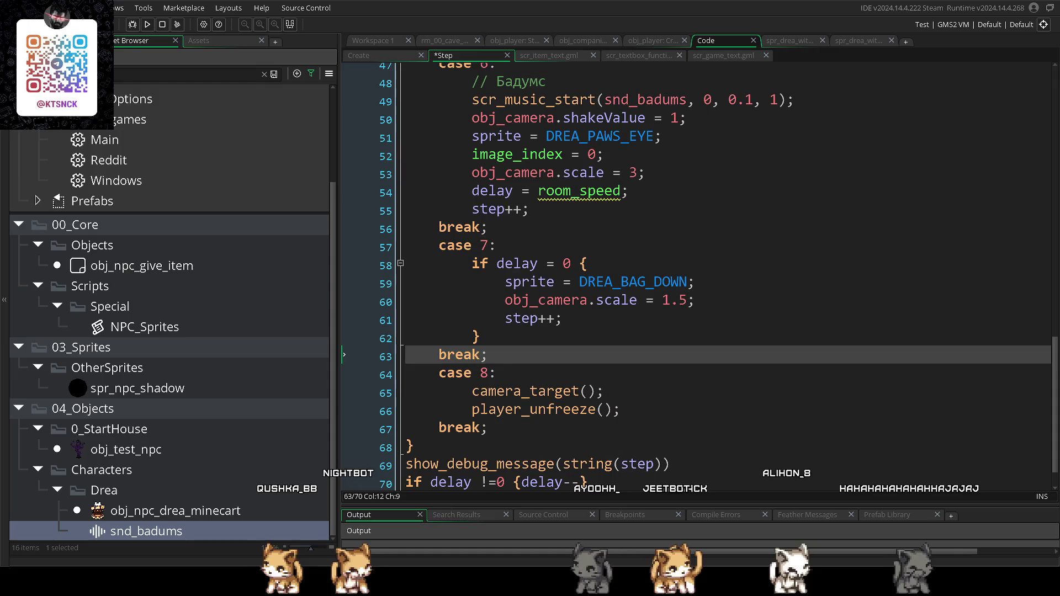
- Start a new indented line 58 in case 7 from the copied camera scale assignment
scroll(631, 322, "down", 1)
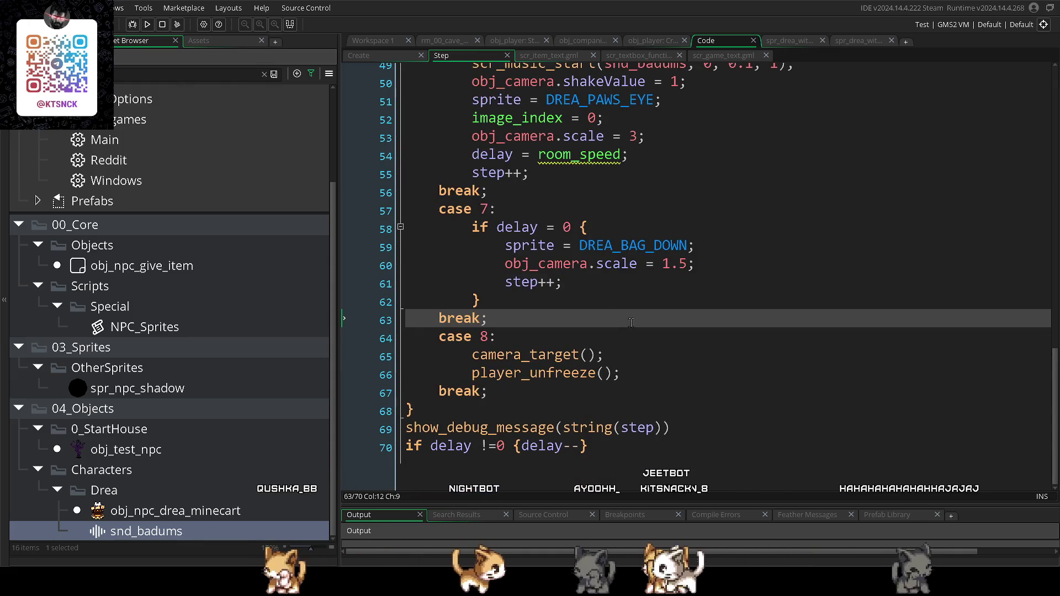
left_click(580, 340)
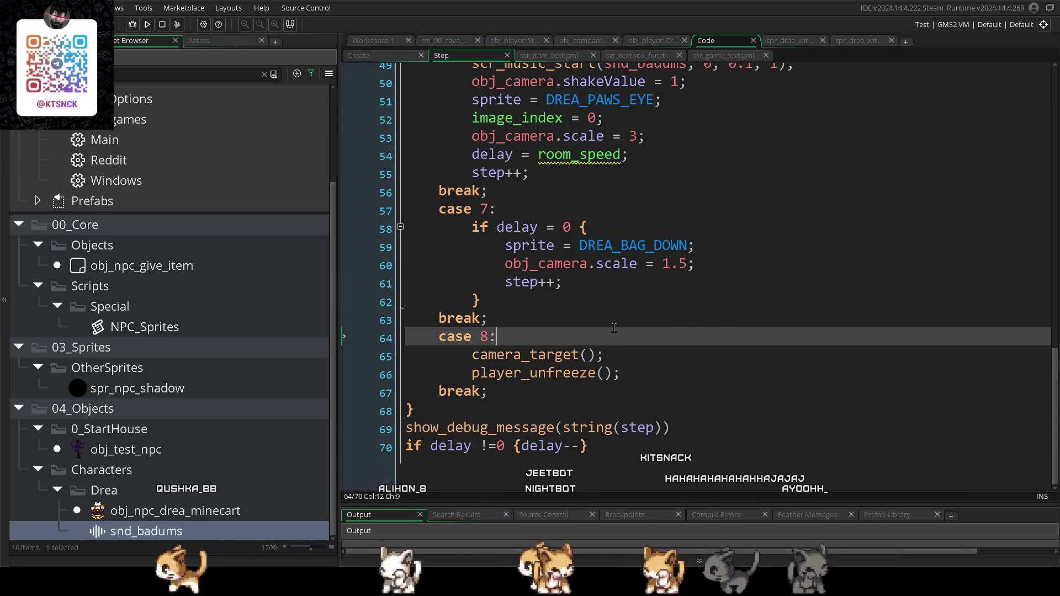
left_click_drag(503, 265, 637, 264)
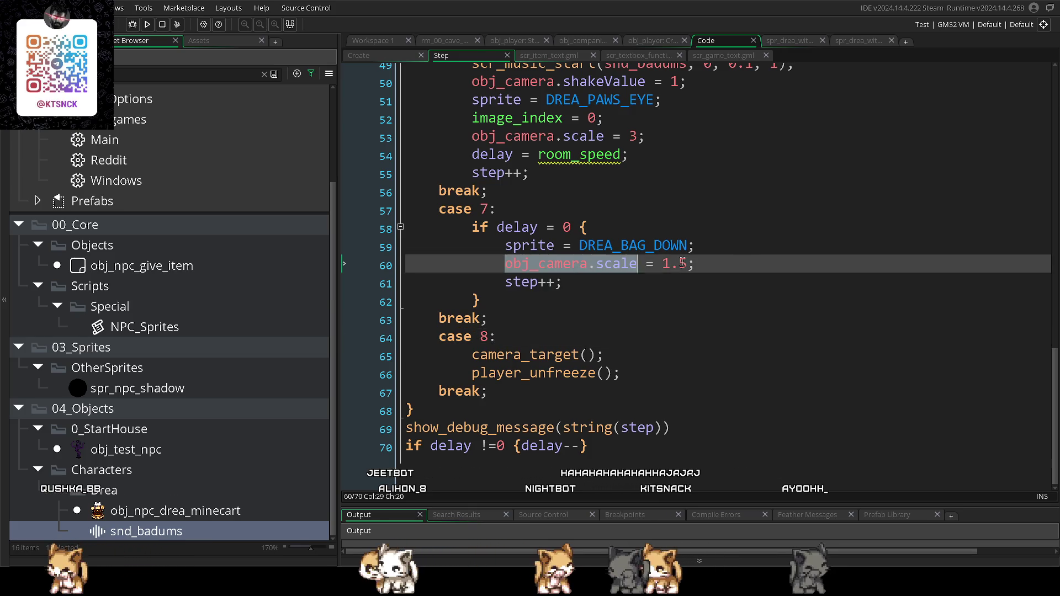
left_click(570, 212)
key("Return")
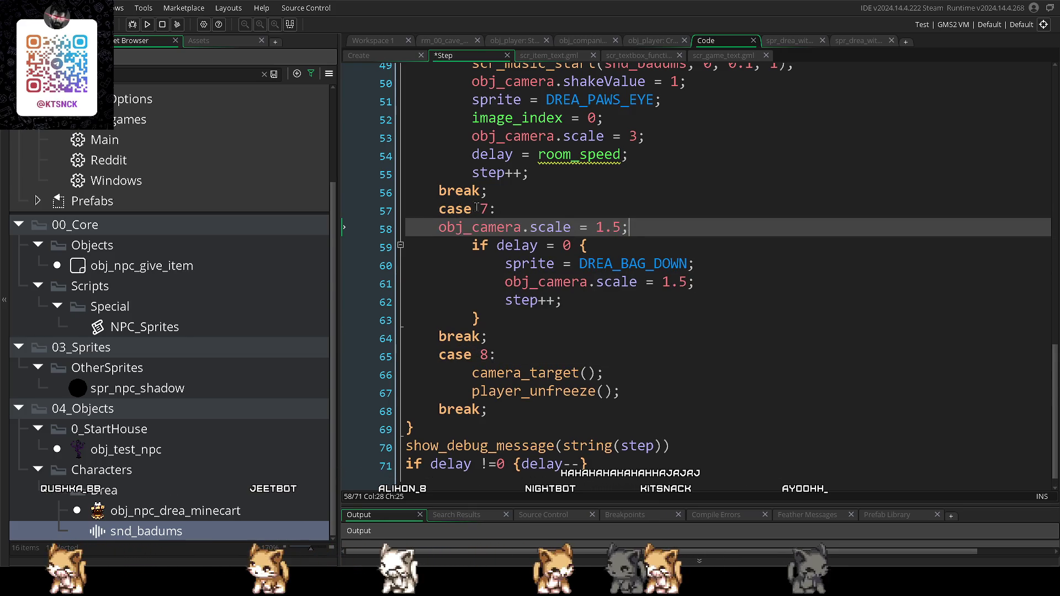
left_click(439, 228)
key("Tab")
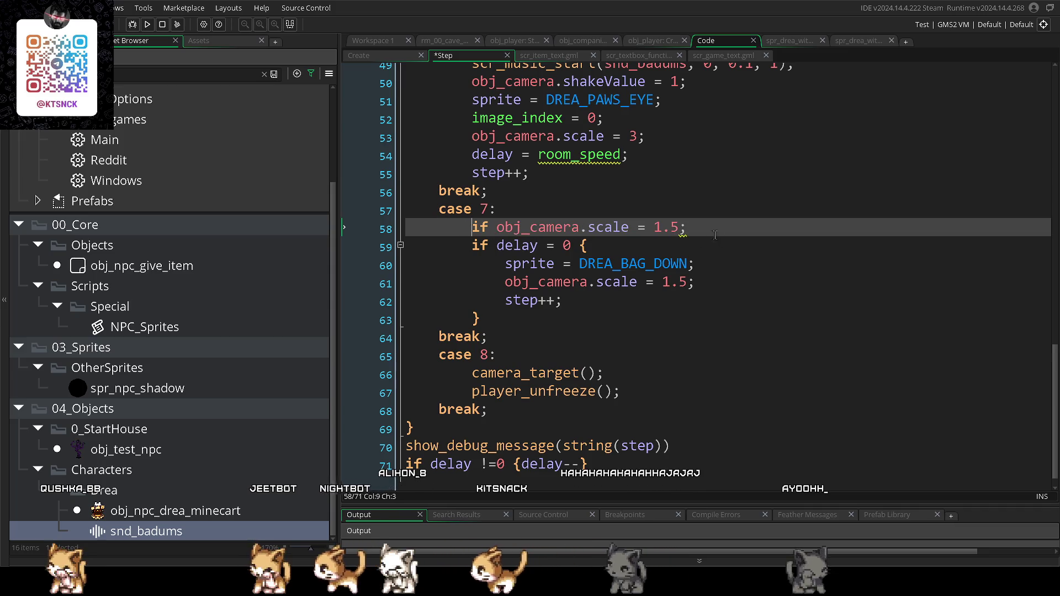
- Turn line 58 into if obj_camera.scale != 1.5 {obj_camera.scale-=0.1}; and run the game
left_click(638, 227)
type("!")
left_click(687, 227)
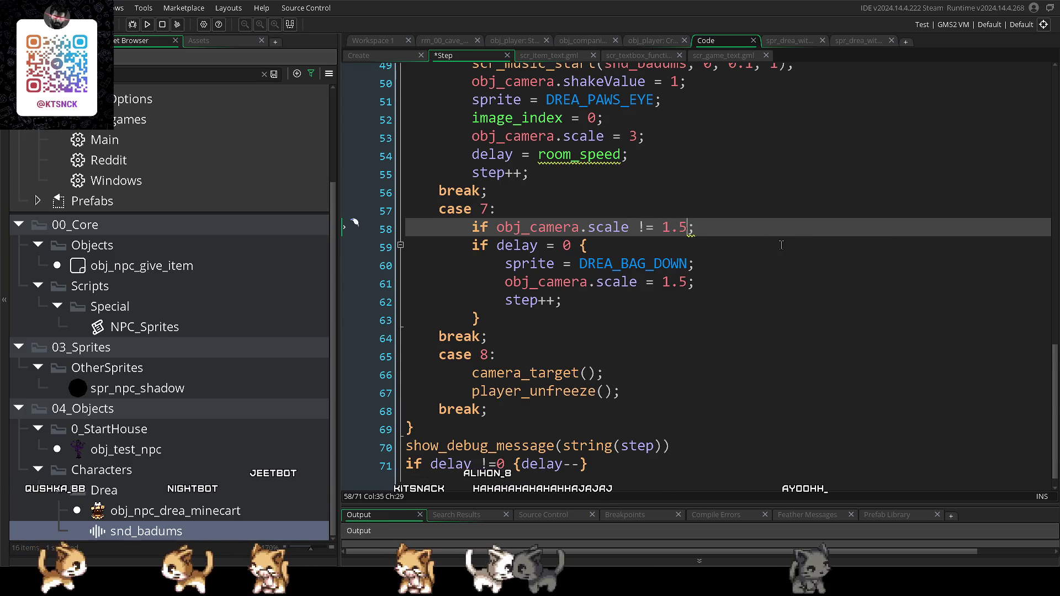
type("{")
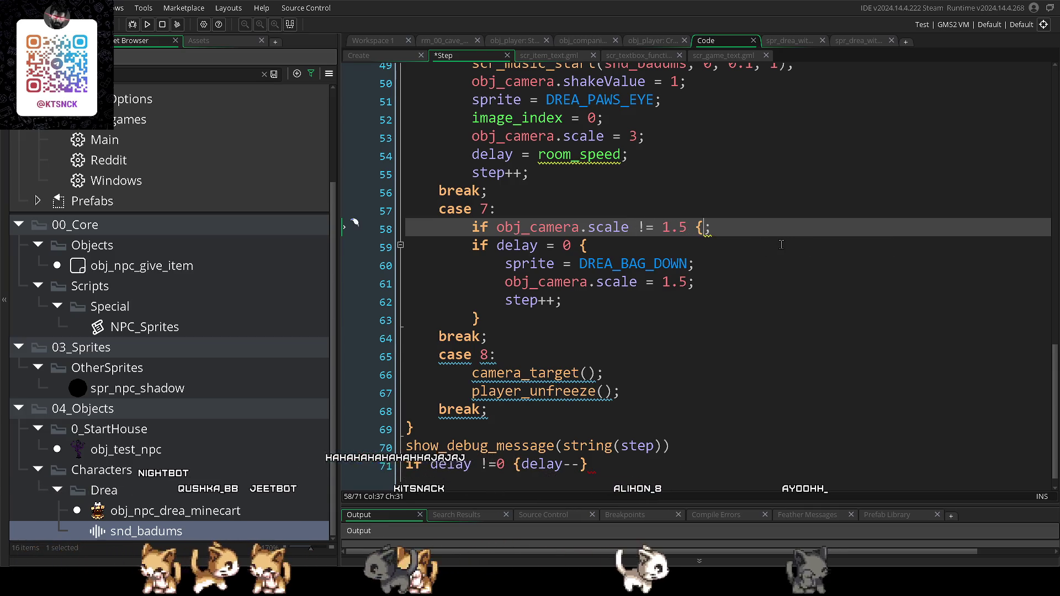
left_click_drag(629, 228, 497, 227)
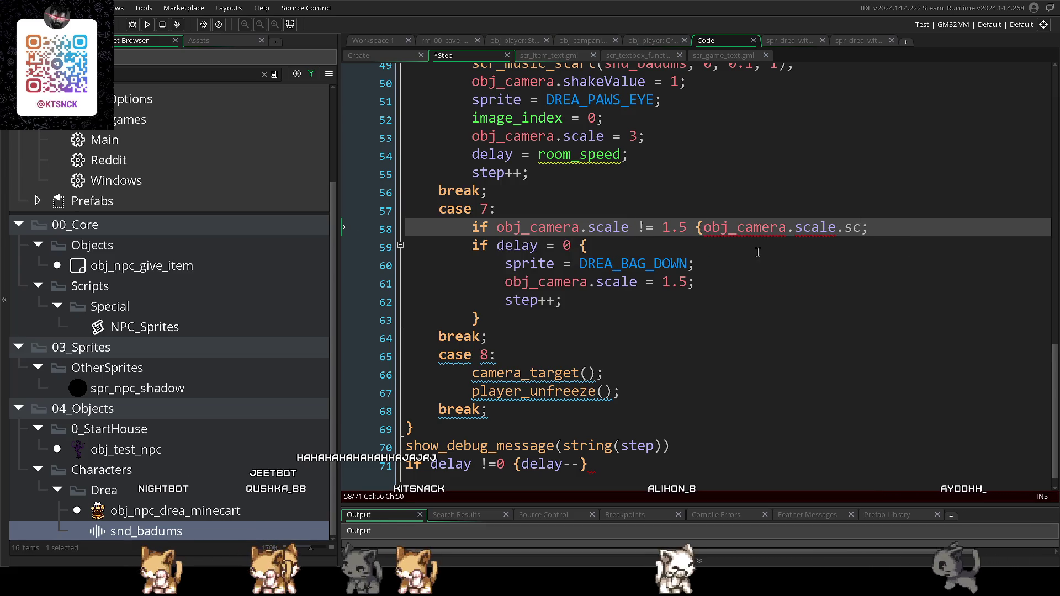
key("BackSpace")
key("BackSpace")
type("-=0")
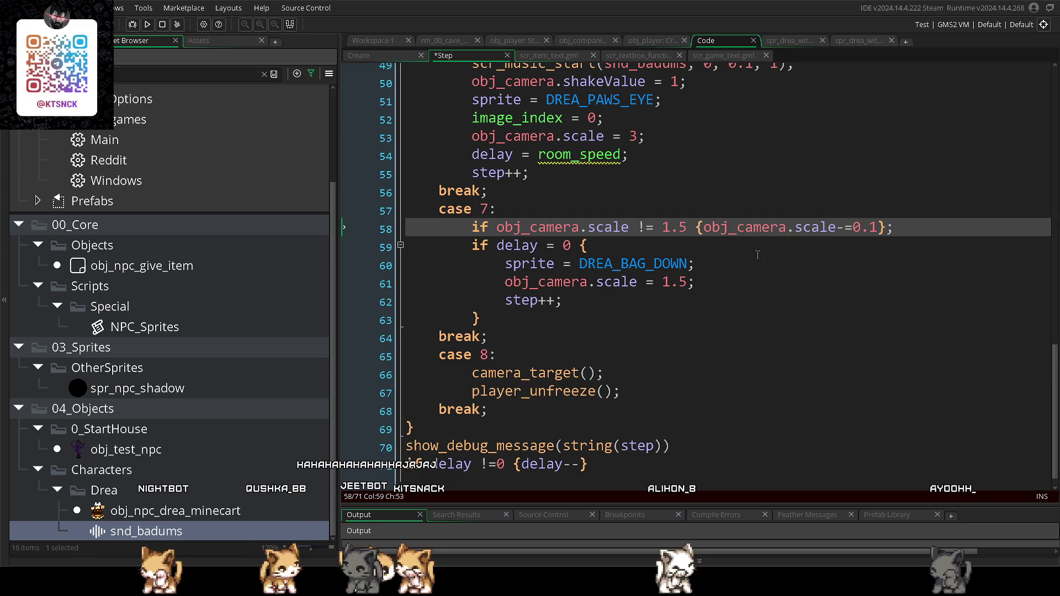
left_click(708, 322)
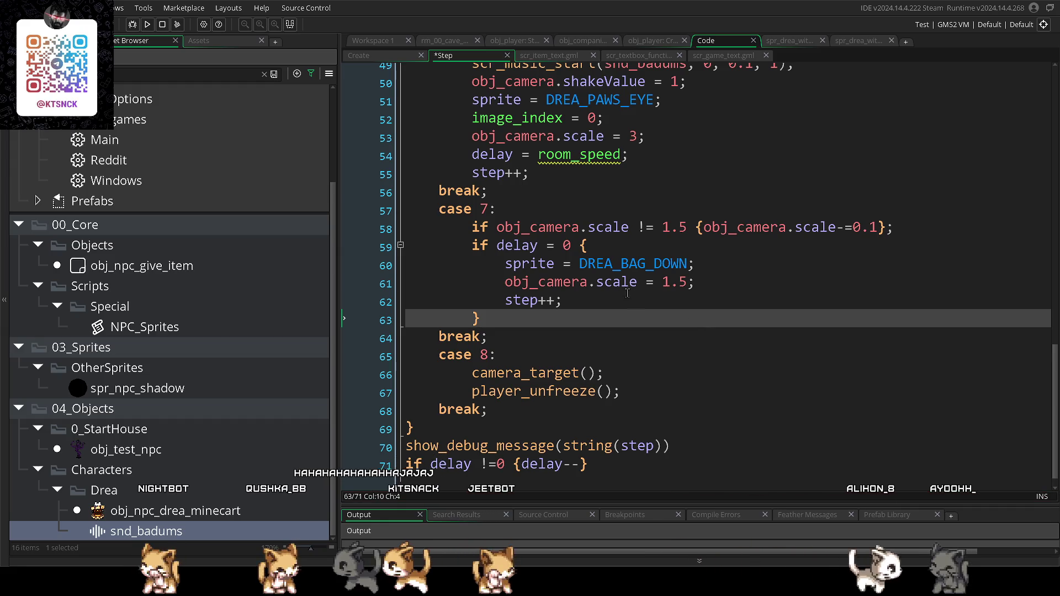
left_click(506, 283)
key("F5")
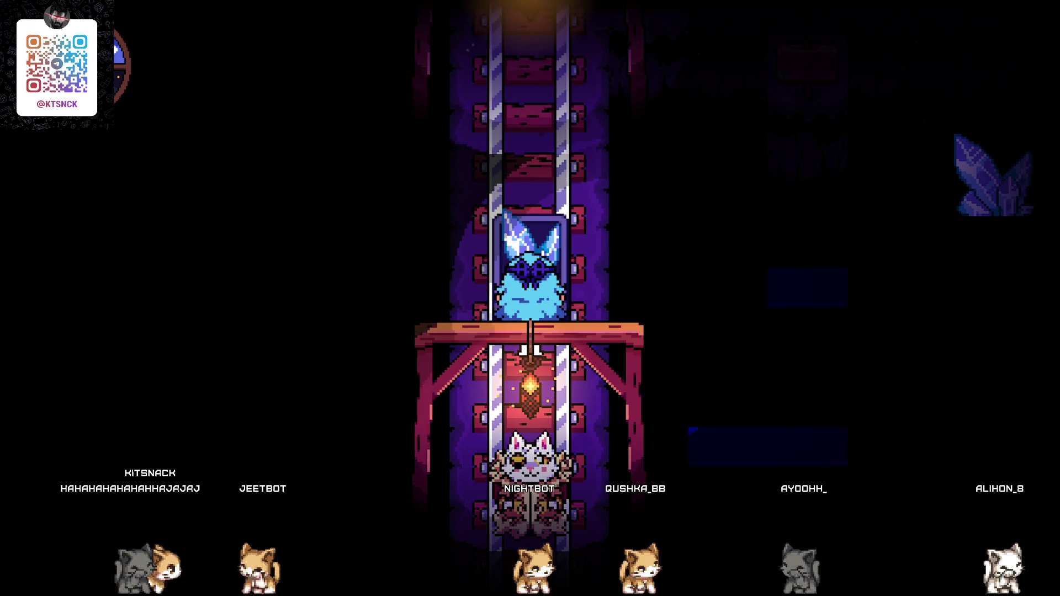
- Comment out the fixed 1.5 scale on line 61, change -=0.1 to -=0.05, and rerun with F5
key("Escape")
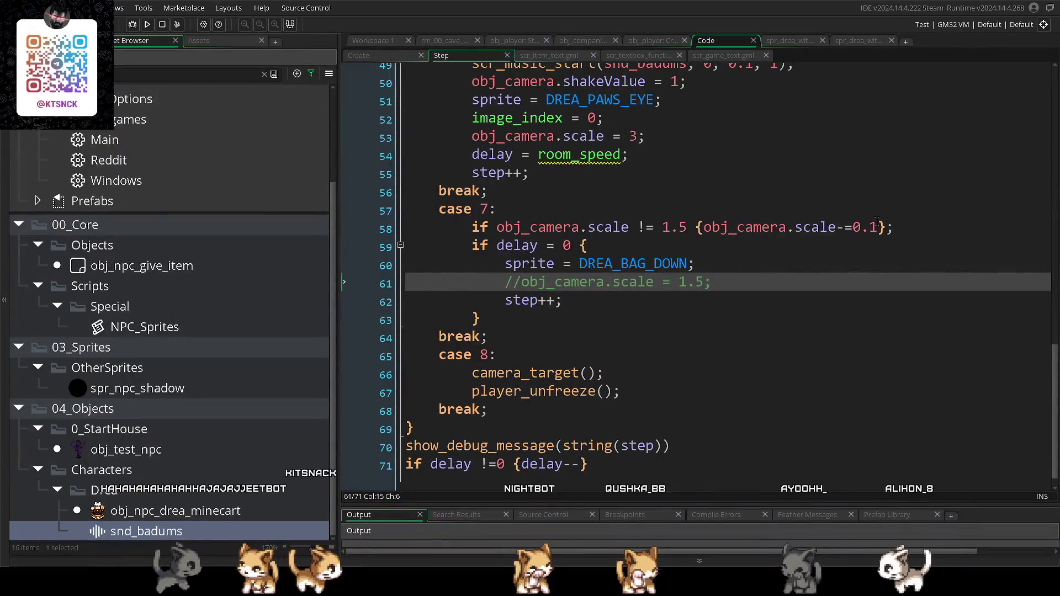
left_click(873, 226)
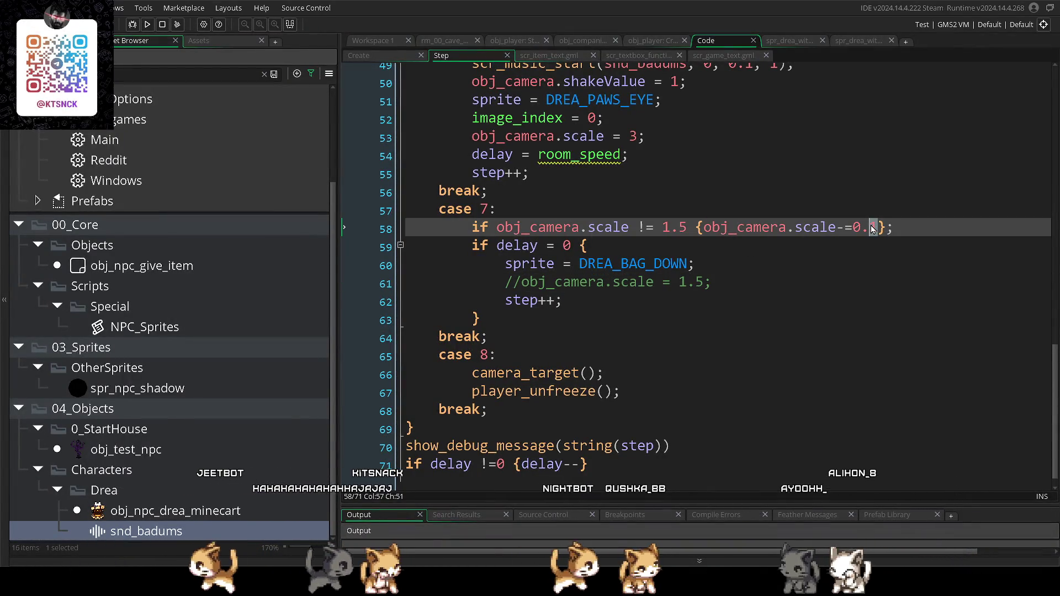
type("05")
left_click(813, 282)
scroll(813, 298, "up", 1)
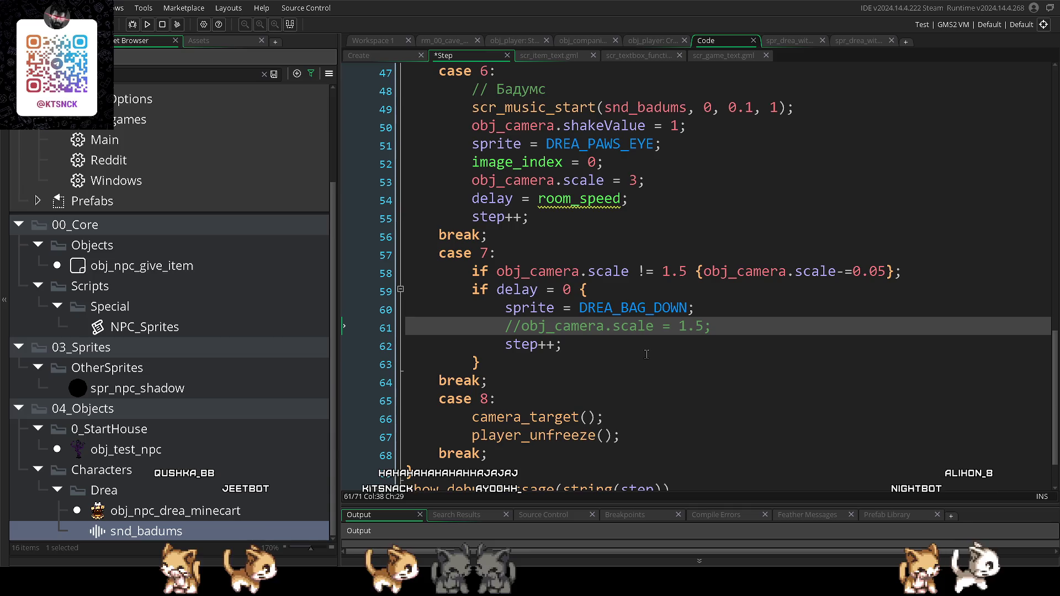
key("F5")
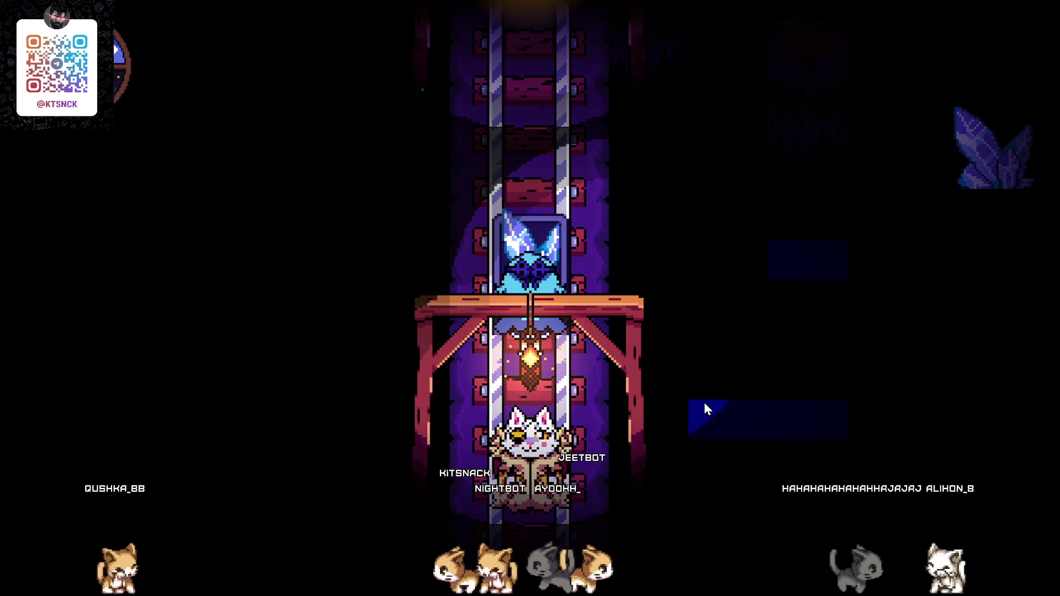
- Leave the game and undo the zoom edits, removing case 7's gradual zoom line
key("alt+Tab")
key("ctrl+z")
key("ctrl+z")
key("ctrl+z")
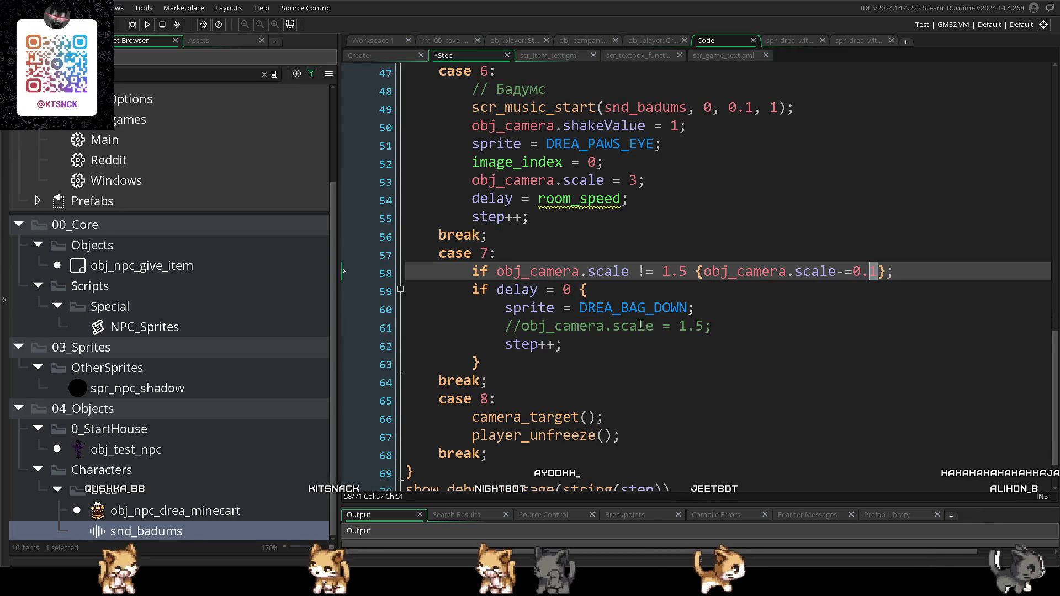
key("ctrl+z")
key("ctrl+z")
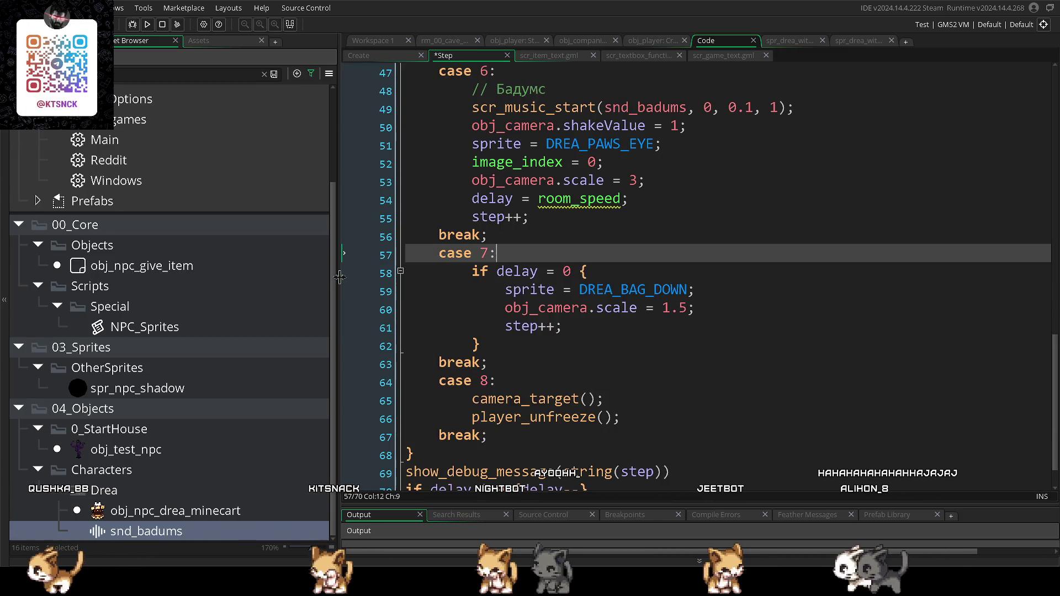
scroll(470, 348, "down", 1)
key("Down")
key("Down")
key("Down")
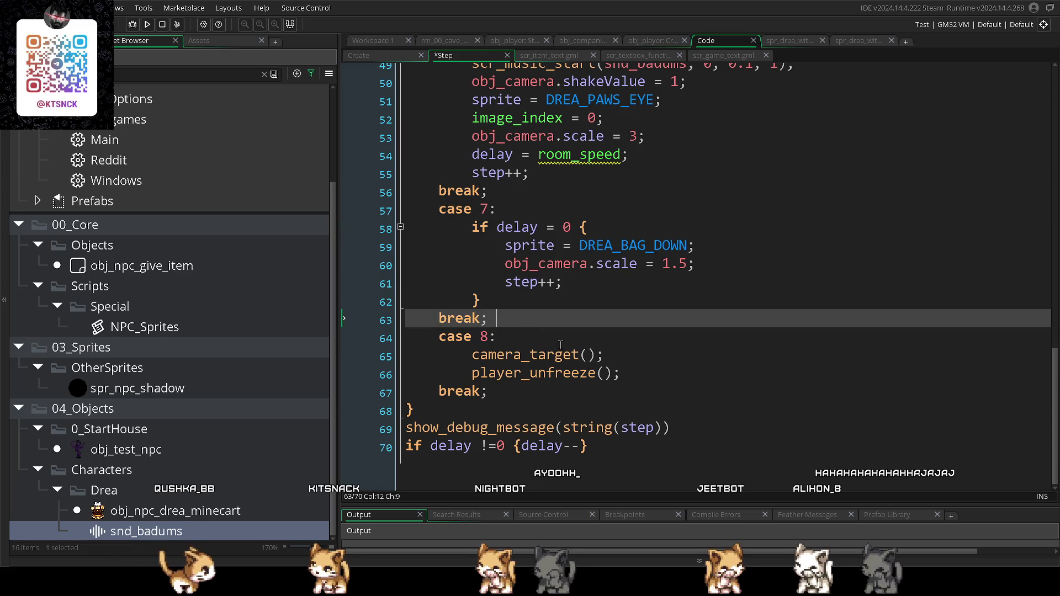
- Review and select the existing case 8 block with its camera_target call
left_click(469, 347)
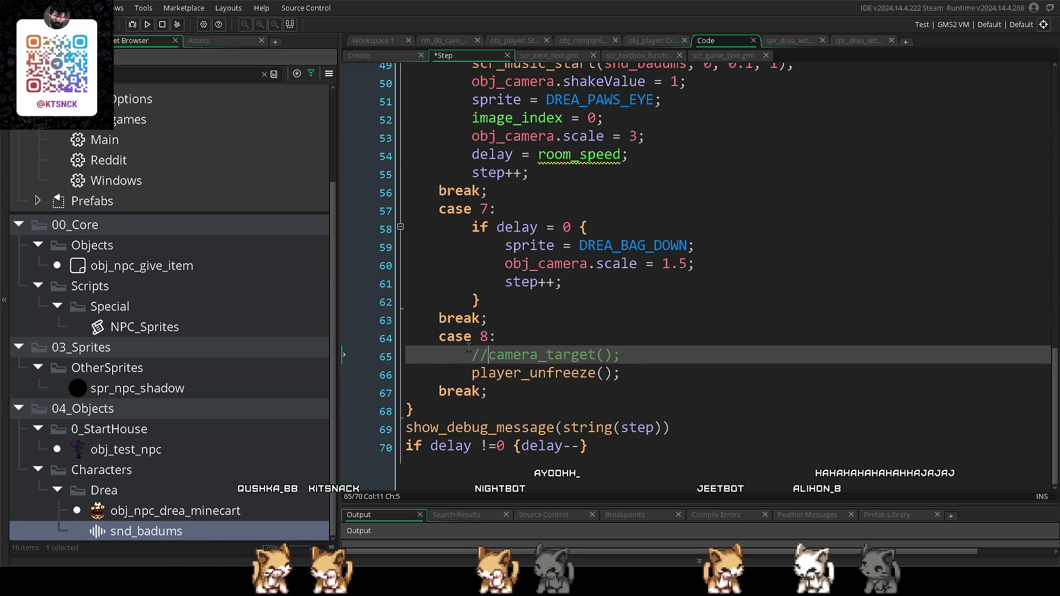
left_click(535, 334)
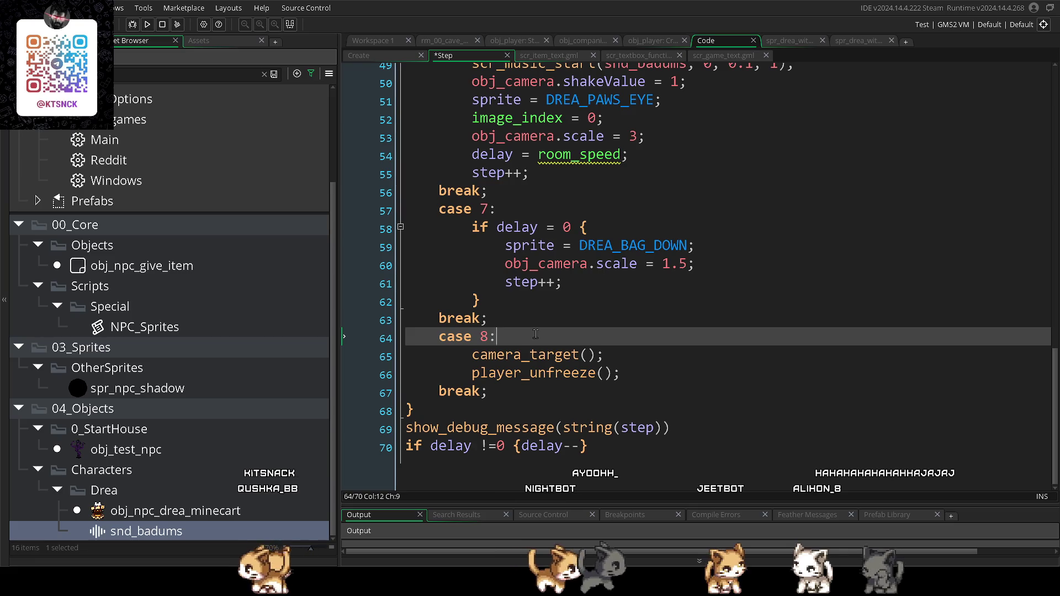
left_click(472, 354)
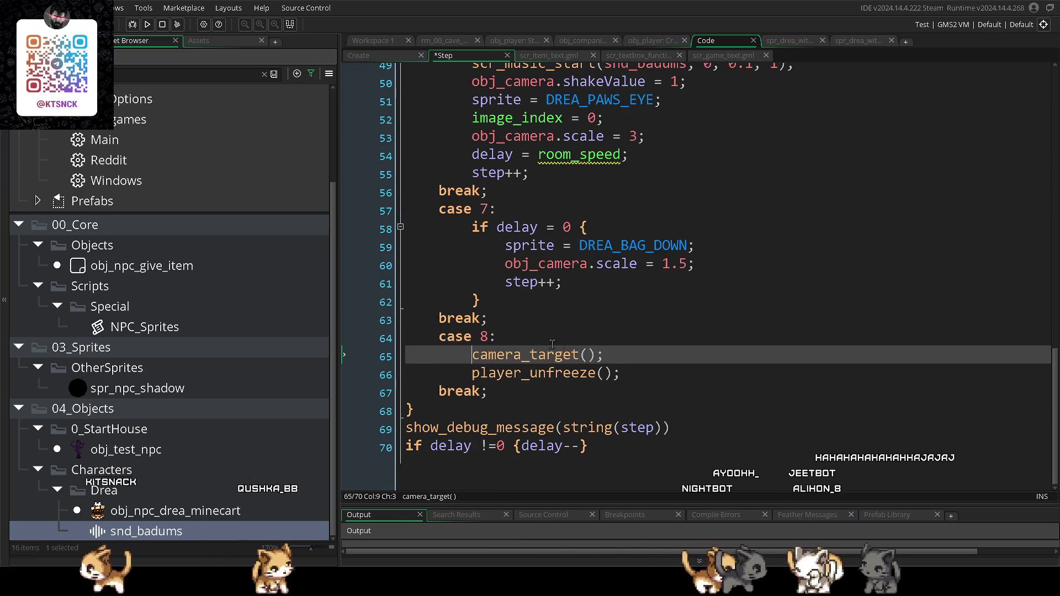
left_click(497, 389)
mouse_move(496, 389)
left_mouse_down()
mouse_move(433, 344)
mouse_move(439, 338)
left_mouse_up()
- Insert a new empty 'case 8:' with its own break; after case 7
left_click(512, 320)
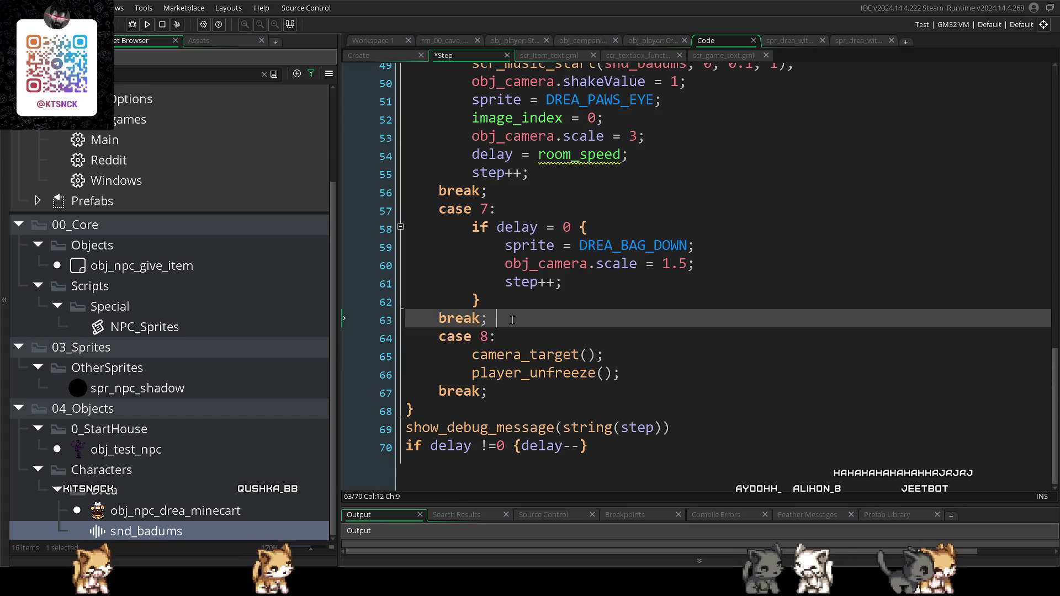
key("Return")
type("case (;")
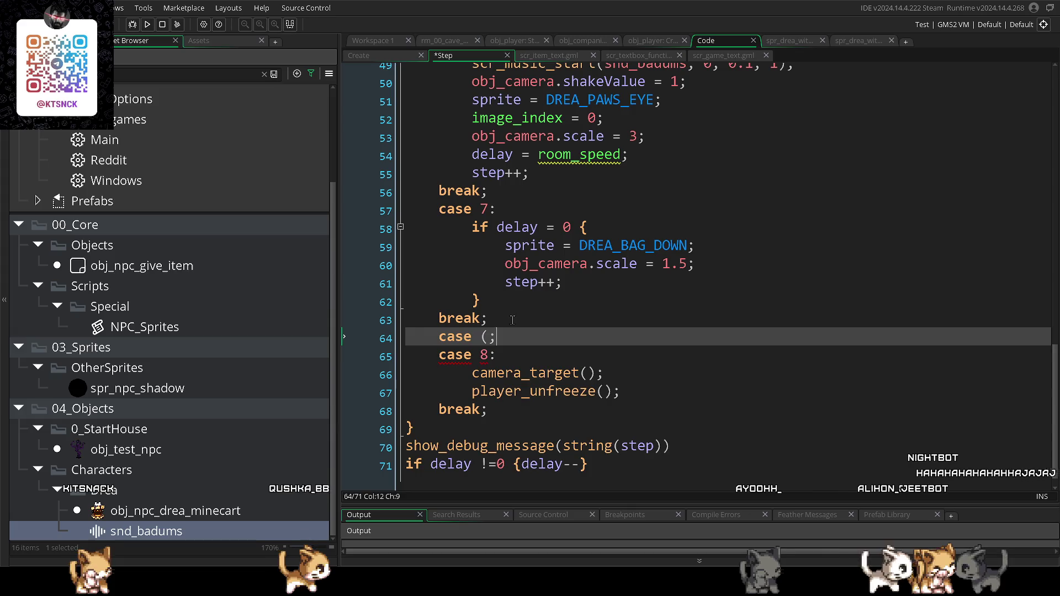
key("Return")
key("BackSpace")
key("BackSpace")
key("BackSpace")
type("8:")
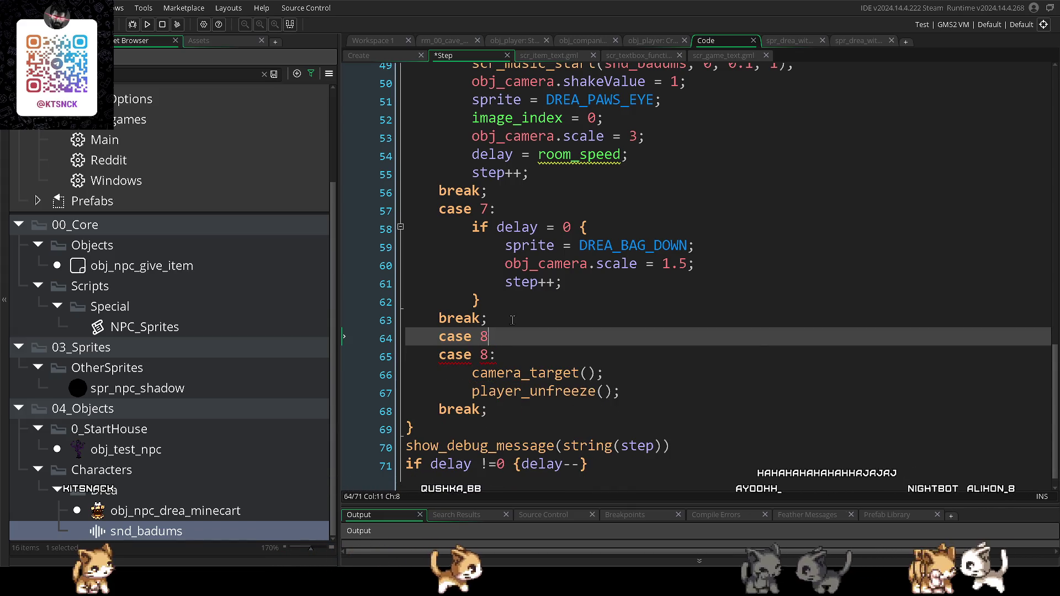
key("Return")
key("Return")
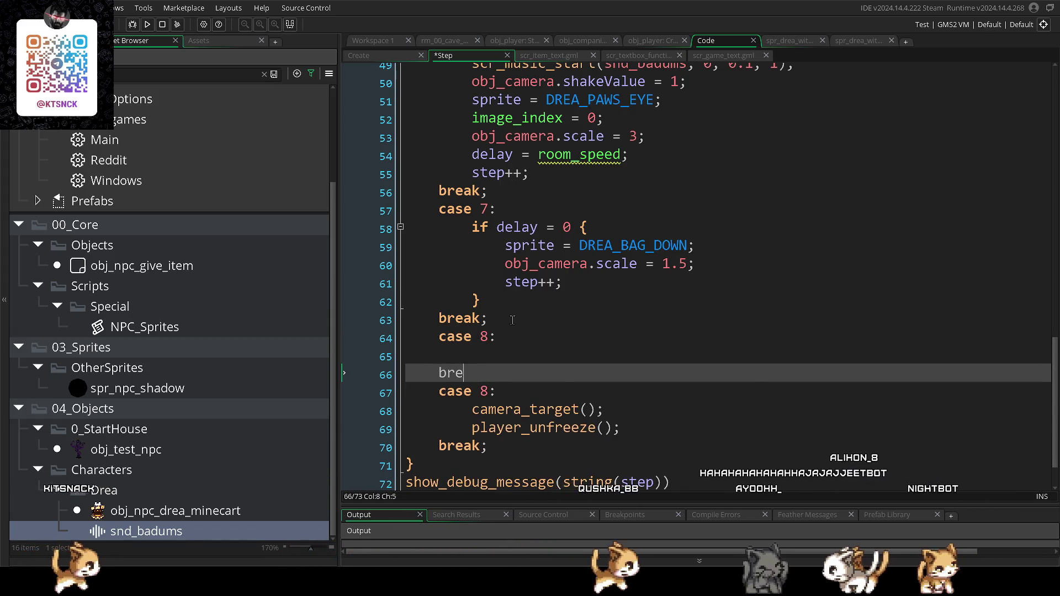
type("ak;")
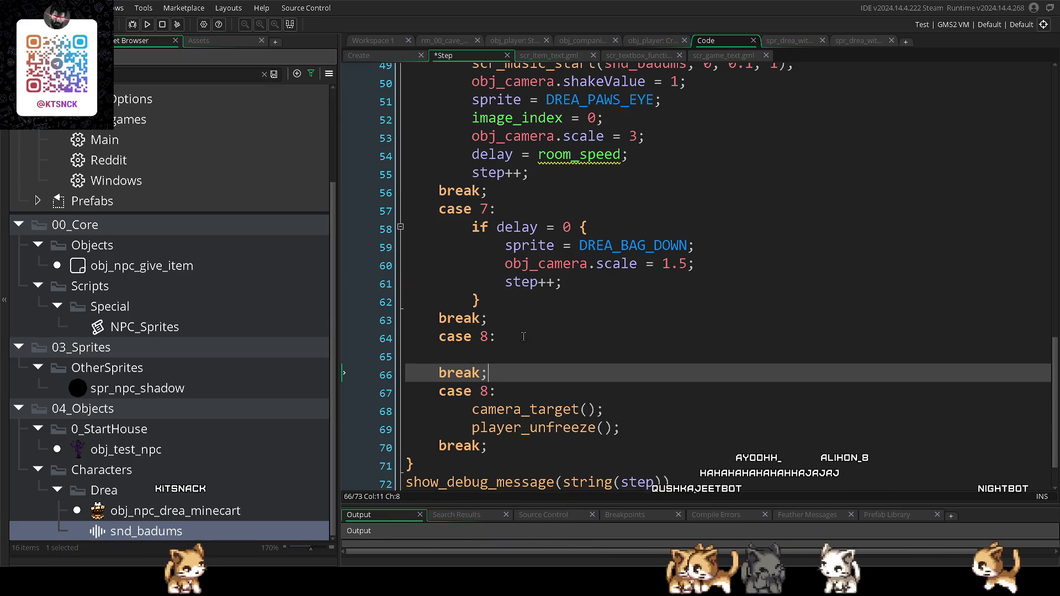
left_click(523, 337)
key("Return")
- Renumber the old camera-reset case from 8 to 9
scroll(492, 367, "down", 1)
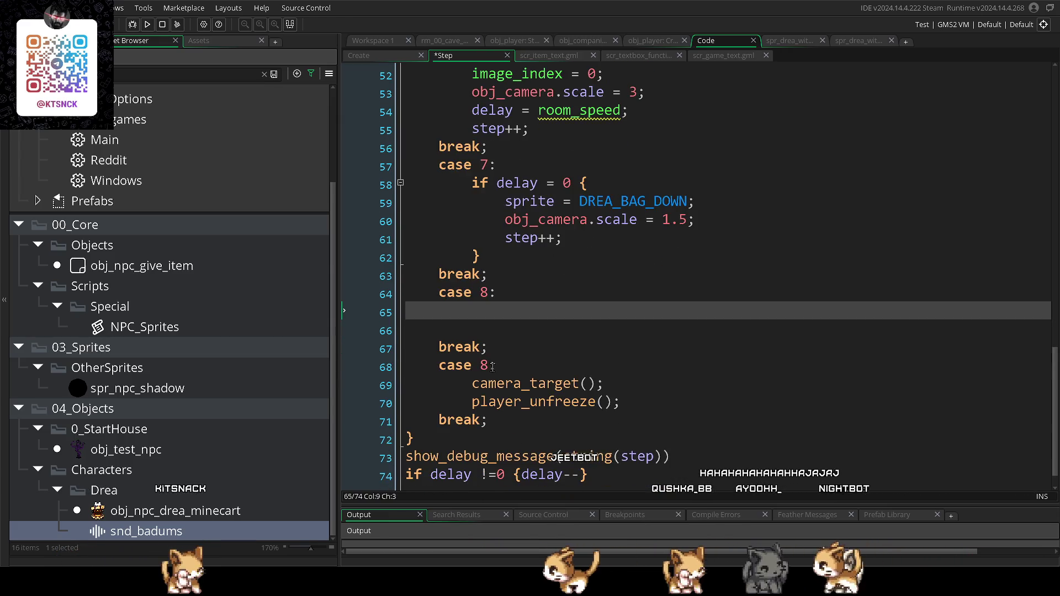
double_click(484, 366)
type("9")
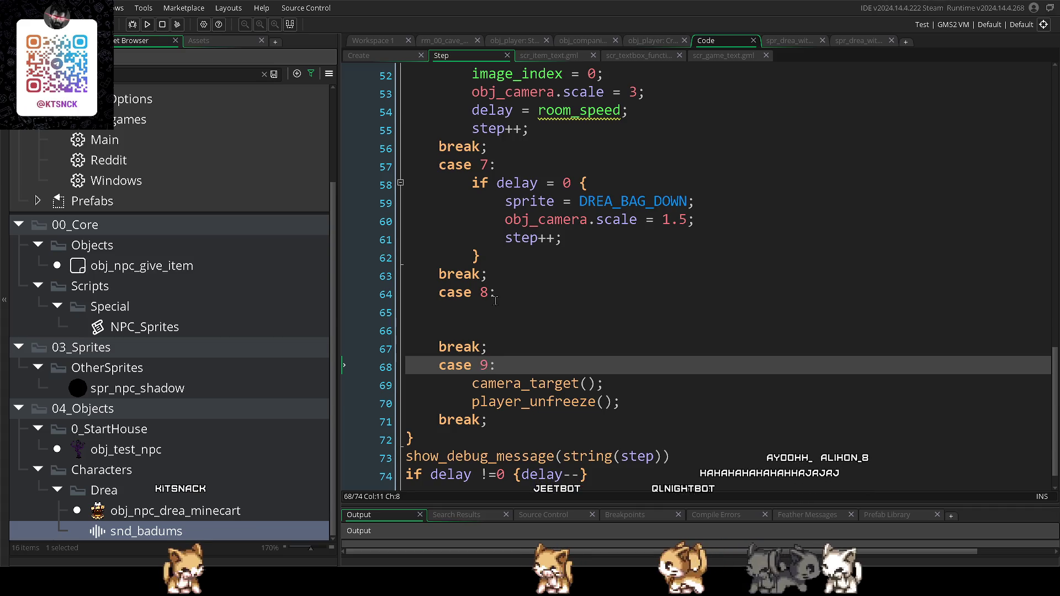
left_click(504, 310)
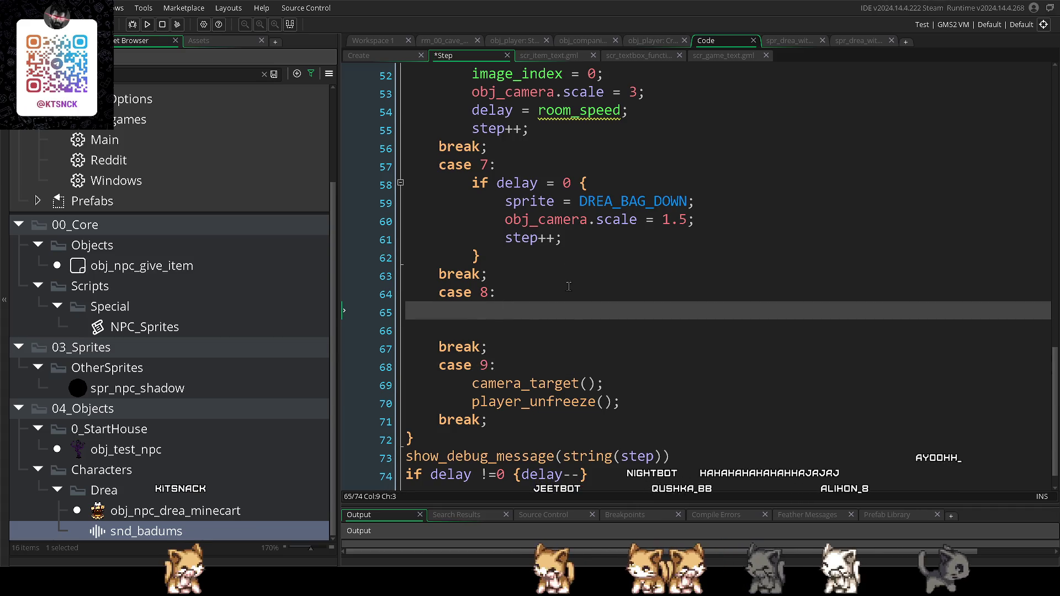
scroll(568, 286, "up", 2)
scroll(671, 303, "down", 1)
- Add 'cam_point = obj_player.y;' above a new move_camera call in case 8
key("BackSpace")
type("move_")
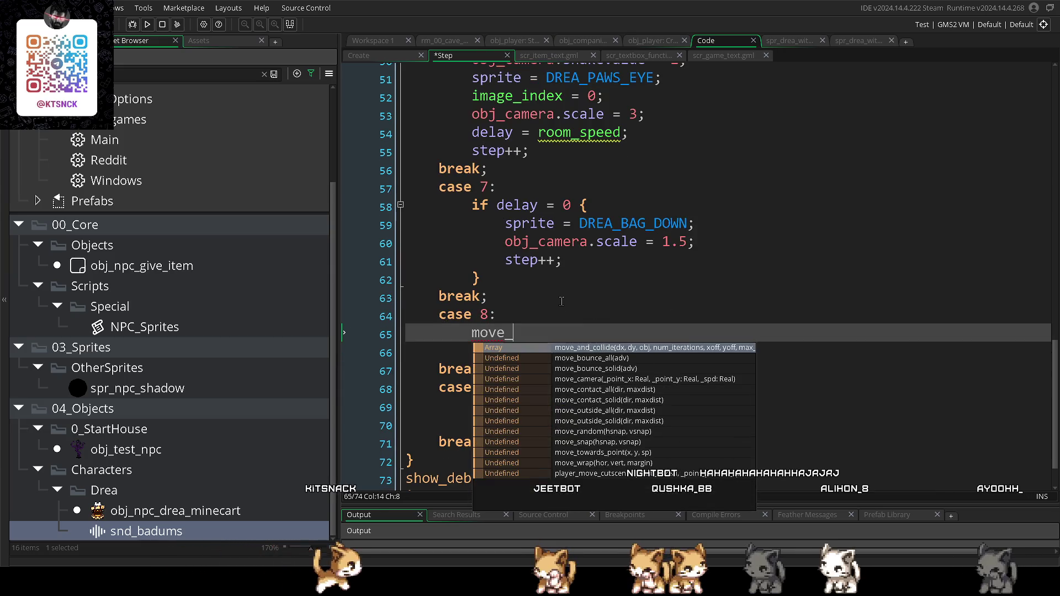
type("ca")
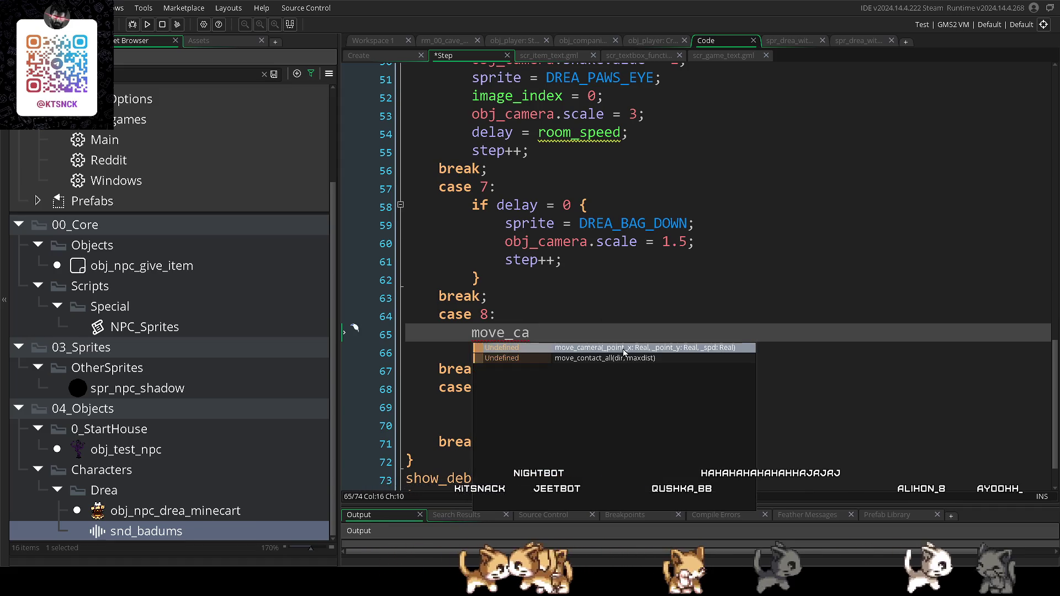
left_click(624, 351)
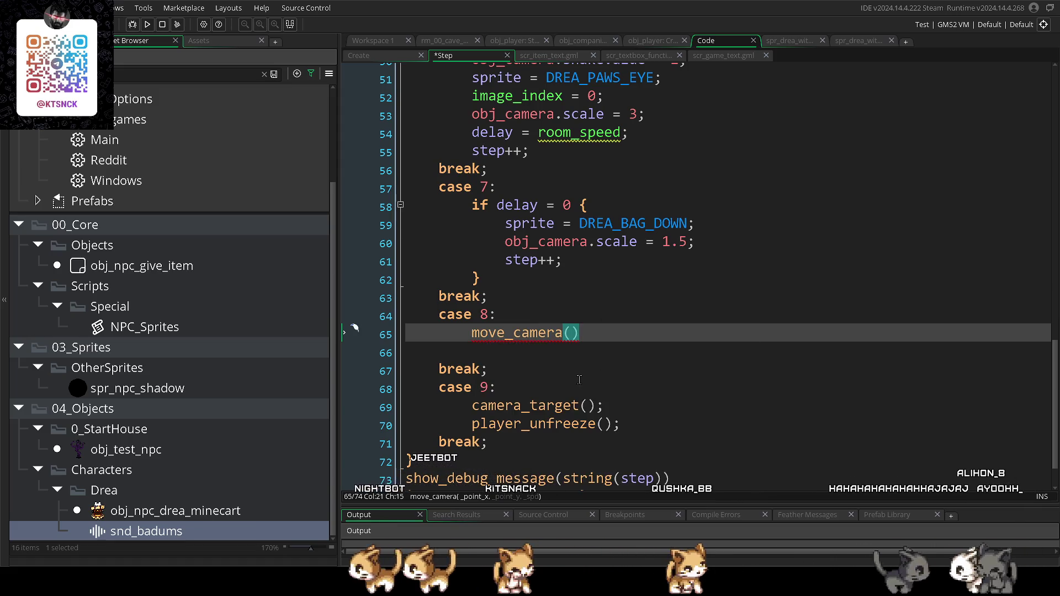
left_click(509, 323)
key("Return")
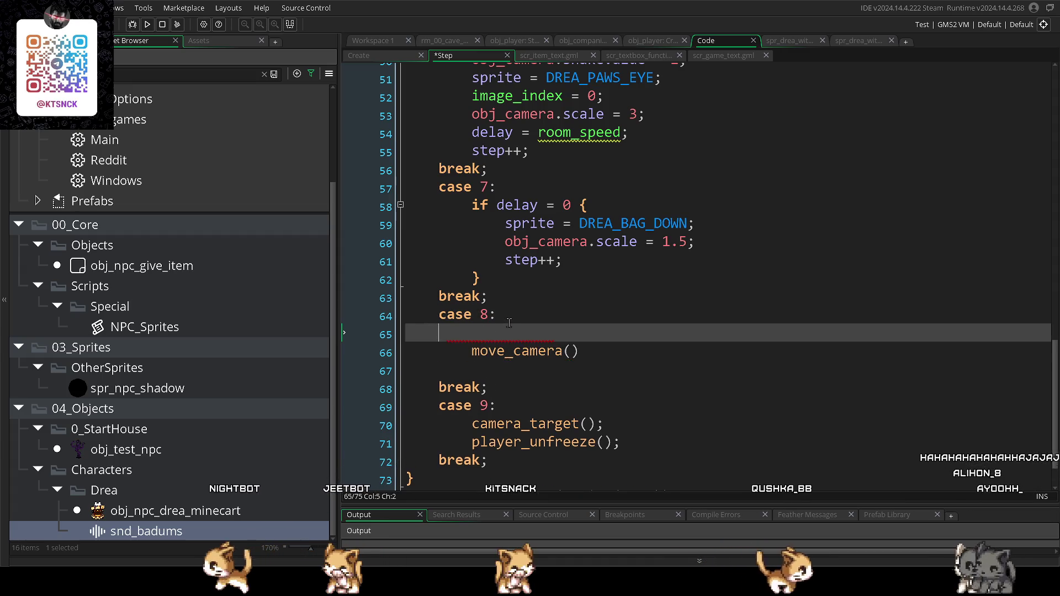
type("cam_point = ")
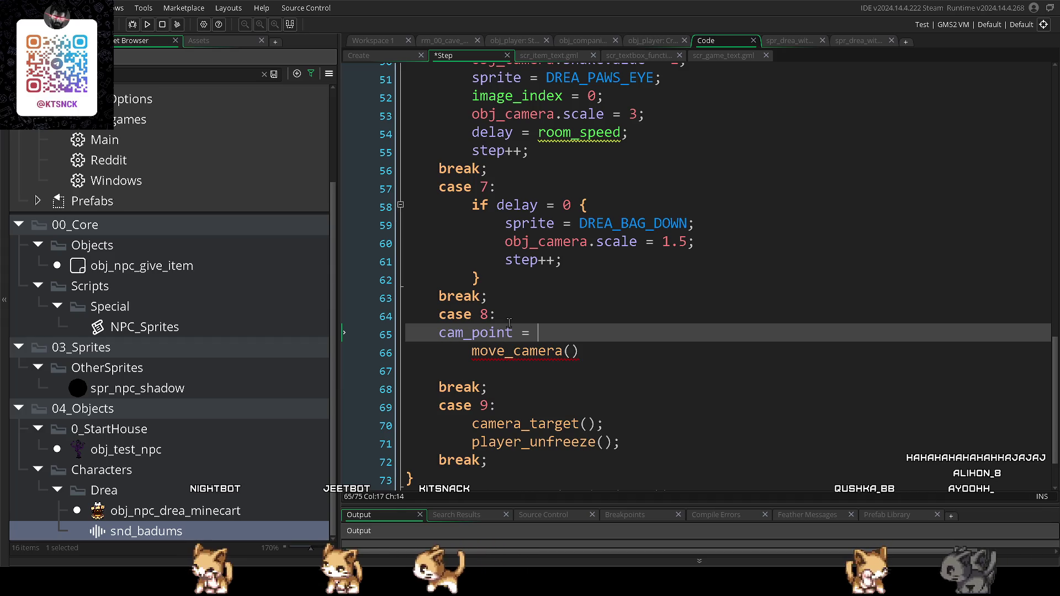
type("obj_player.y")
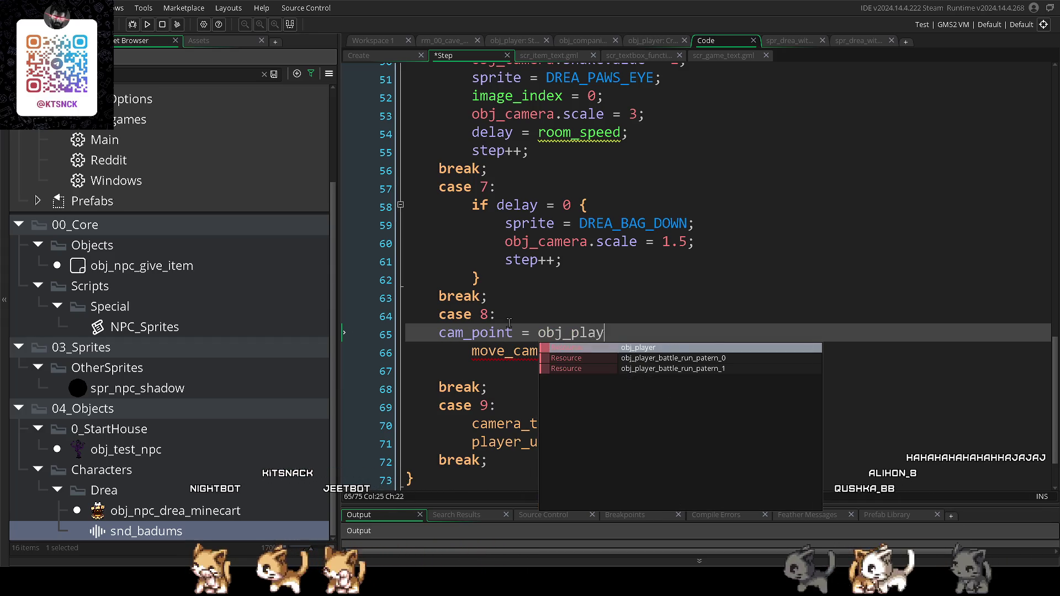
type(";")
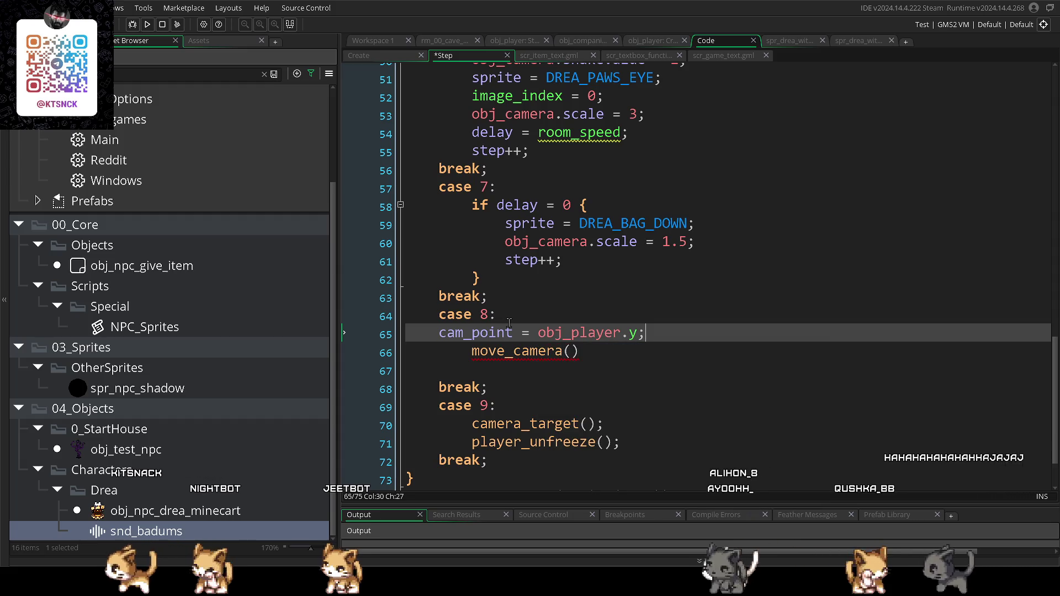
key("Home")
key("Tab")
- Complete move_camera(obj_camera.x, cam_point, 12) and advance the step when obj_camera.y <= cam_point
left_click(571, 350)
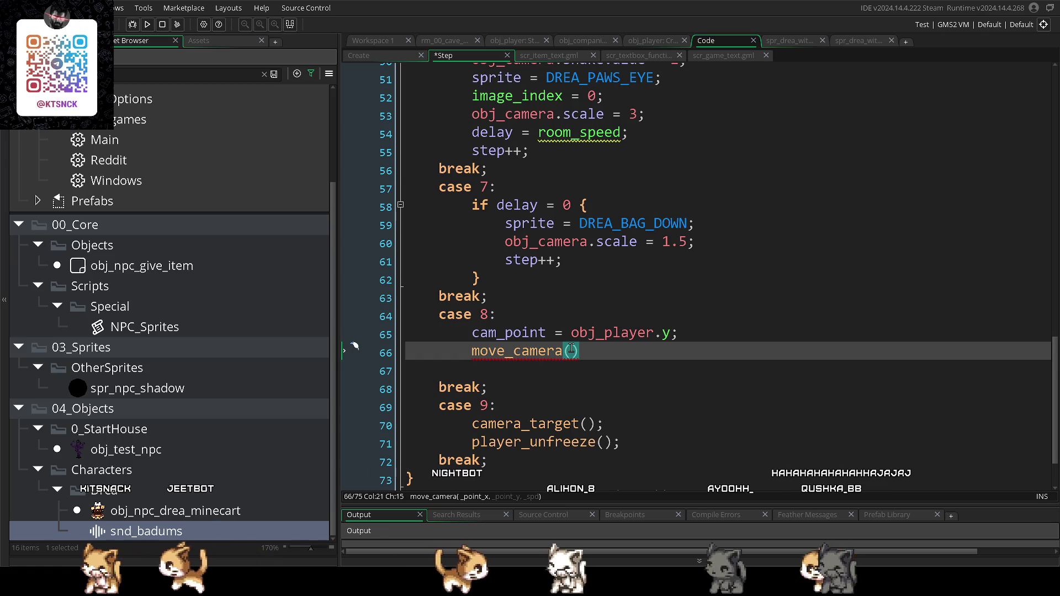
type("obj_camera.x, cam")
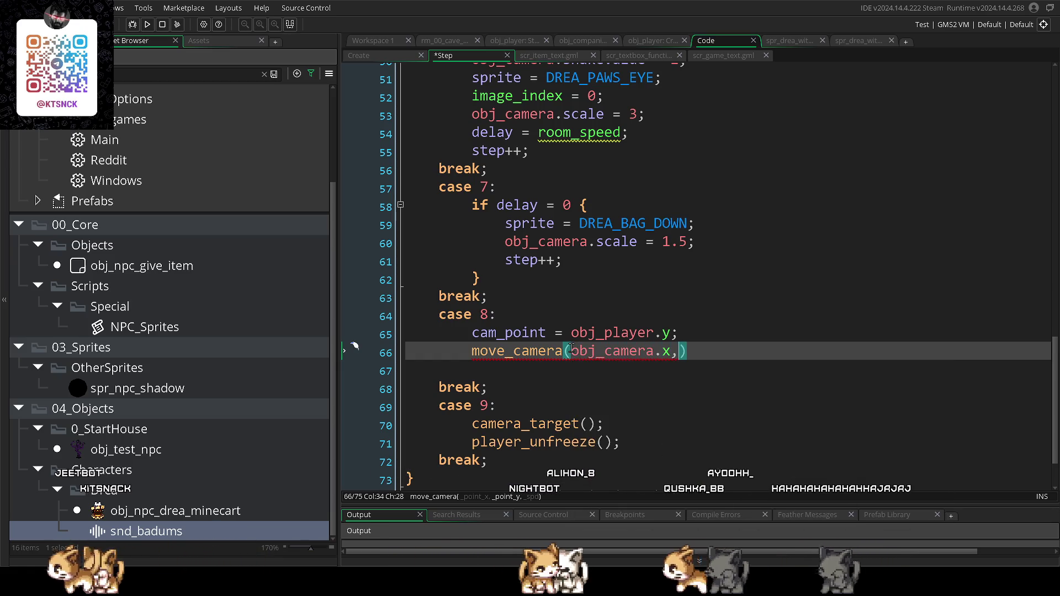
type("_p")
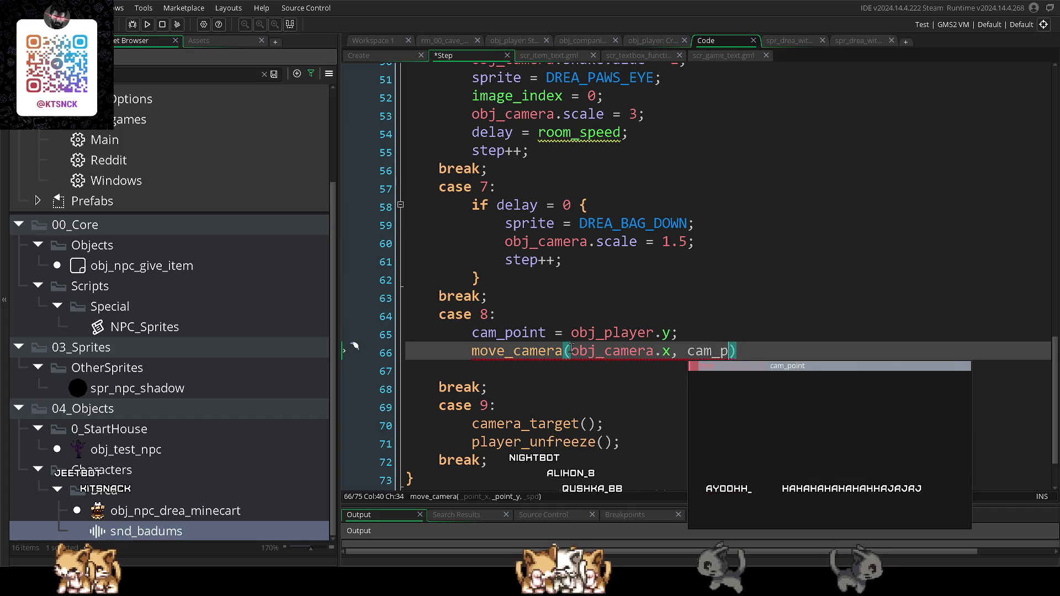
key("Return")
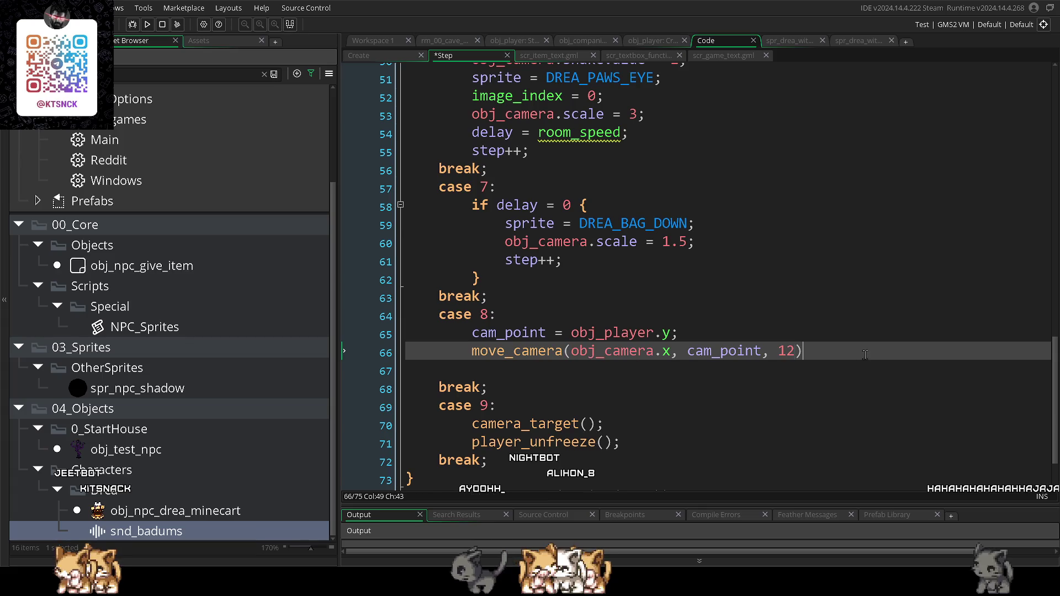
key("Return")
type("if ob")
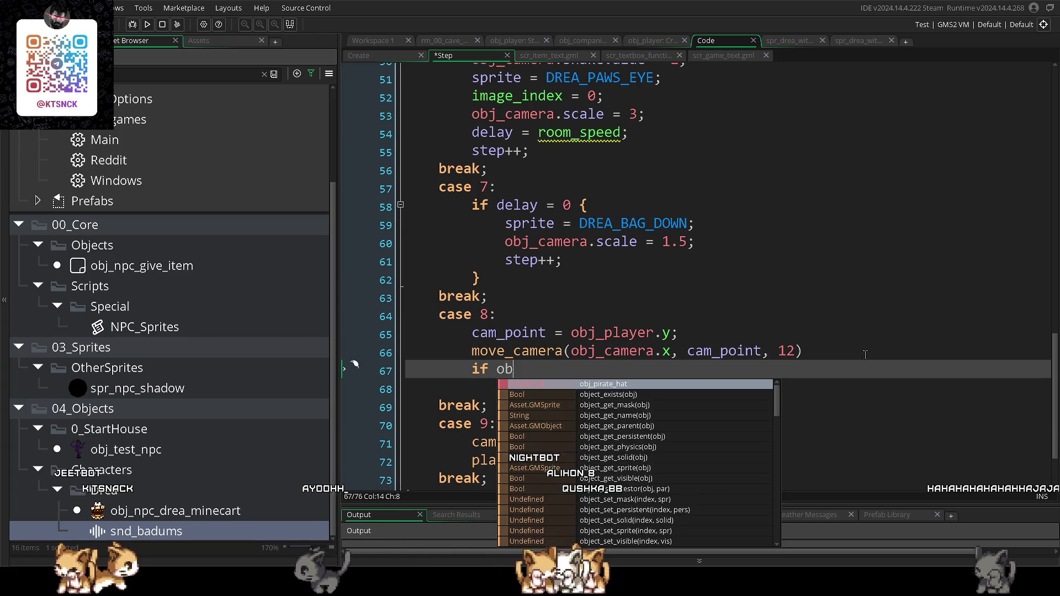
type("j_camera.")
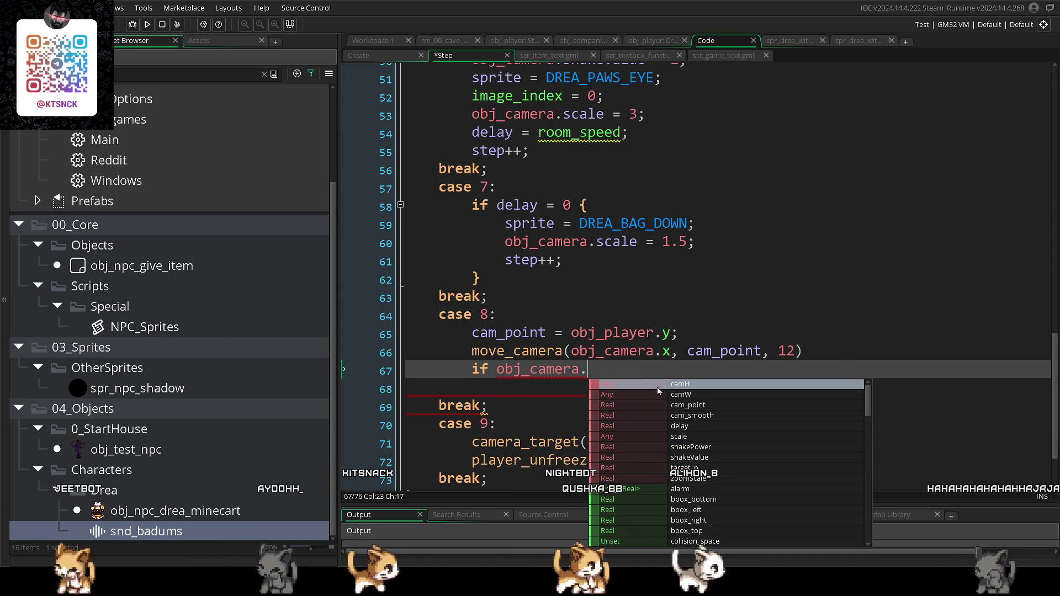
type("y ")
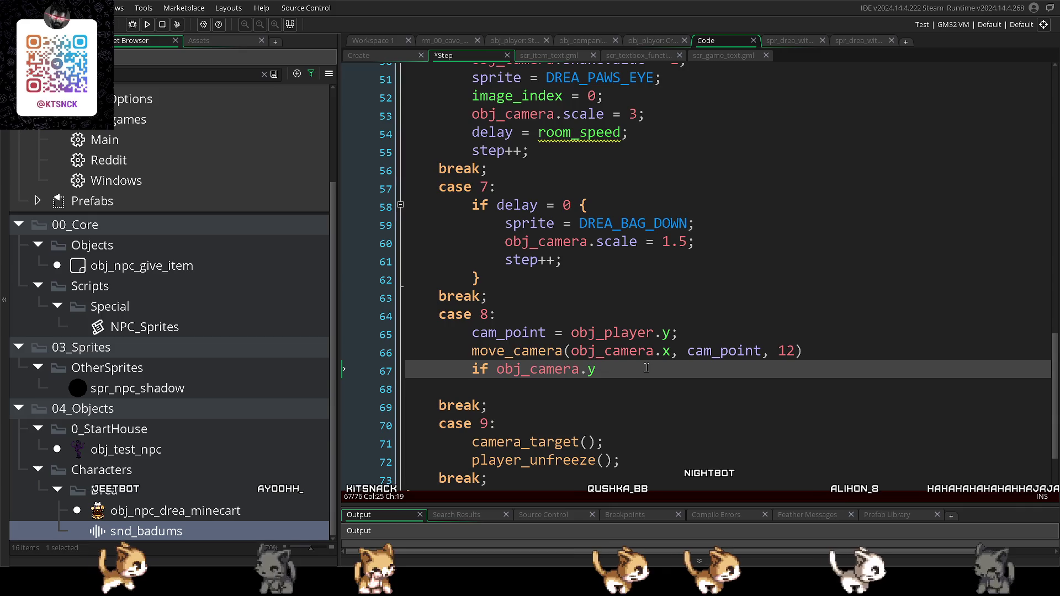
type("<=")
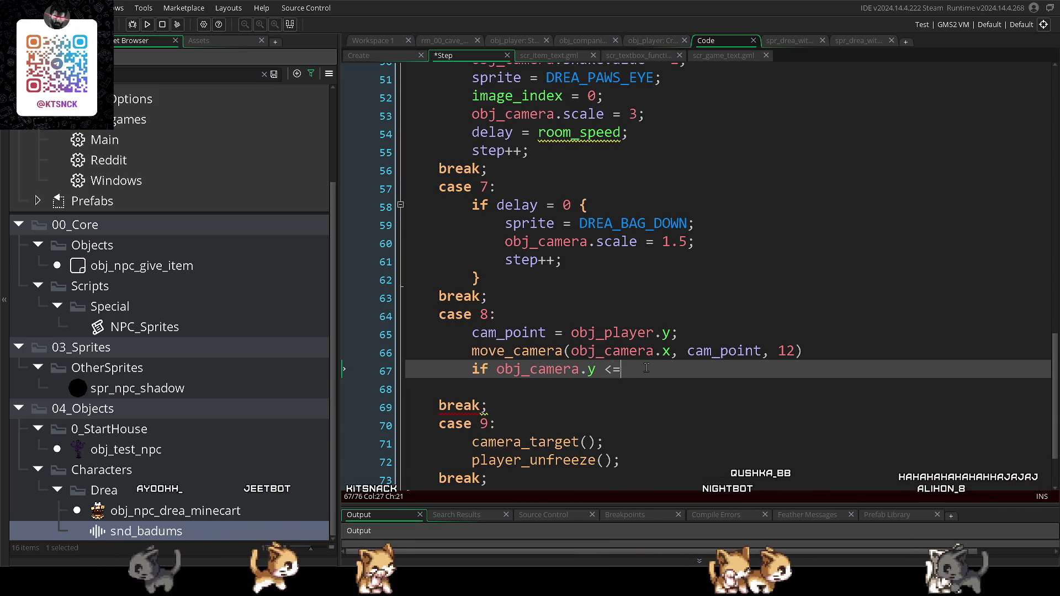
type(" ca")
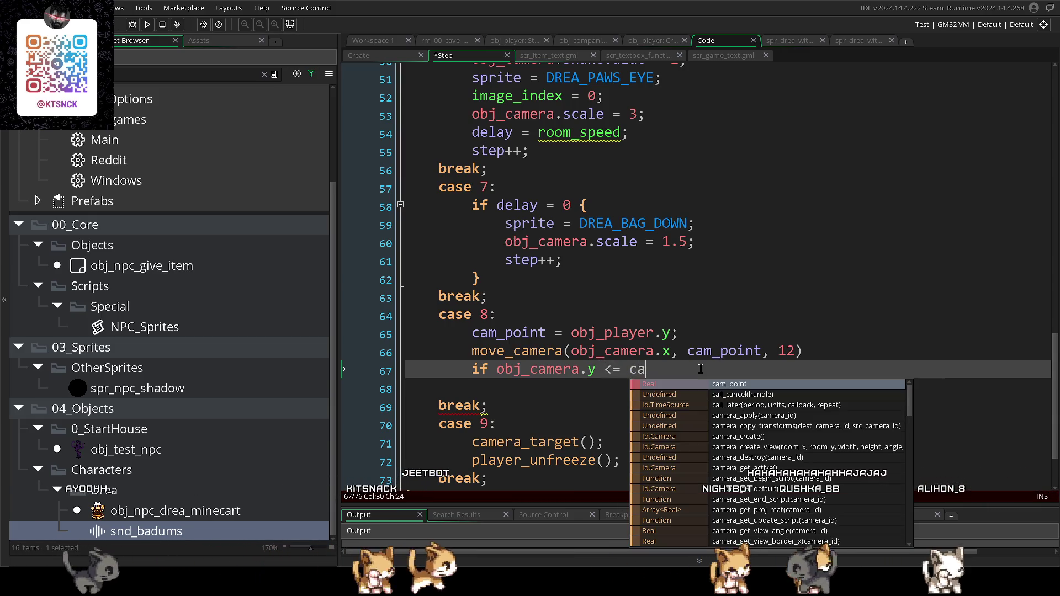
key("Return")
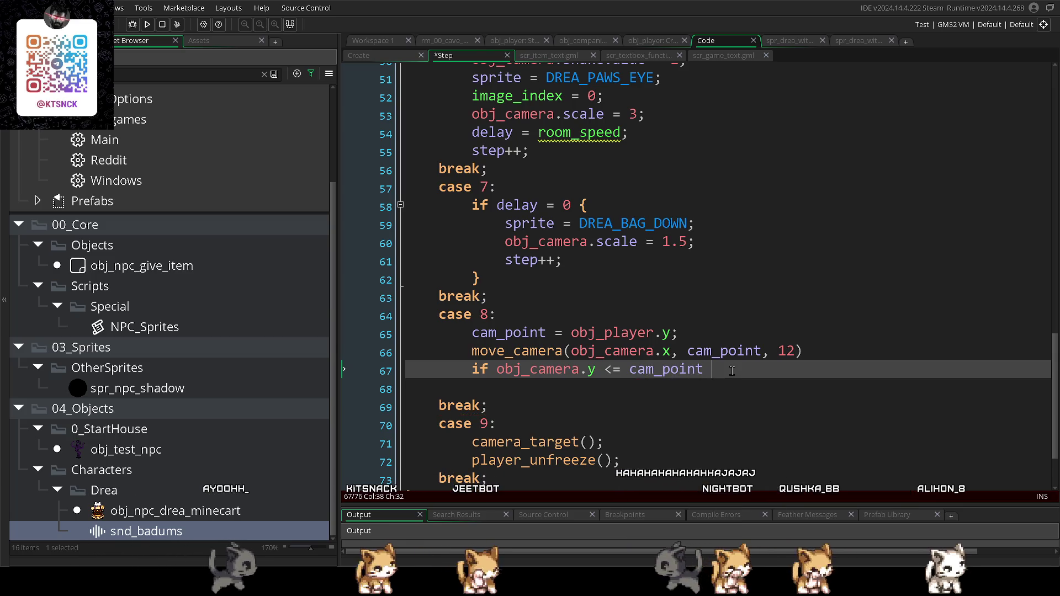
type("step++;}")
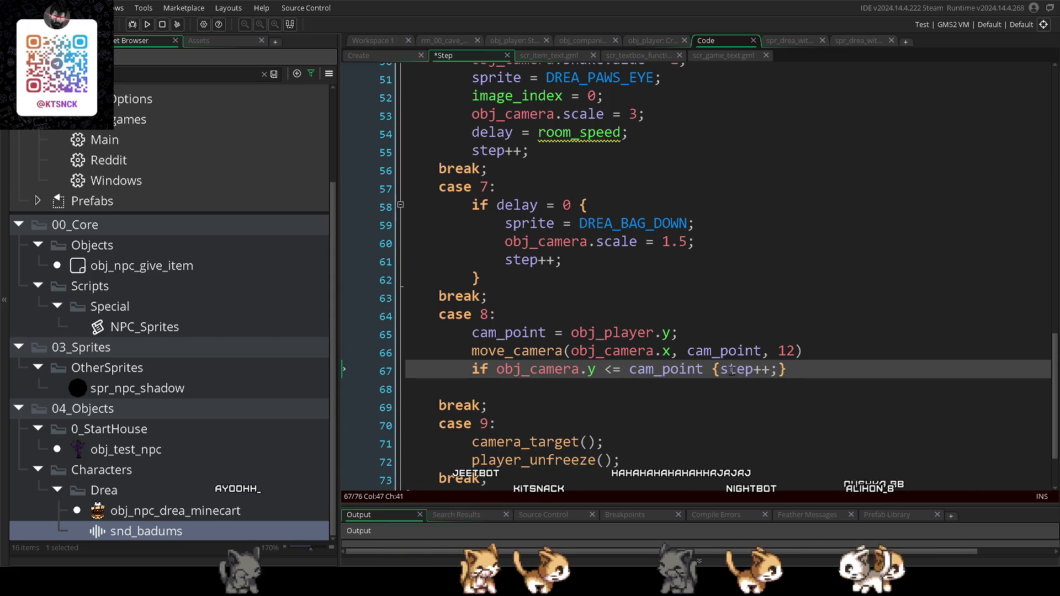
scroll(696, 402, "down", 3)
left_click(696, 401)
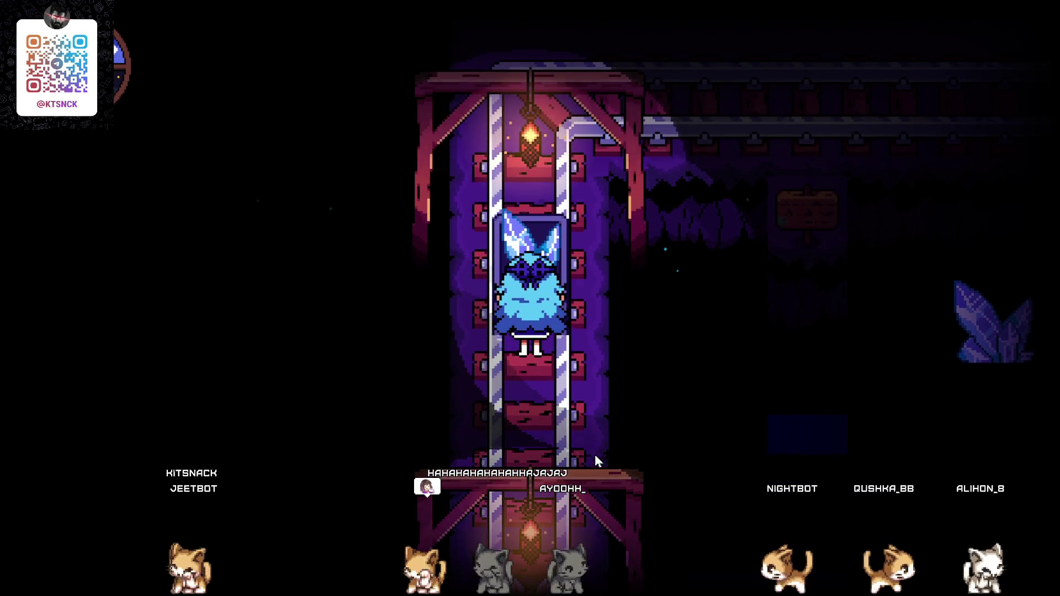
- Close the cutscene test run with Escape to get back to the Step code
key("Escape")
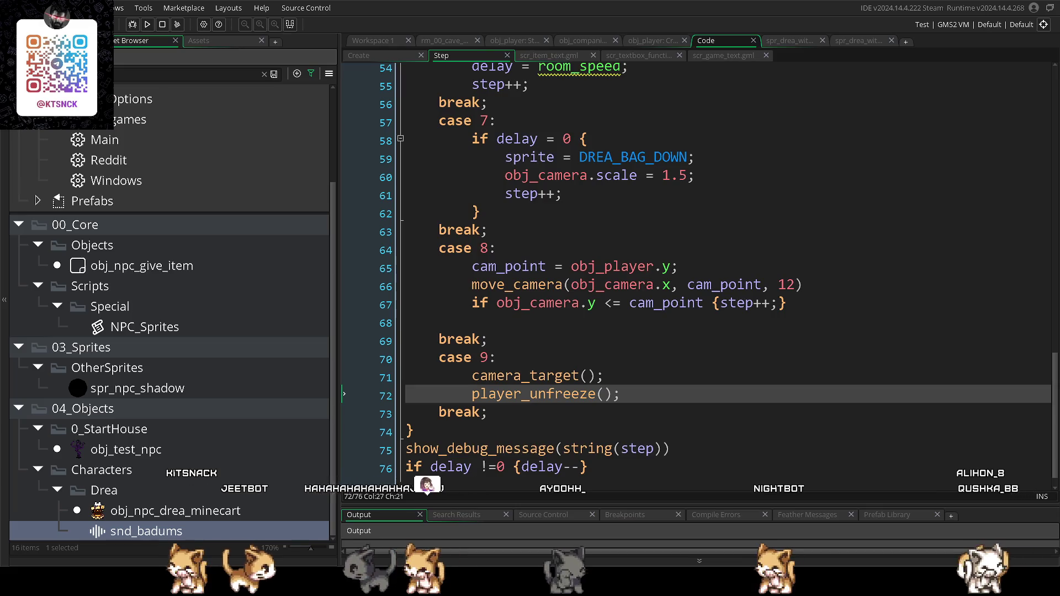
- Change line 66's move_camera speed argument from 12 to 14 and save with Ctrl+S
scroll(577, 428, "down", 1)
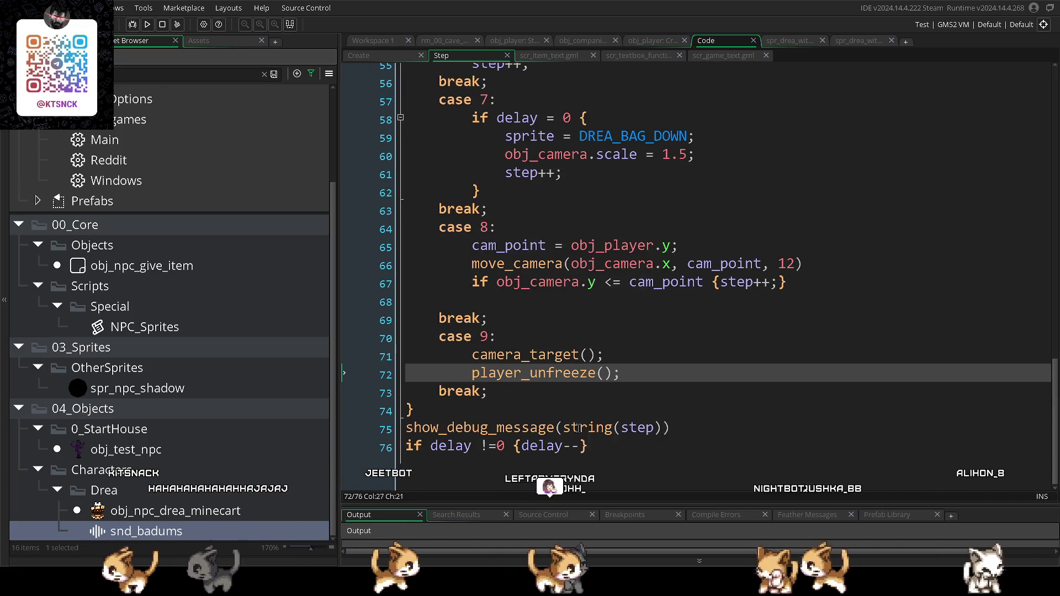
left_click(539, 336)
scroll(555, 343, "up", 3)
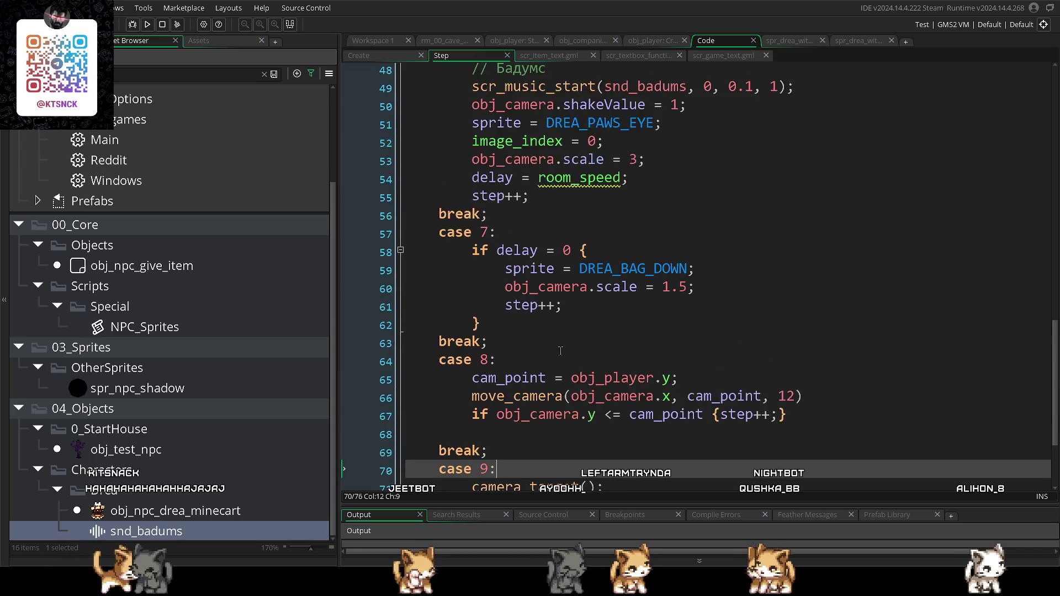
left_click(622, 222)
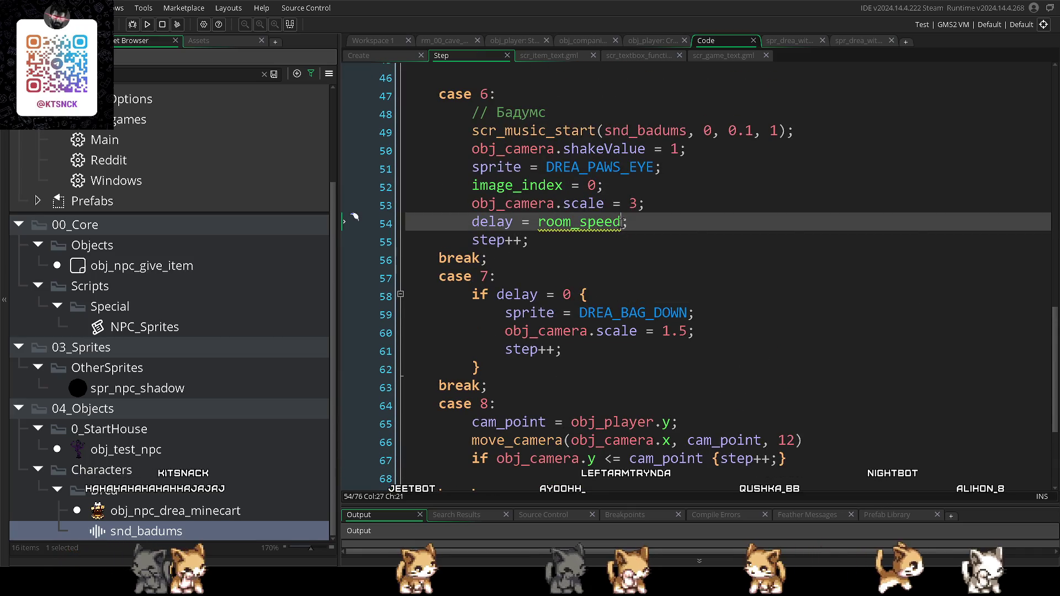
scroll(645, 219, "up", 4)
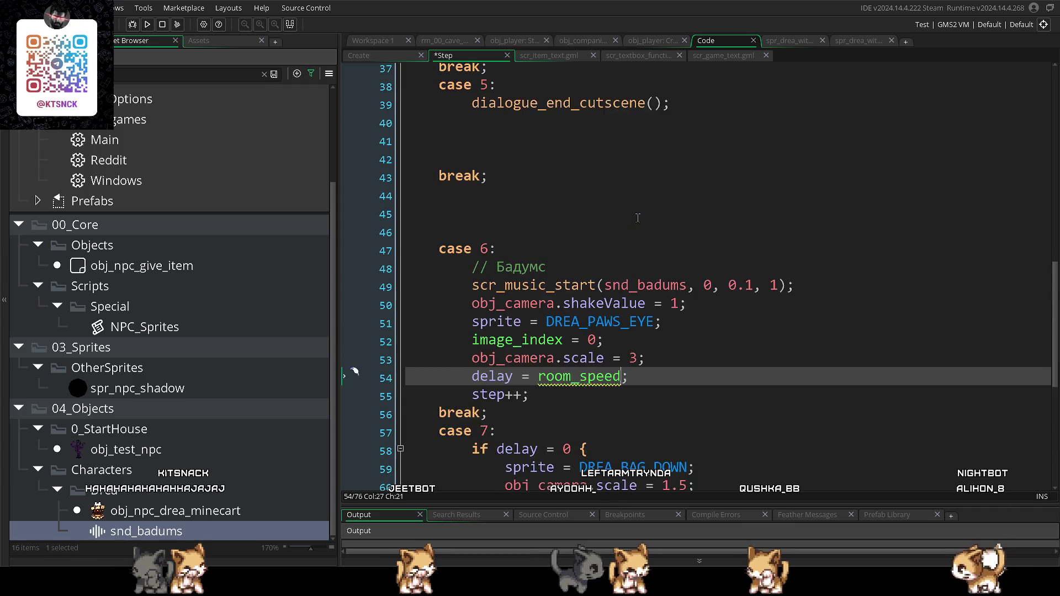
scroll(693, 308, "down", 5)
scroll(693, 308, "down", 2)
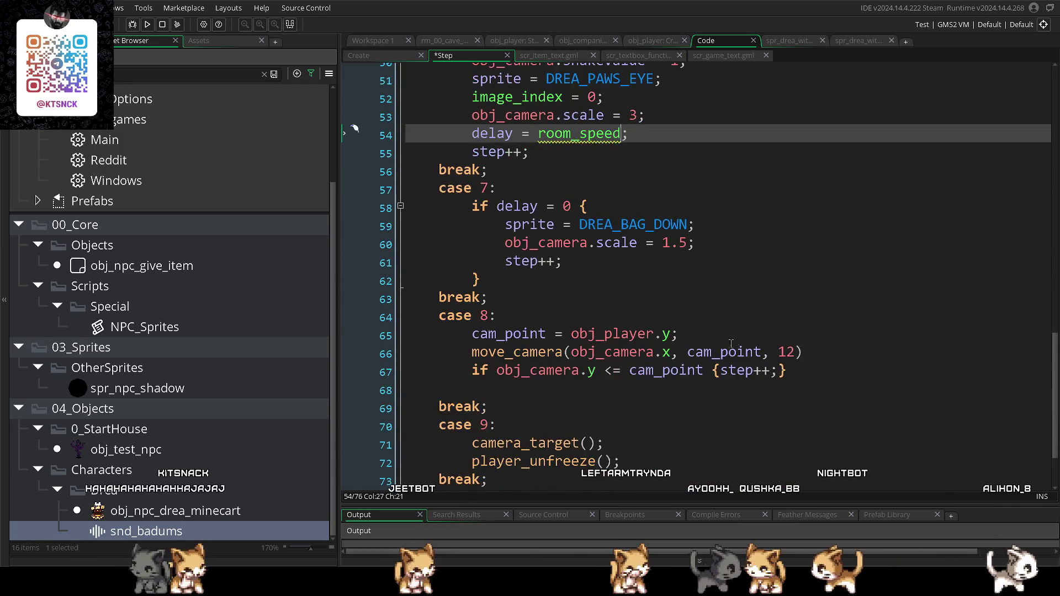
left_click(787, 310)
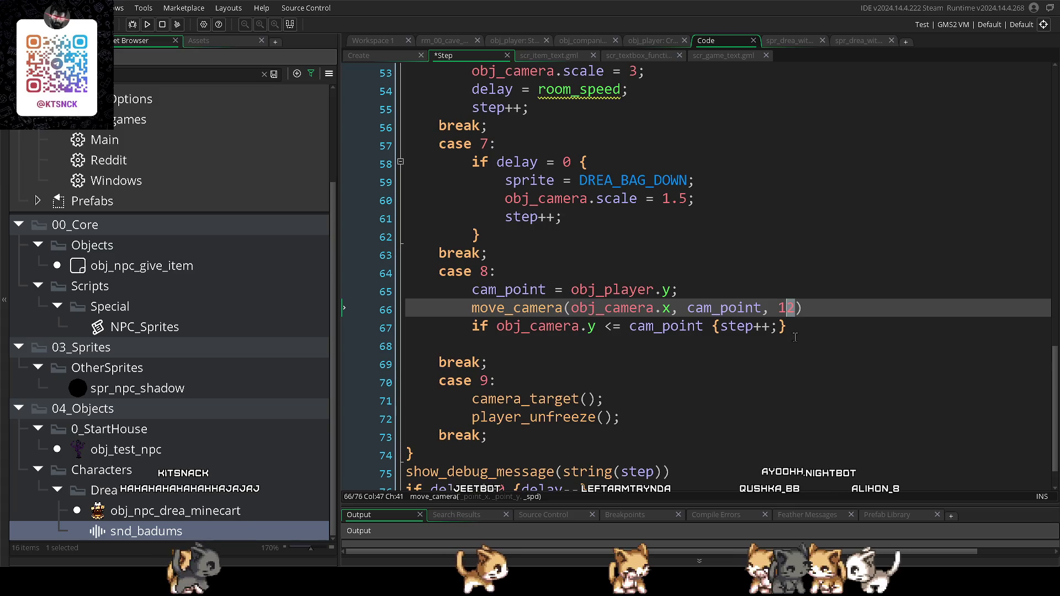
type("4")
left_click(653, 360)
key("ctrl+s")
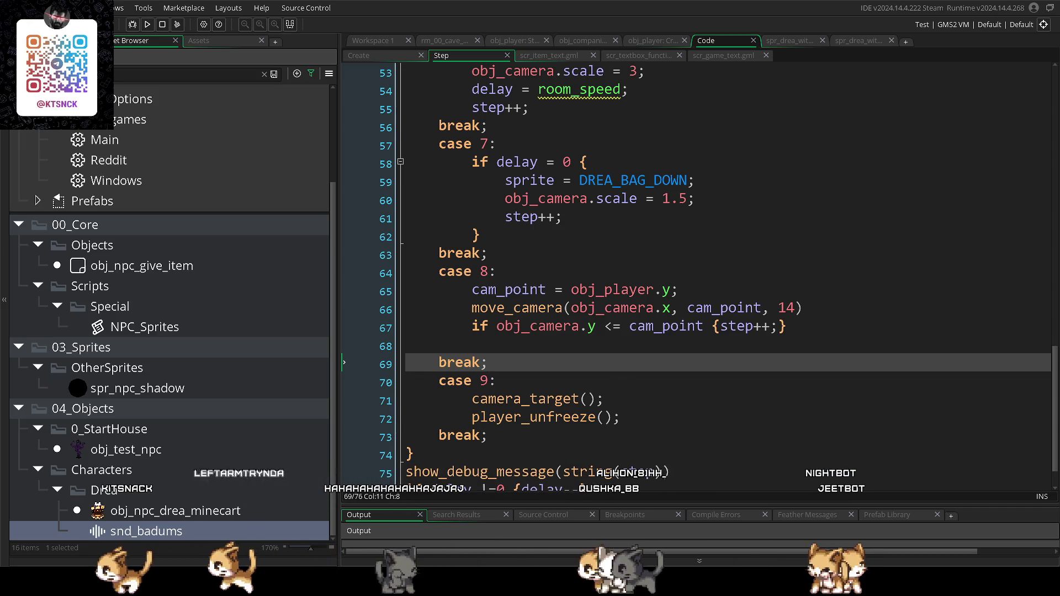
left_click(533, 439)
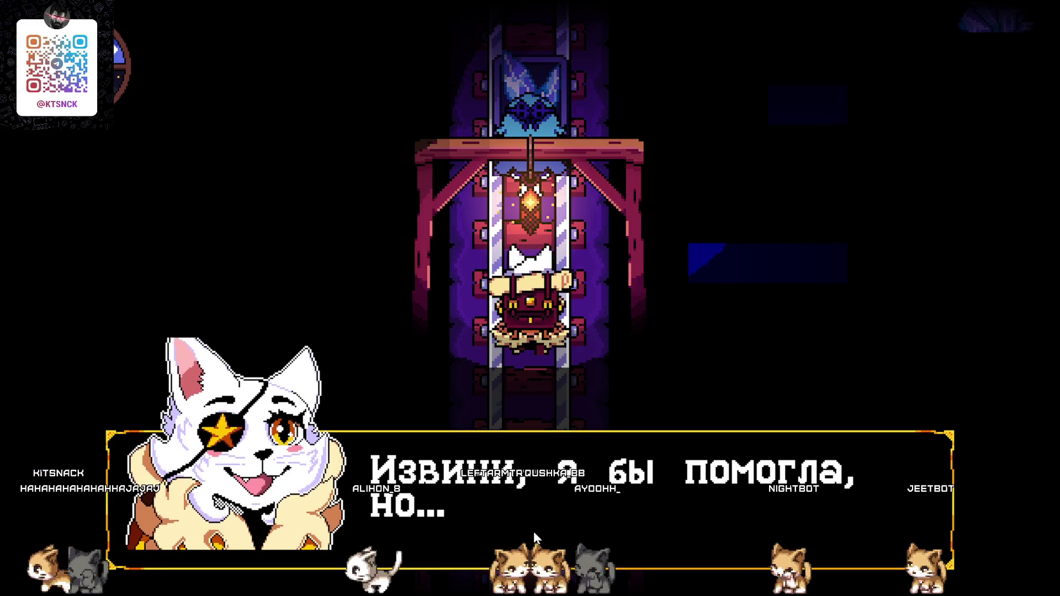
key("Return")
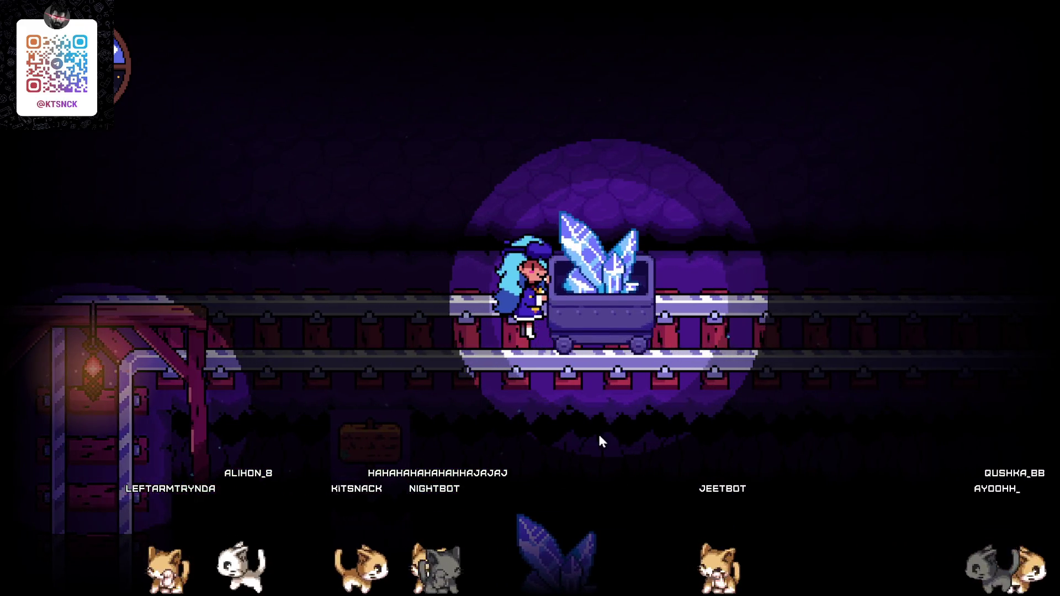
key("Escape")
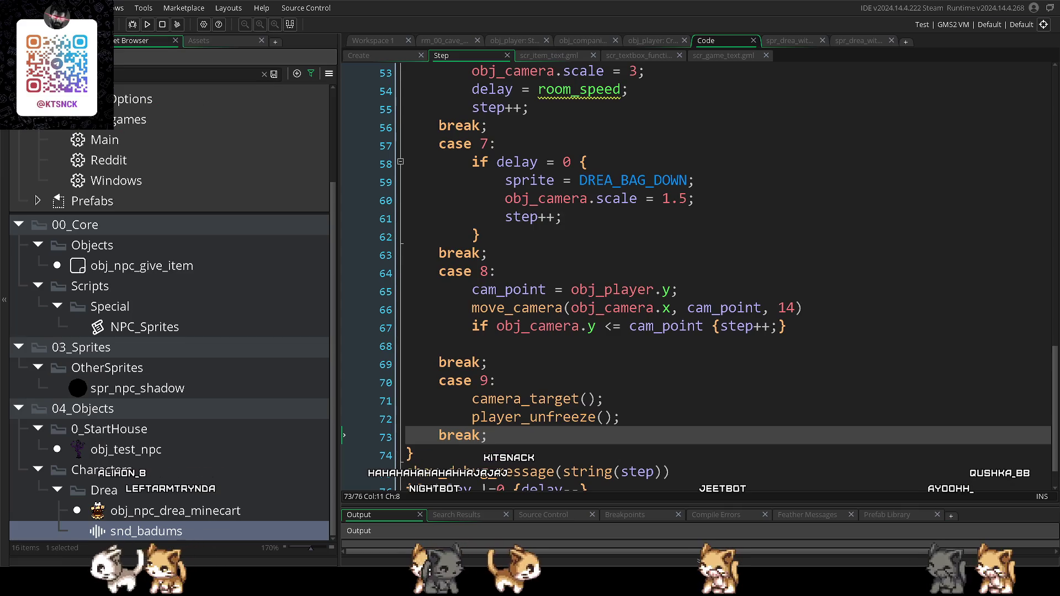
- Add 'case 10:' with a break; below case 9
scroll(685, 383, "down", 1)
key("Return")
key("Return")
key("Return")
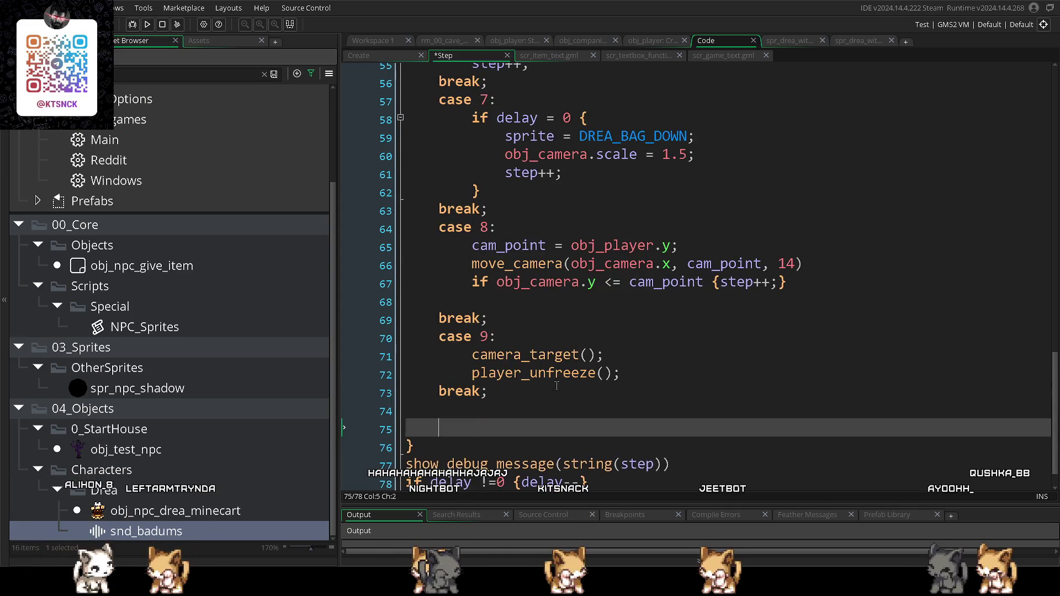
left_click(476, 411)
type("case ")
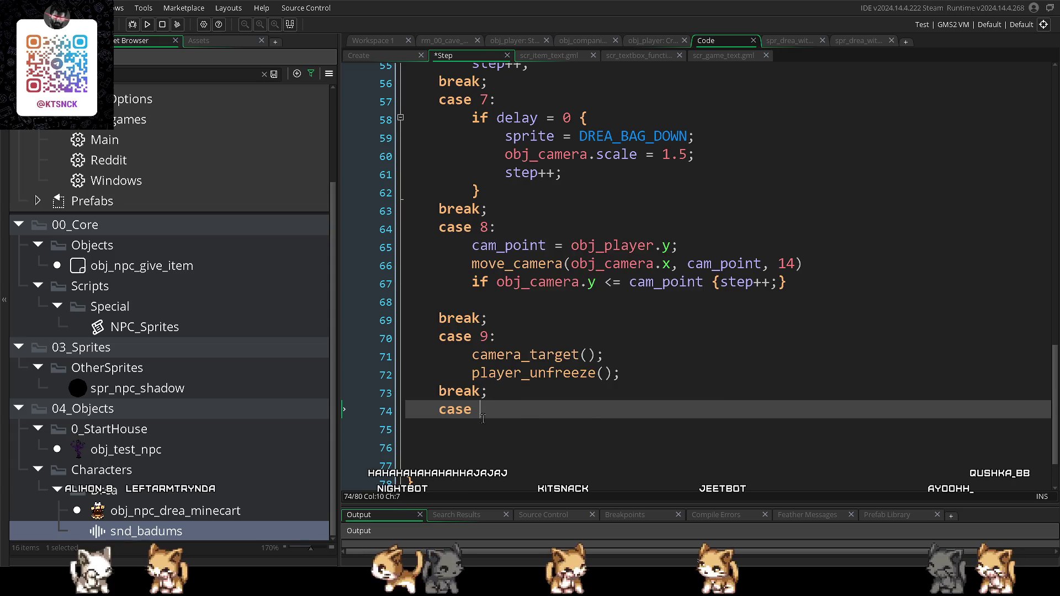
type("10:")
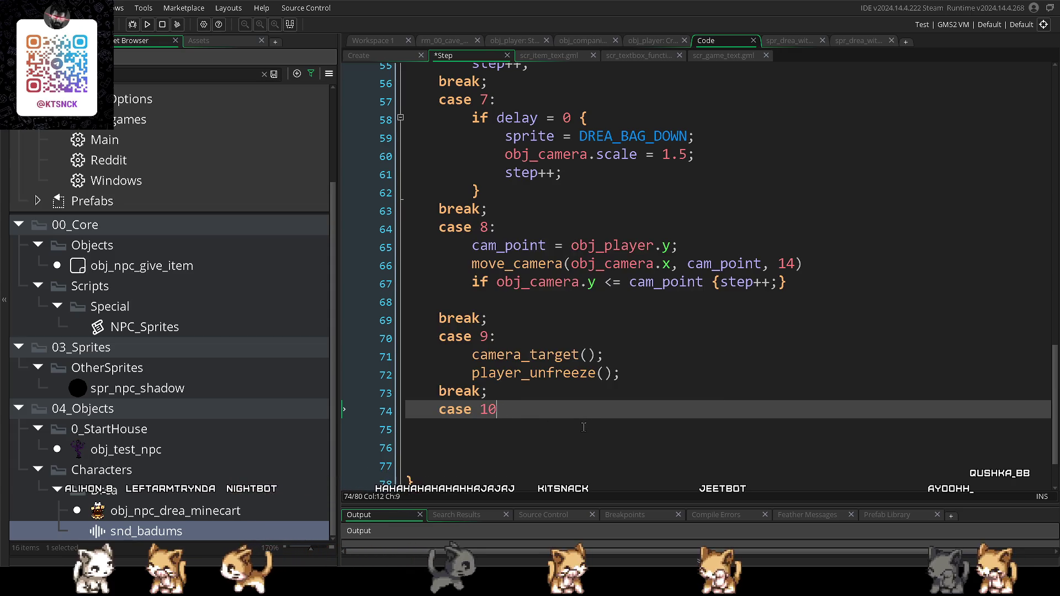
key("Return")
key("Return")
type("break;")
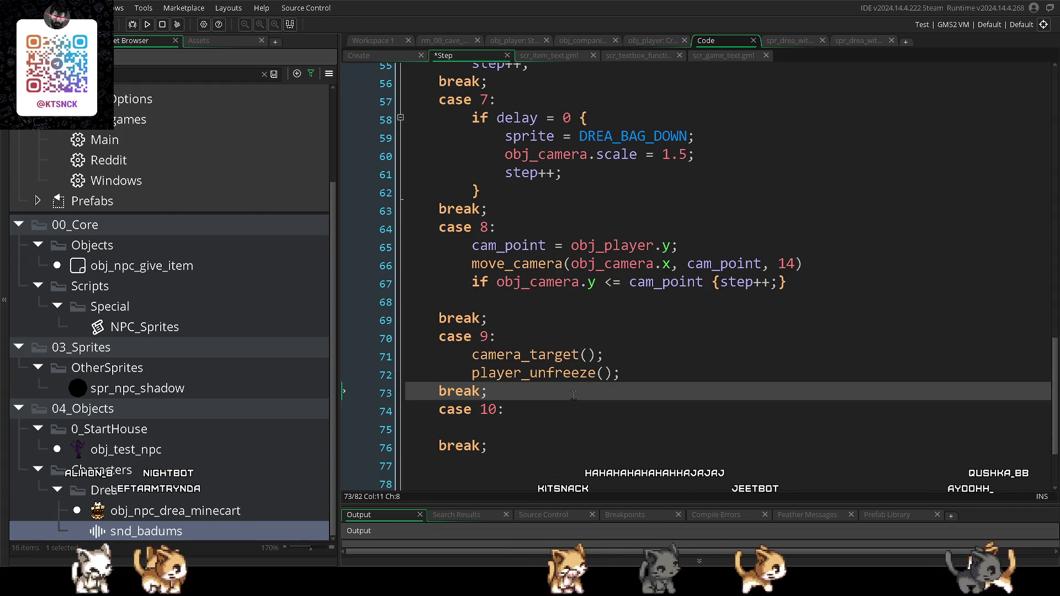
- Begin an 'if y =' condition inside case 10 and open the rm_00_cave room
left_click(550, 410)
key("Return")
key("Return")
key("Return")
left_click(508, 428)
type("if t")
key("BackSpace")
type("y =")
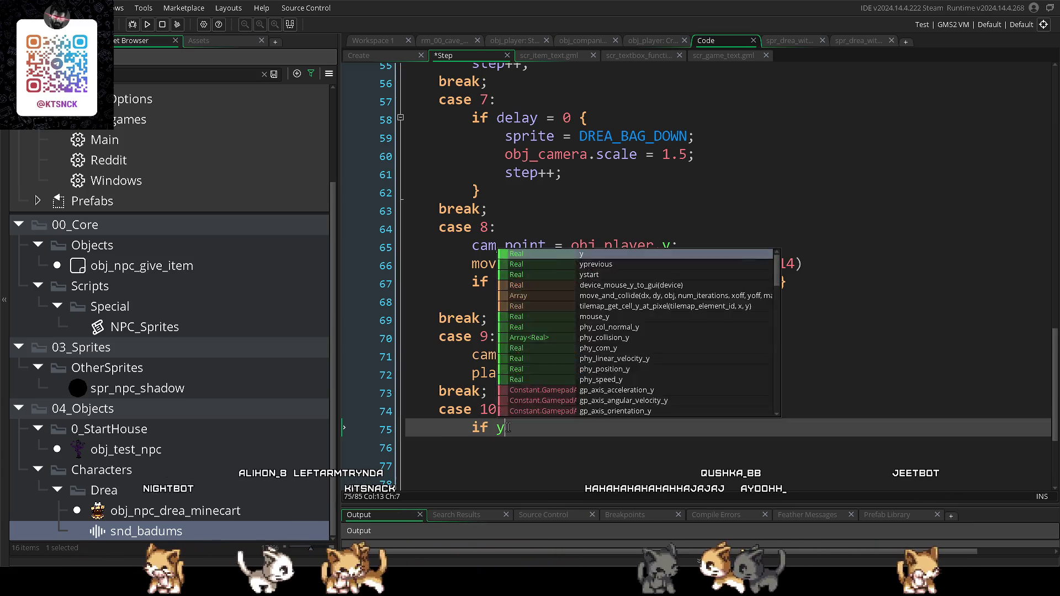
left_click(444, 41)
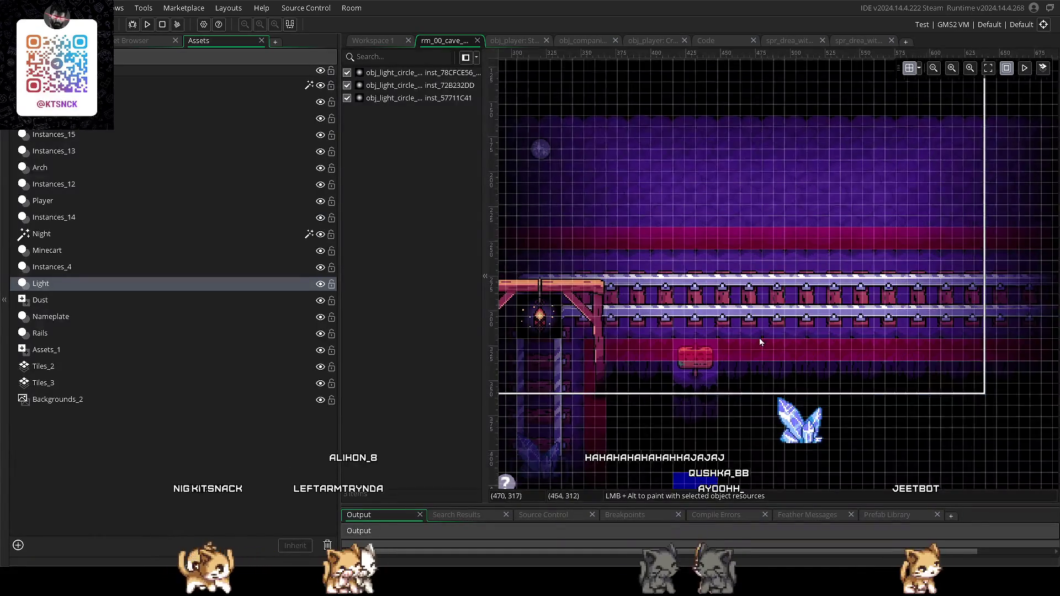
- Zoom the cave room, then pass through the obj_player Step and sprite tabs back to the cutscene code
scroll(631, 343, "up", 3)
scroll(630, 343, "up", 1)
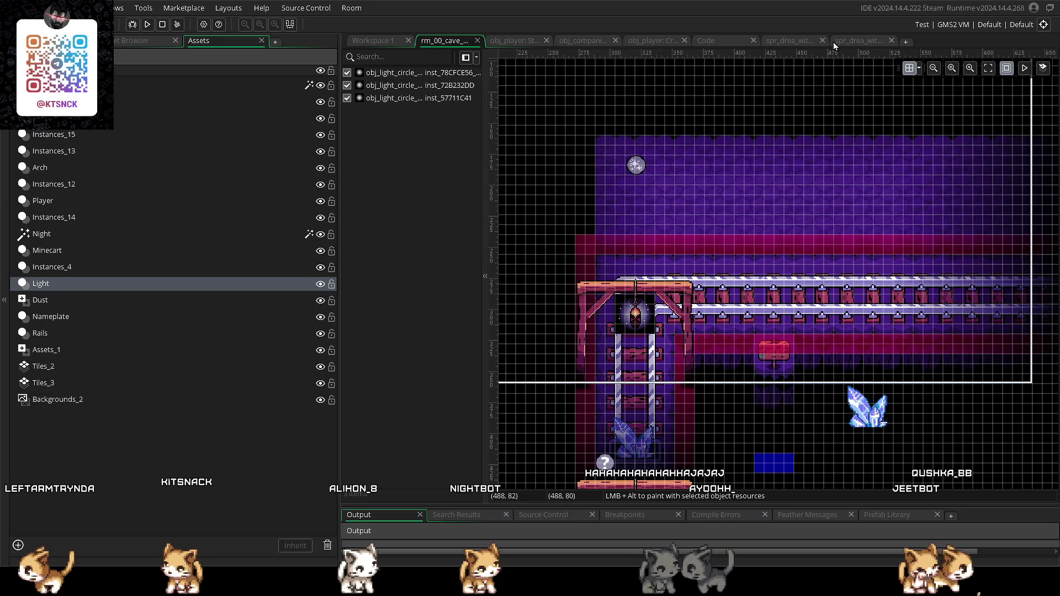
left_click(514, 41)
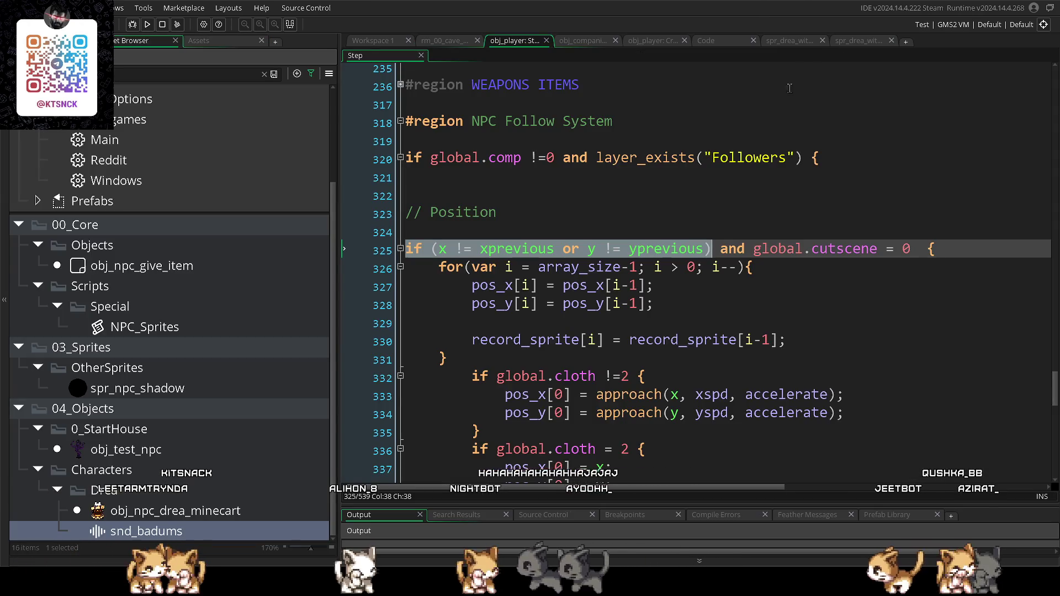
left_click(851, 40)
left_click(709, 40)
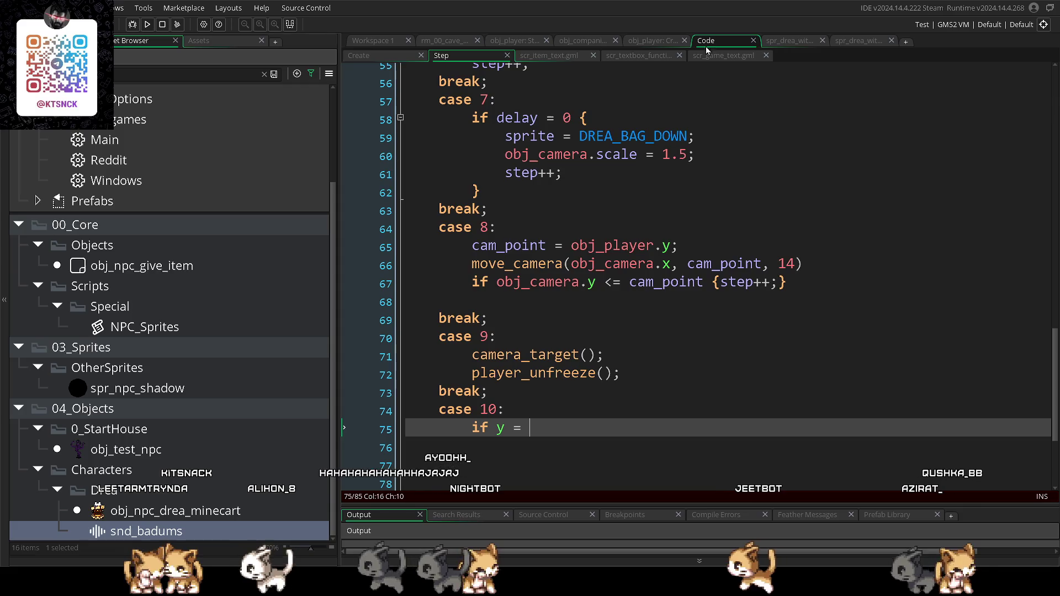
- Make case 10's condition 'if obj_player.y <= 280 {step++}'
type("280 {")
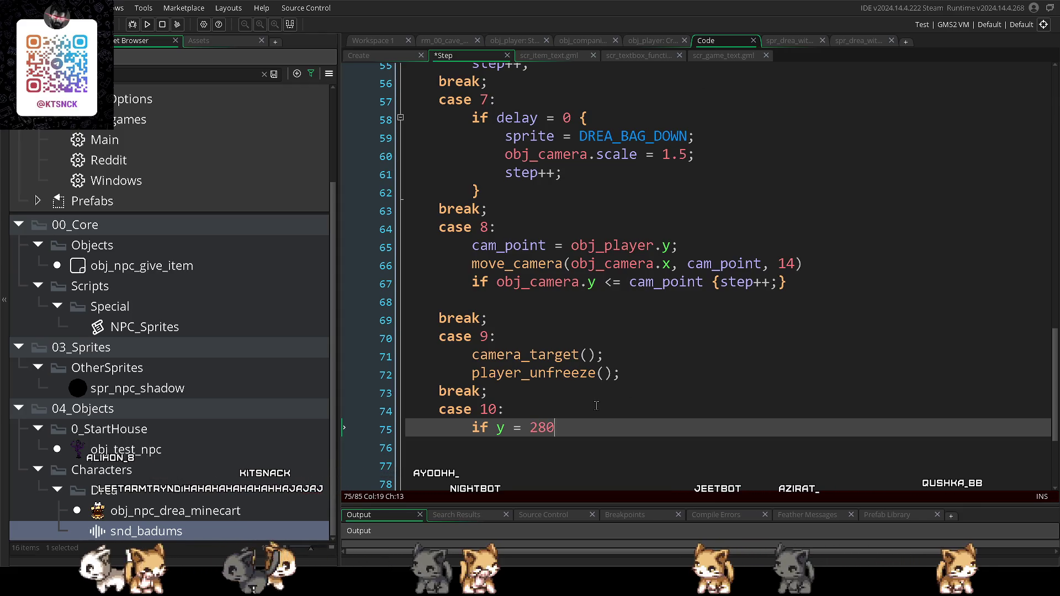
left_click(497, 428)
type("obj_player.")
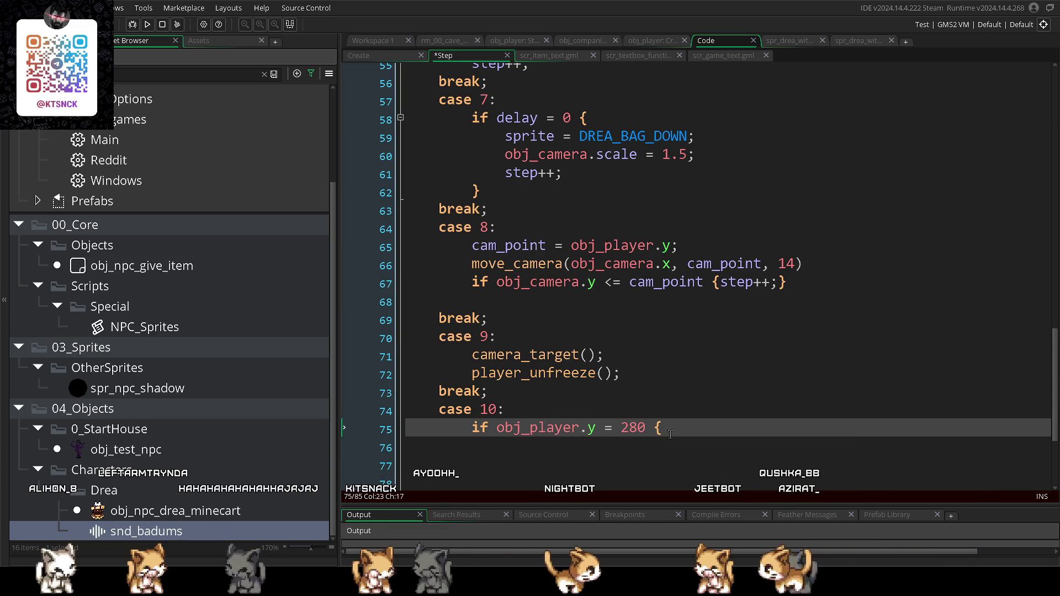
scroll(672, 432, "down", 2)
type("st")
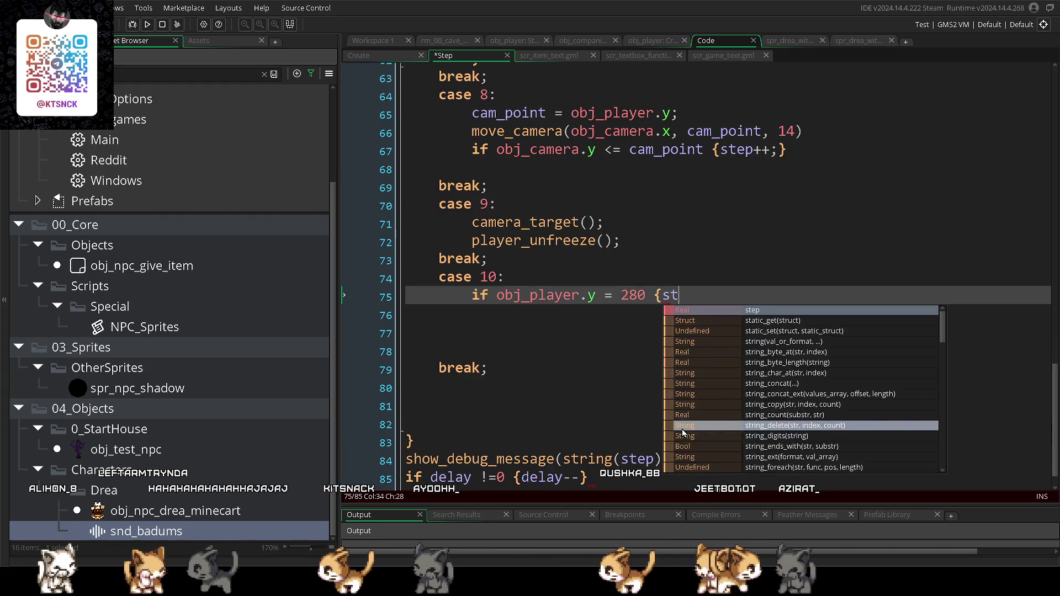
type("ep++}")
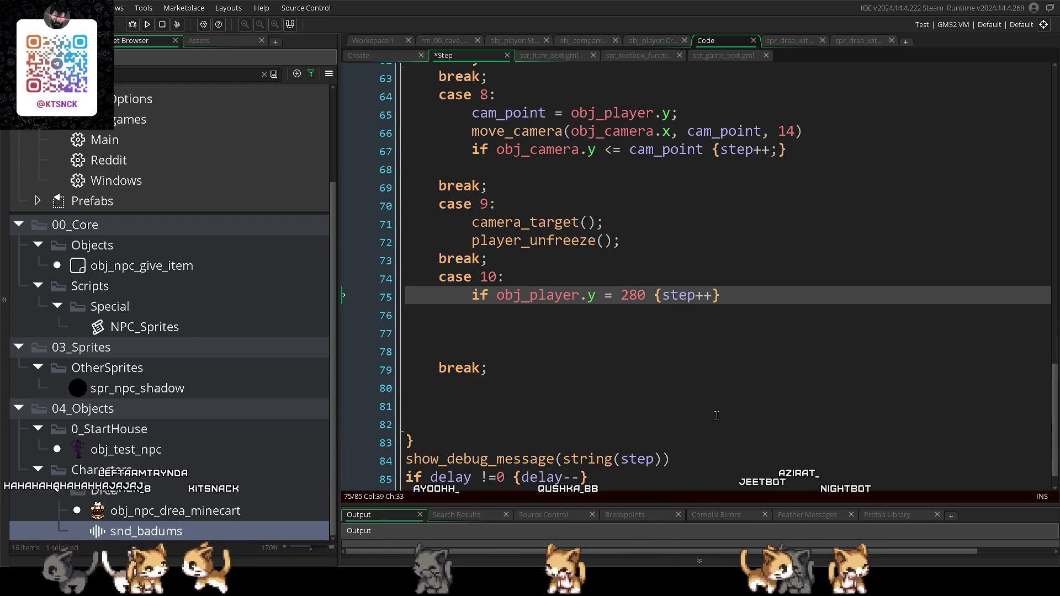
left_click(606, 297)
type("<")
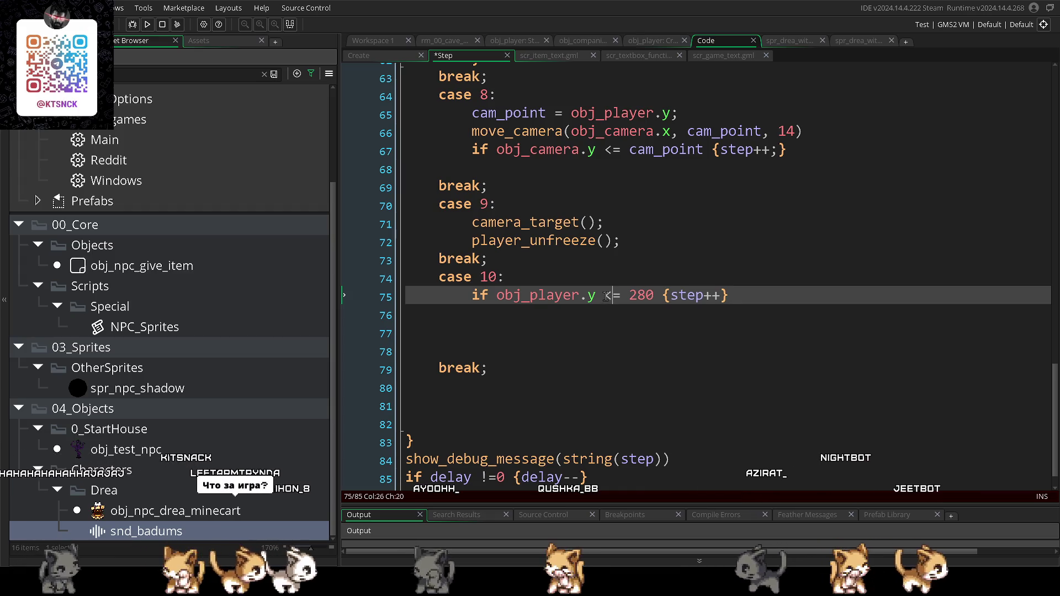
- Remove the blank lines before case 10's break and add a 'case 11:' label below it
left_click(524, 337)
key("BackSpace")
key("BackSpace")
key("BackSpace")
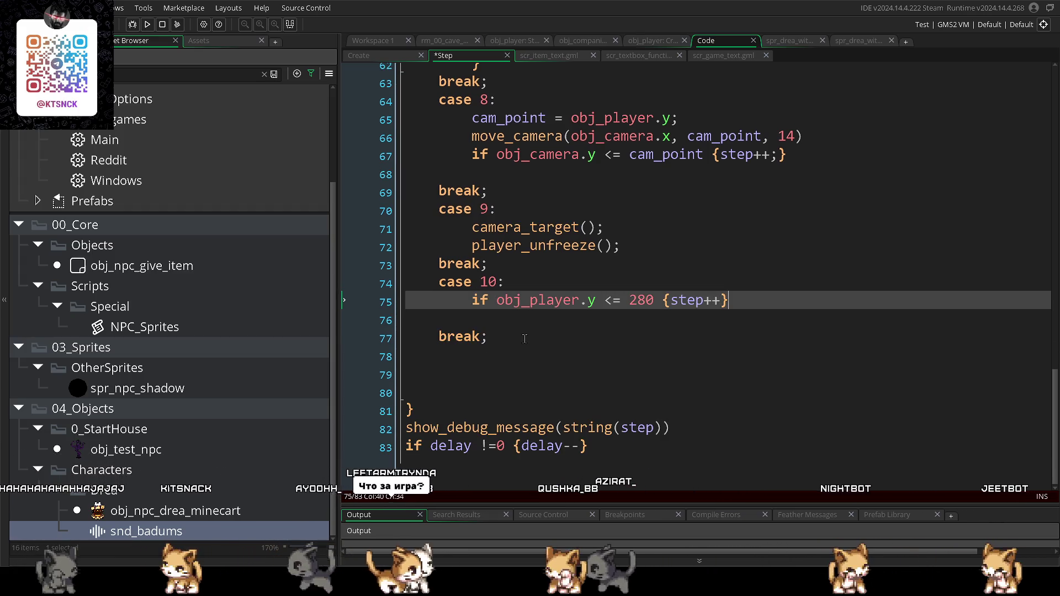
key("Delete")
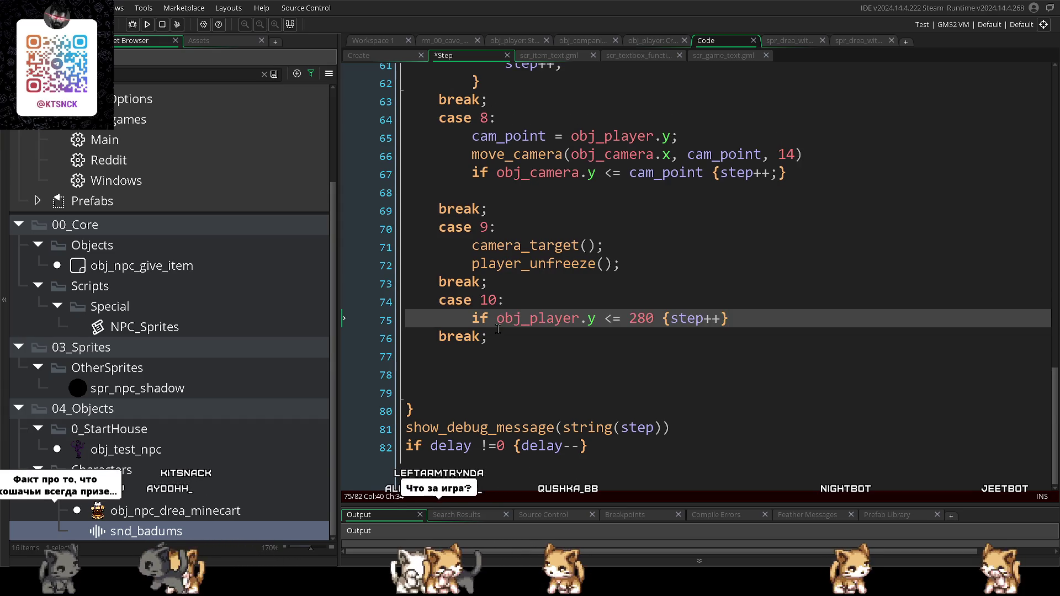
left_click(498, 329)
key("Return")
type("ca")
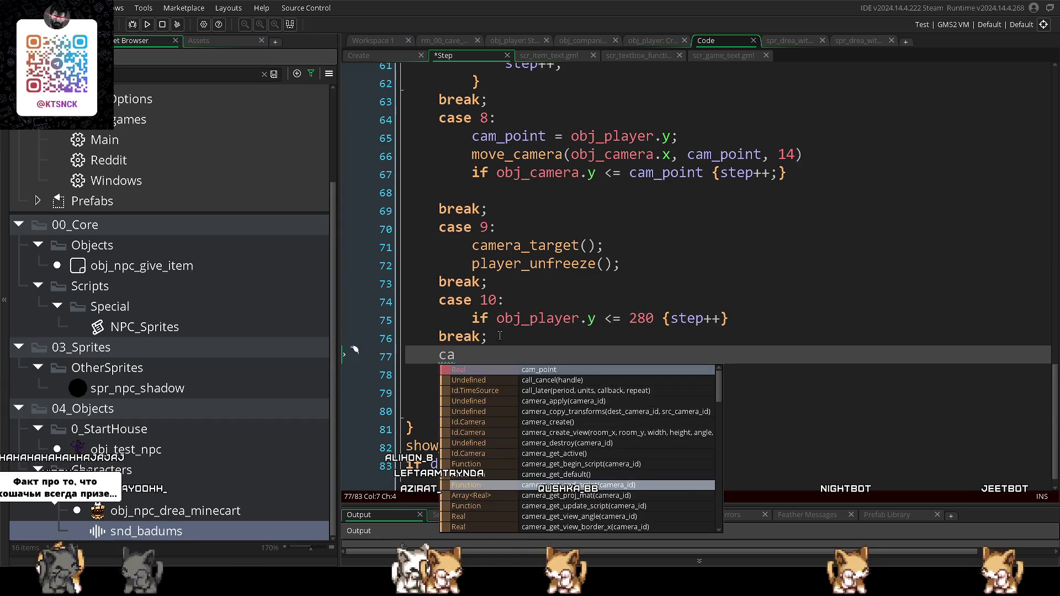
type("se 11:")
key("Return")
key("Return")
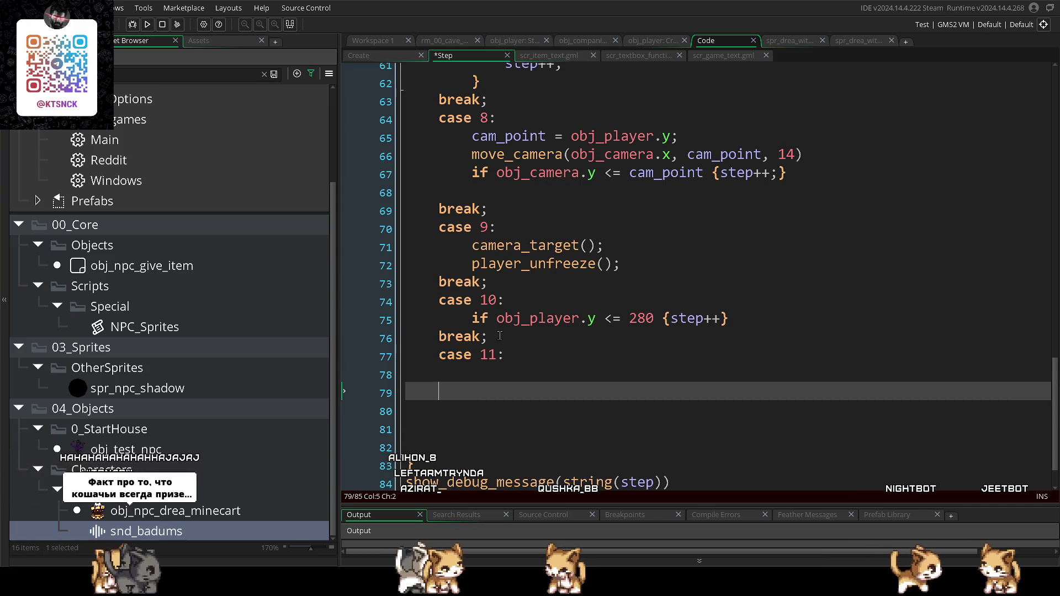
- Close case 11 with break; and open blank lines inside it
type("break;")
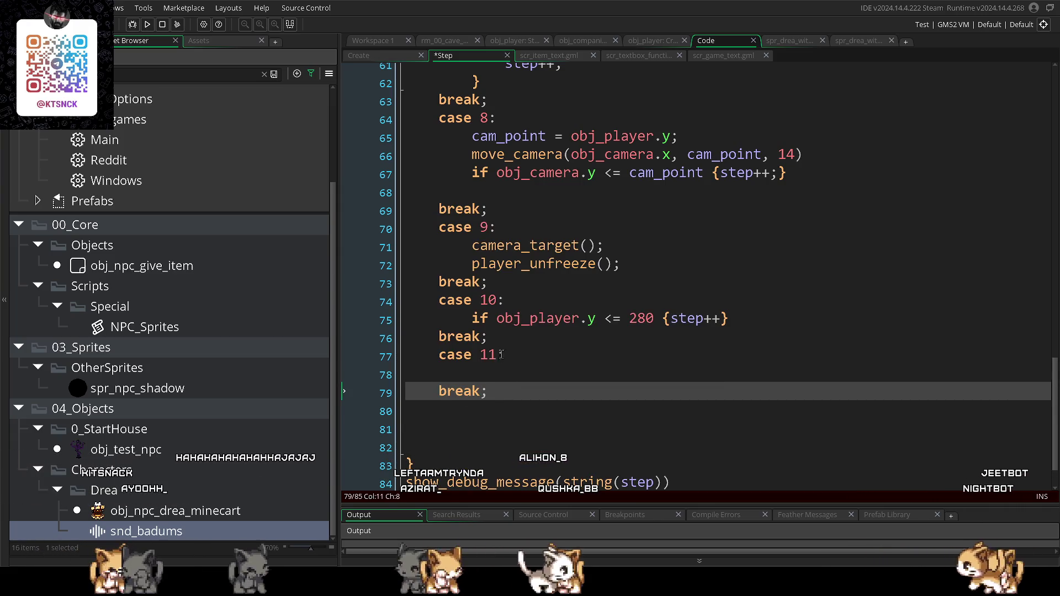
key("Up")
key("Return")
key("Return")
key("Return")
left_click(498, 388)
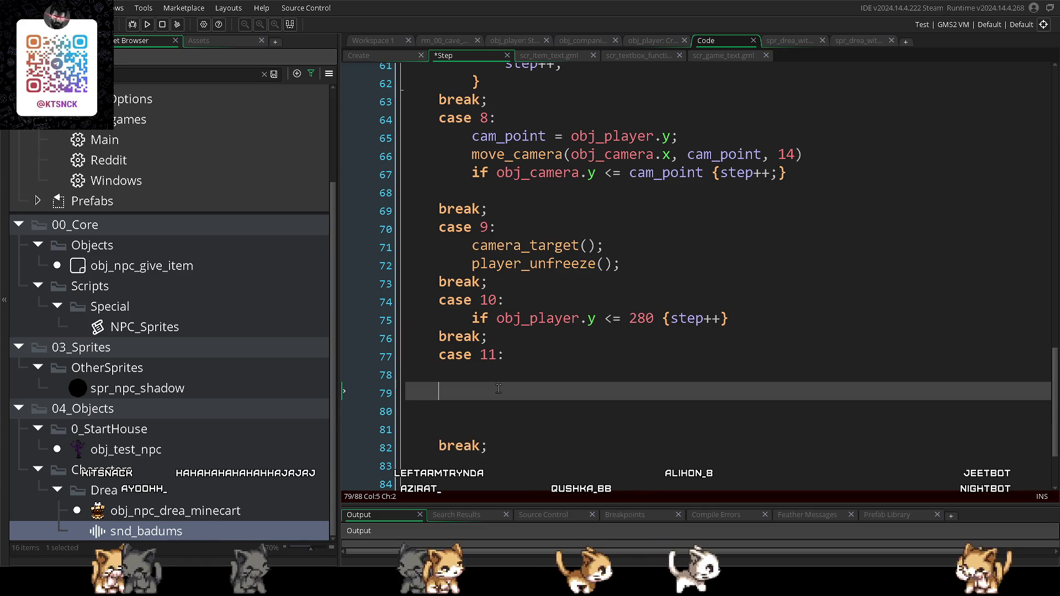
- Add a fast_path() call in case 11, clearing the trial obj_jco argument
left_click(494, 378)
type("fast")
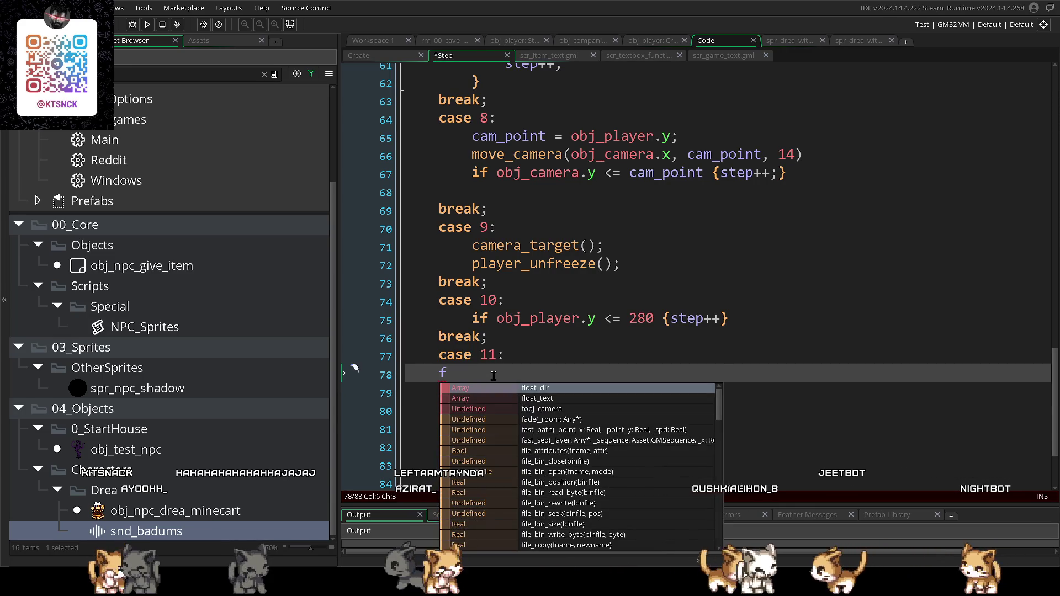
key("Return")
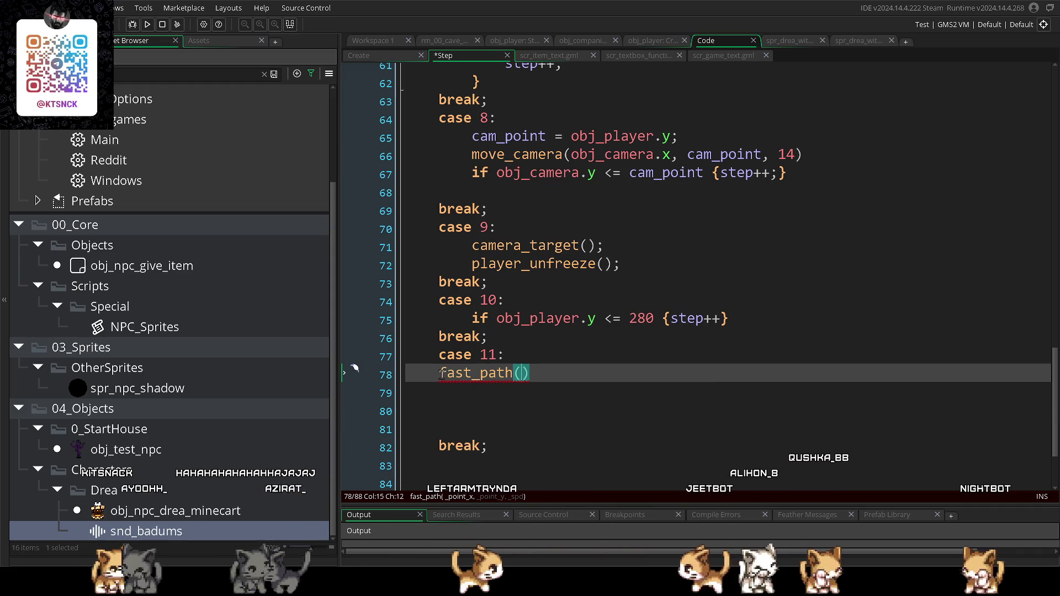
type("obj")
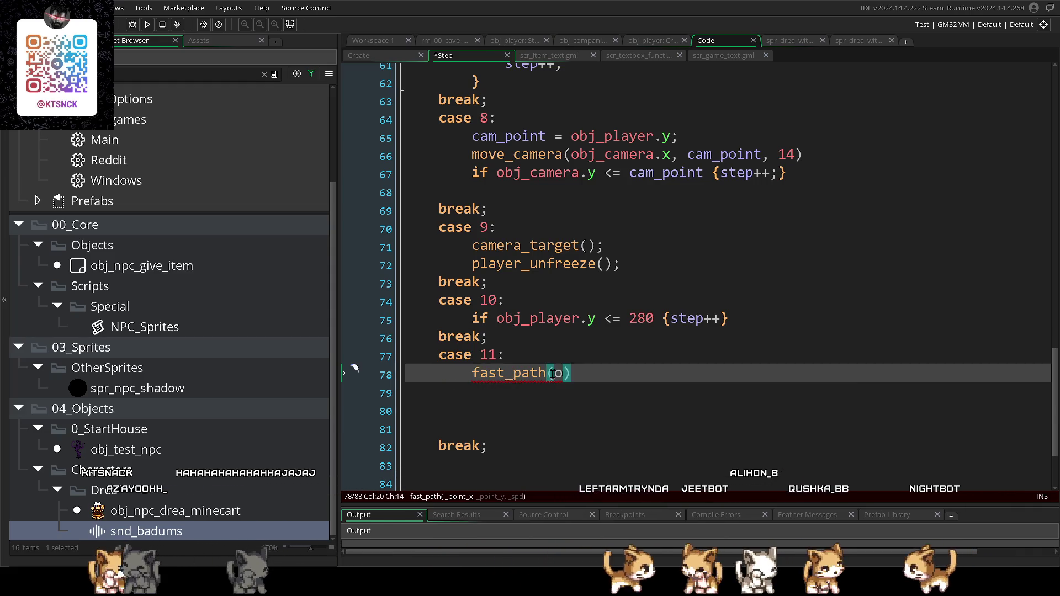
type("_")
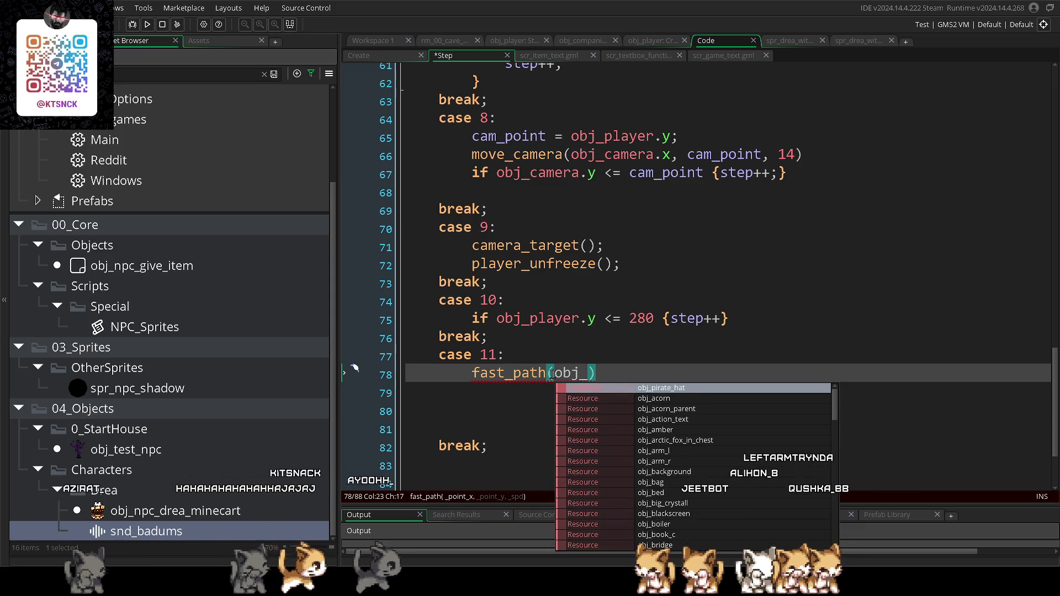
type("j")
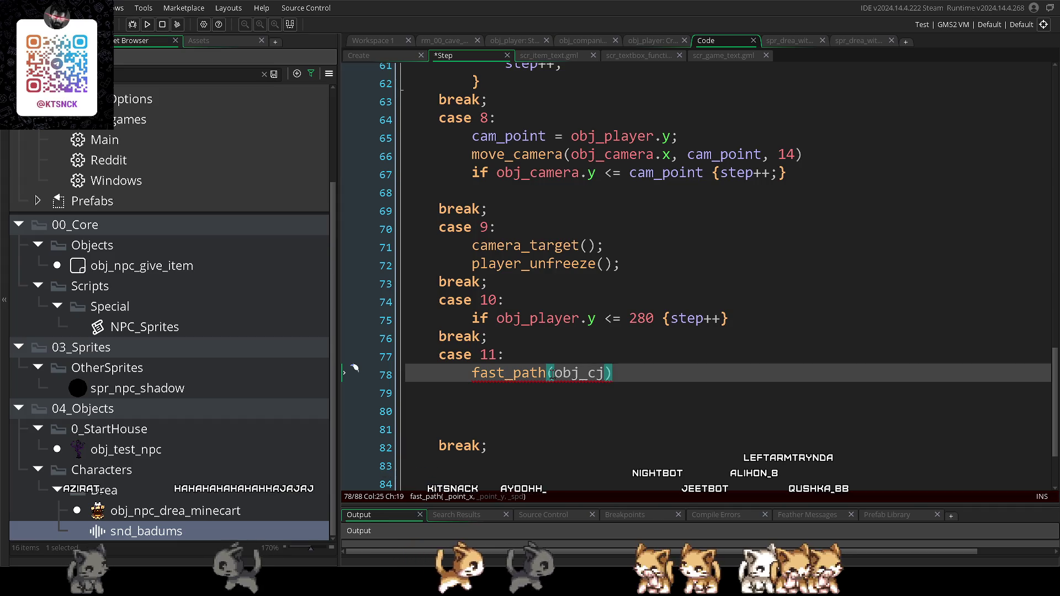
type("com")
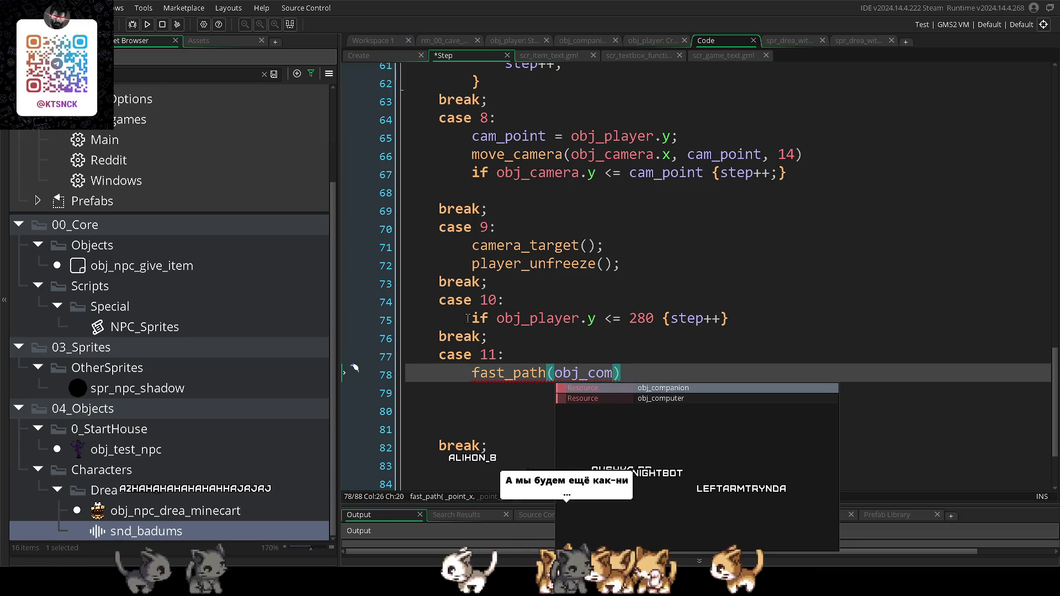
left_click(613, 429)
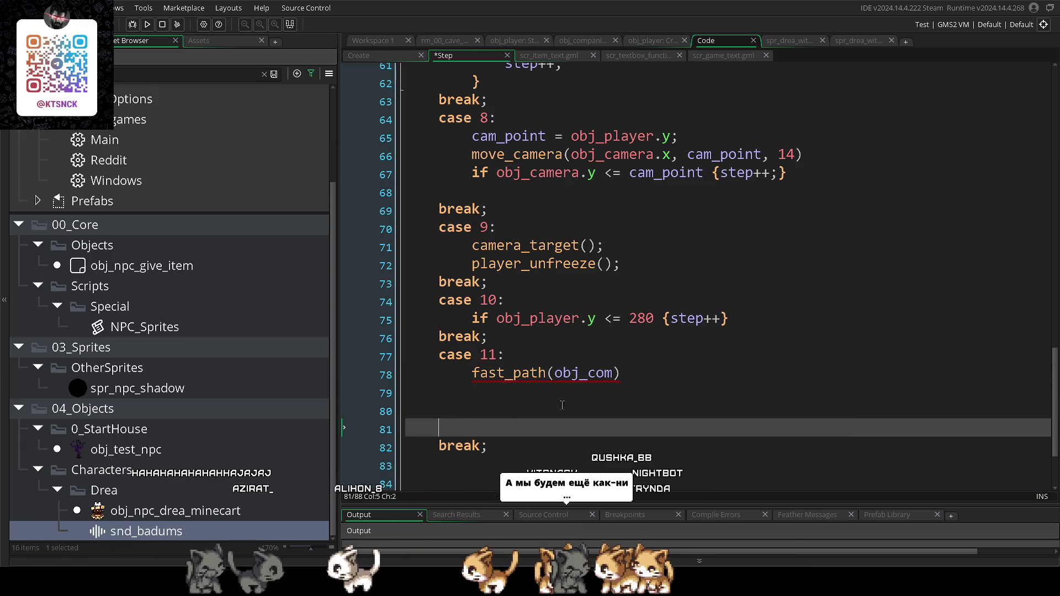
left_click(613, 375)
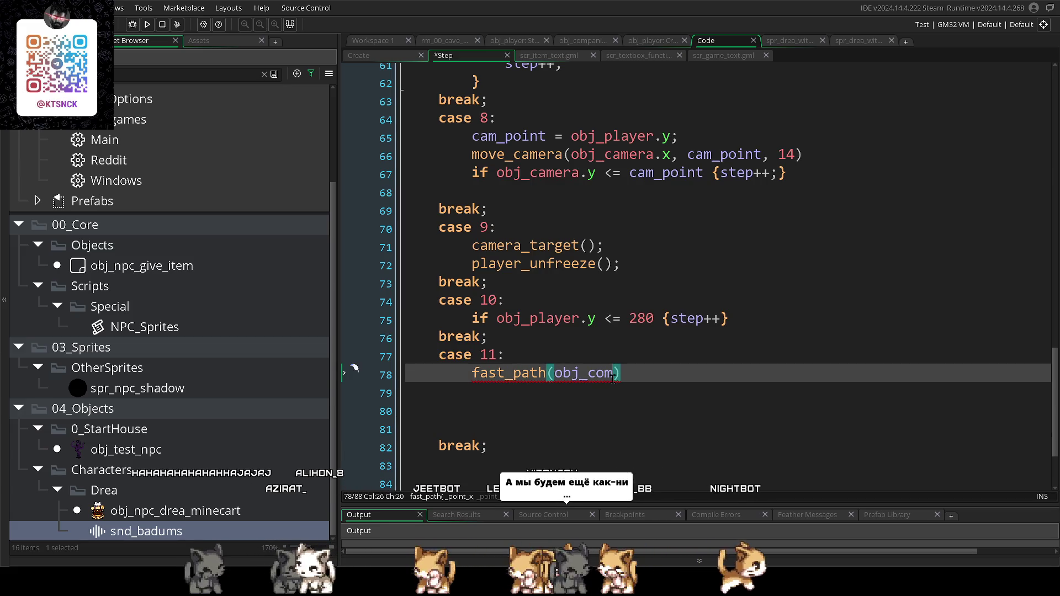
double_click(557, 379)
key("BackSpace")
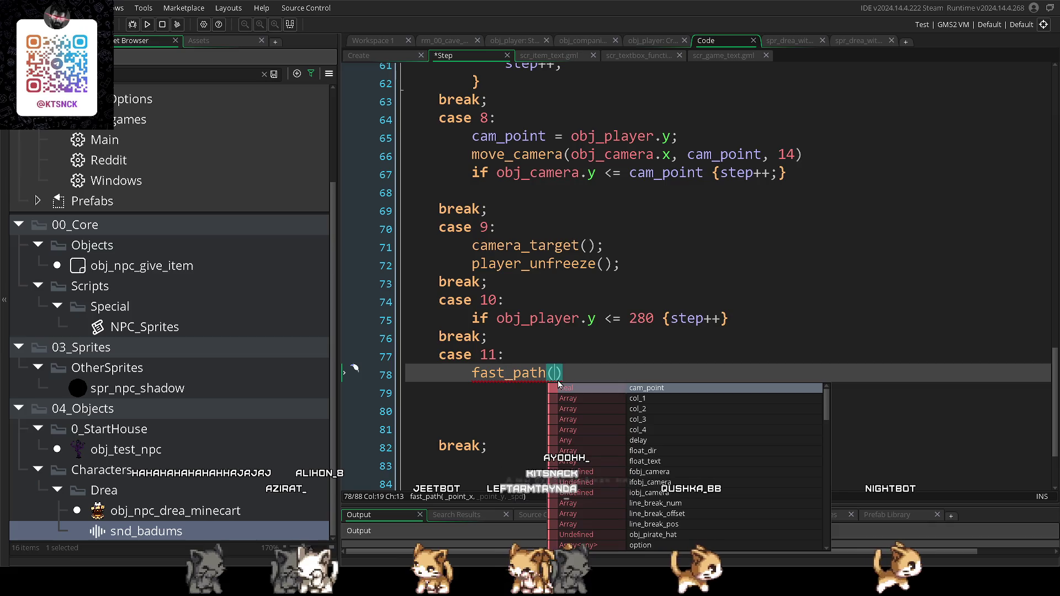
left_click(497, 396)
left_click(553, 373)
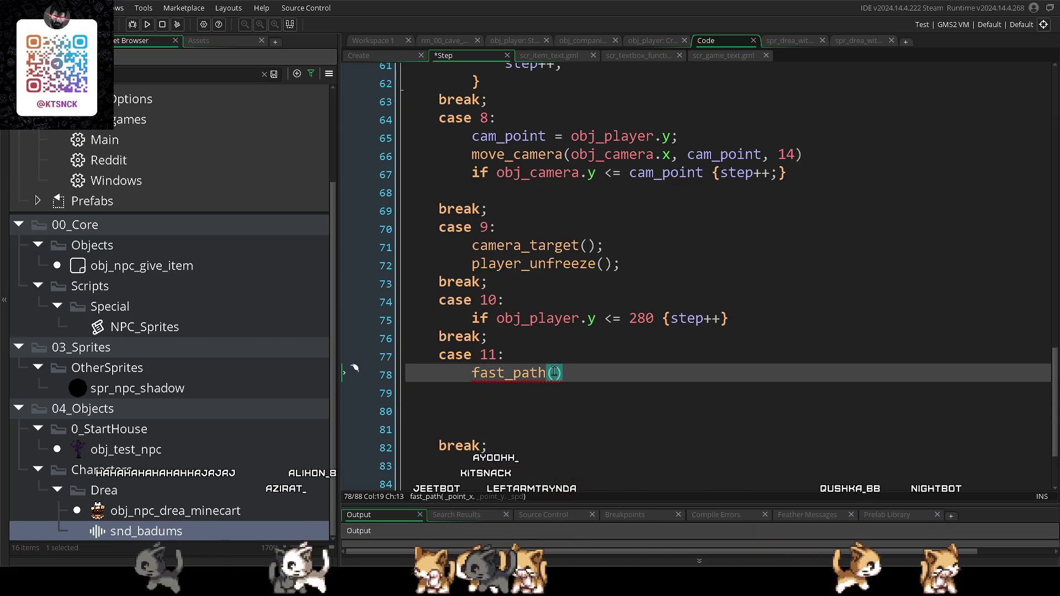
- Delete the blank line after case 8's camera check and clear stray characters from fast_path()
scroll(607, 275, "down", 1)
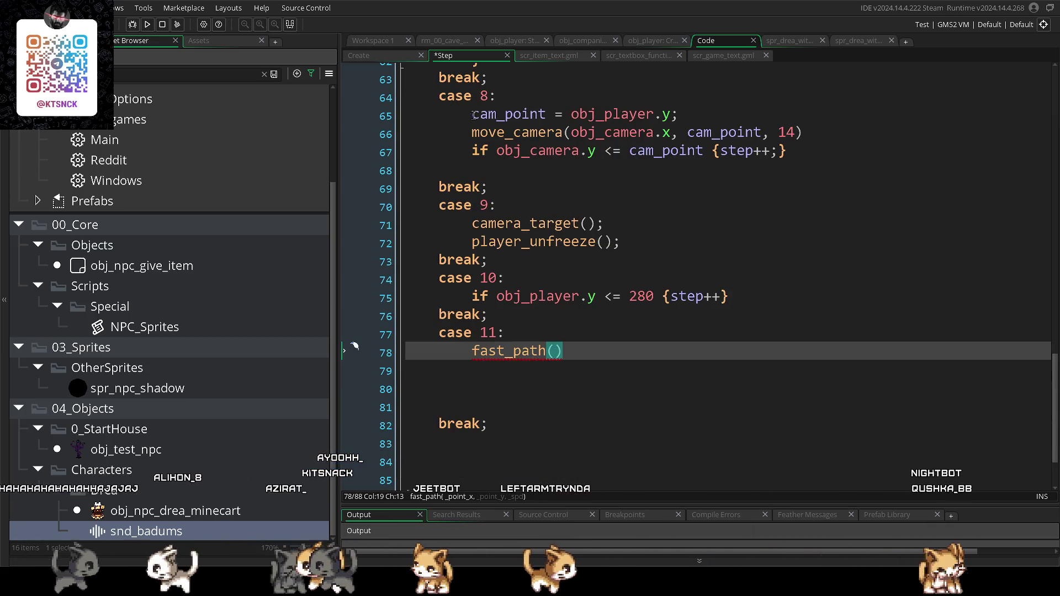
triple_click(769, 119)
left_click(621, 167)
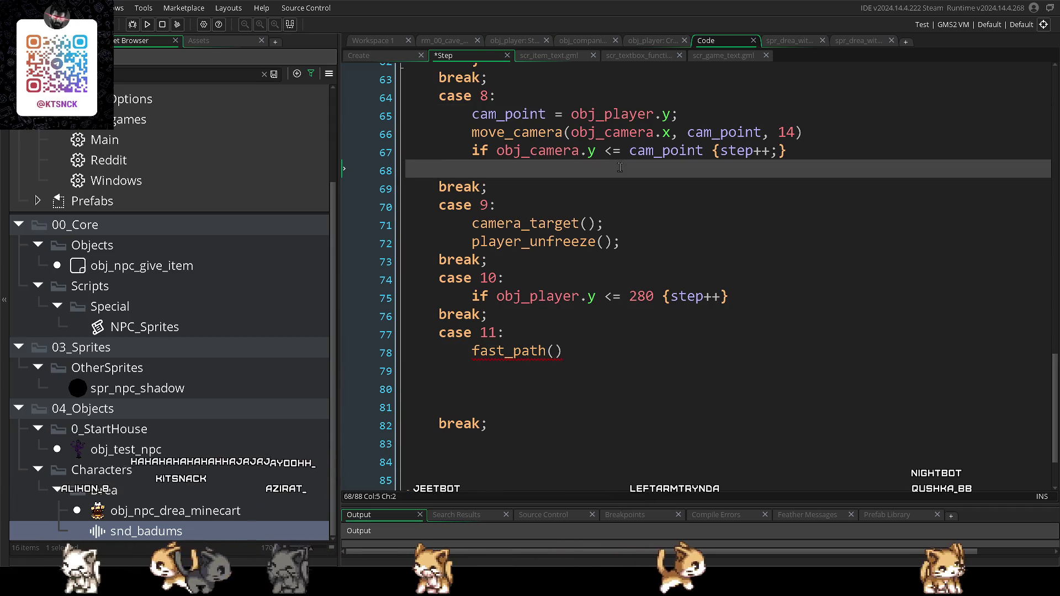
key("BackSpace")
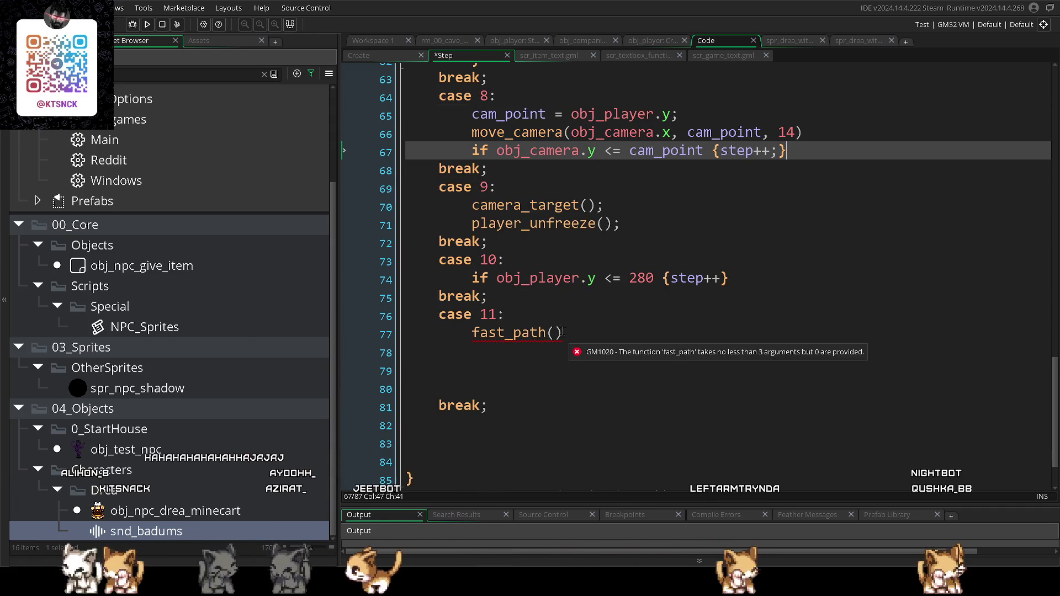
left_click(554, 333)
type("c")
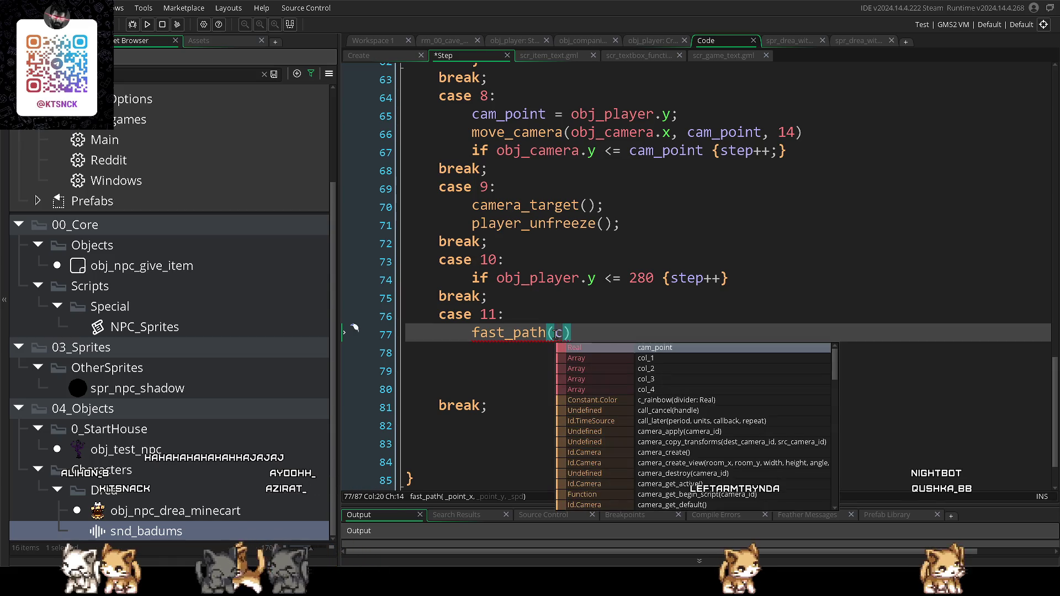
key("BackSpace")
type("c")
key("BackSpace")
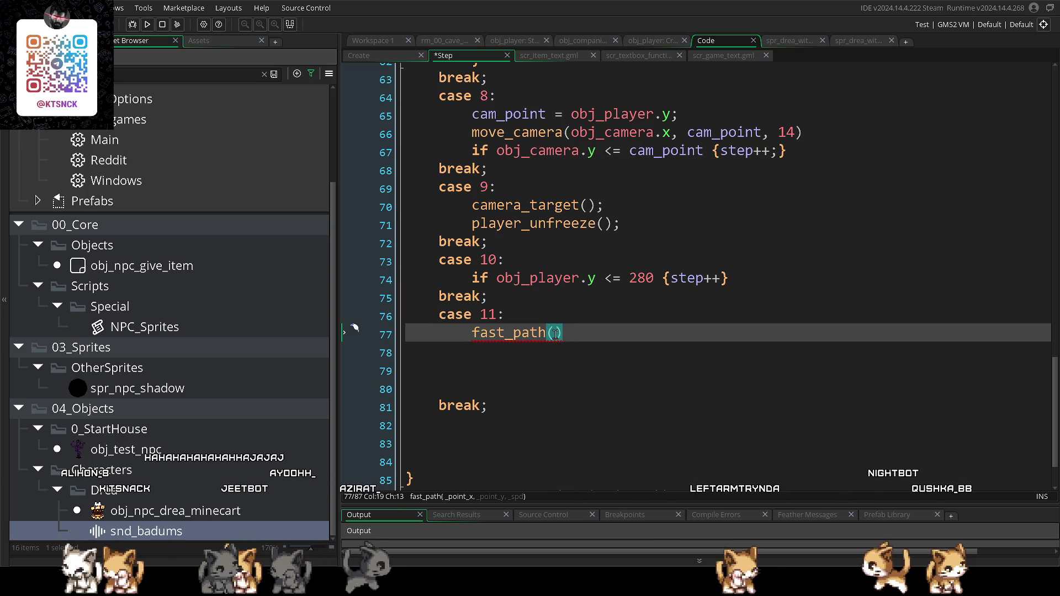
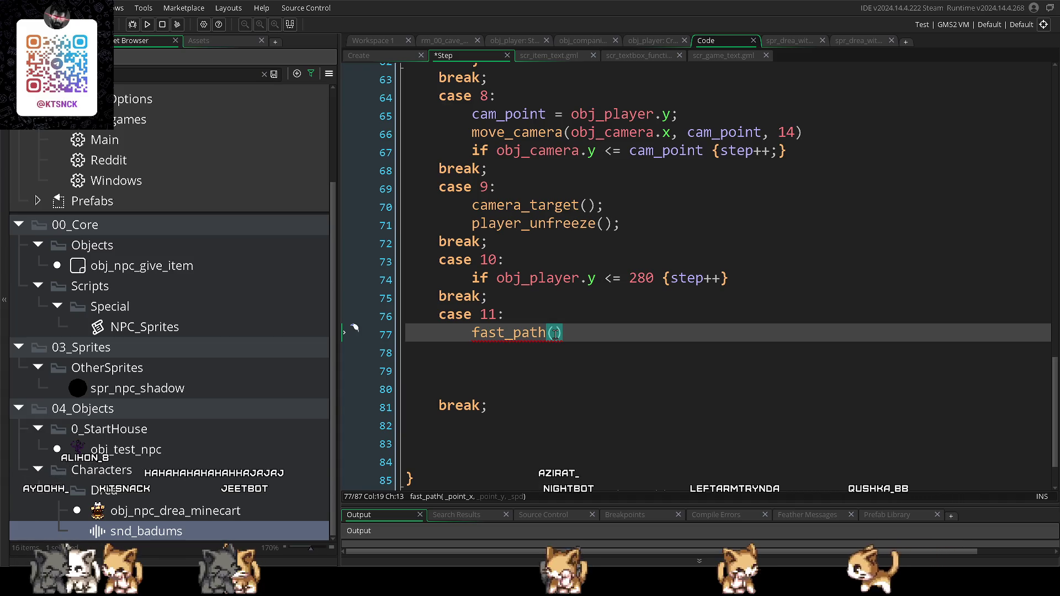
- Write fast_path(obj_player.x, point, 12); as case 11's call in the Step event
type("cam")
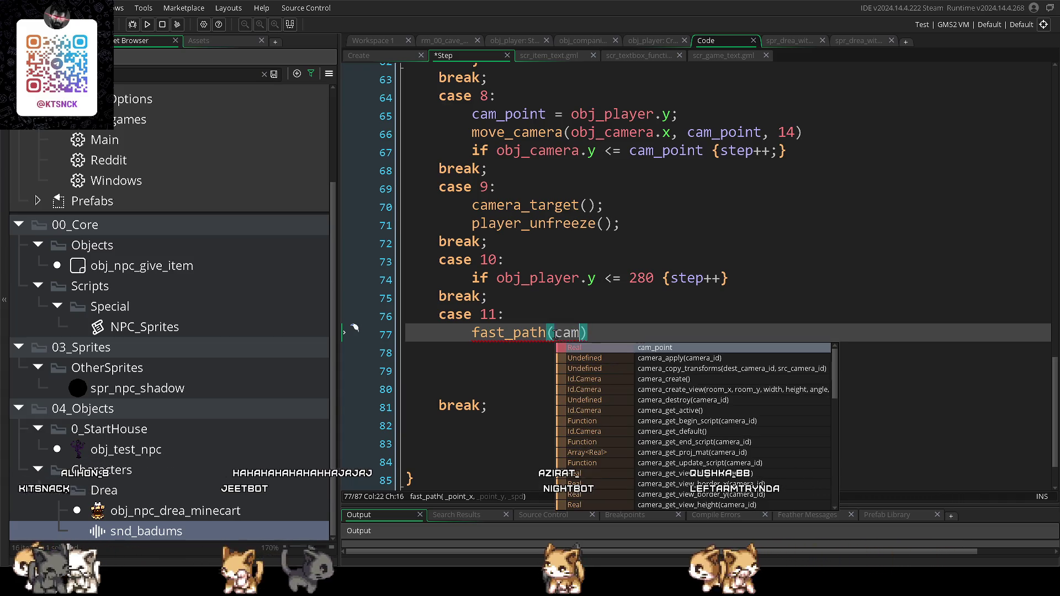
key("BackSpace")
key("BackSpace")
key("BackSpace")
type("p")
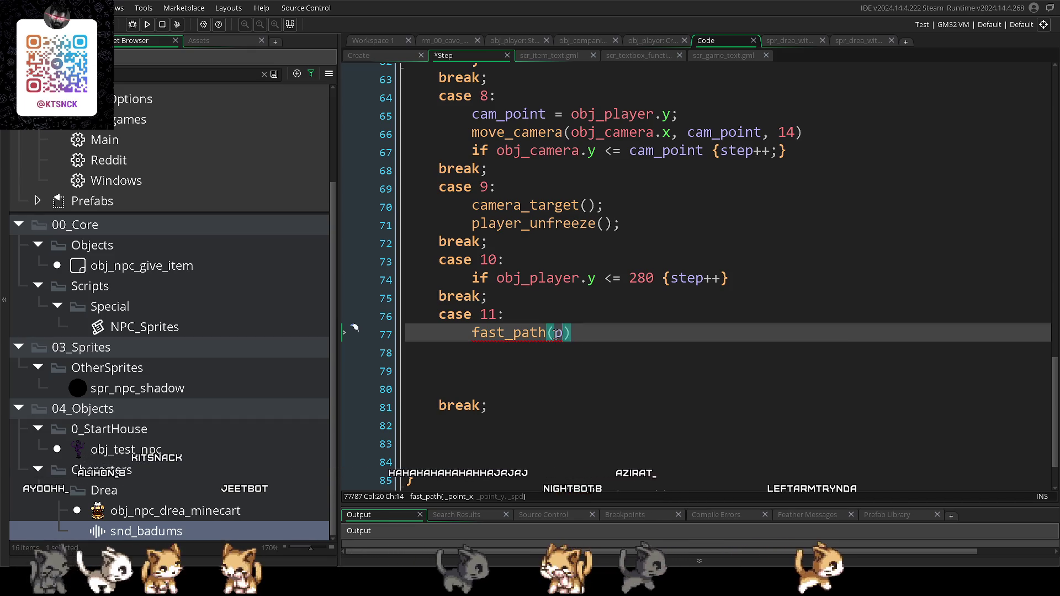
type("oint")
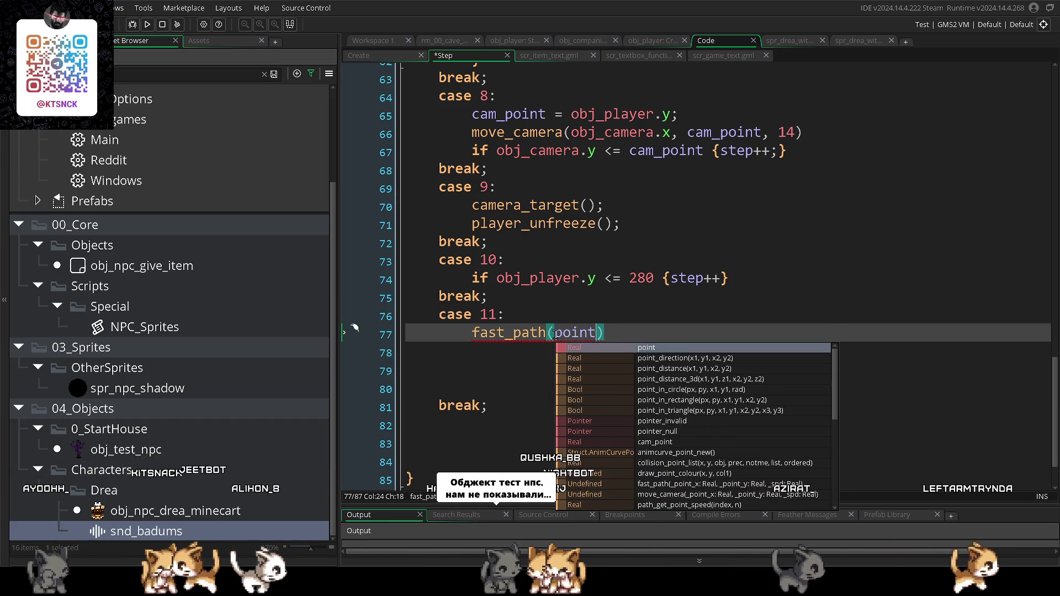
type(",")
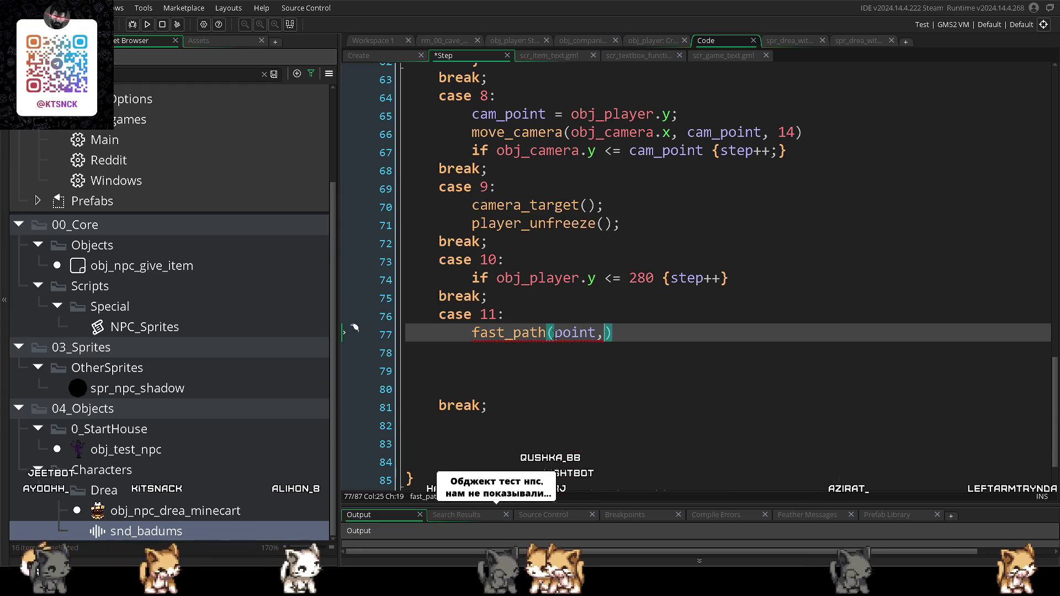
double_click(586, 332)
key("BackSpace")
type("obj")
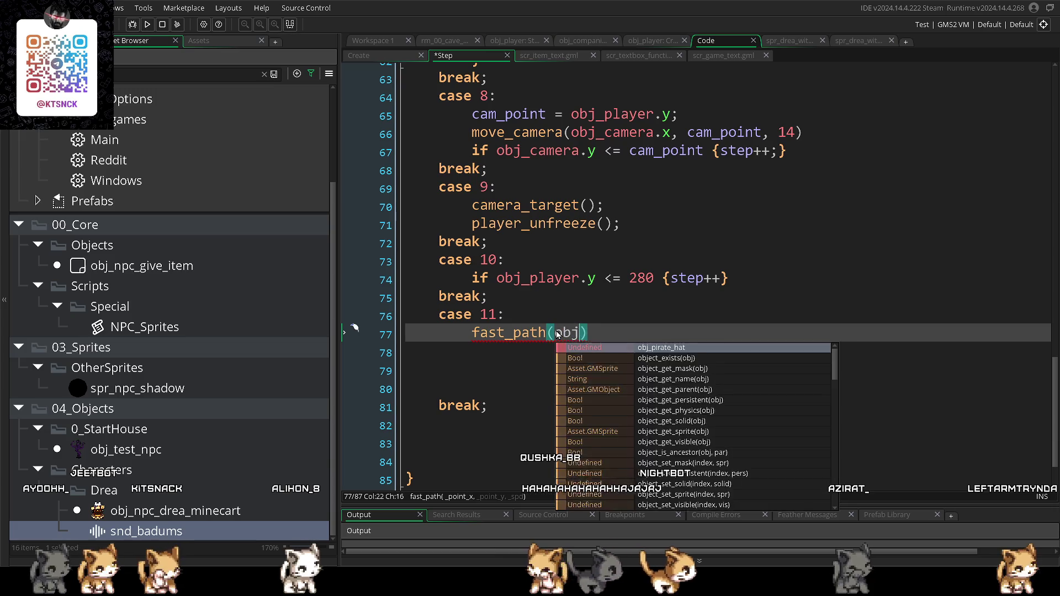
type("_pa")
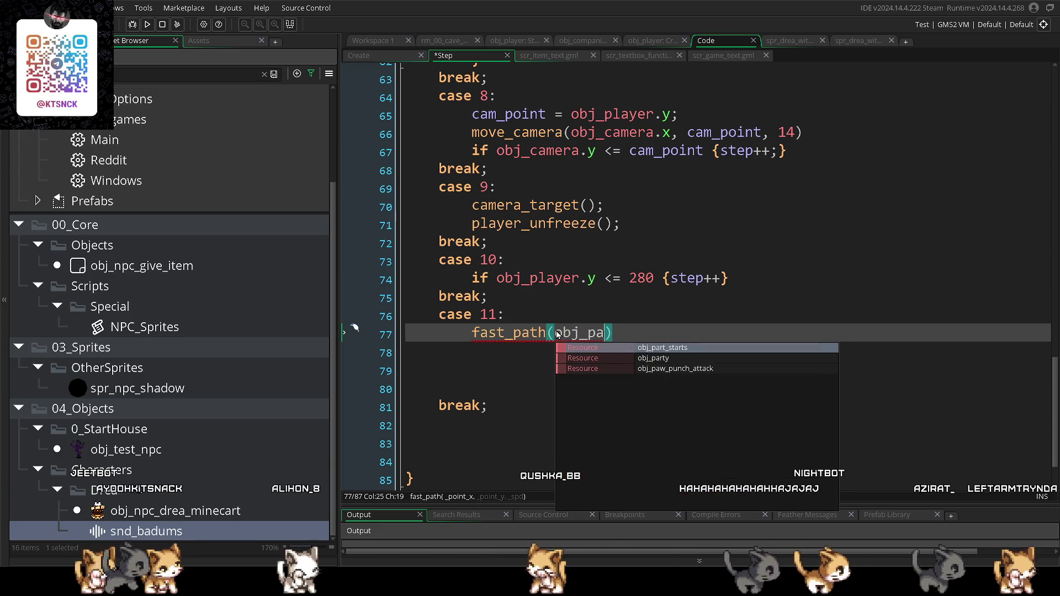
key("BackSpace")
type("layer.x, ")
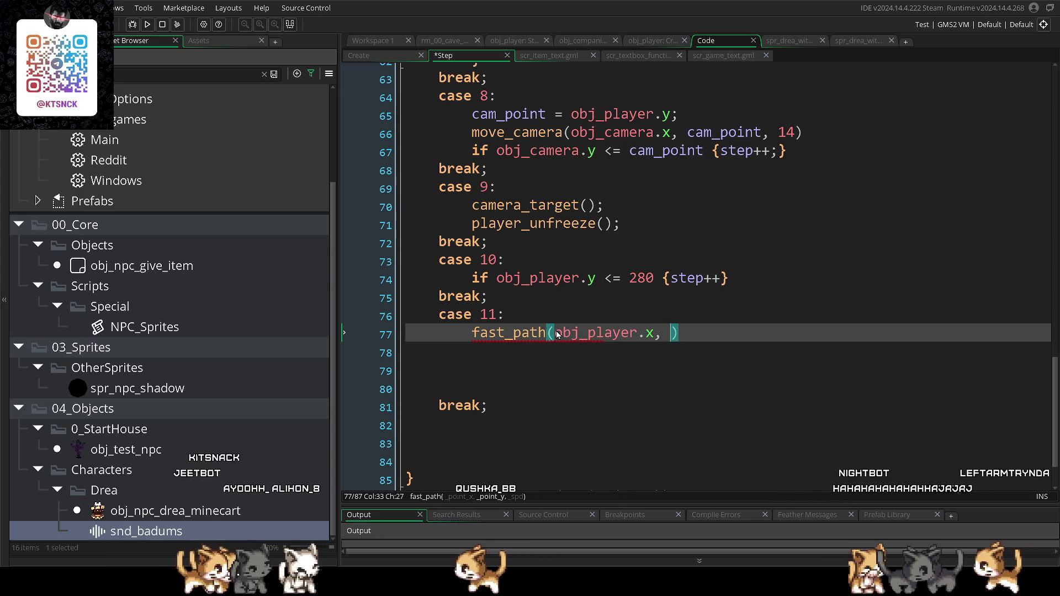
type("point,")
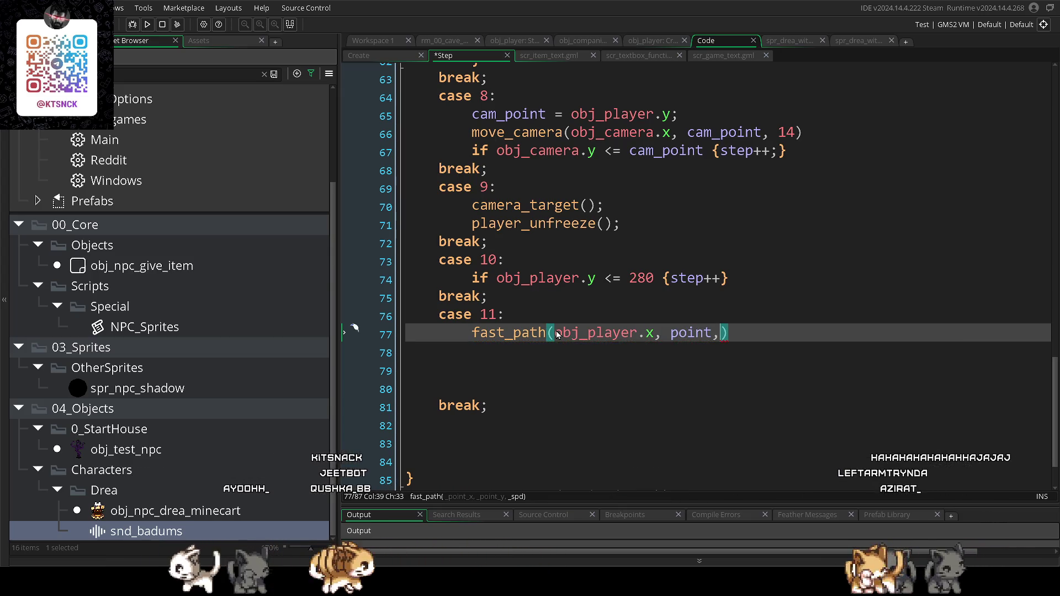
key("BackSpace")
key("BackSpace")
key("BackSpace")
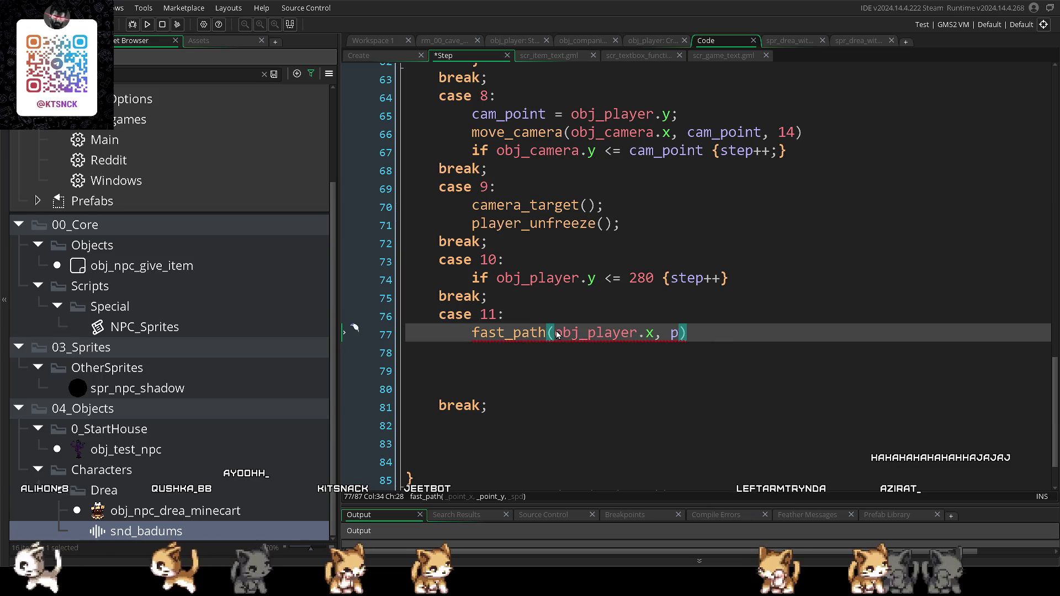
type("oint")
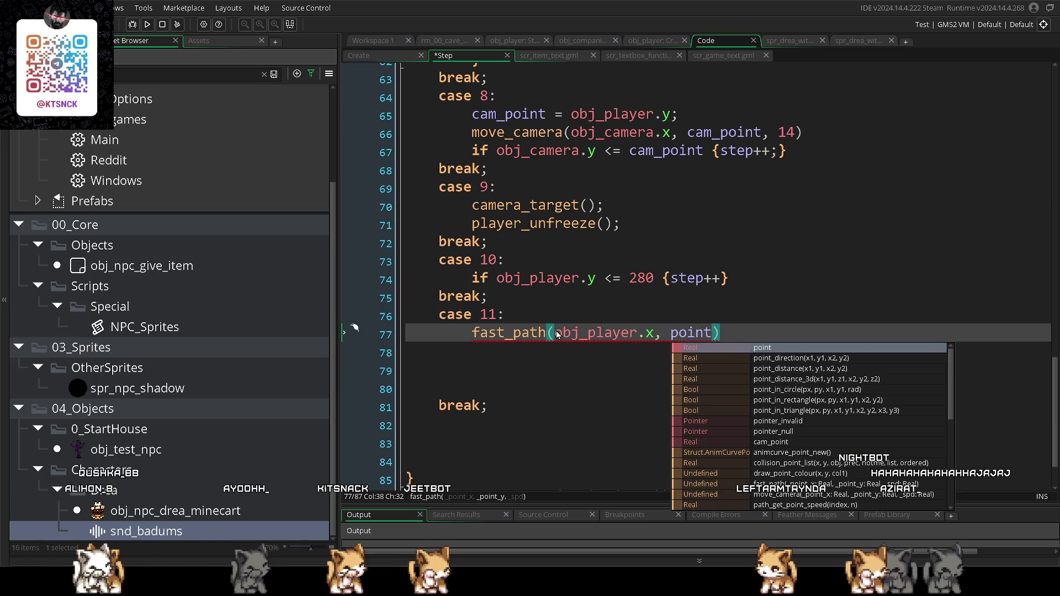
type(", 12")
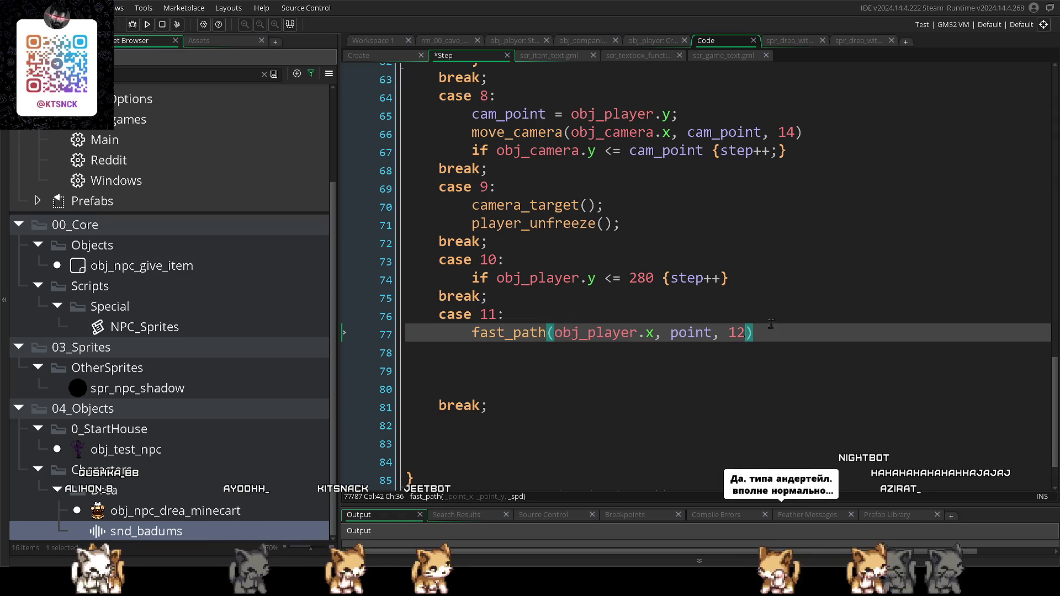
type(";")
- Remove the extra blank lines around case 11's break, save, and open a line under case 11
left_click(450, 371)
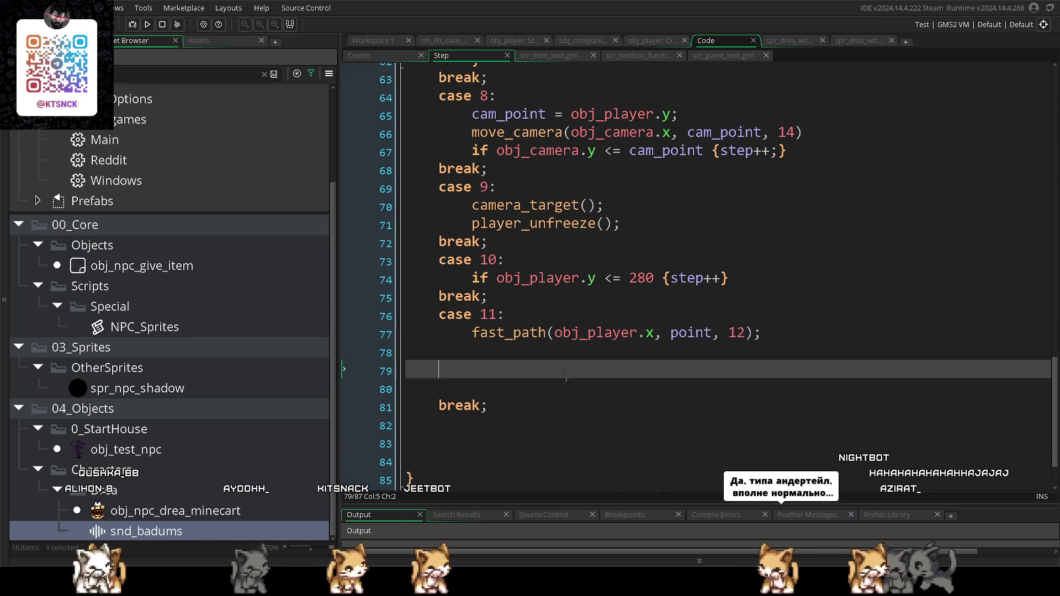
key("Up")
left_click(453, 389)
key("BackSpace")
key("BackSpace")
key("BackSpace")
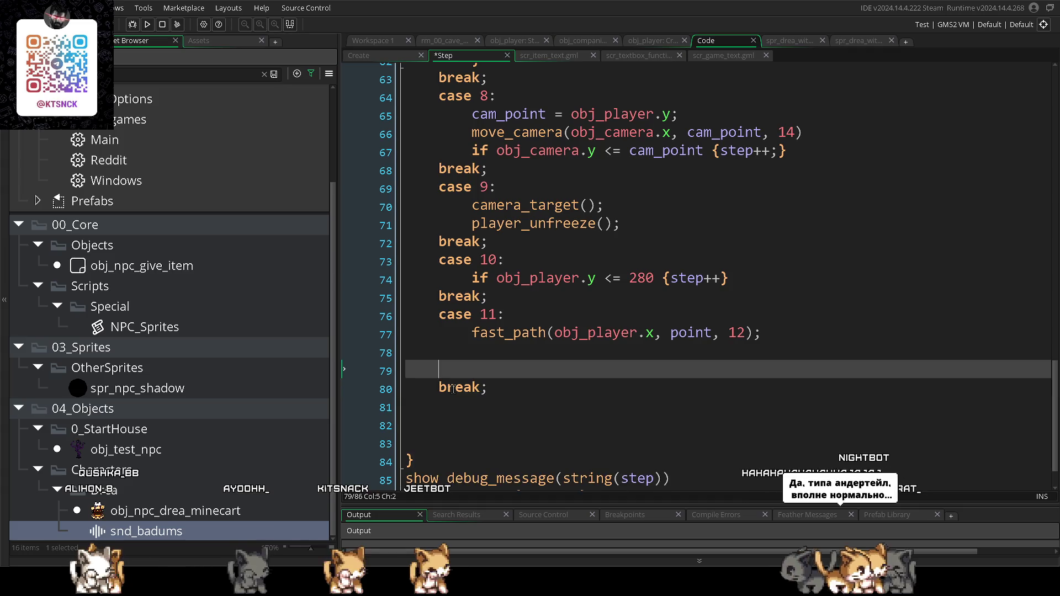
left_click(453, 390)
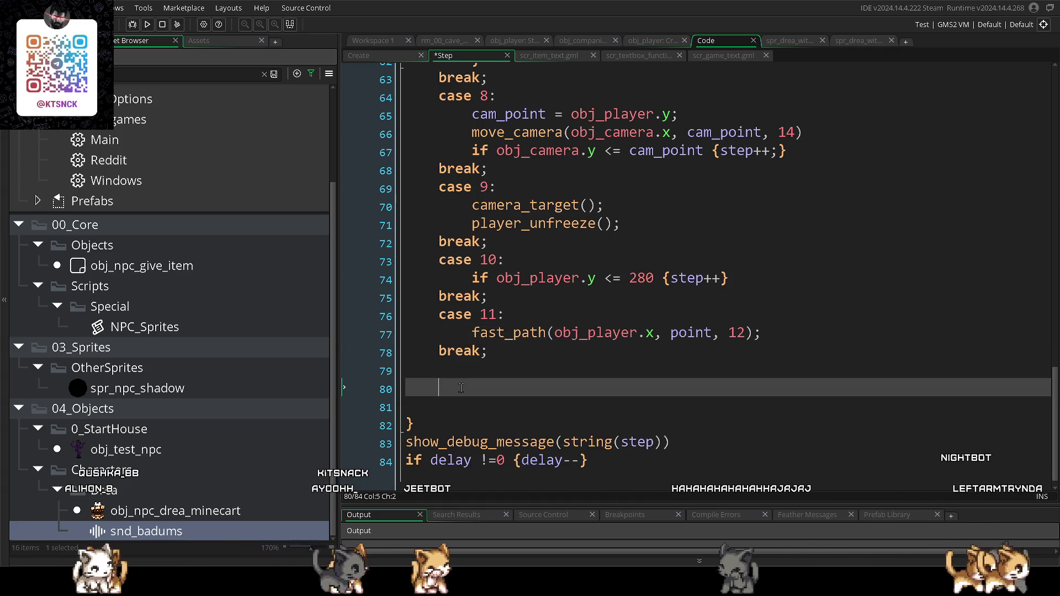
key("BackSpace")
key("Return")
key("Return")
key("Return")
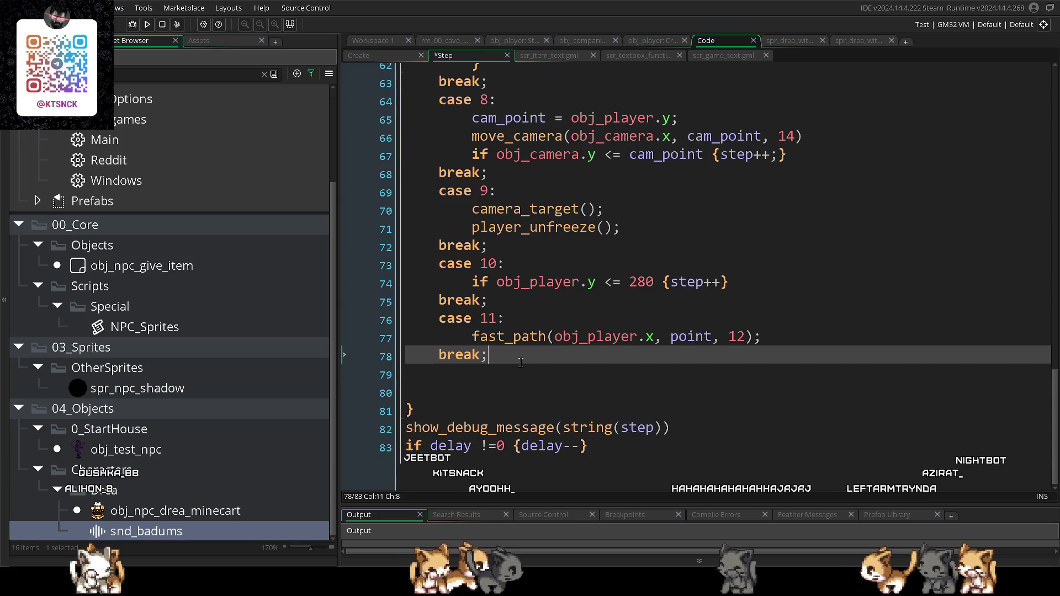
key("Up")
scroll(527, 357, "down", 1)
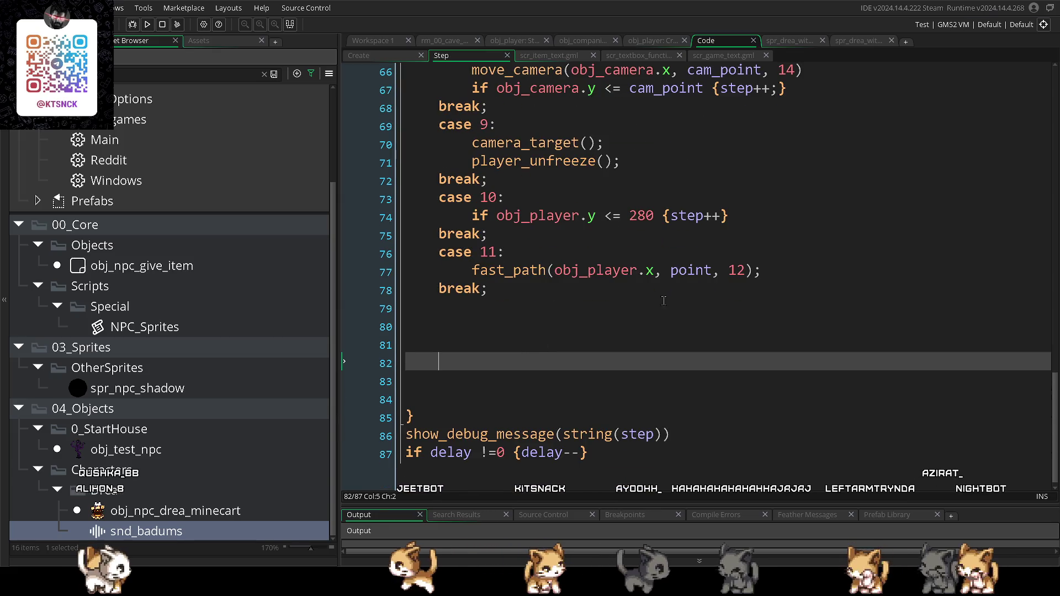
mouse_move(438, 252)
left_mouse_down()
mouse_move(503, 253)
mouse_move(580, 291)
mouse_move(466, 259)
mouse_move(521, 296)
left_mouse_up()
left_click(436, 253)
left_click(521, 297)
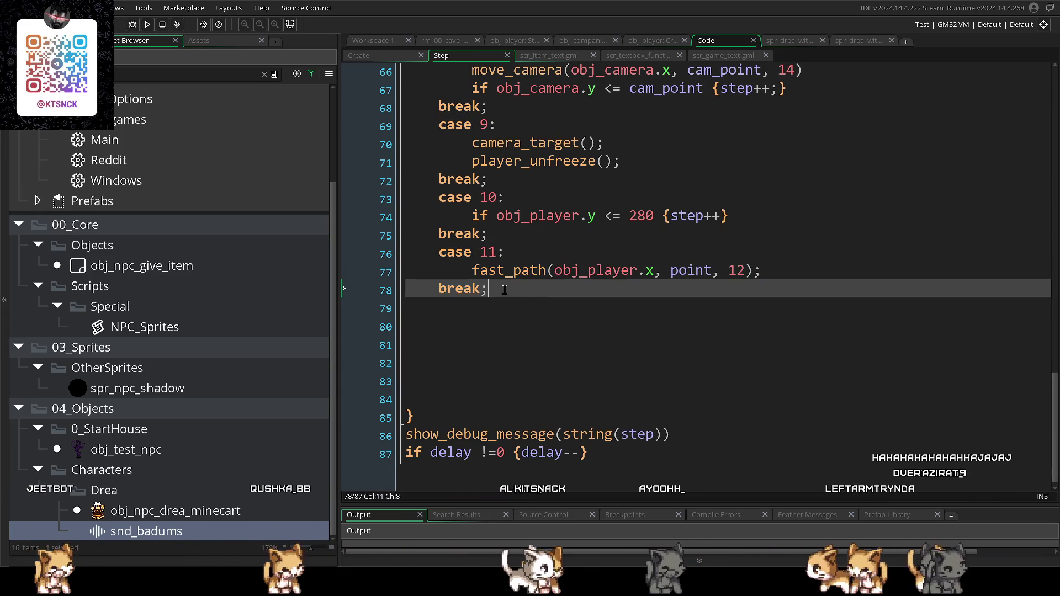
left_click(530, 254)
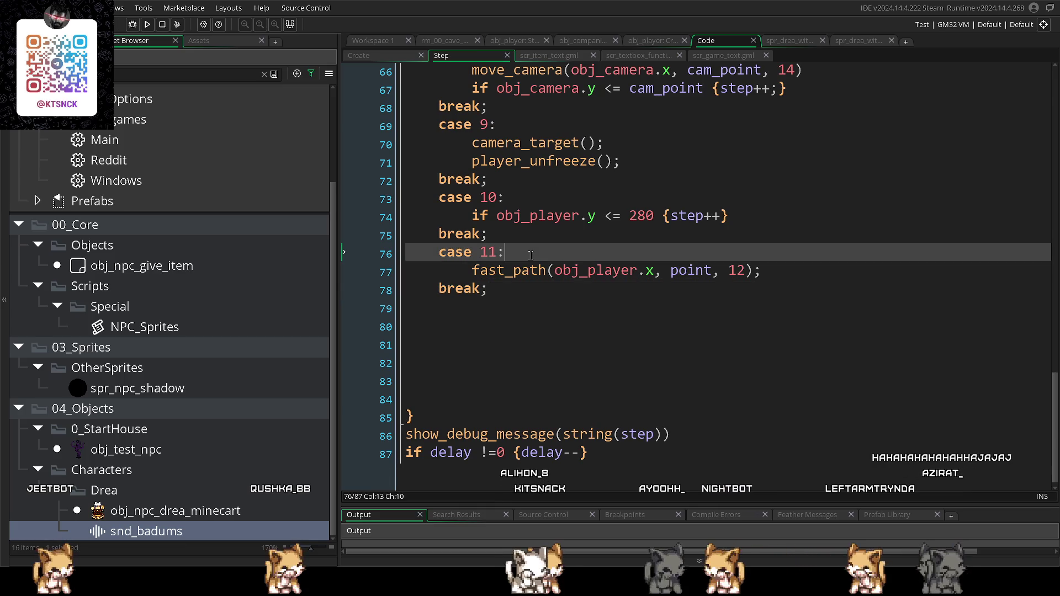
key("Return")
- Add point = 280 to case 11 and start a new case 12: block after its break
type("point =")
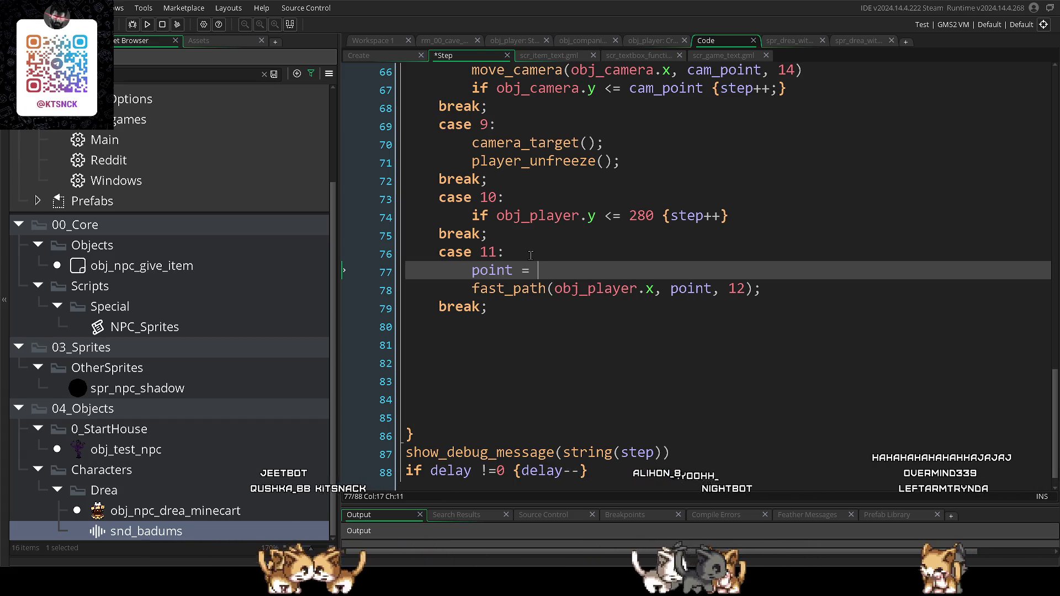
type("280")
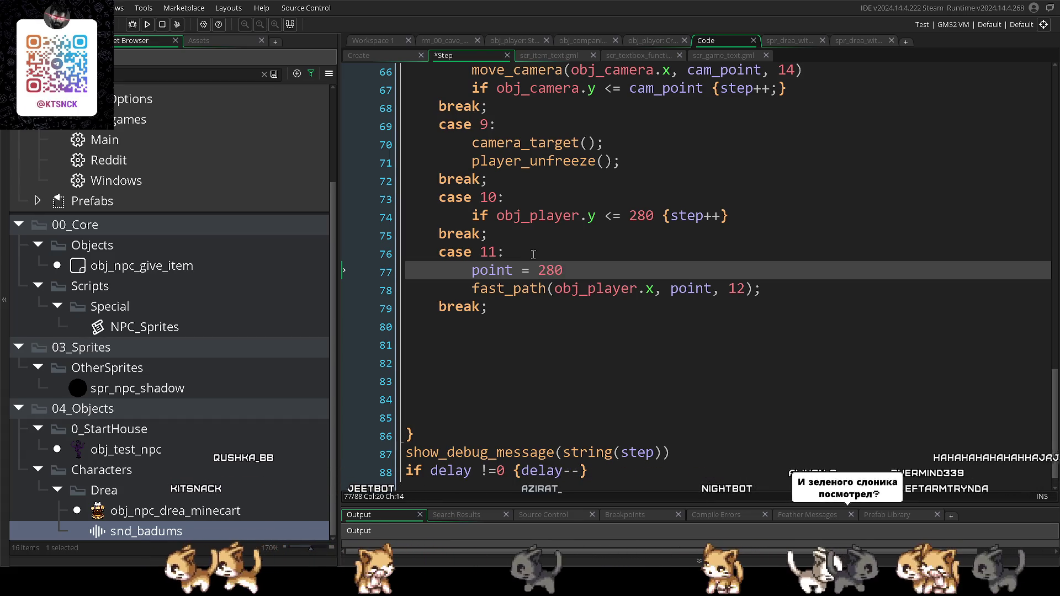
left_click(506, 310)
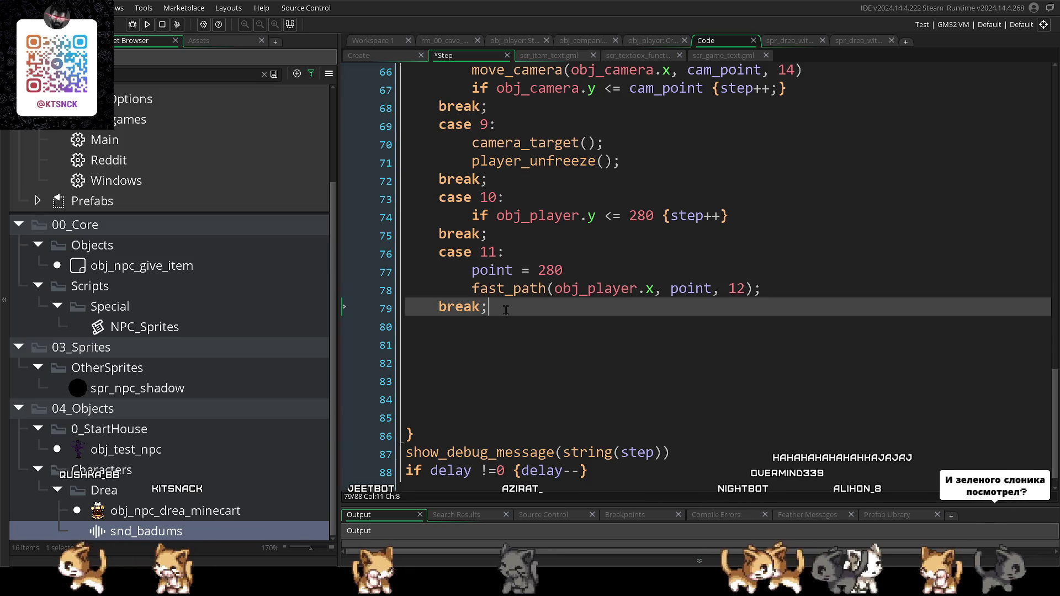
key("Return")
type("case 12:")
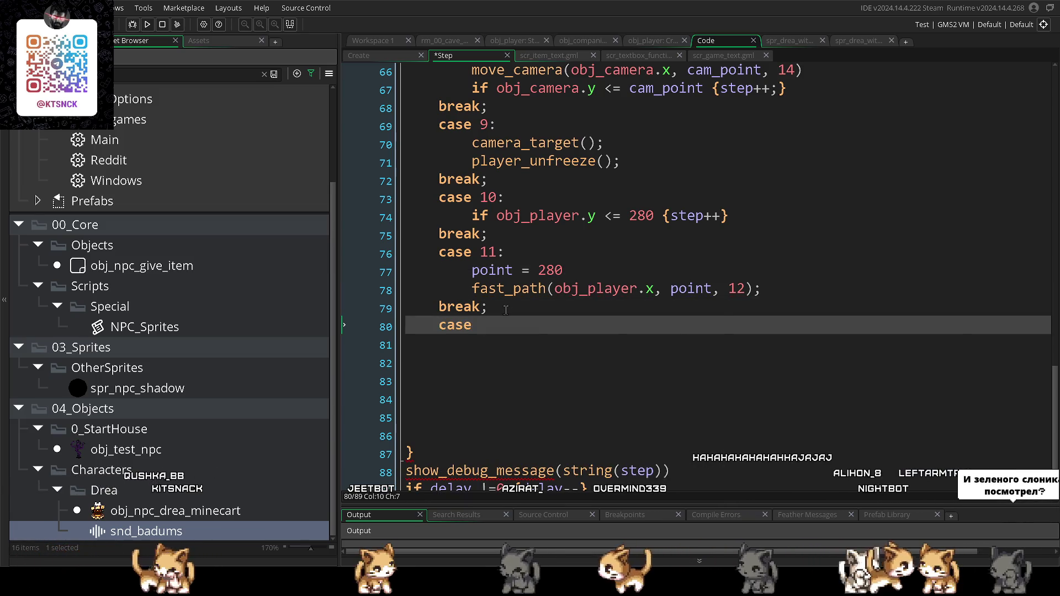
key("Return")
type(";")
- Copy case 11's point = 280 and fast_path lines into the case 12 body
left_click(511, 326)
key("Return")
key("Return")
key("Return")
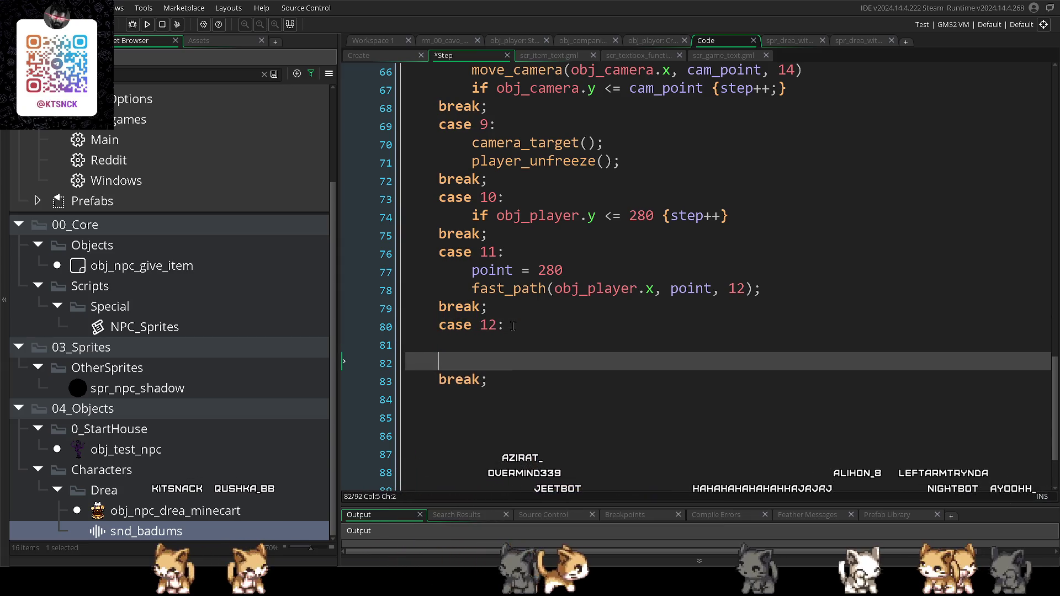
left_click(512, 328)
left_click(483, 355)
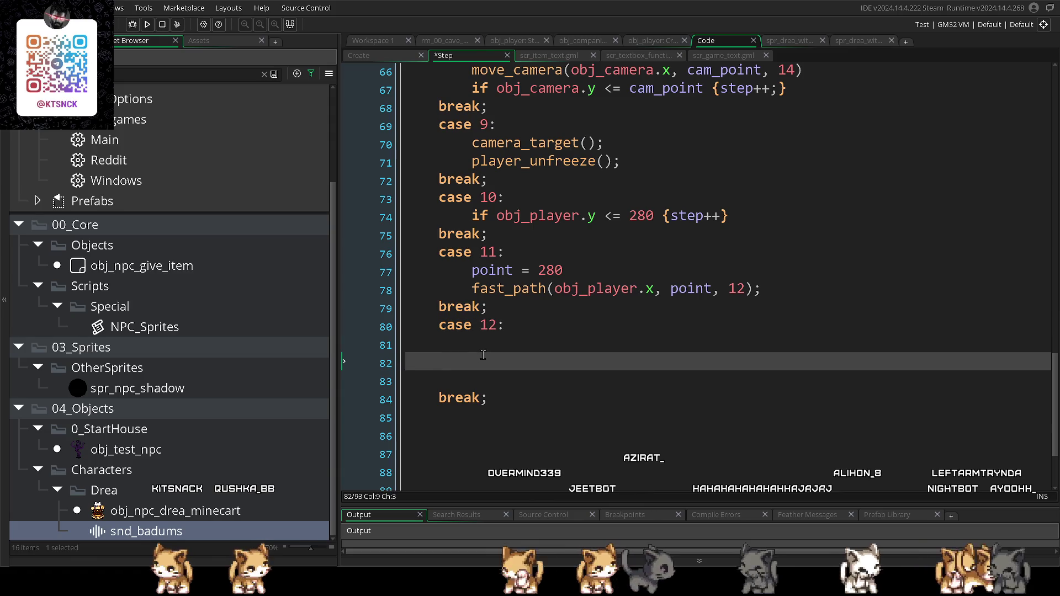
left_click_drag(478, 272, 760, 290)
key("ctrl+c")
left_click(537, 345)
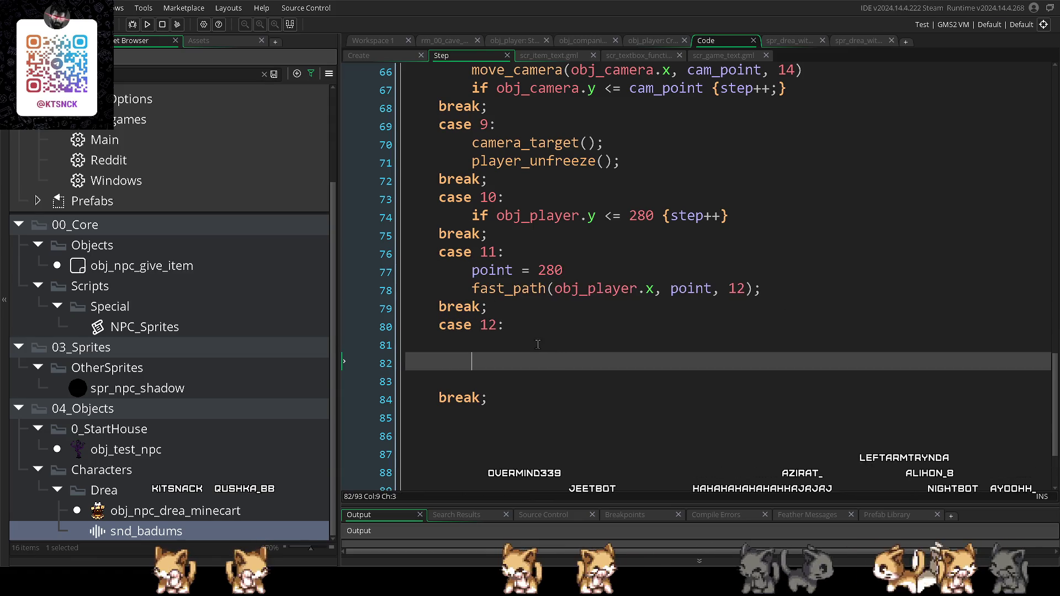
key("ctrl+v")
left_click(439, 343)
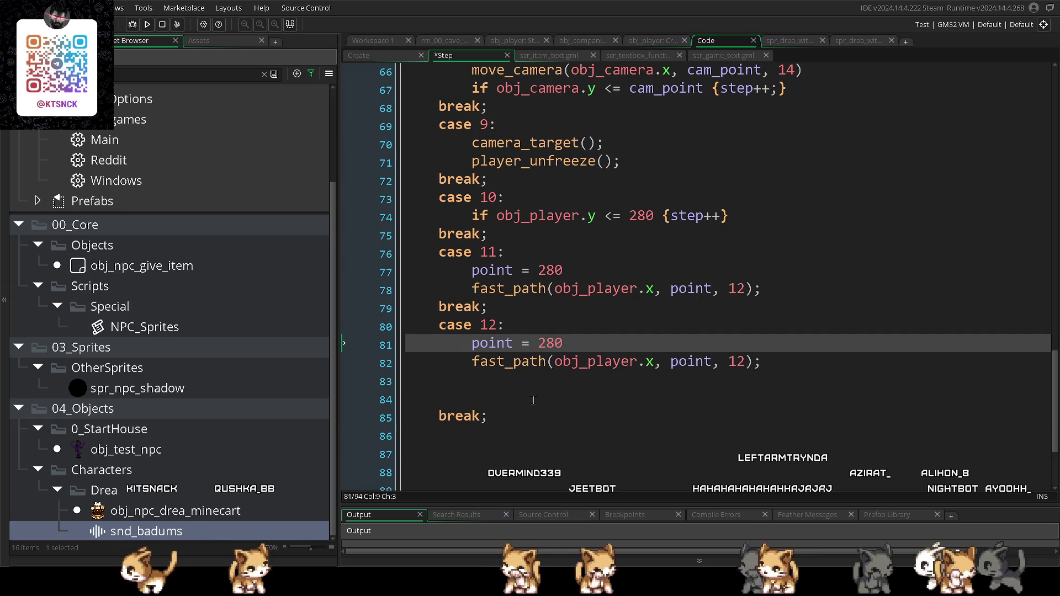
double_click(546, 343)
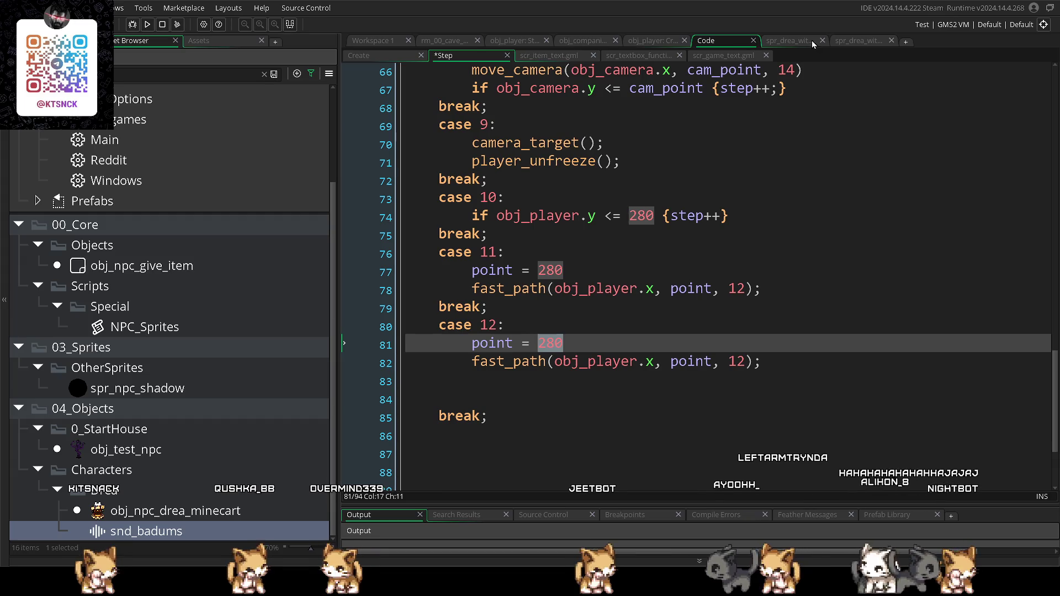
left_click(453, 41)
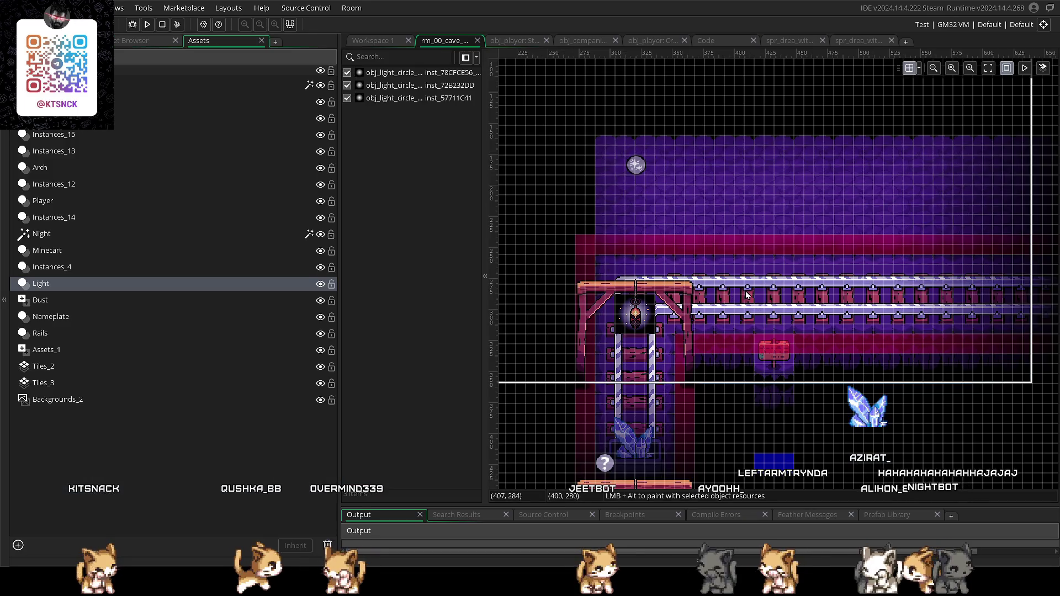
- Switch through the obj_companion and obj_player code tabs back to the cutscene Step code for cases 10–12
left_click(652, 40)
left_click(582, 40)
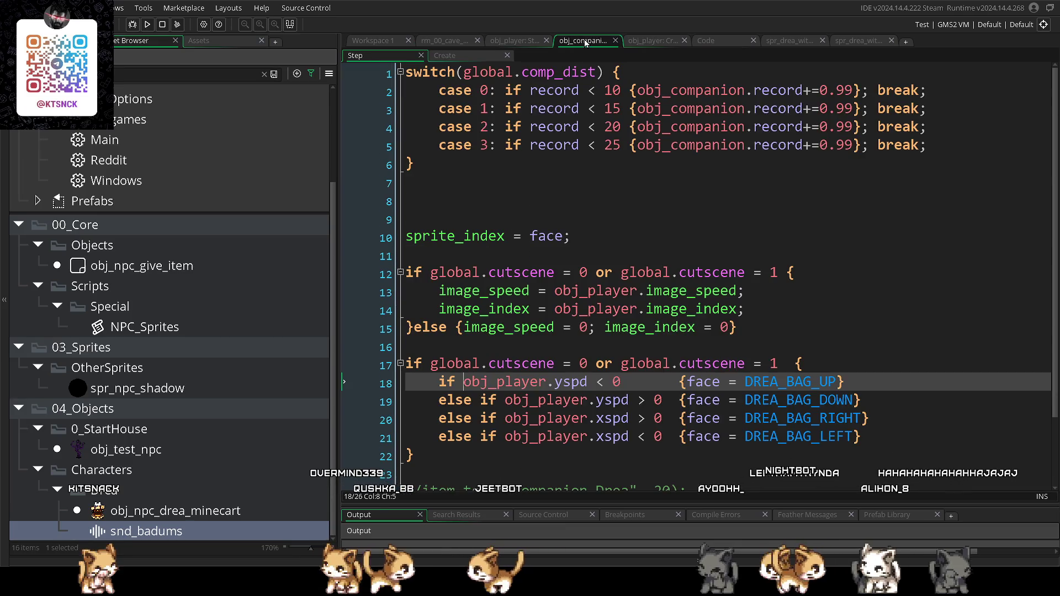
left_click(651, 40)
left_click(521, 40)
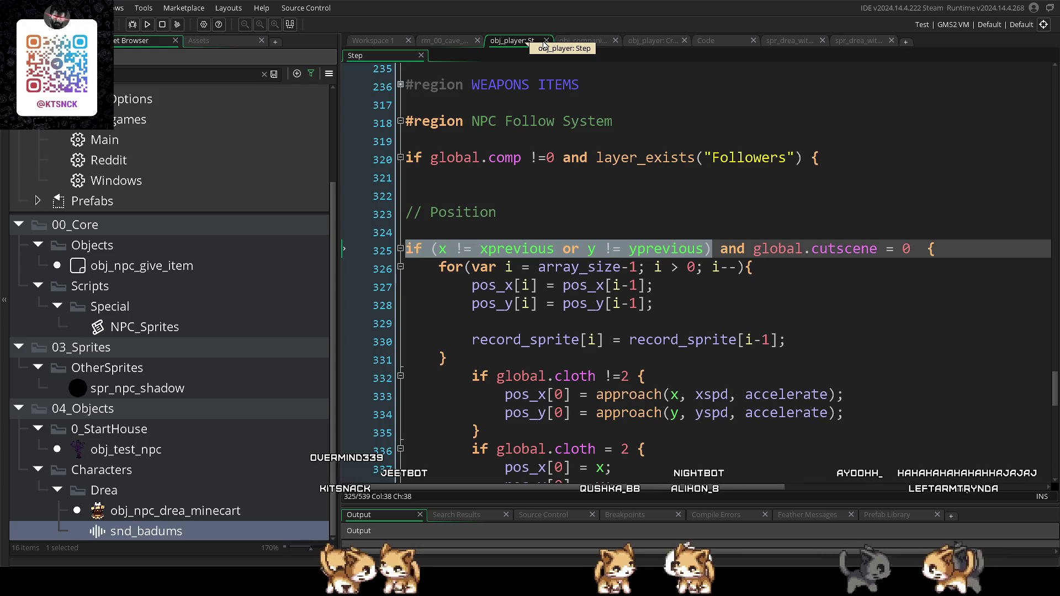
left_click(585, 42)
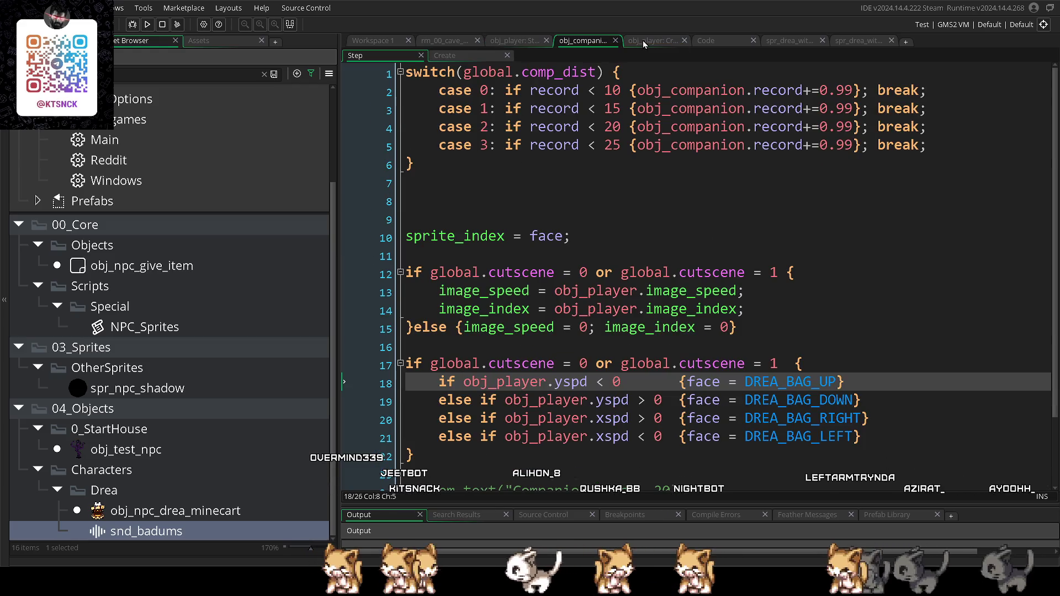
left_click(642, 41)
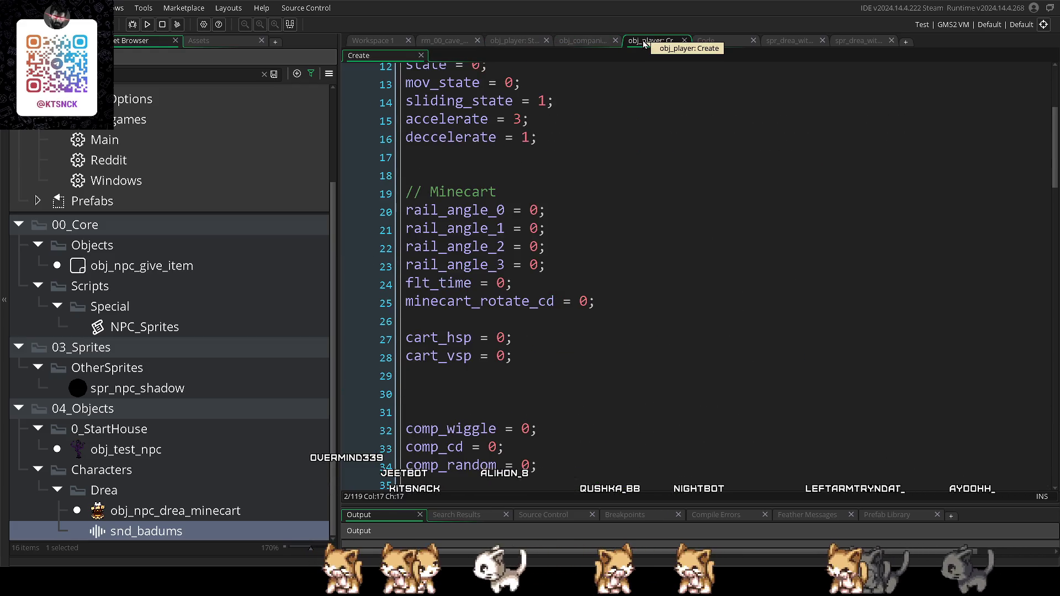
left_click(748, 39)
scroll(630, 282, "up", 1)
left_click(631, 283)
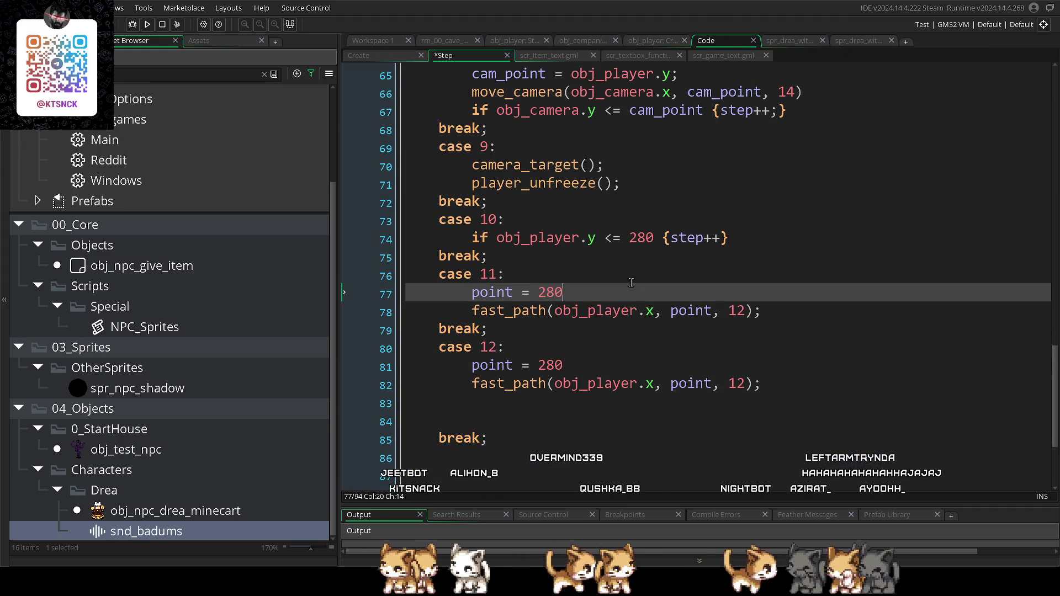
- Change case 10's condition to check obj_player.x instead of y
left_click(613, 239)
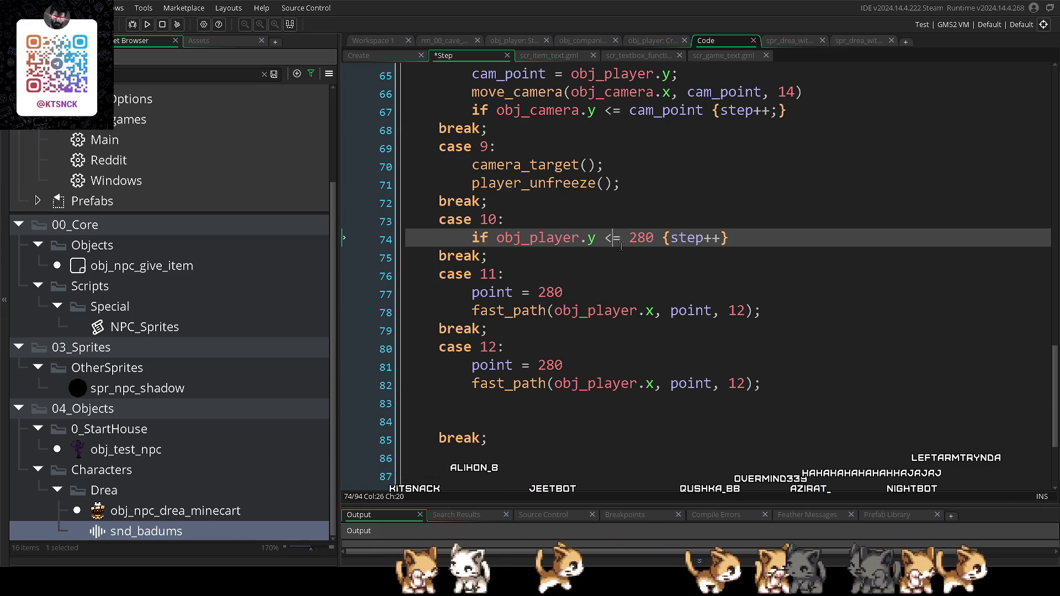
left_click(625, 238)
key("BackSpace")
type("x")
left_click_drag(654, 238, 637, 243)
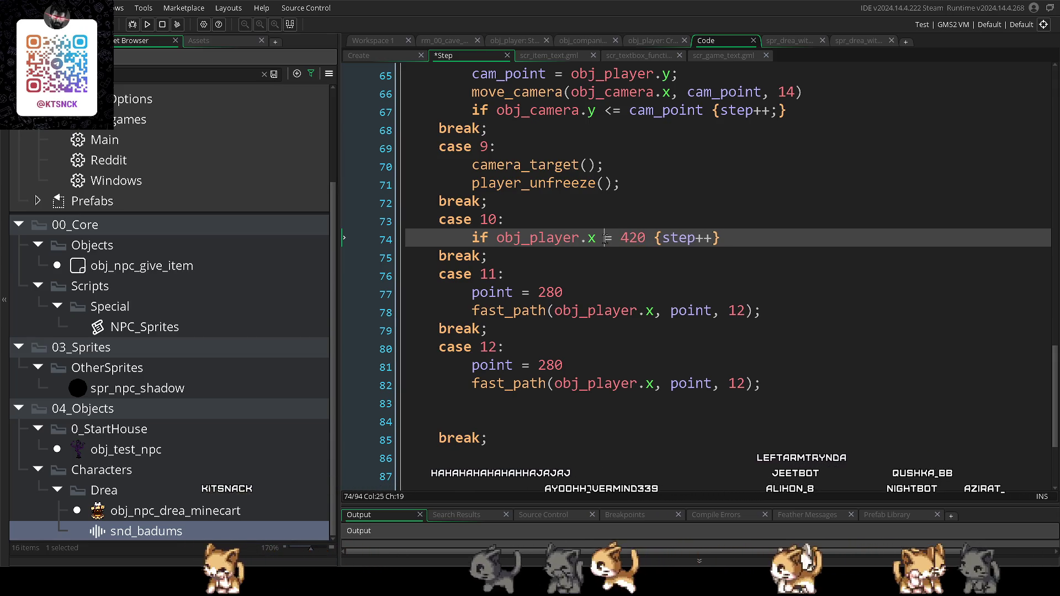
type(">")
left_click(597, 254)
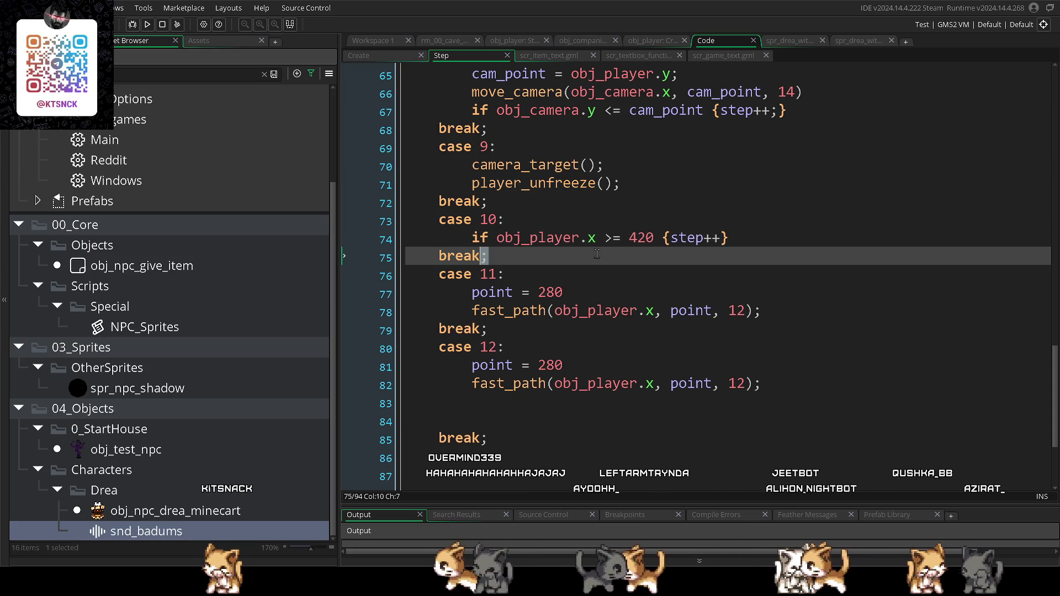
scroll(596, 253, "down", 1)
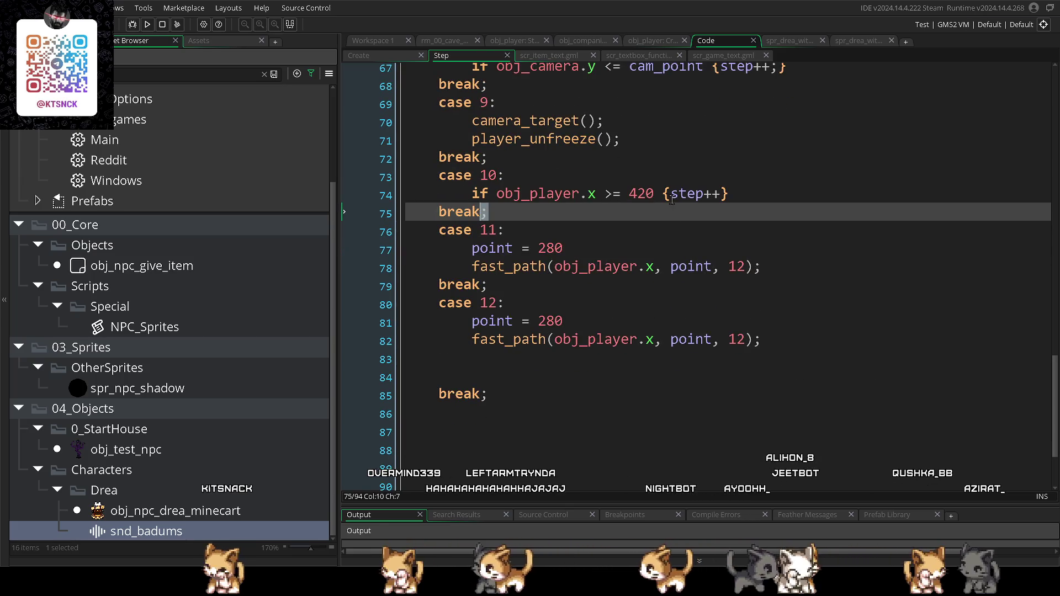
left_click(664, 195)
left_click(675, 223)
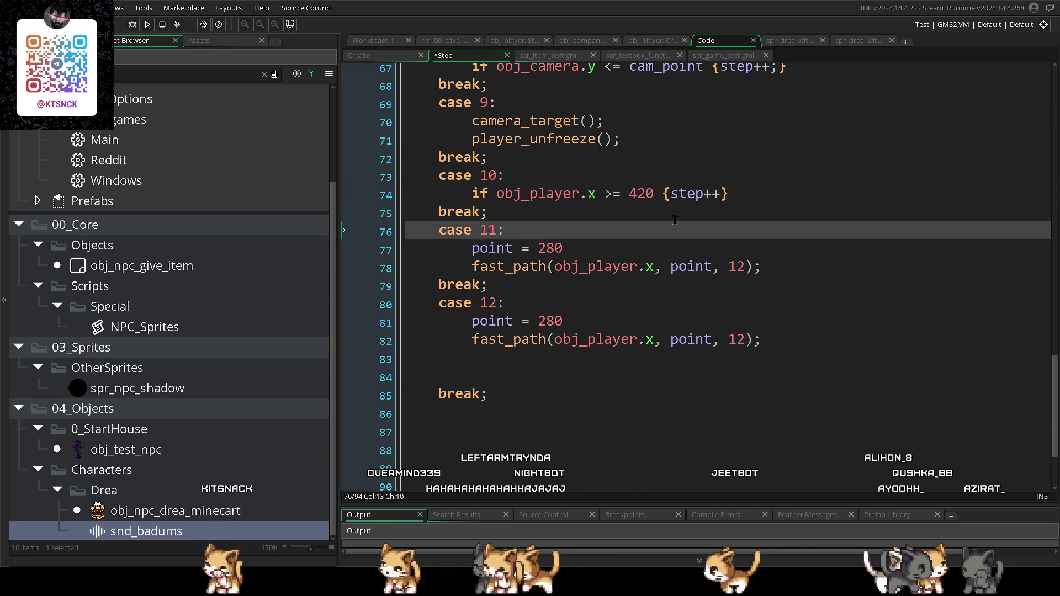
left_click(637, 195)
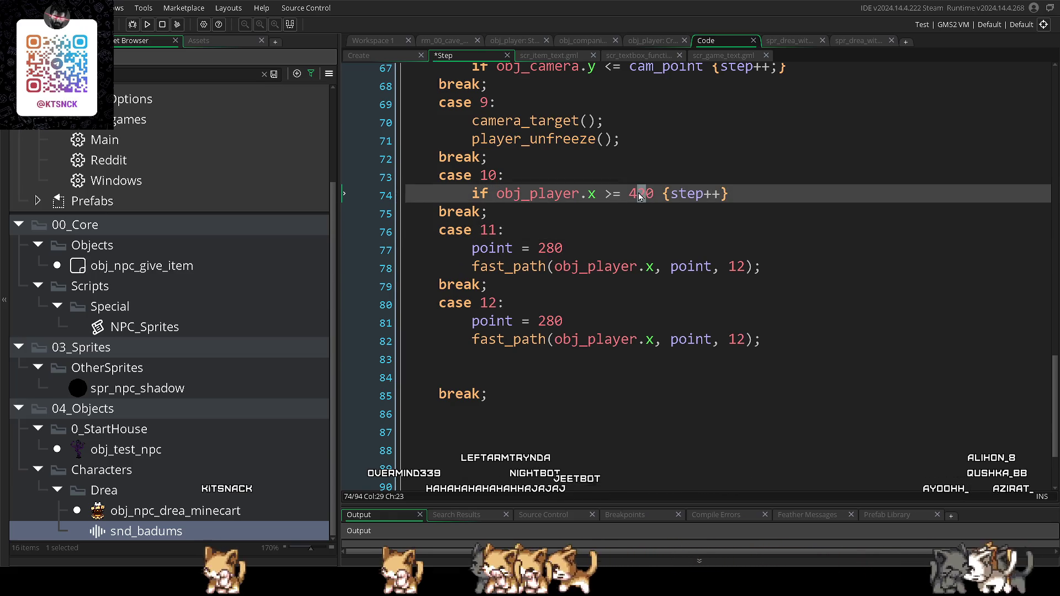
type("0")
left_click(656, 386)
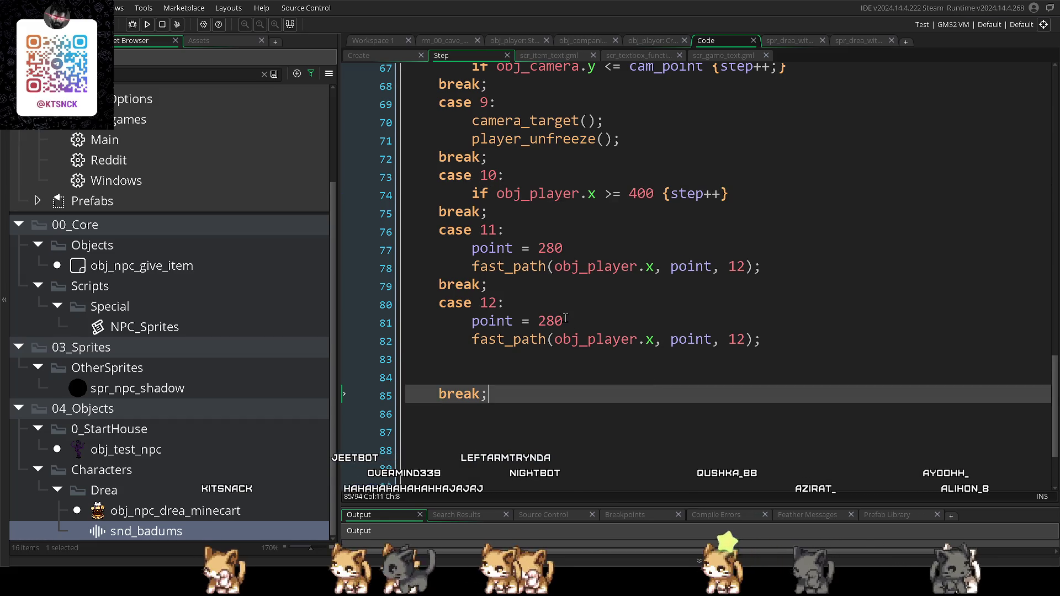
- Set case 12's point to 400 and case 10's threshold to 460, removing case 12's empty line
double_click(544, 320)
type("400")
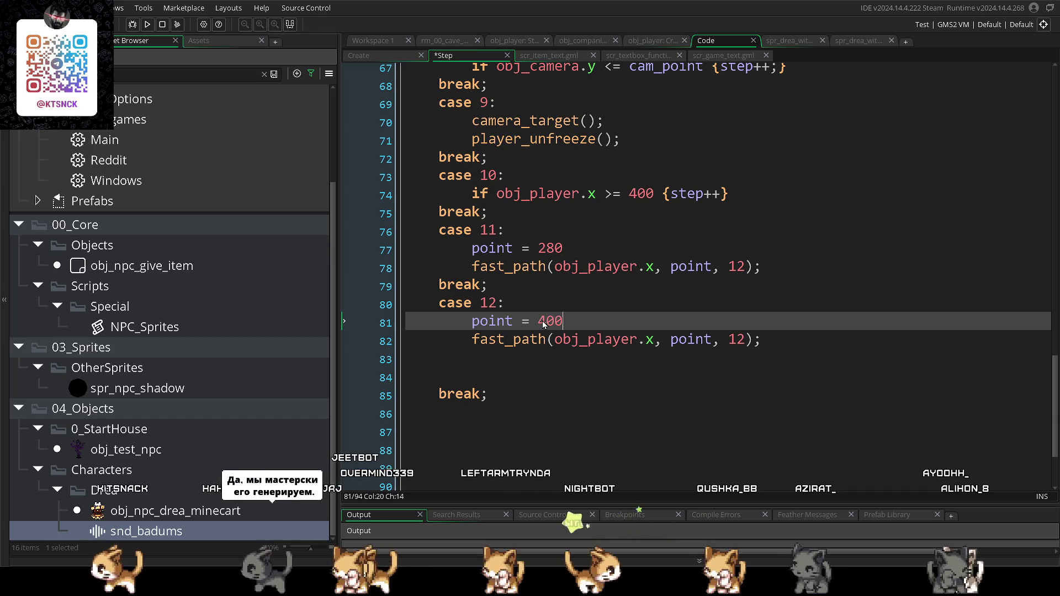
left_click_drag(655, 193, 631, 192)
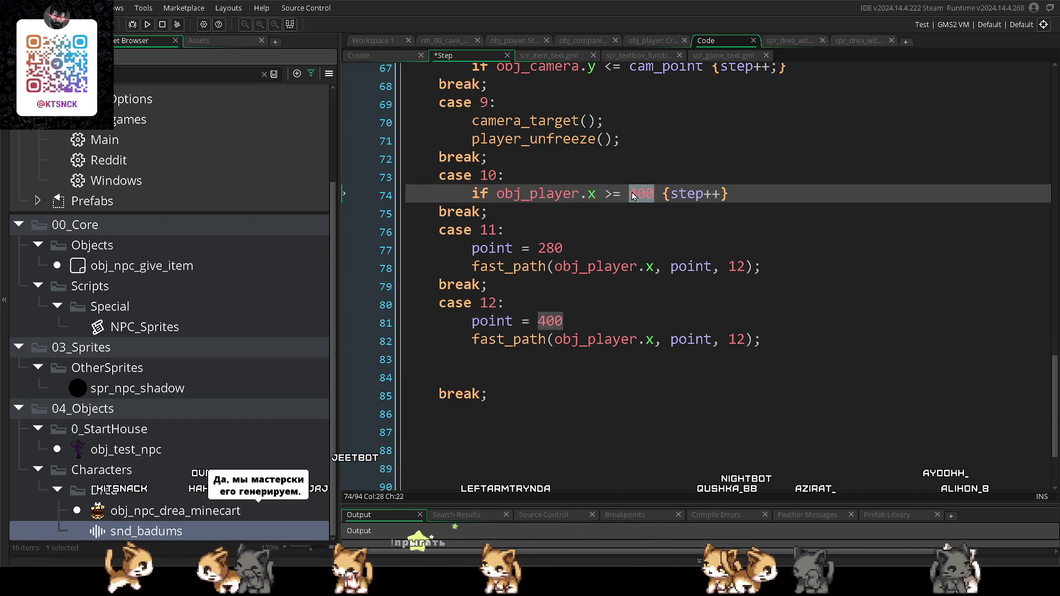
type("460")
left_click(668, 377)
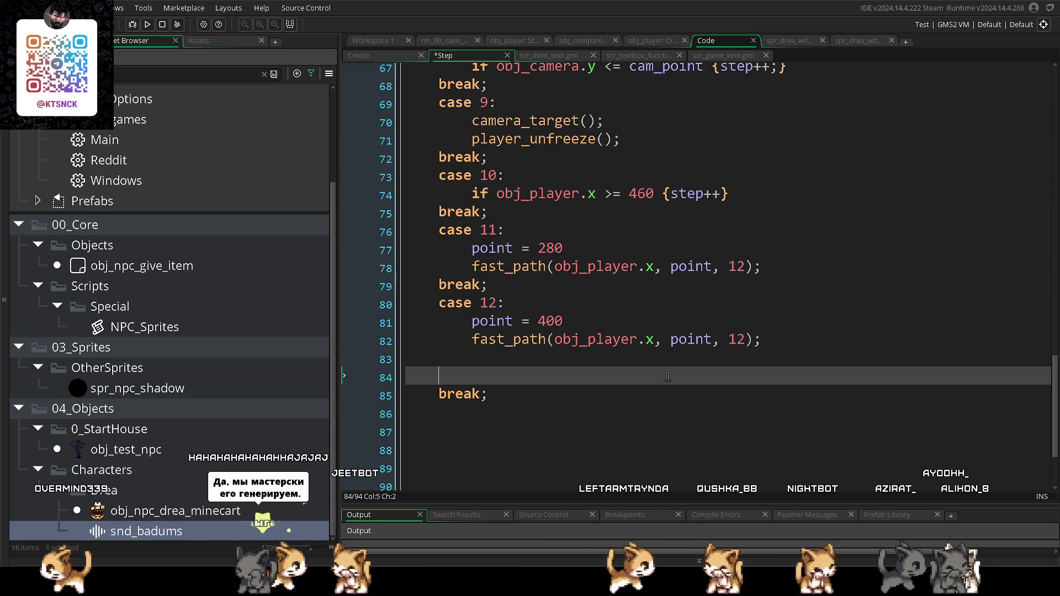
key("BackSpace")
key("BackSpace")
key("BackSpace")
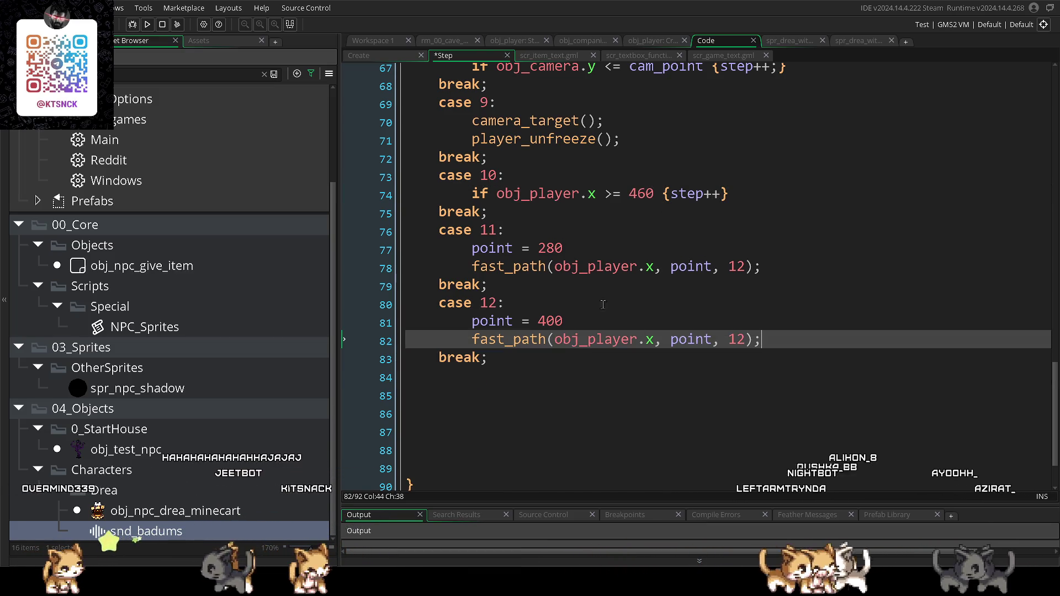
- Add sprite = DREA_BAG_UP to case 11 and sprite = DREA_BAG_RIGHT to case 12, then save
left_click(554, 237)
key("Return")
type("s")
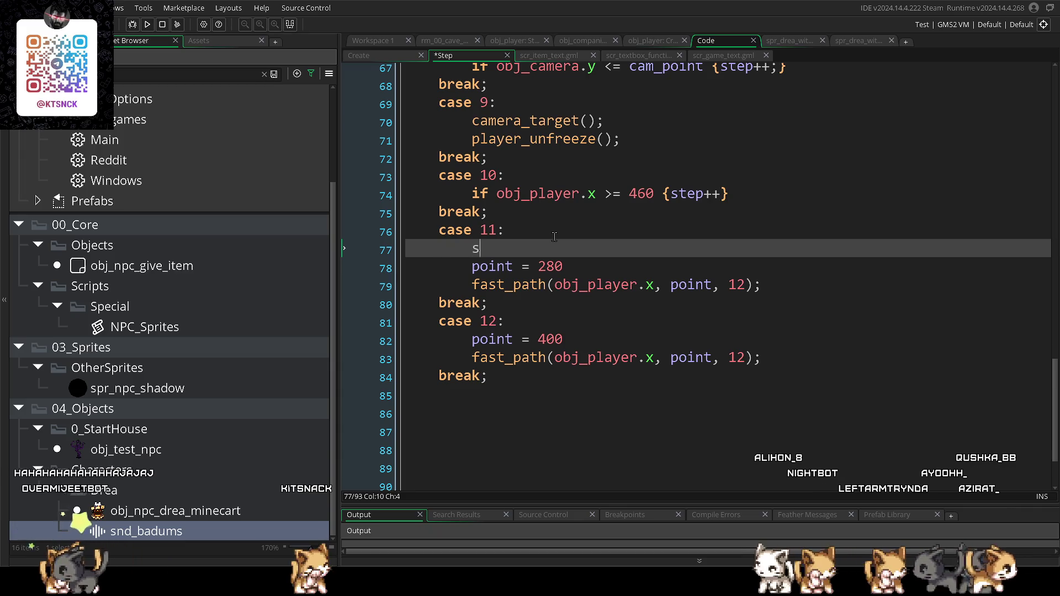
type("prite")
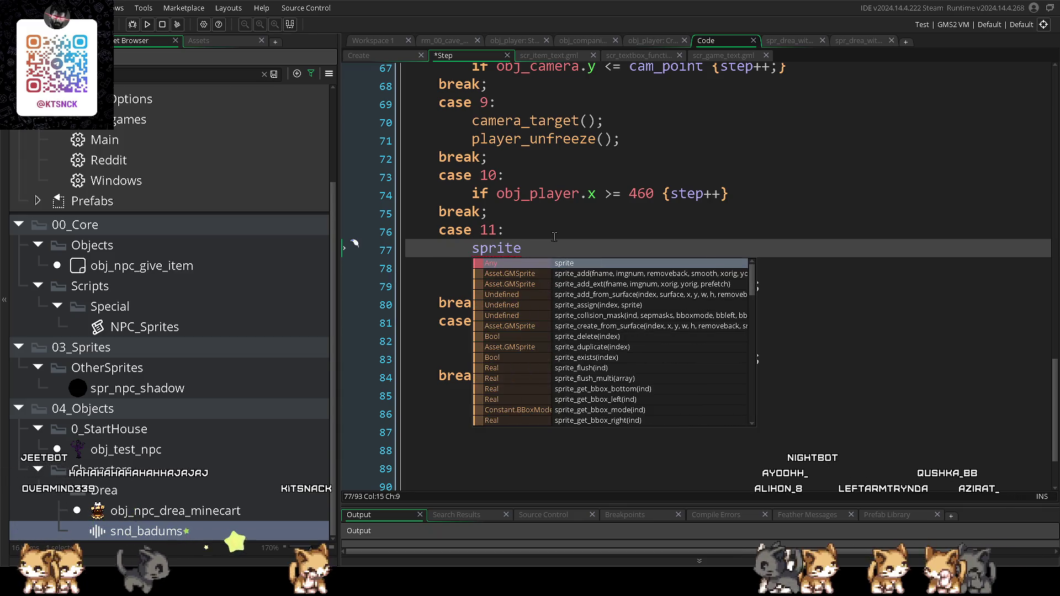
type(" = DREA")
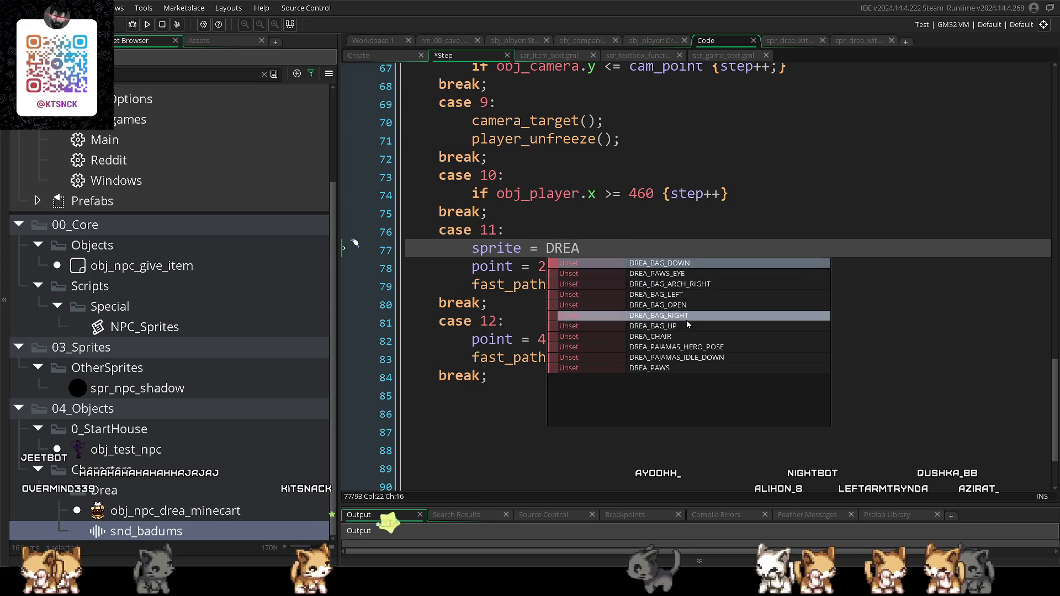
left_click(683, 325)
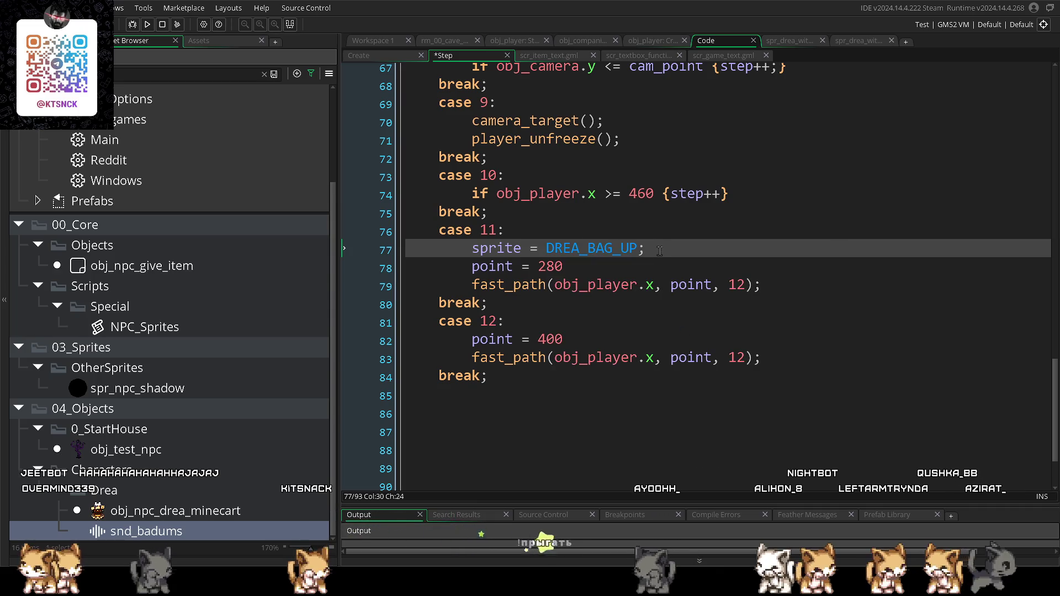
left_click(549, 315)
key("Return")
type("sprite = DREA_BAG_UP;")
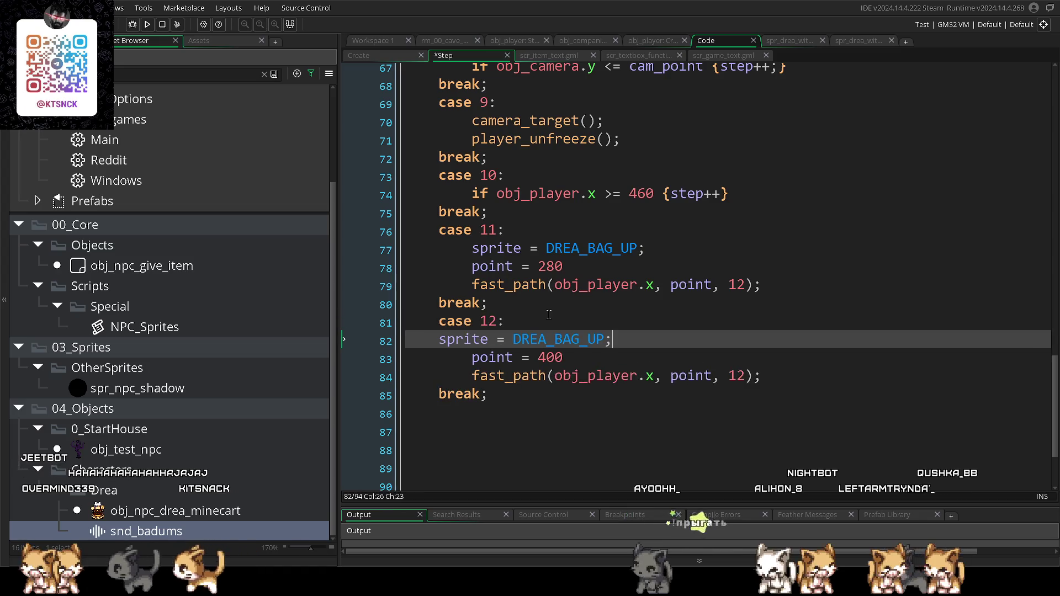
left_click(638, 338)
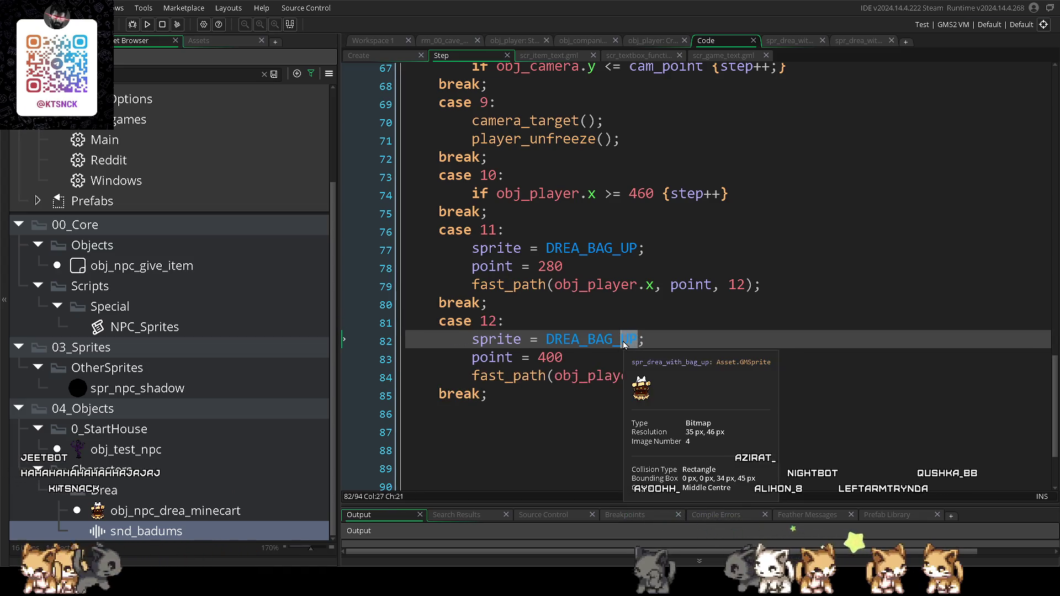
key("BackSpace")
key("BackSpace")
type("RIGHT")
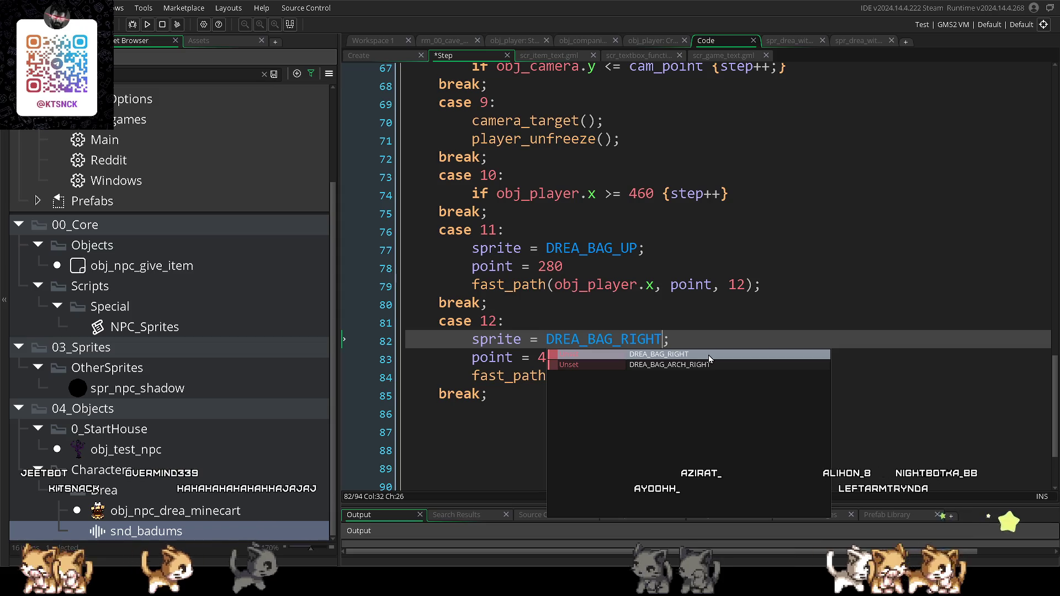
key("ctrl+s")
scroll(724, 409, "down", 2)
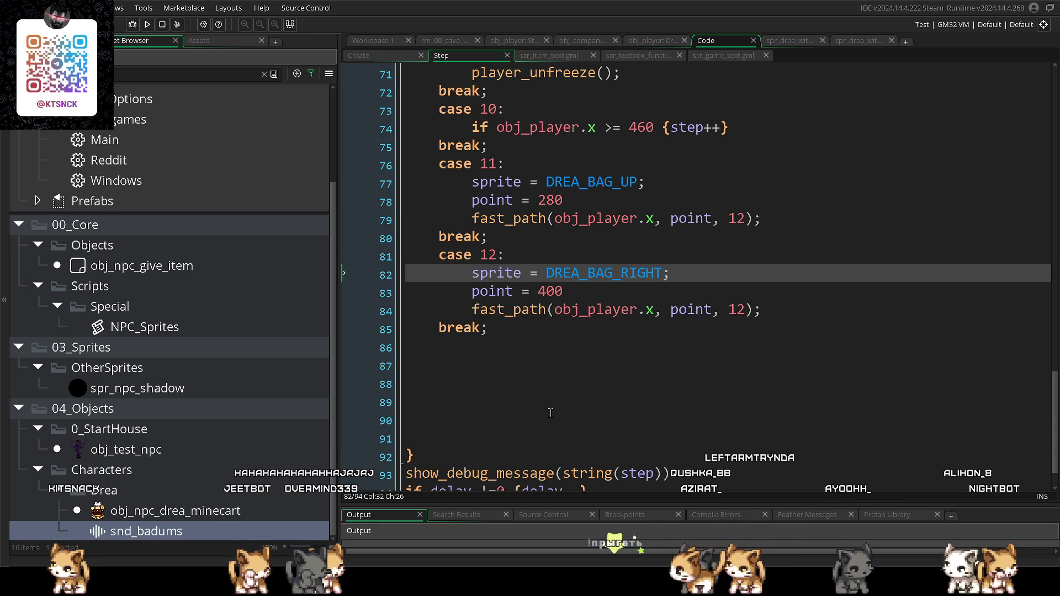
left_click(595, 446)
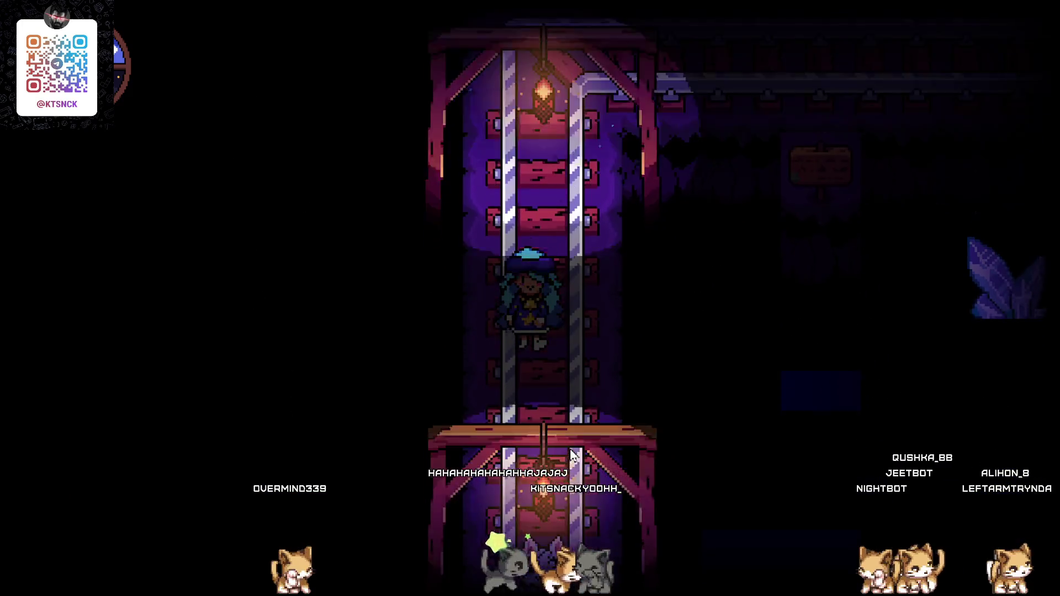
key("alt+Tab")
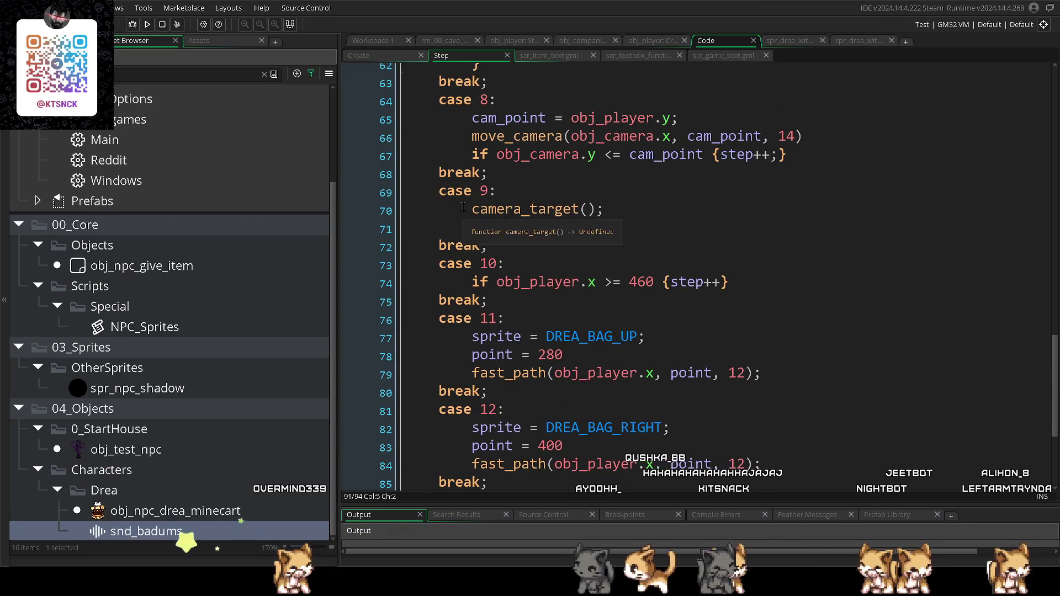
- Lower case 10's player-x threshold from 460 to 400
key("ctrl+z")
left_click(640, 305)
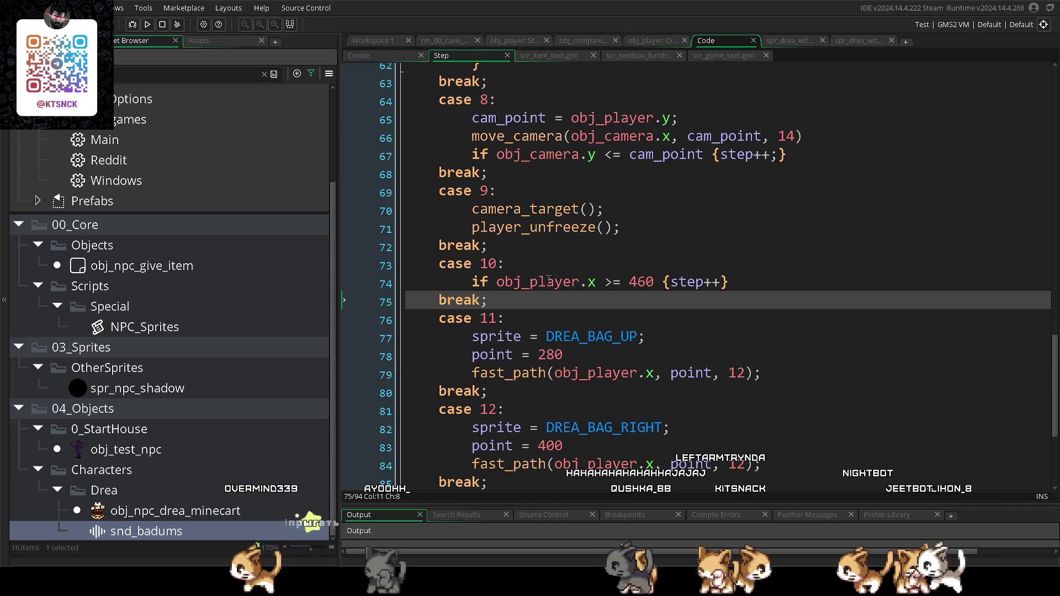
left_click(642, 281)
key("BackSpace")
type("0")
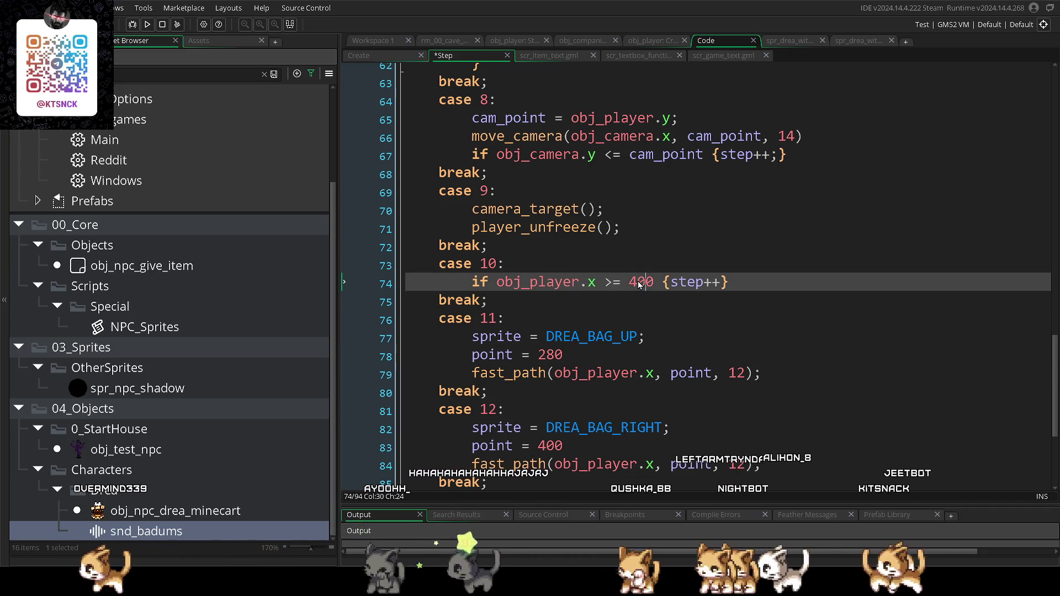
left_click(521, 306)
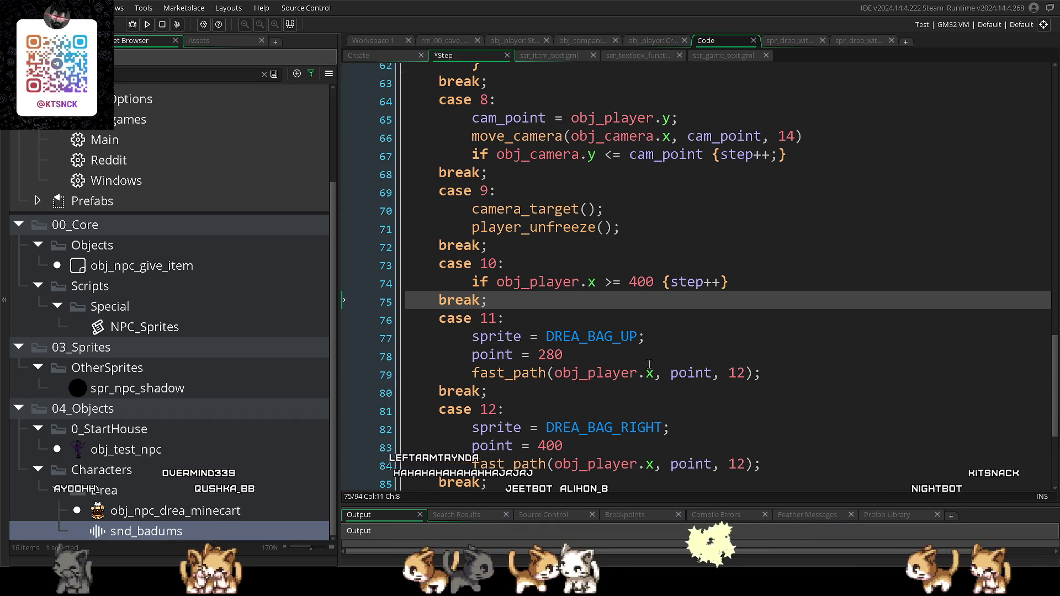
- Replace obj_player.x with x in the fast_path calls of cases 11 and 12
left_click_drag(654, 373, 556, 377)
type("x")
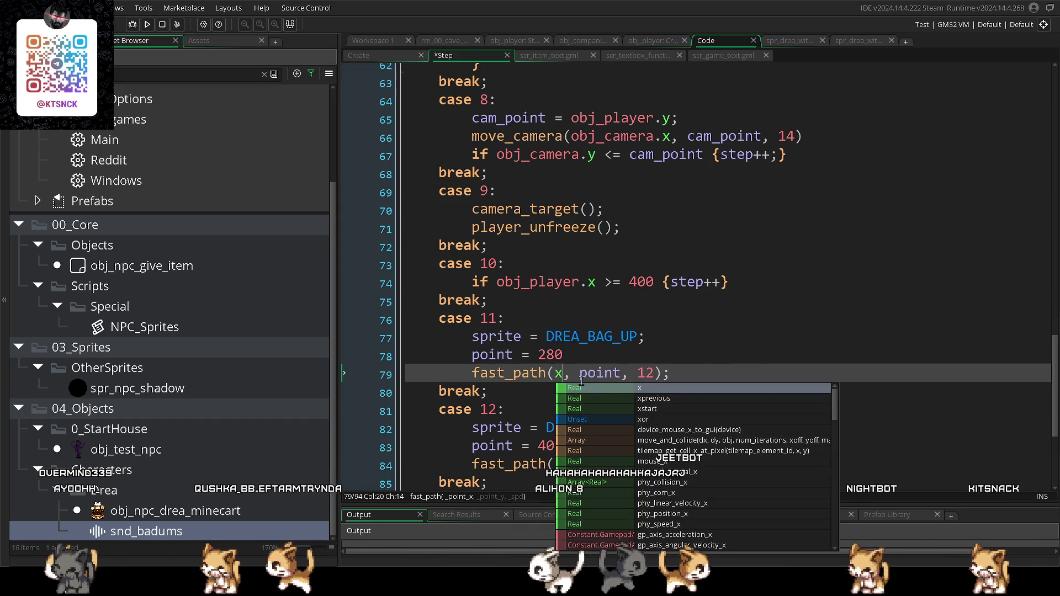
left_click(553, 355)
scroll(625, 391, "down", 1)
left_click_drag(658, 421, 556, 421)
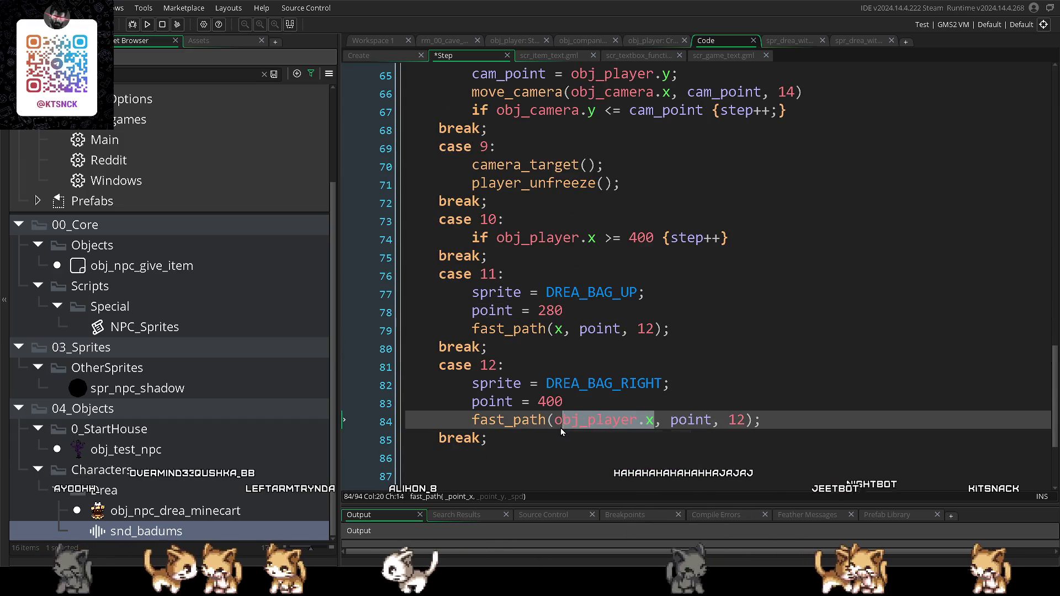
type("x")
left_click(489, 311)
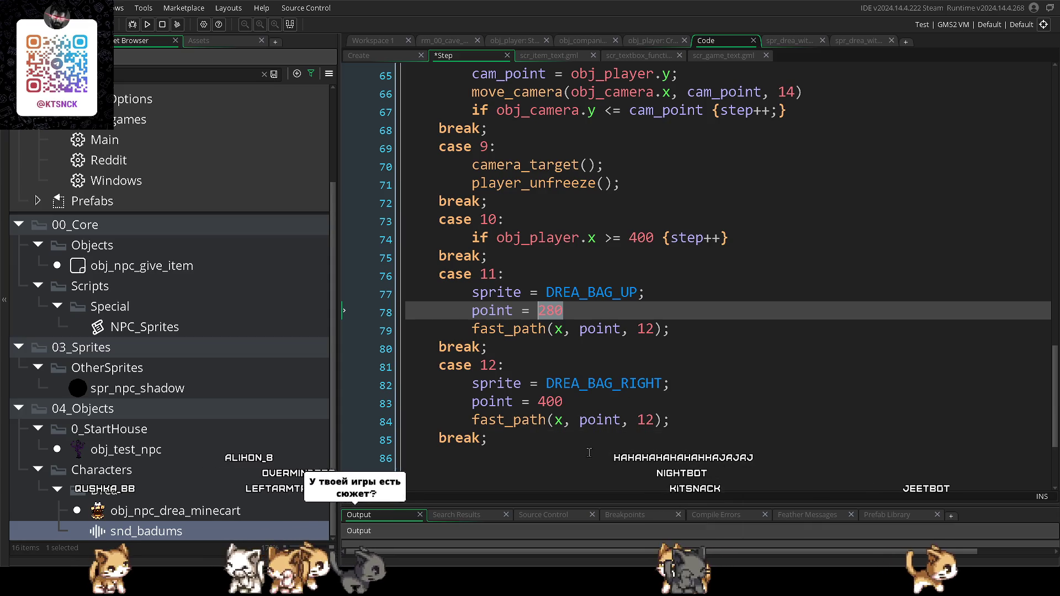
- Make case 12 call fast_path(point, y, 12) and run the game with F5
left_click(563, 422)
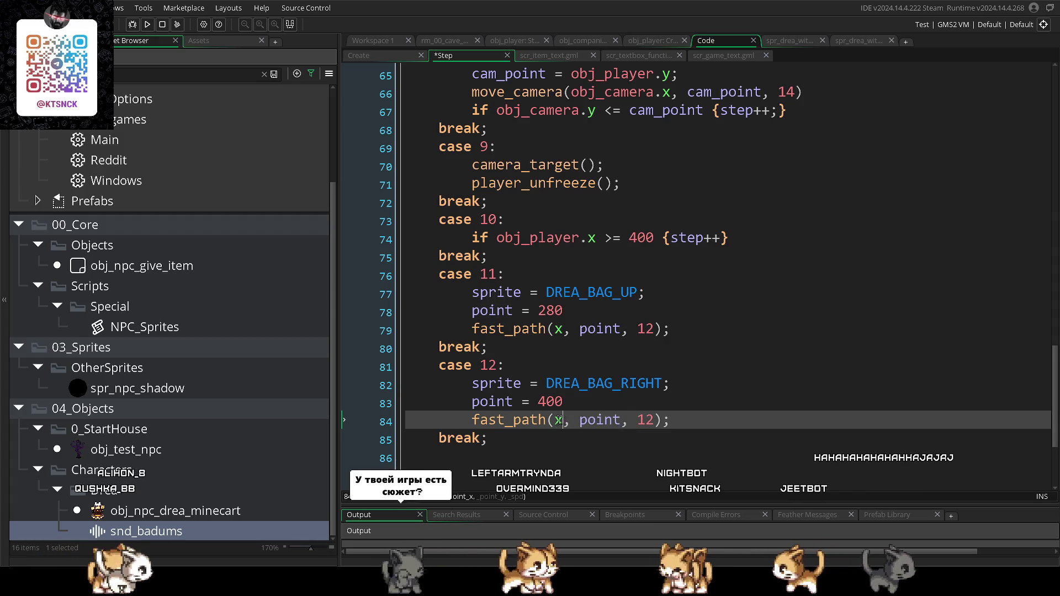
key("BackSpace")
type("point")
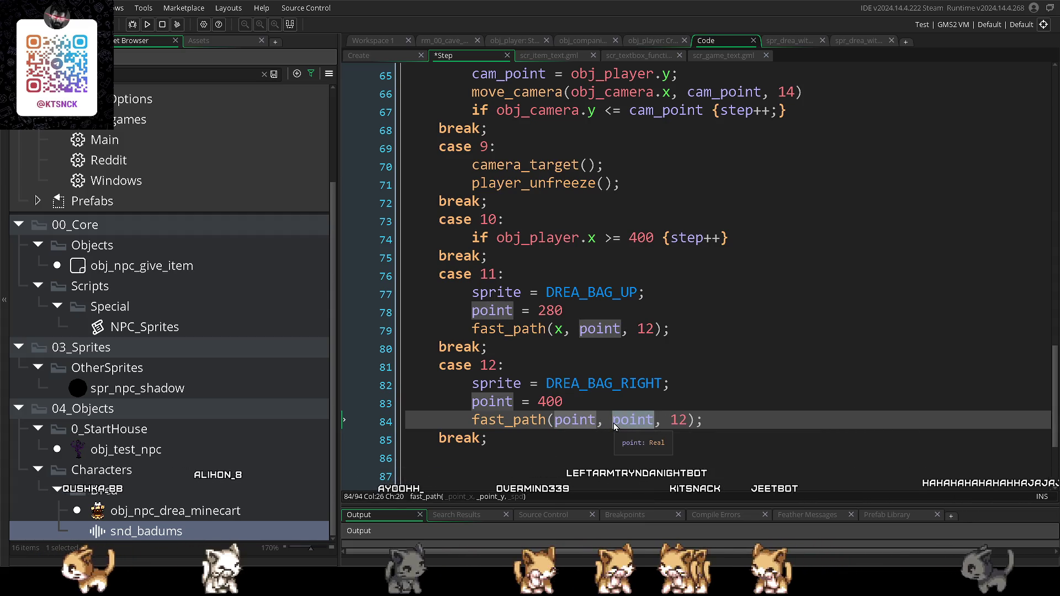
double_click(614, 423)
type("y")
left_click(543, 451)
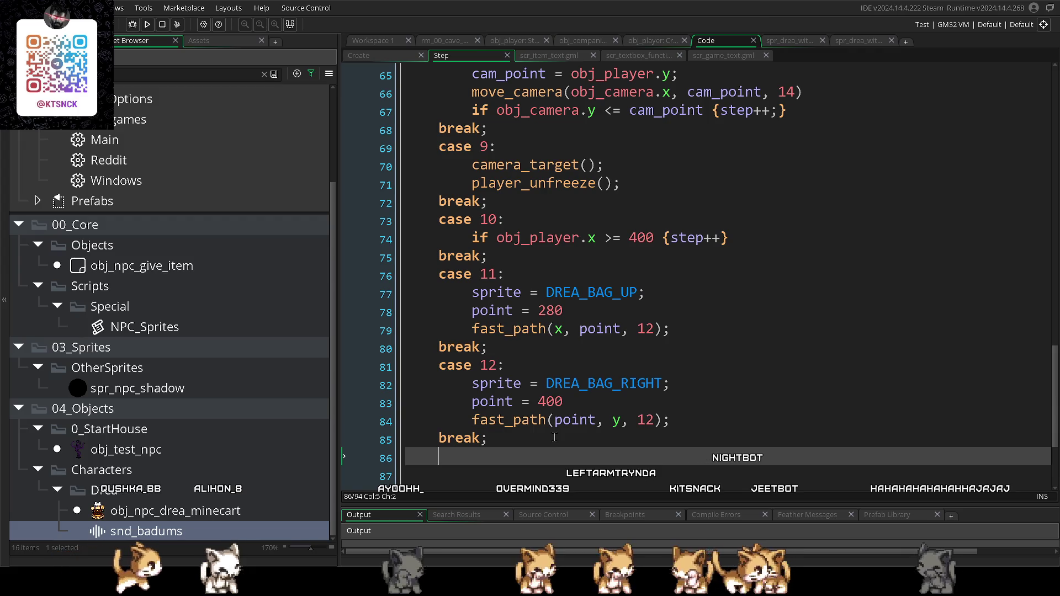
key("F5")
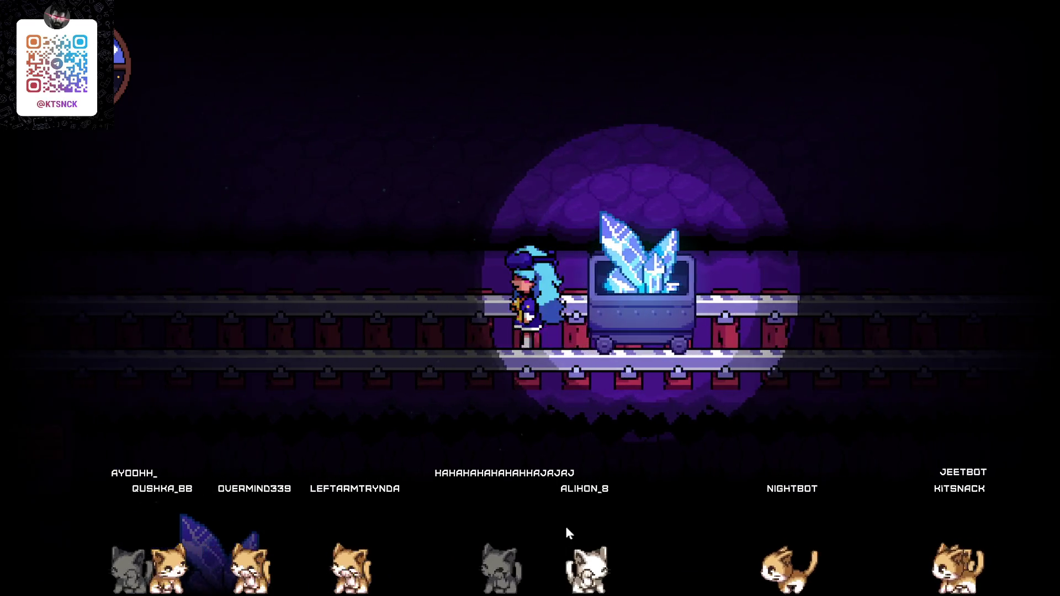
key("Left")
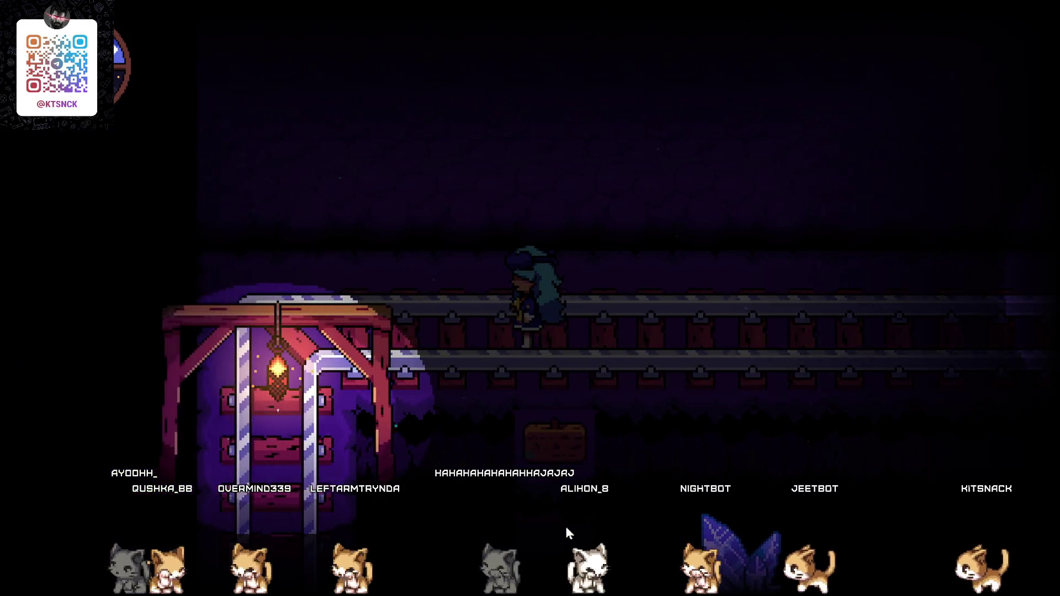
key("Up")
key("Down")
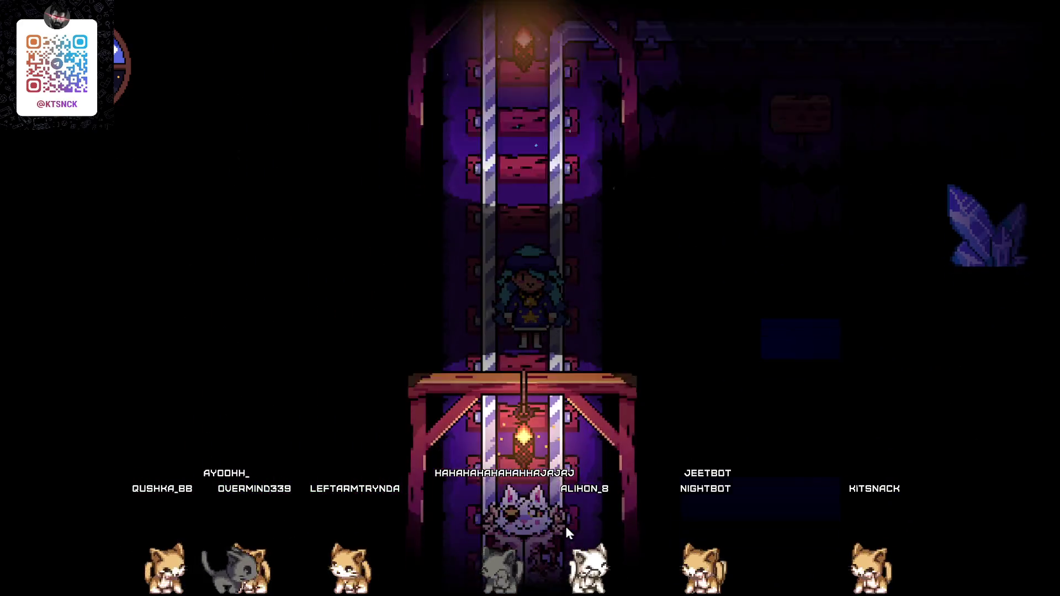
key("Escape")
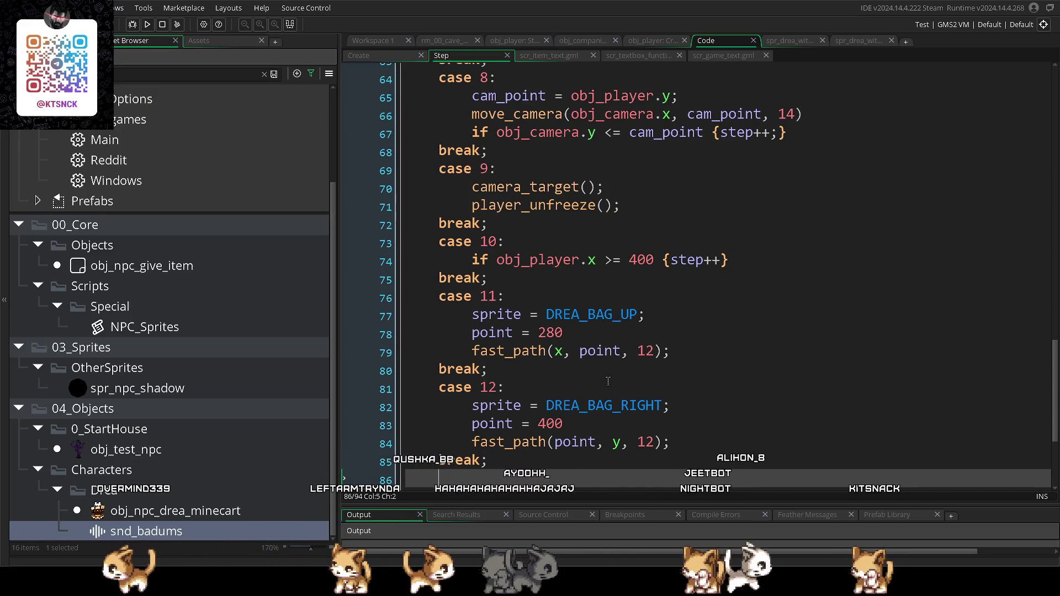
- Add step++; after player_unfreeze() in case 9, run the game, then close it
scroll(608, 381, "up", 1)
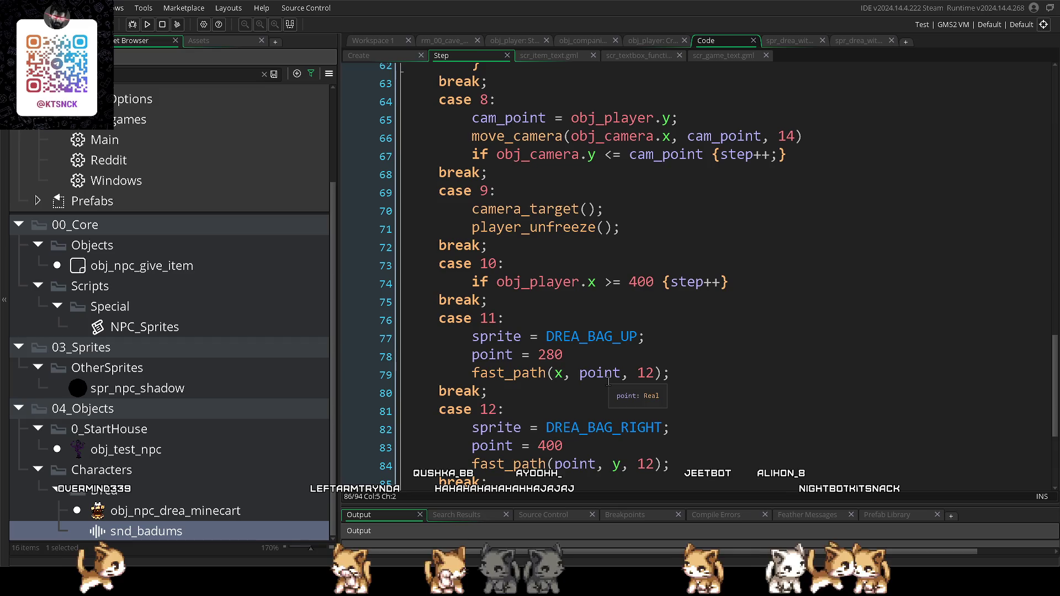
left_click(639, 227)
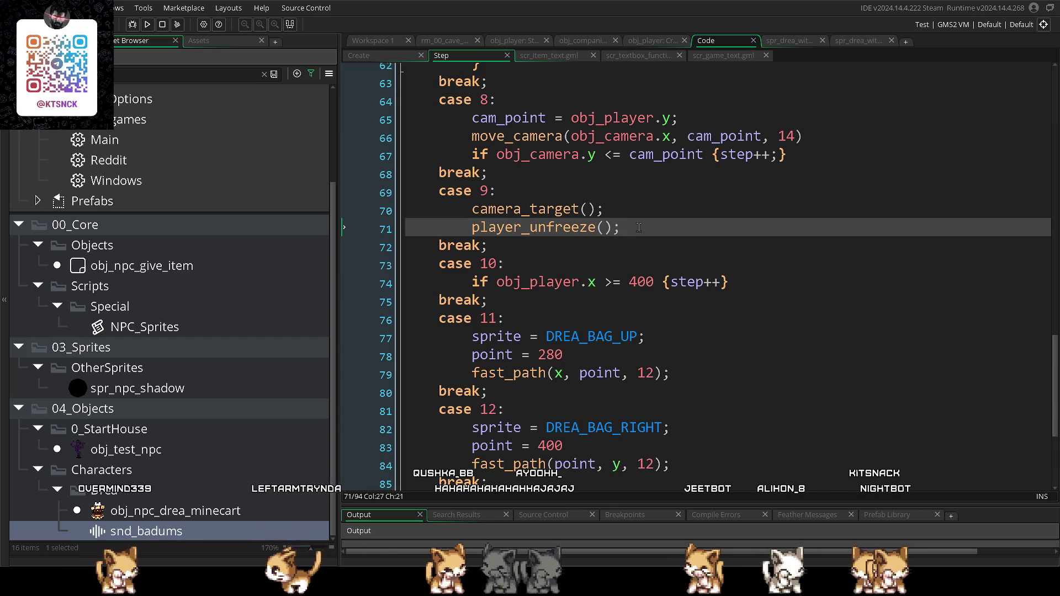
key("Return")
type("step++;")
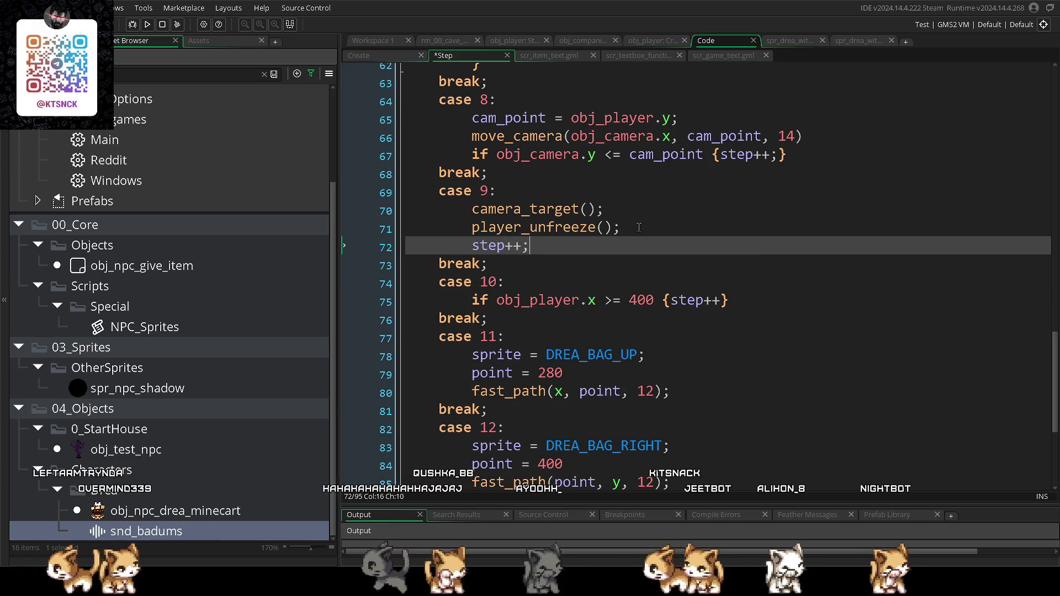
key("F5")
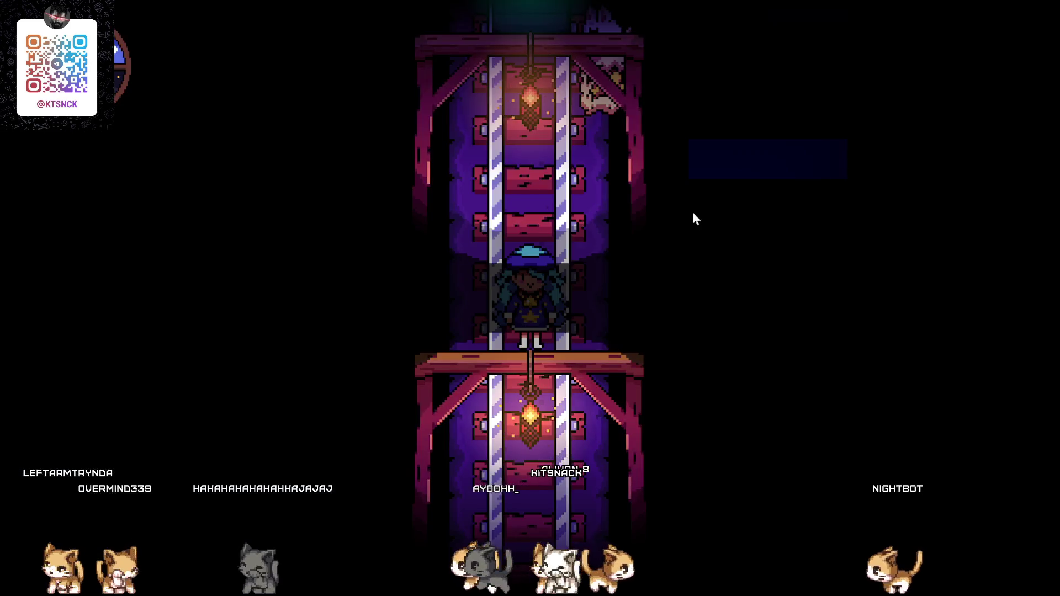
left_click(953, 7)
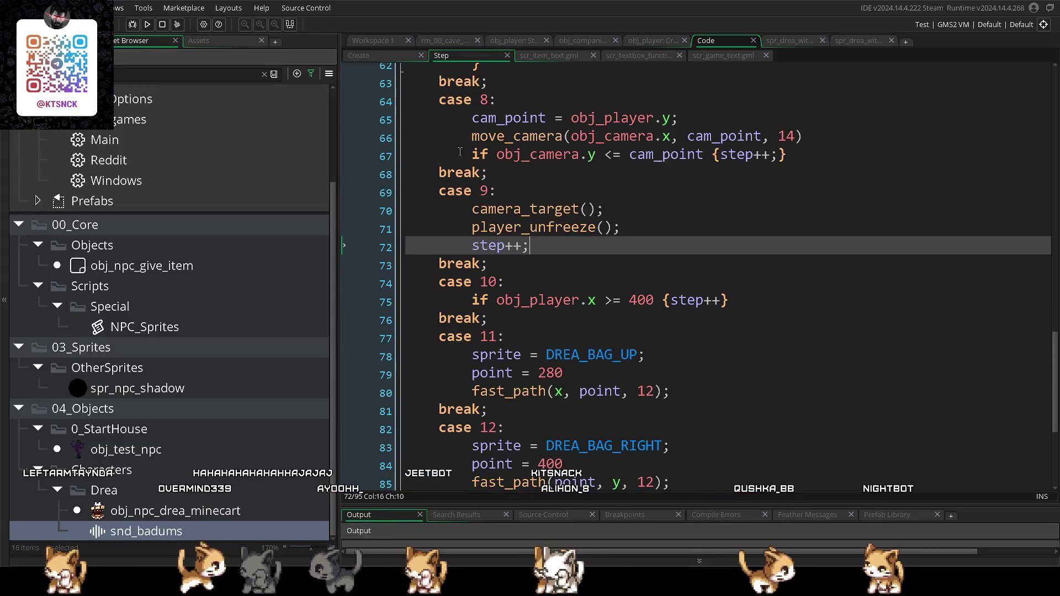
- Change the Create event's starting step value to step = 10
scroll(482, 193, "up", 10)
scroll(483, 193, "up", 5)
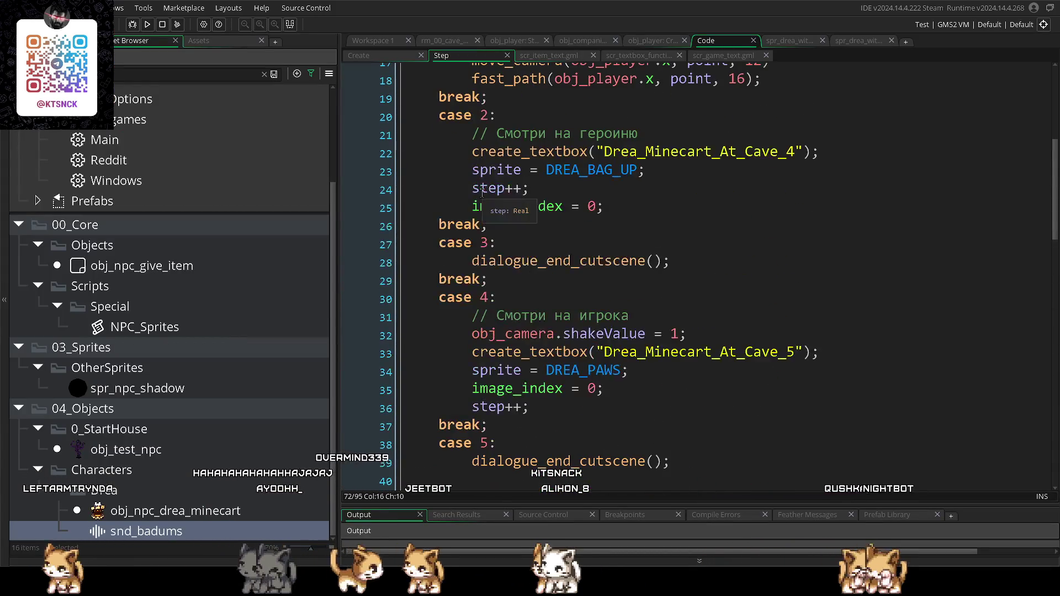
left_click(361, 55)
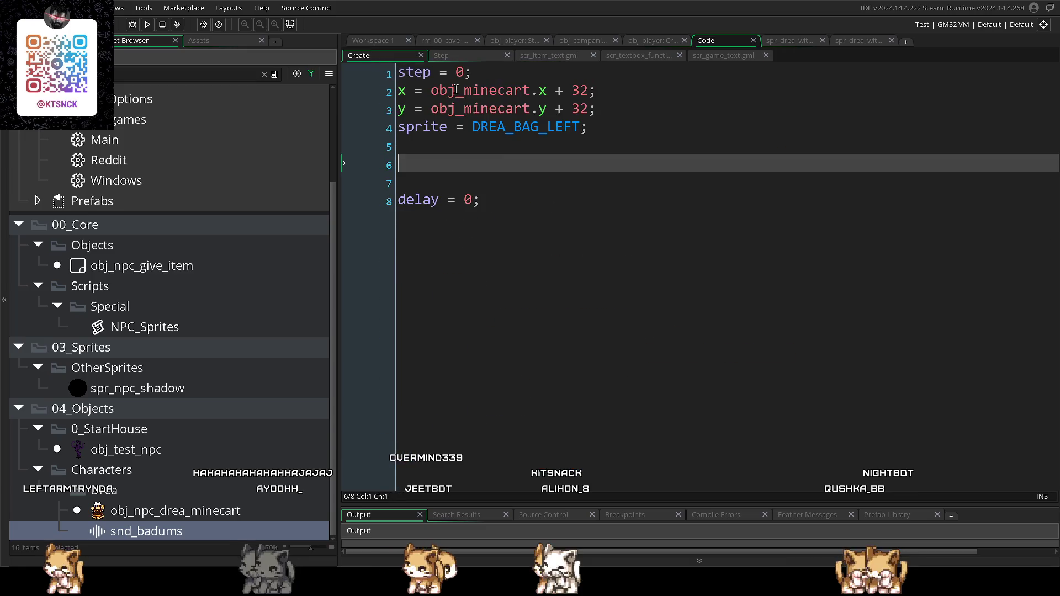
left_click(454, 56)
scroll(603, 357, "down", 10)
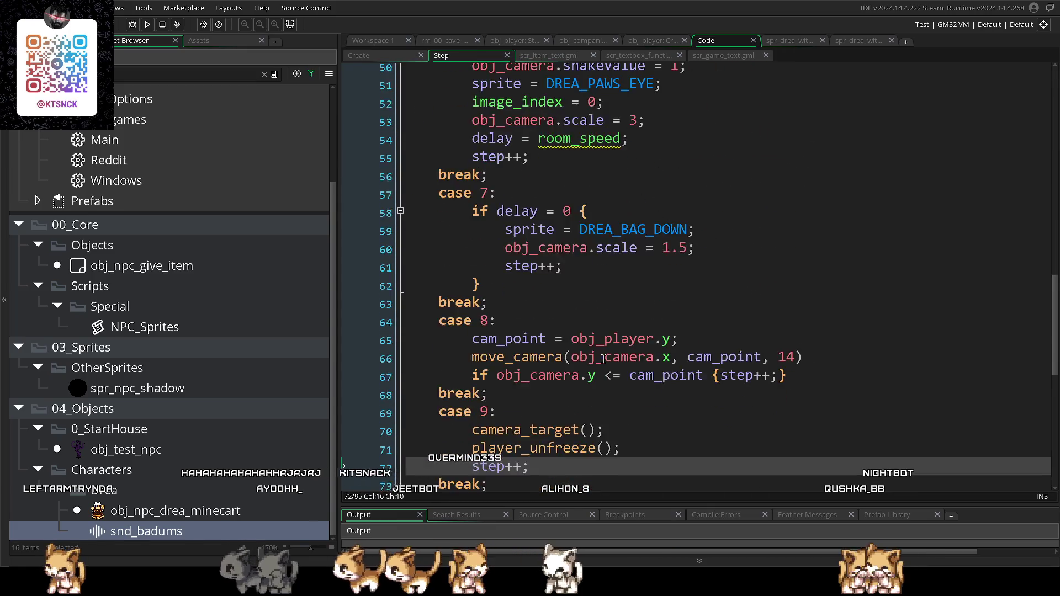
scroll(603, 357, "down", 2)
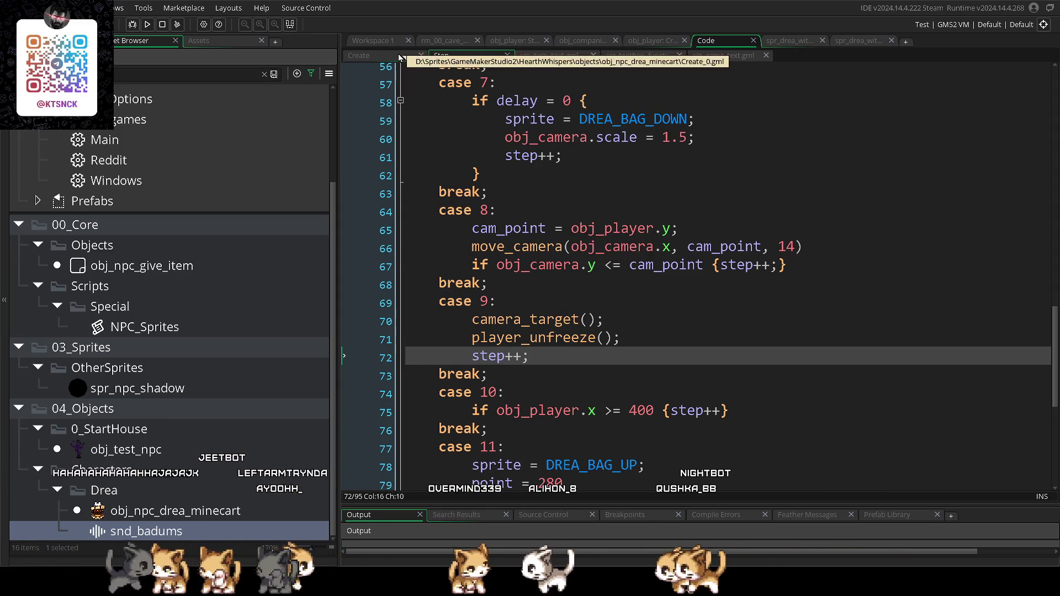
scroll(707, 228, "up", 2)
scroll(707, 228, "down", 2)
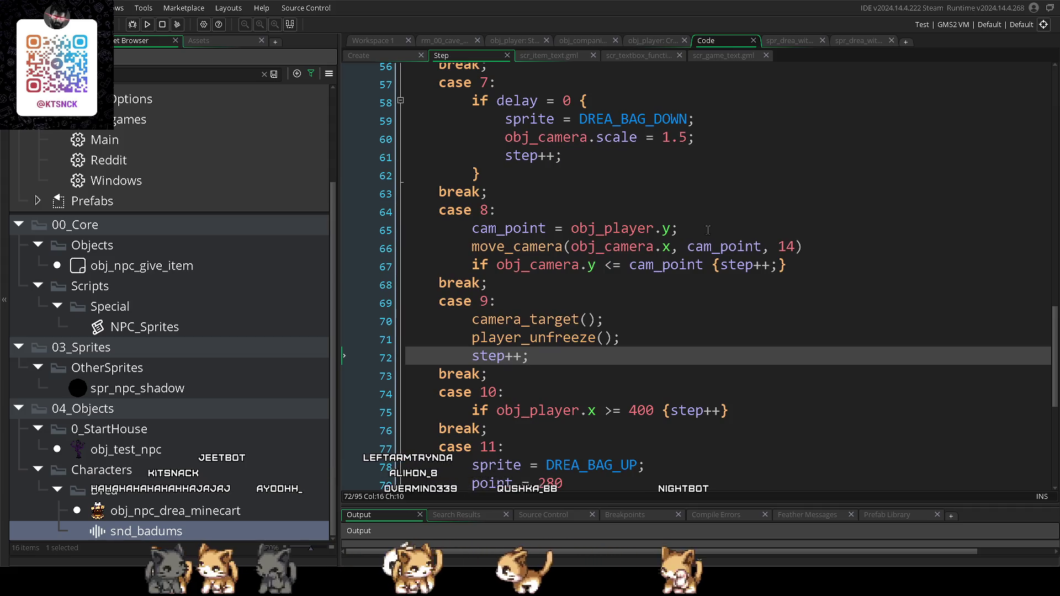
left_click(425, 57)
double_click(458, 73)
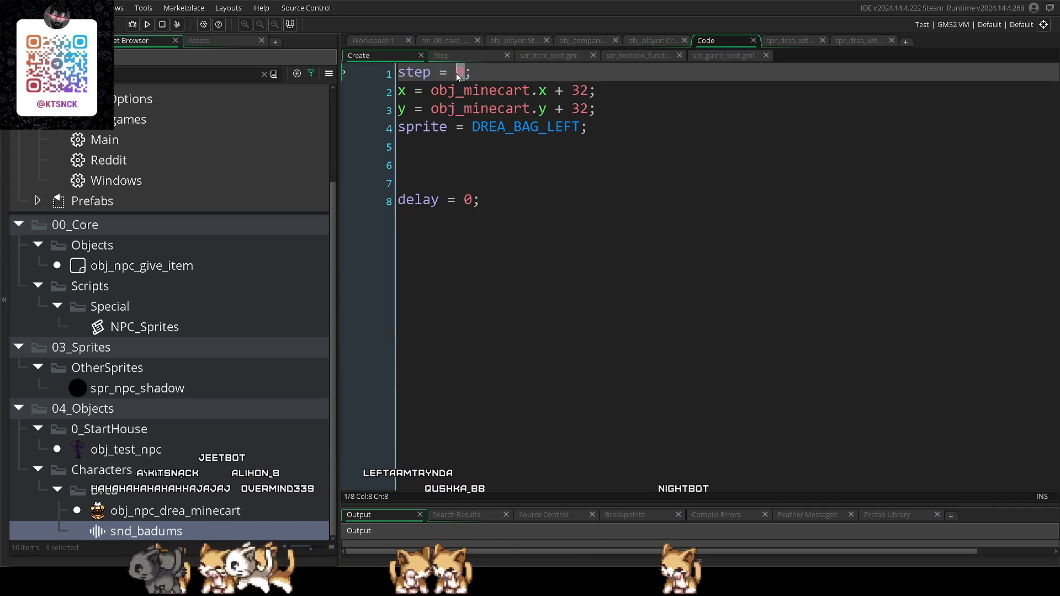
type("0")
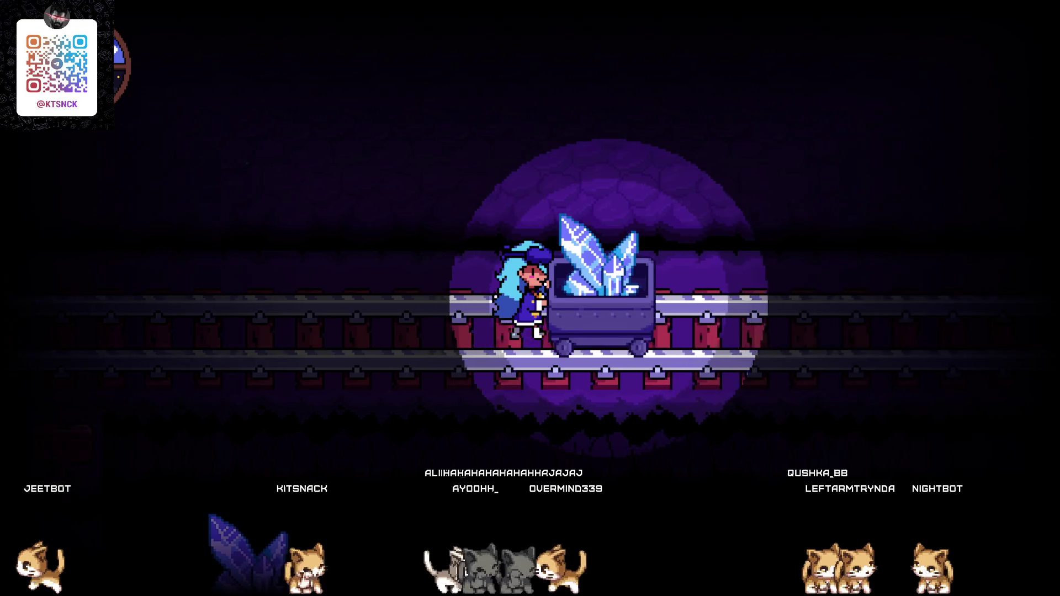
key("Left")
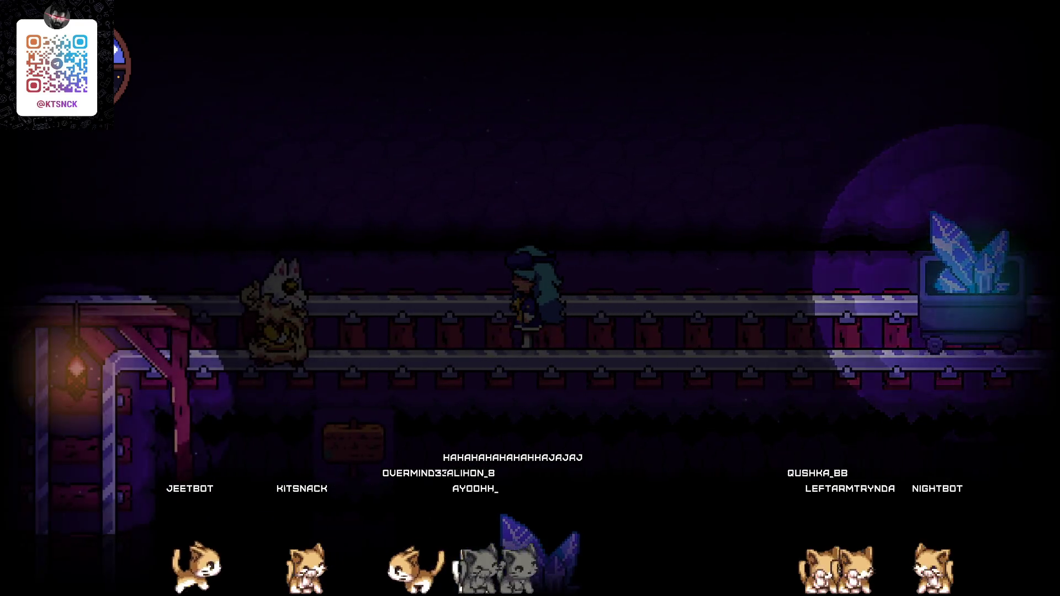
key("Down")
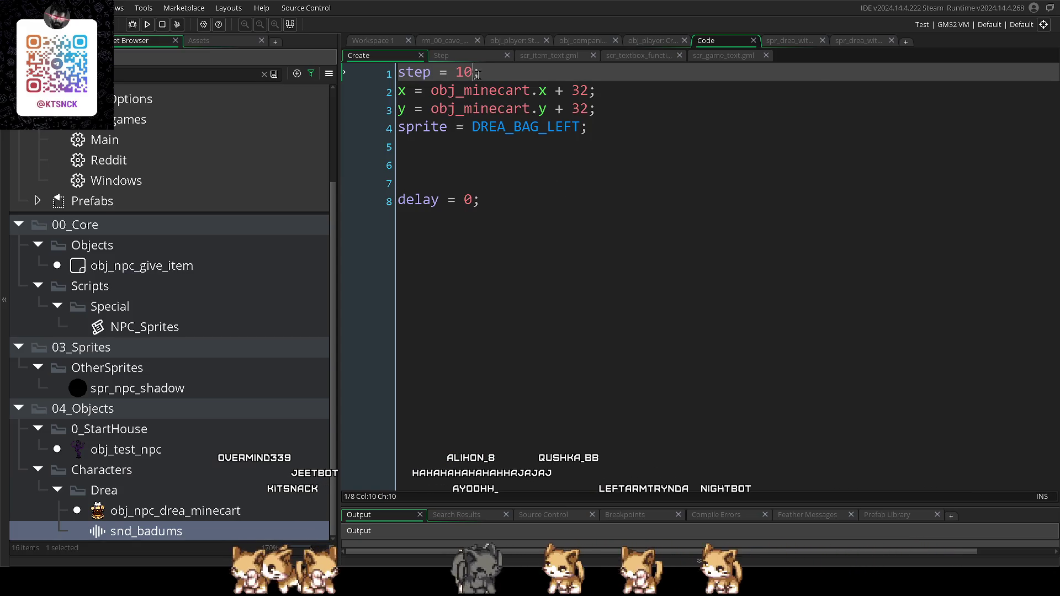
- Try case 11's target point at 320 and launch a test run
left_click(468, 57)
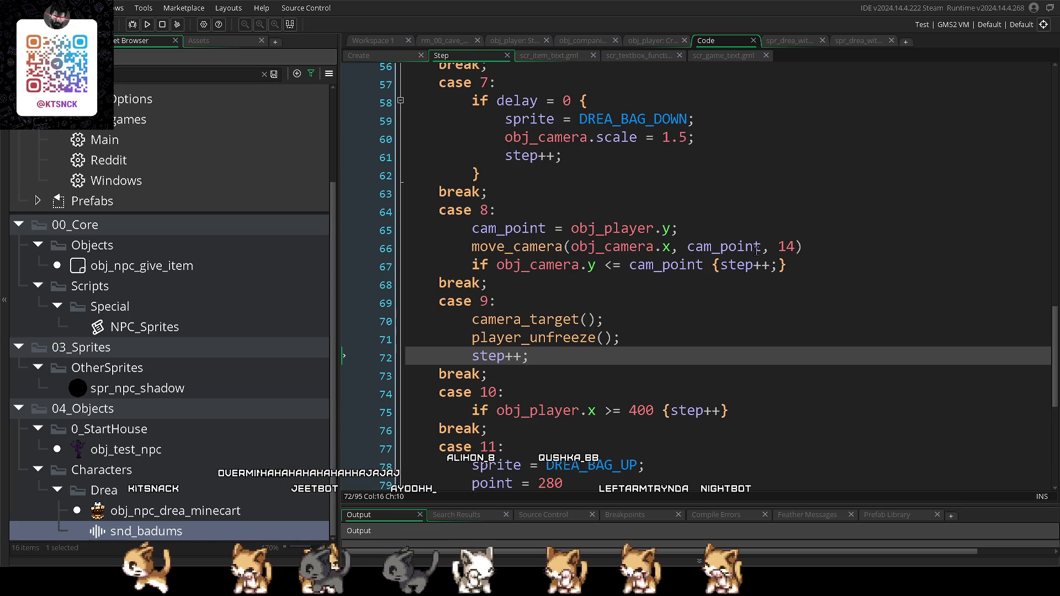
scroll(756, 250, "down", 3)
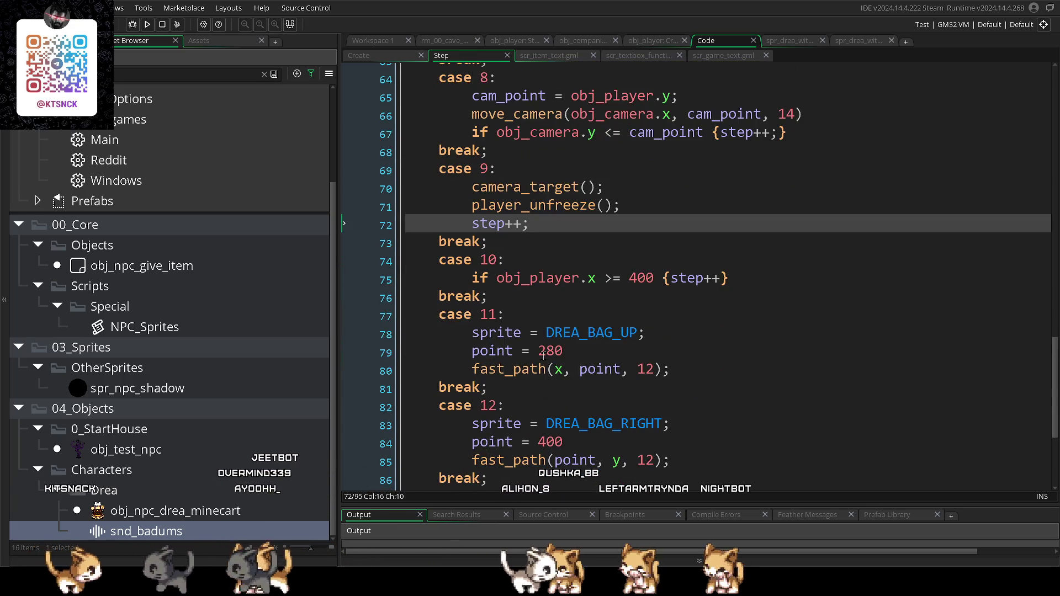
left_click(549, 354)
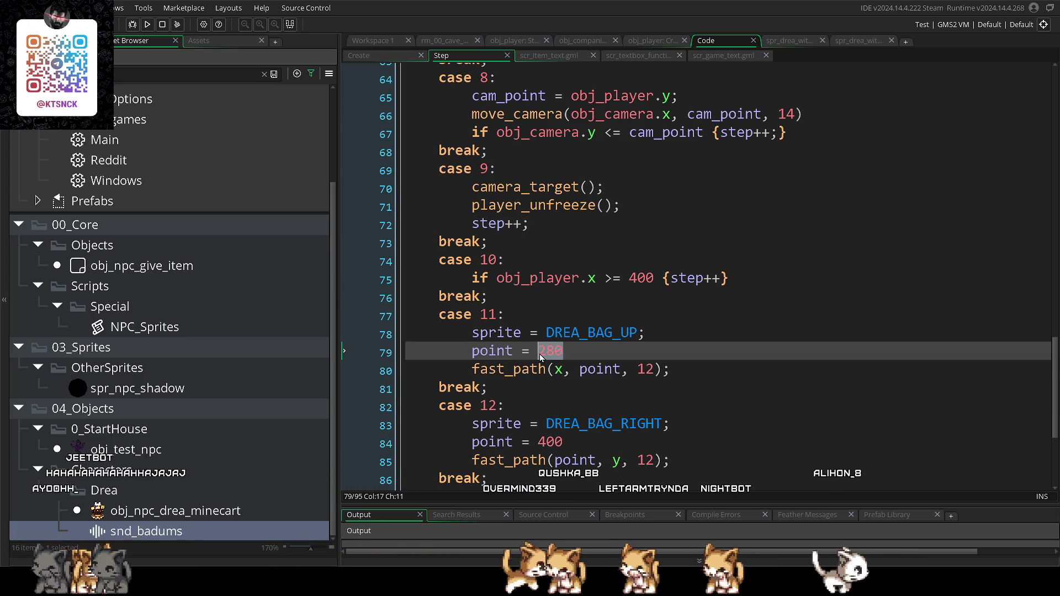
type("320")
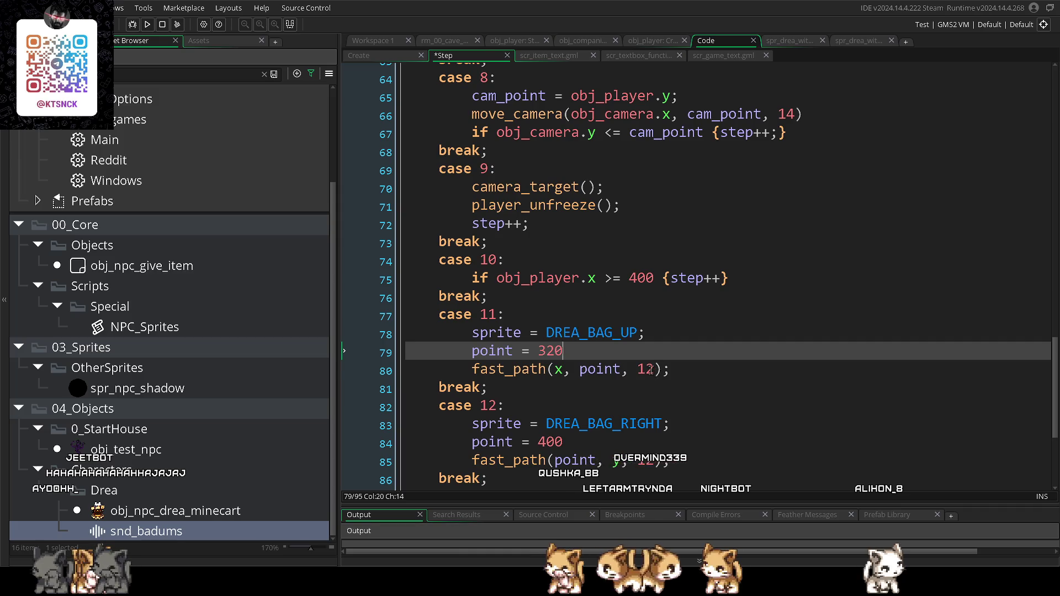
left_click(651, 369)
left_click(720, 390)
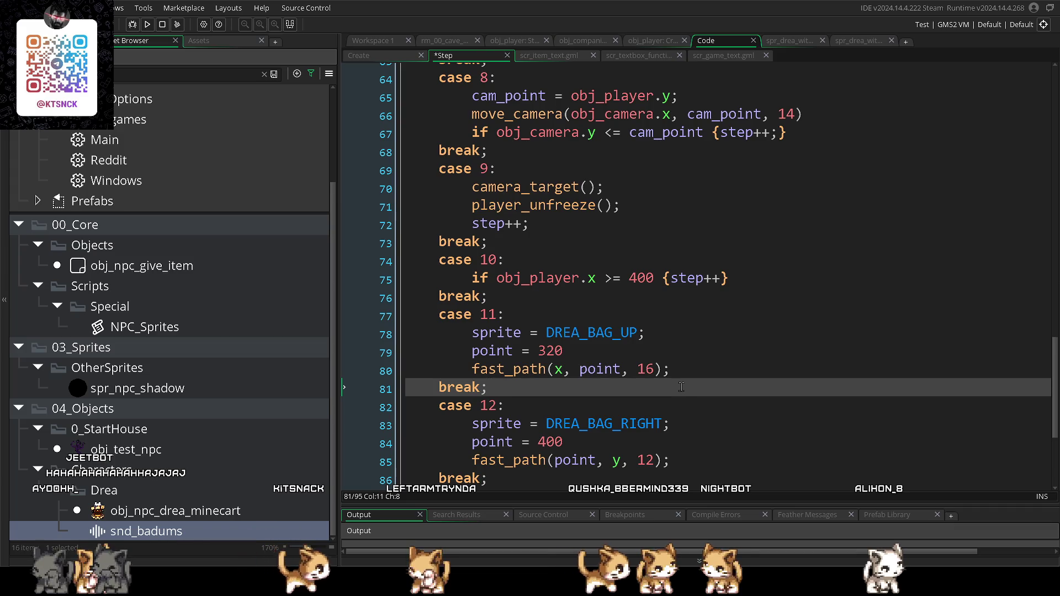
key("F5")
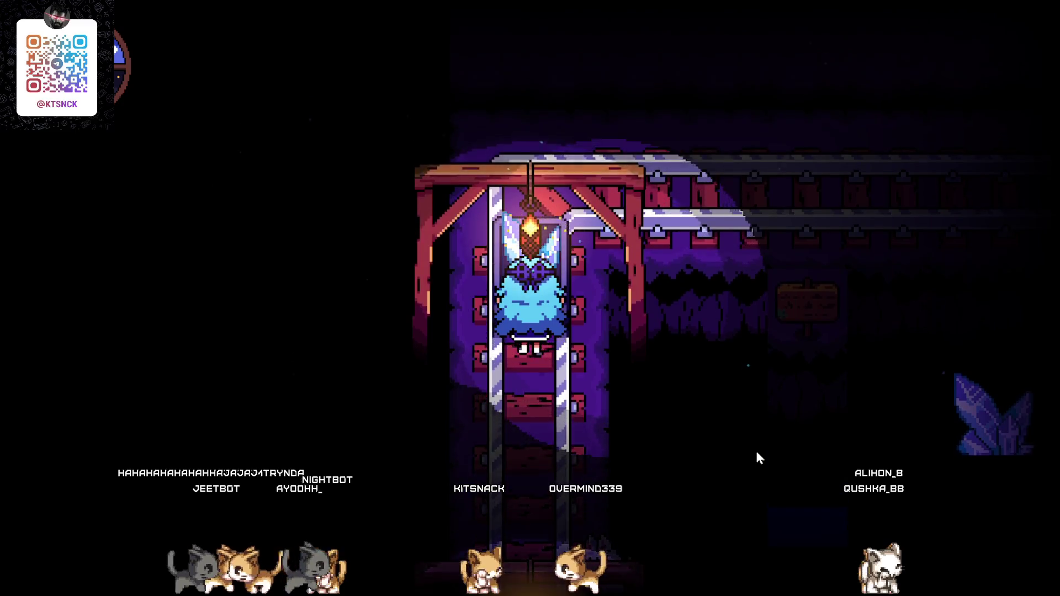
- Play the minecart scene, undo back to point 280 and threshold 300, and rerun
key("Right")
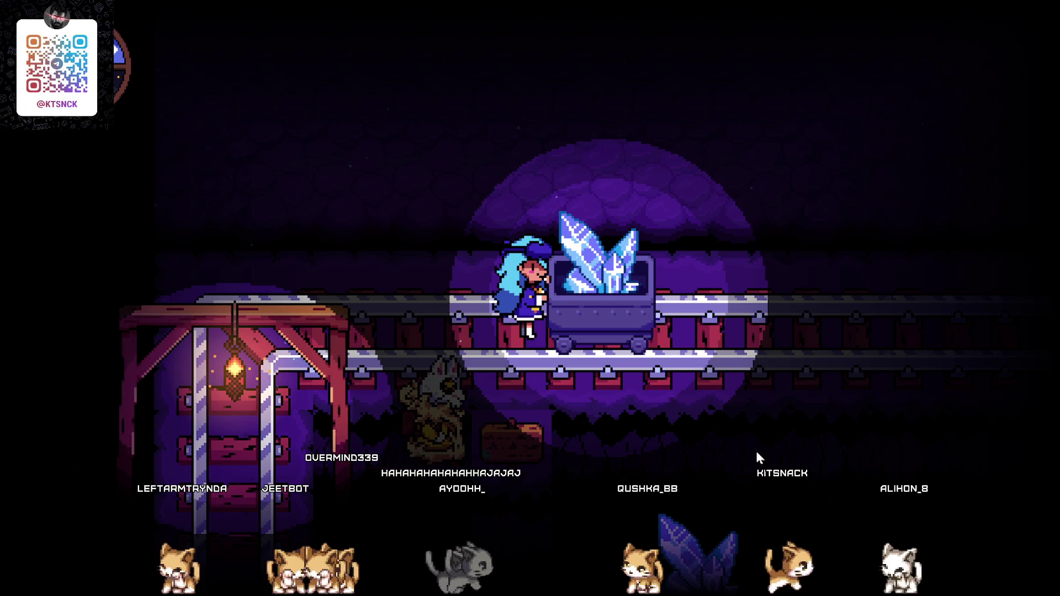
key("Escape")
key("ctrl+z")
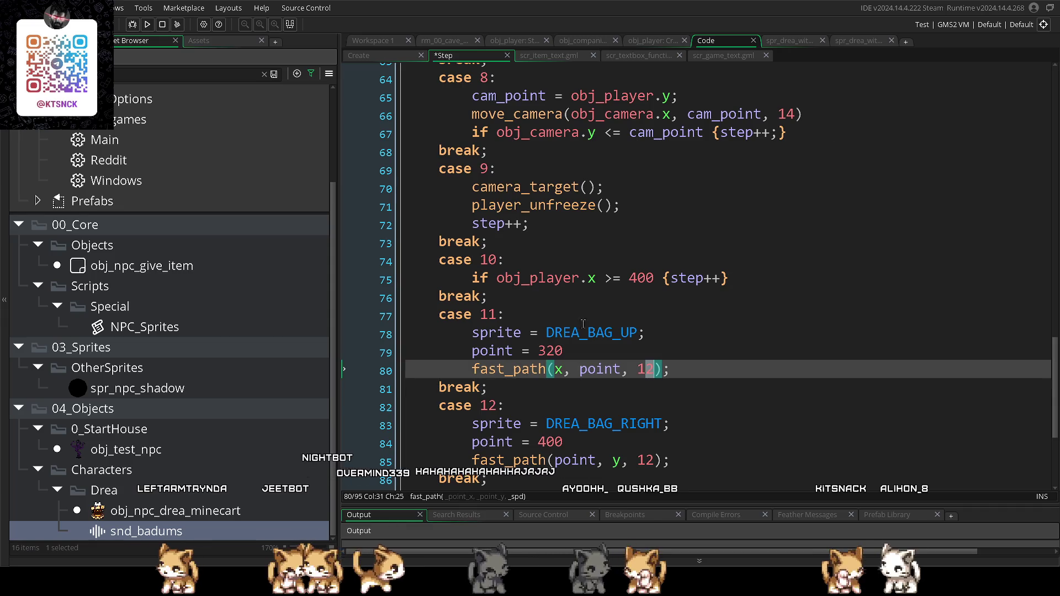
key("ctrl+z")
scroll(713, 360, "up", 1)
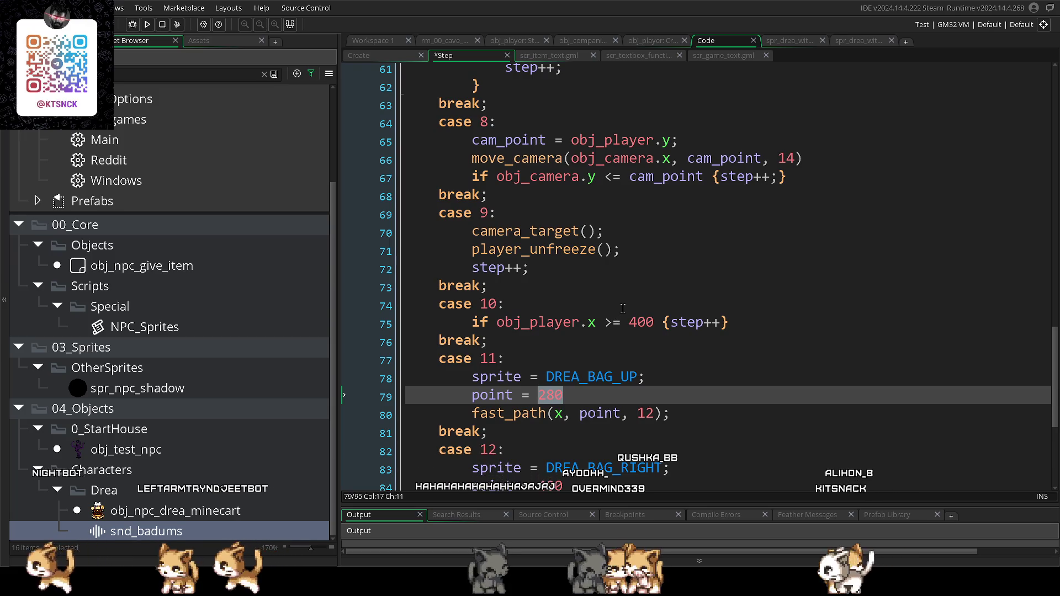
left_click(632, 323)
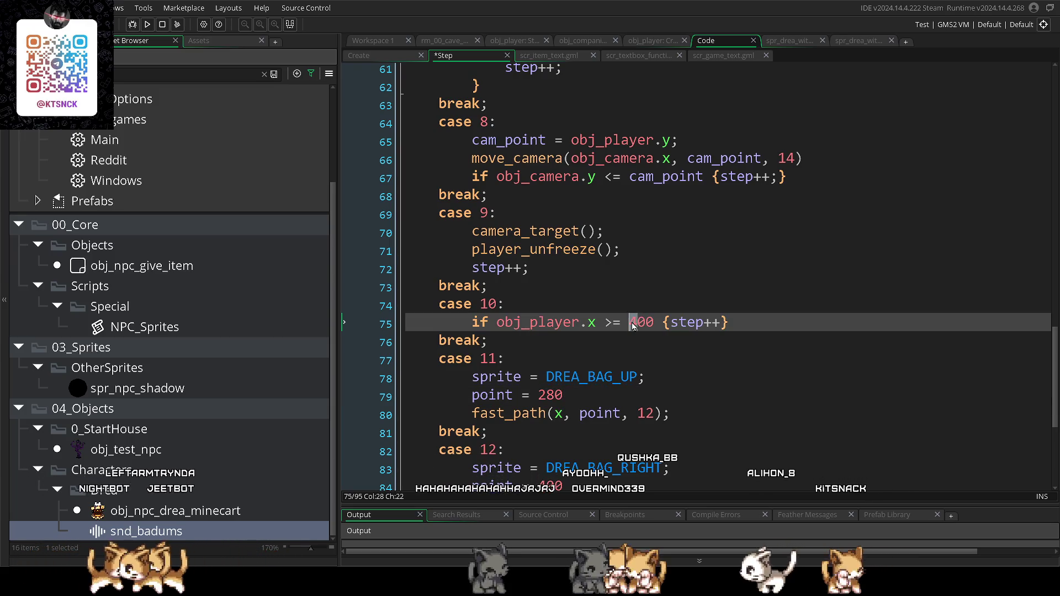
key("ctrl+z")
left_click(661, 348)
key("F5")
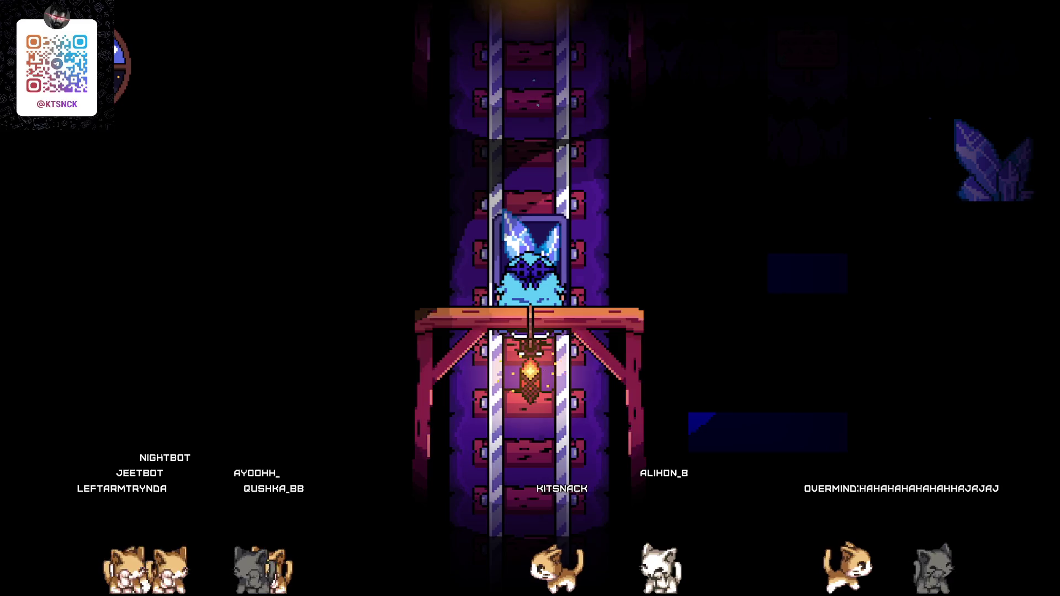
- Change case 10's player-x threshold from 300 to 400 and rerun the game
key("Escape")
left_click(638, 322)
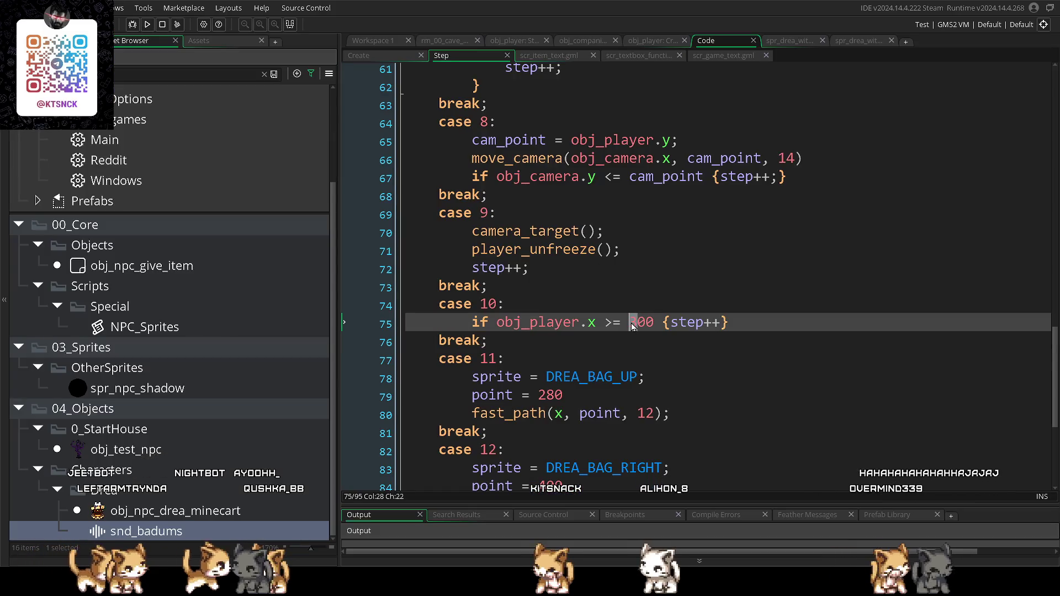
type("4")
key("F5")
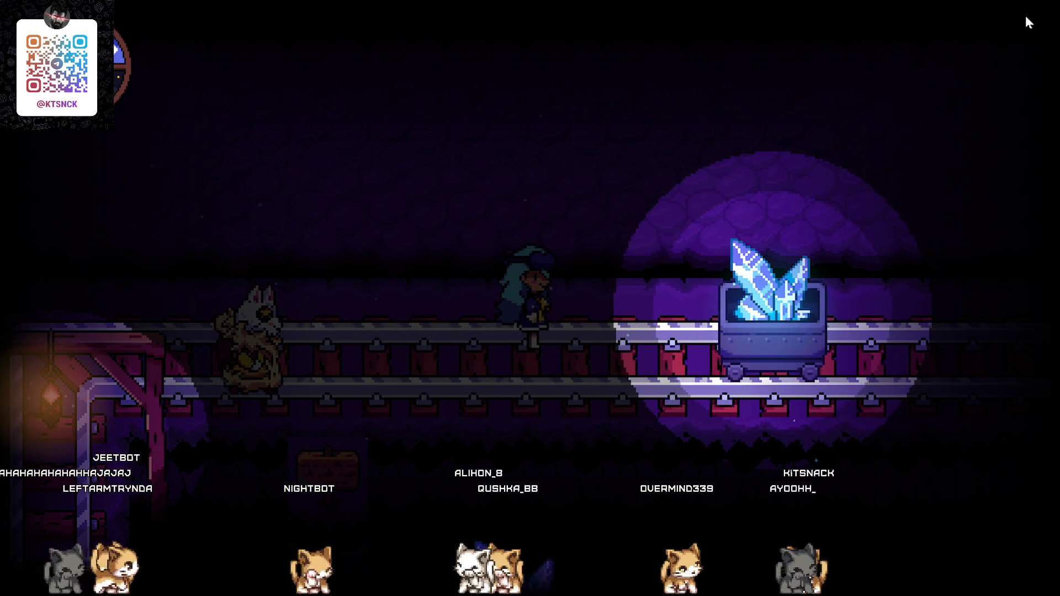
- Watch the minecart cutscene with Drea and the crystal cart, then close the test run
key("Escape")
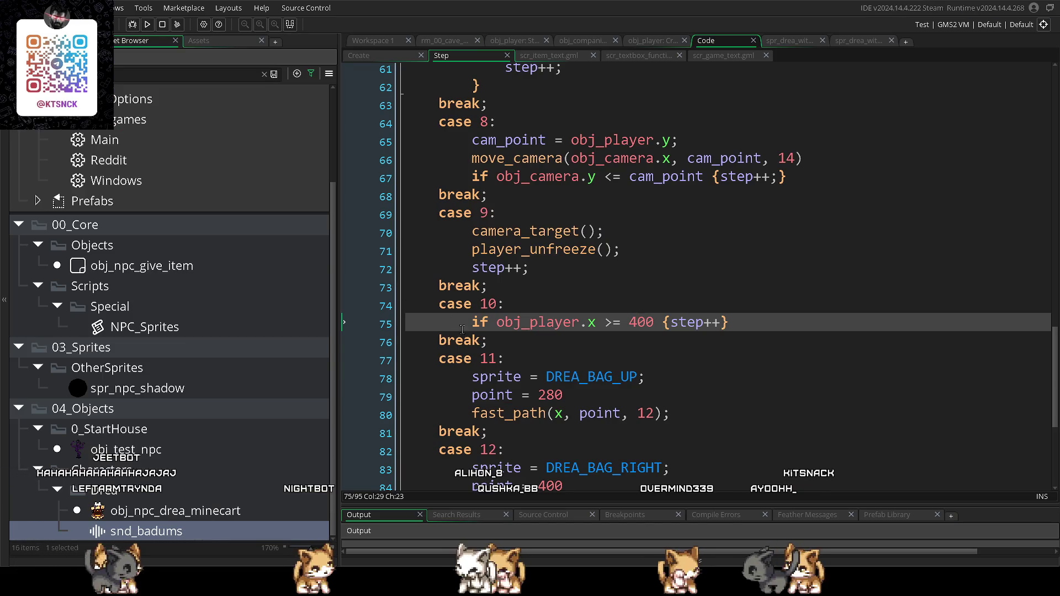
- Raise case 11's fast_path speed to 14, rewrite case 10's check as a 300 comparison, then test-run
scroll(552, 331, "down", 2)
left_click(599, 295)
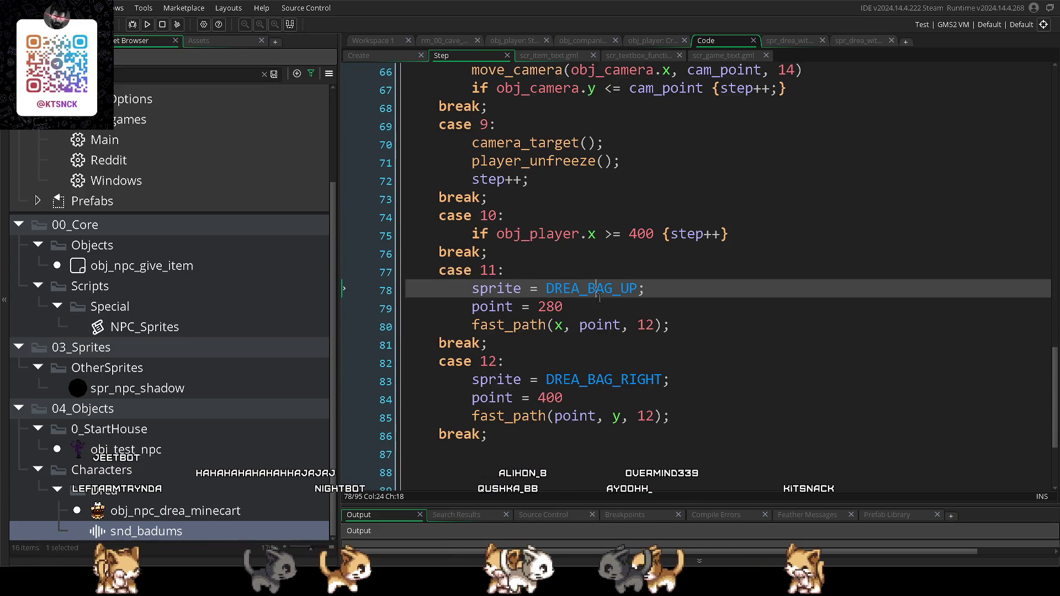
scroll(599, 298, "up", 1)
left_click(577, 338)
left_click(597, 330)
type(";")
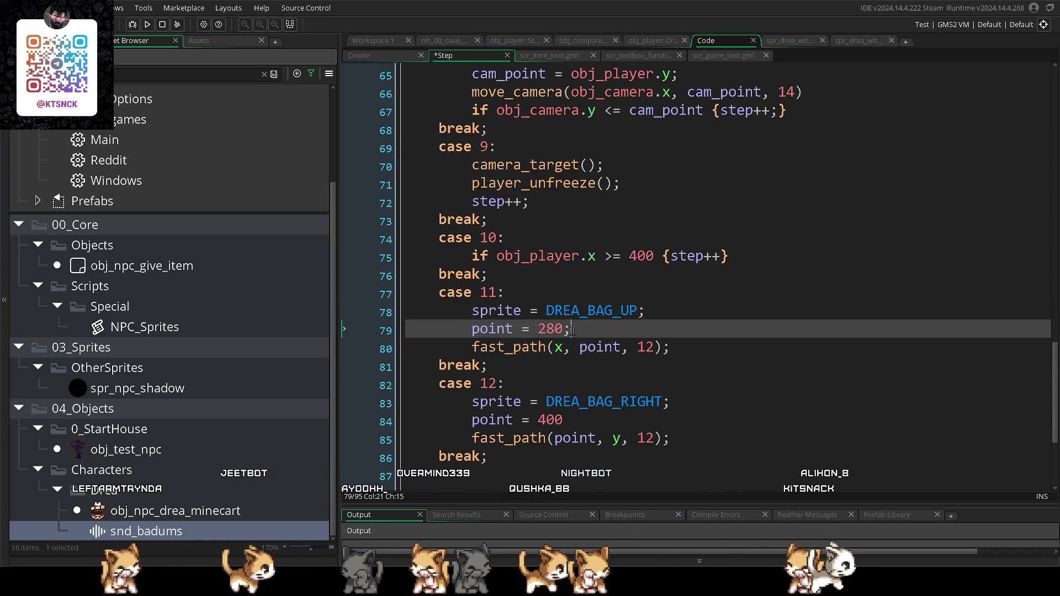
left_click_drag(652, 348, 648, 349)
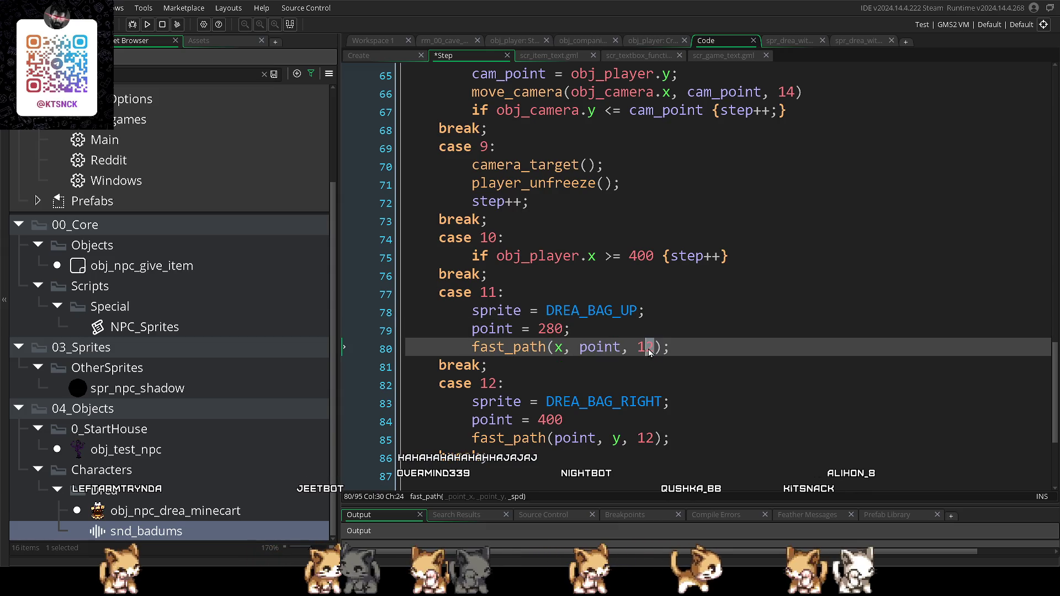
type("4")
scroll(646, 403, "down", 5)
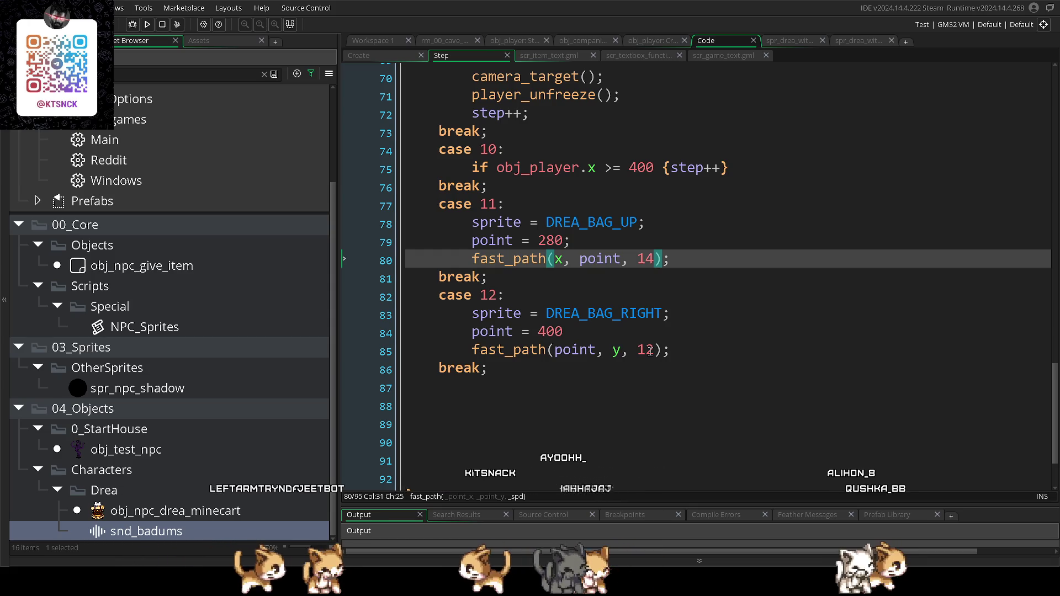
left_click_drag(655, 167, 605, 171)
type("< 300")
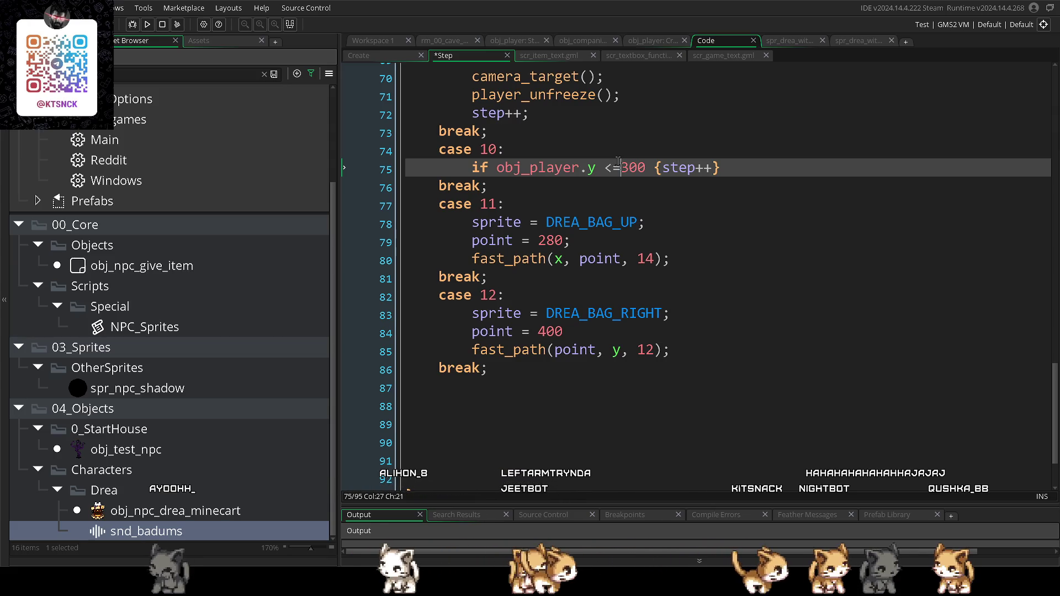
left_click(647, 196)
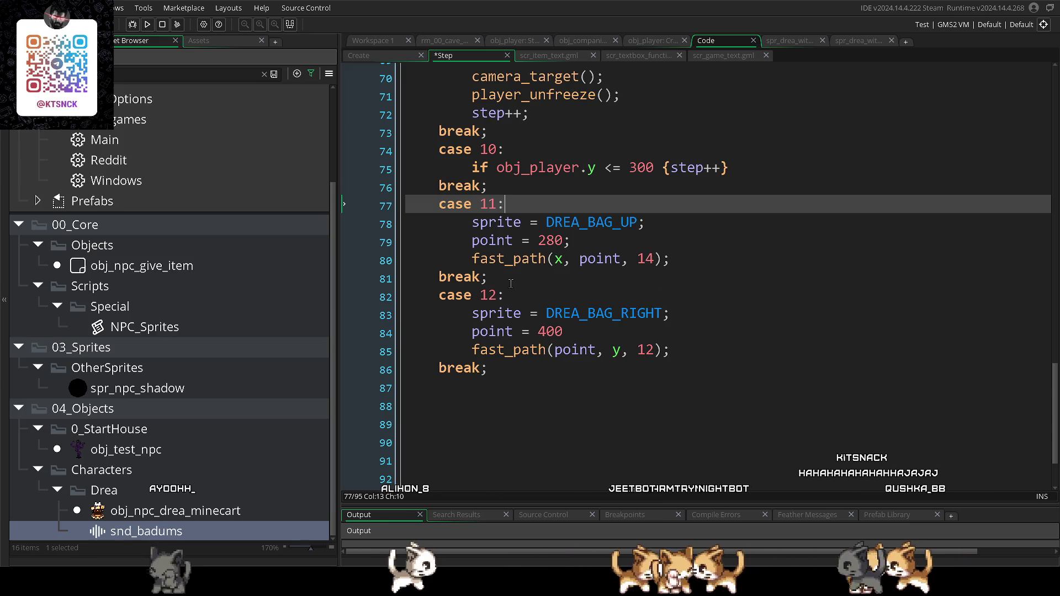
key("F5")
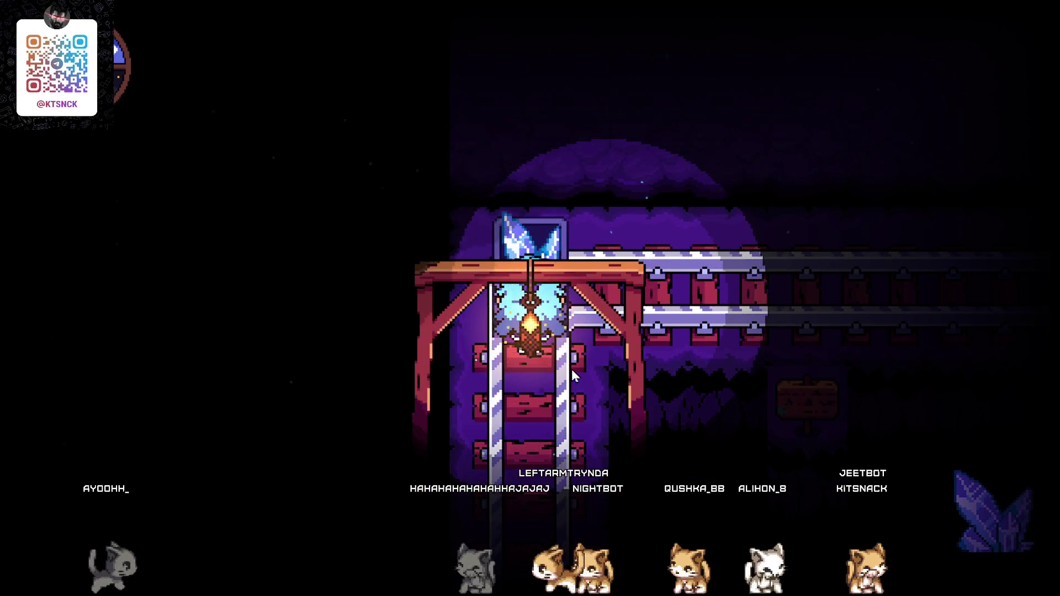
- Change case 10's y threshold from 300 to 400 and test-run the game again
left_click(995, 33)
scroll(567, 271, "up", 2)
scroll(567, 272, "up", 1)
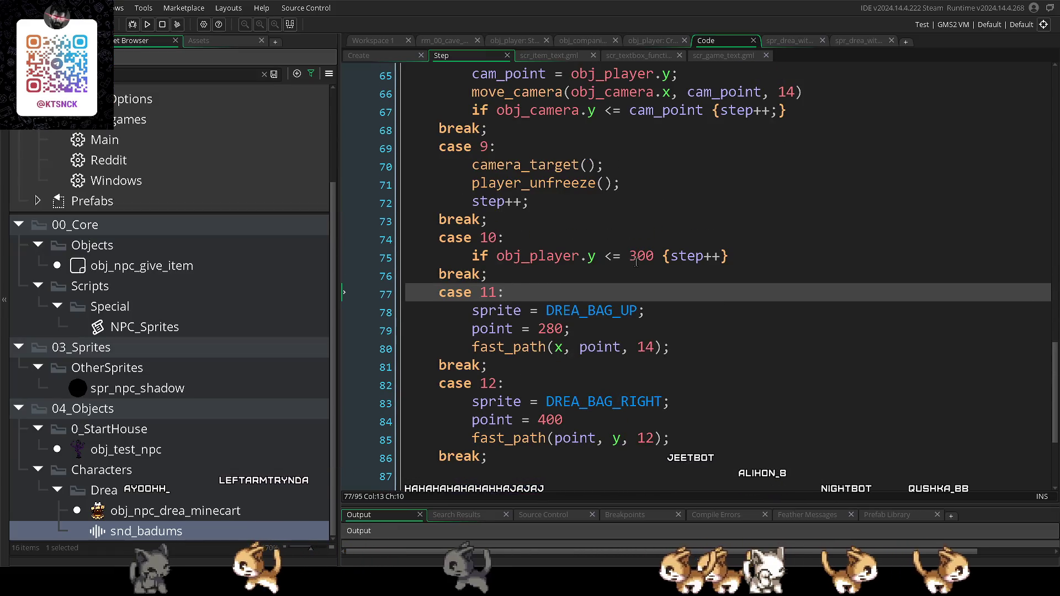
double_click(635, 256)
type("4")
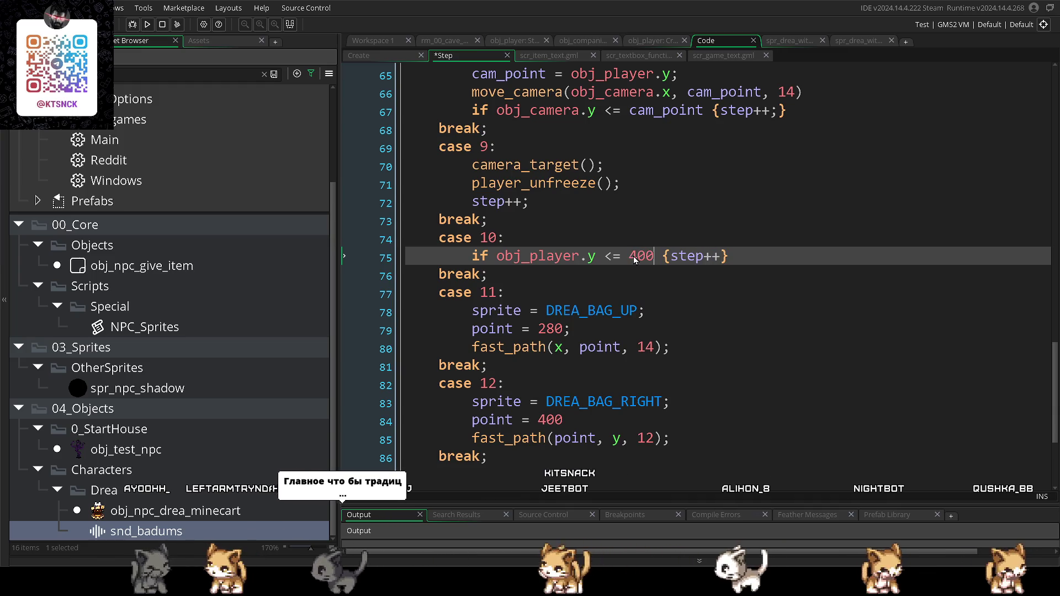
type("00")
key("F5")
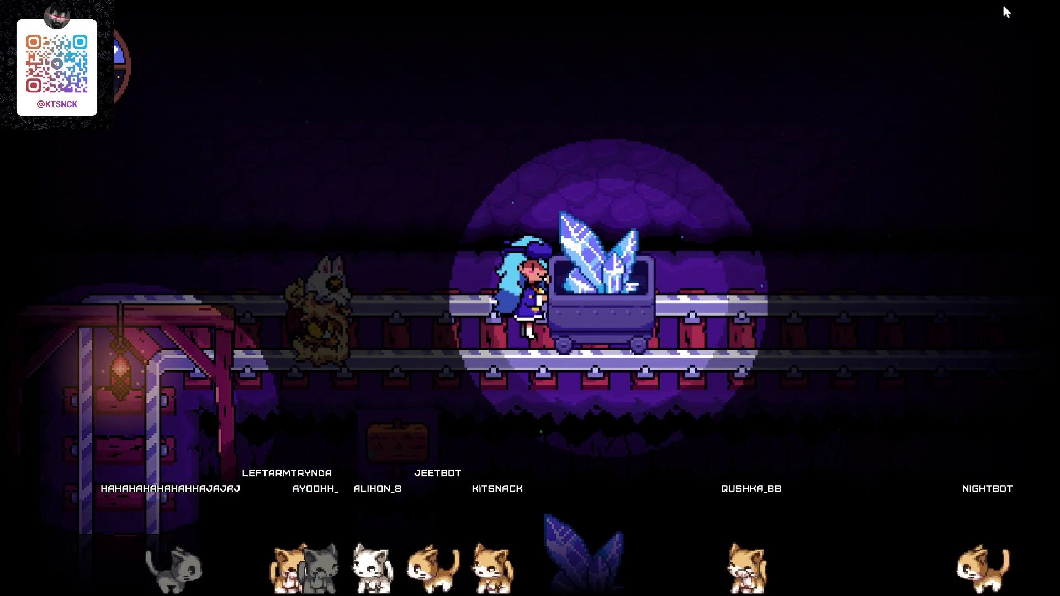
left_click(1034, 11)
scroll(528, 398, "down", 4)
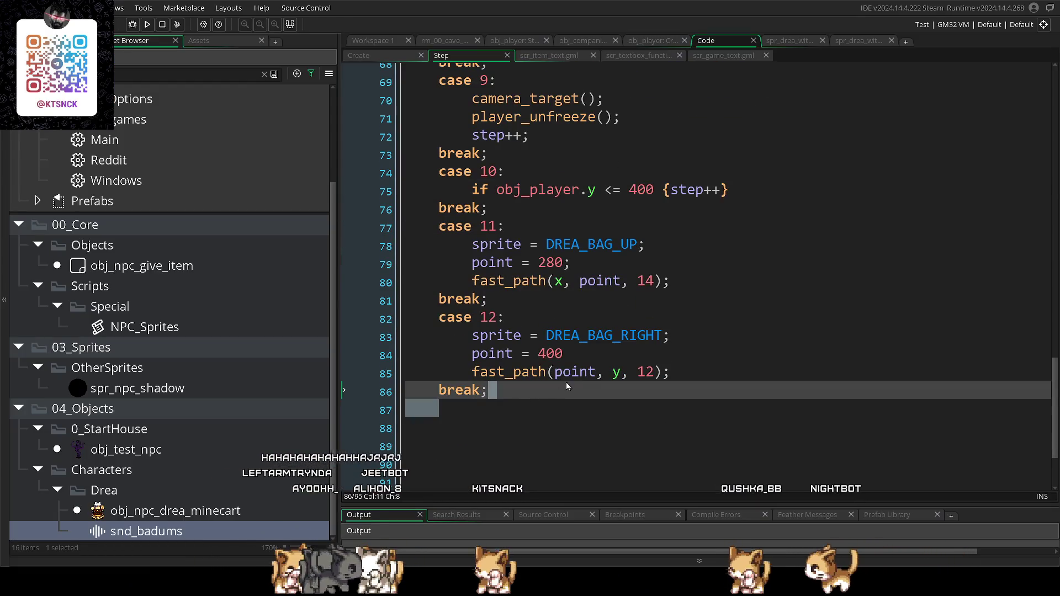
- Add a new empty case 12: block with its own break; after case 11
left_click(505, 319)
left_click(504, 302)
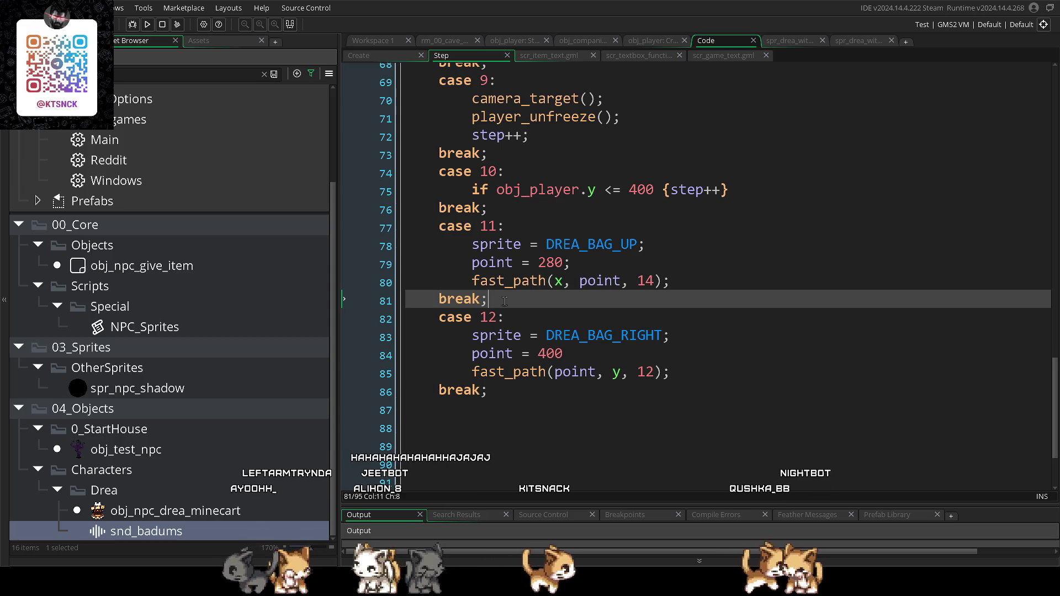
key("Return")
key("Return")
key("Return")
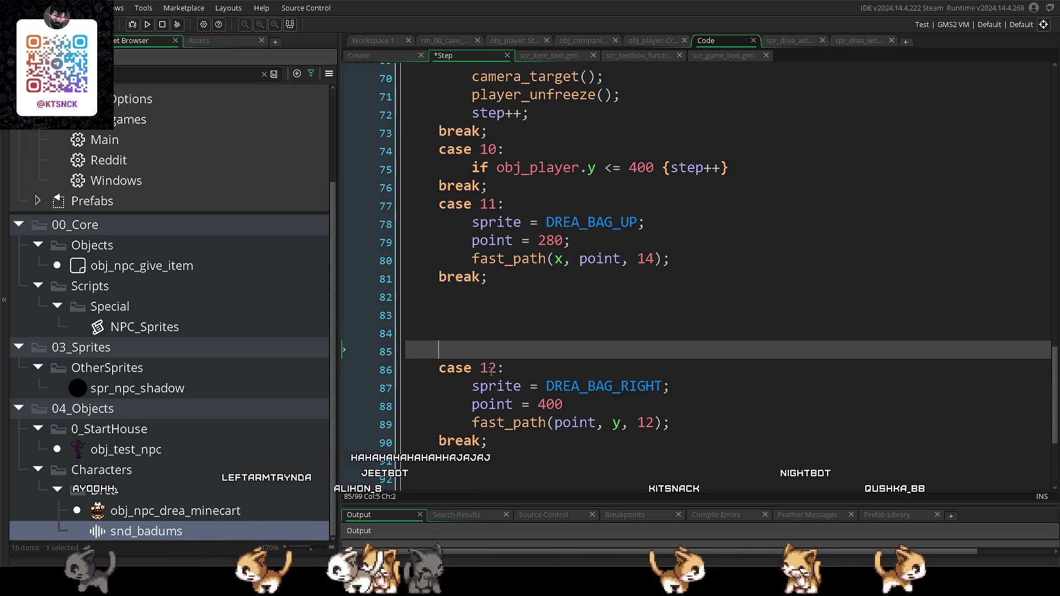
left_click(491, 307)
type("case 12:")
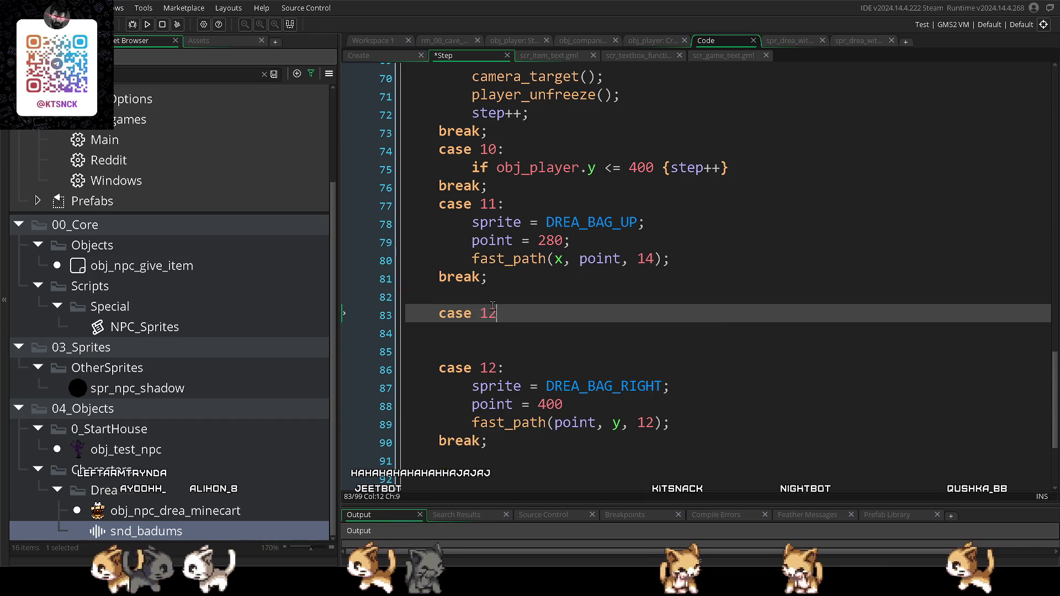
key("Return")
type("reak")
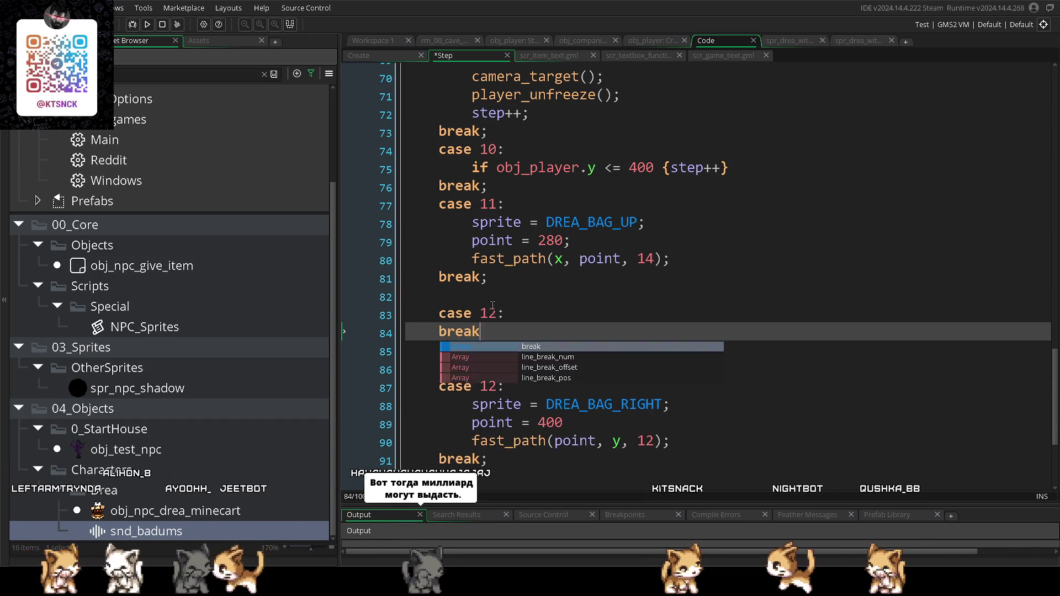
key("Escape")
key("Insert")
type(";")
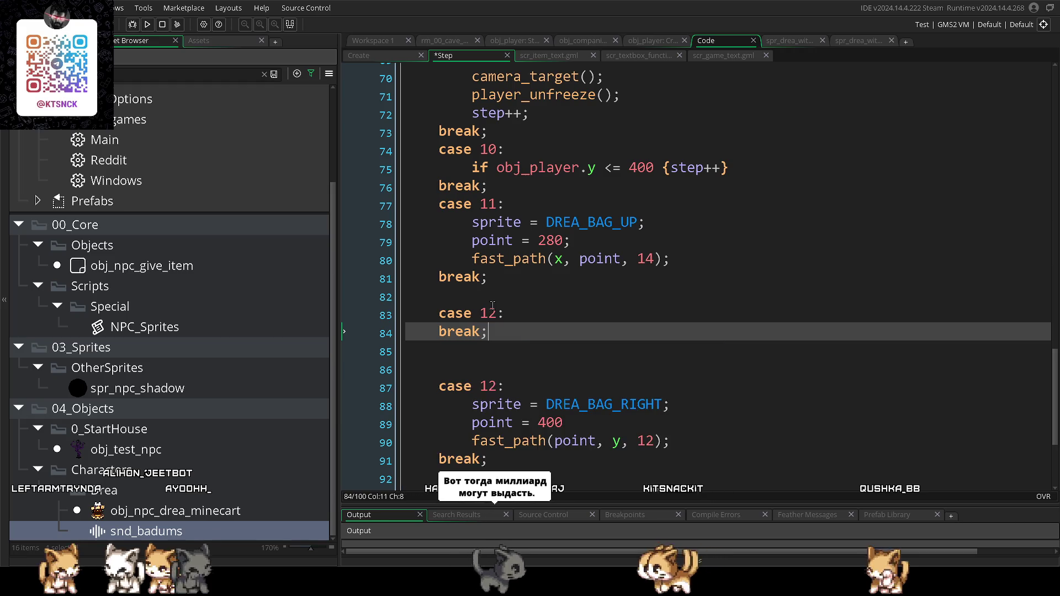
left_click(570, 315)
key("Return")
key("Return")
key("Return")
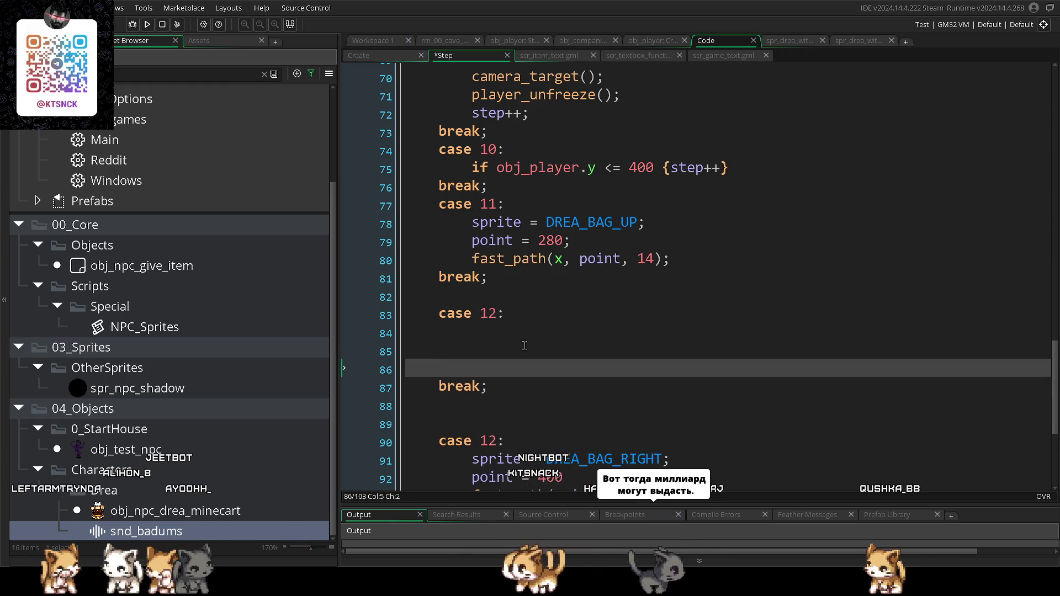
left_click(546, 332)
- Change case 11's target point from 280 to 432 and save the Step code
scroll(520, 340, "down", 1)
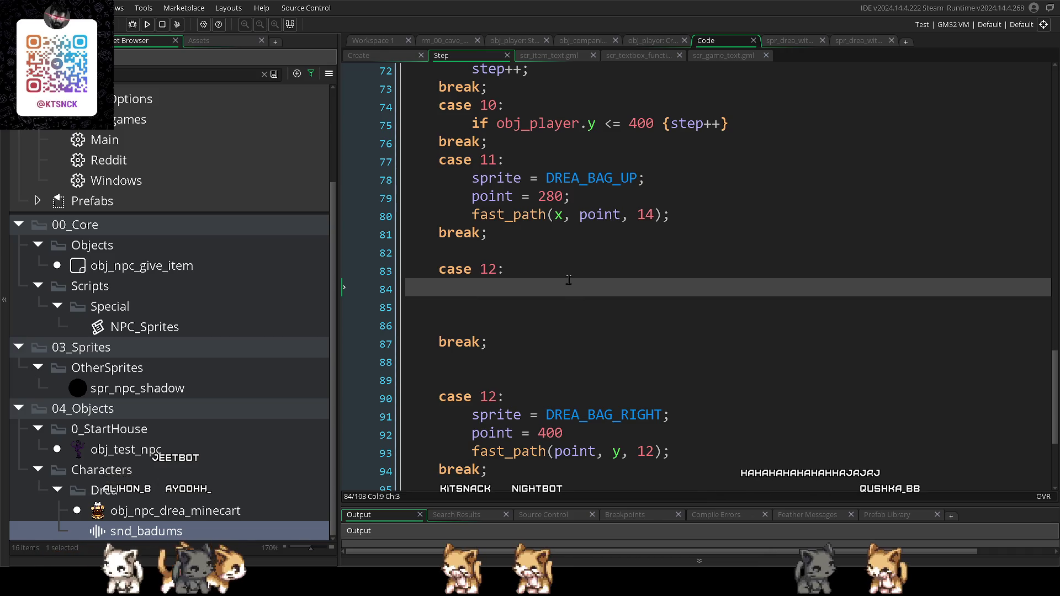
scroll(568, 280, "down", 1)
scroll(575, 267, "up", 1)
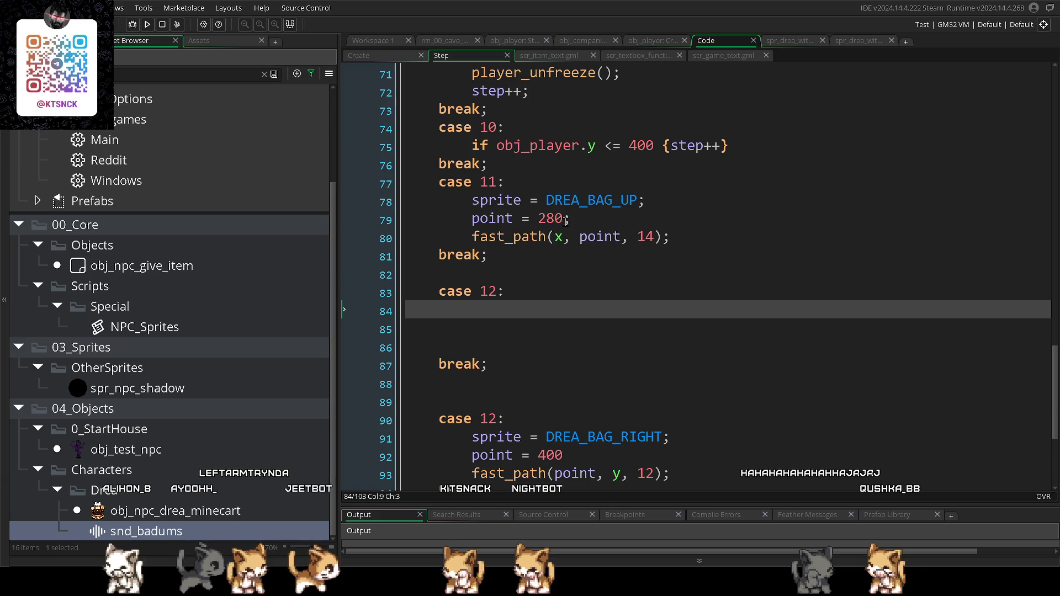
left_click_drag(561, 219, 540, 222)
type("400")
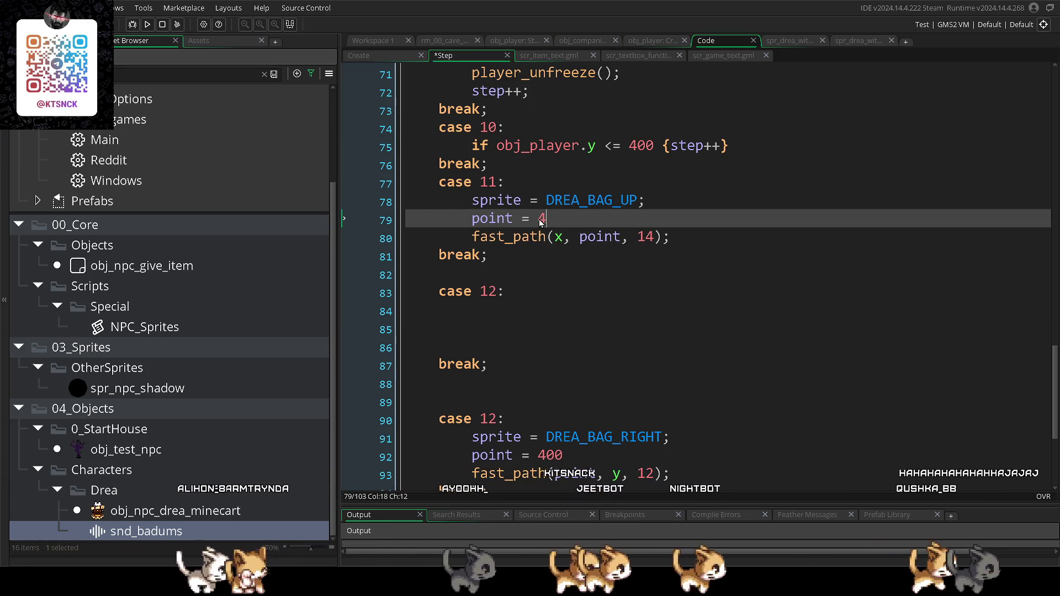
key("Delete")
type(";")
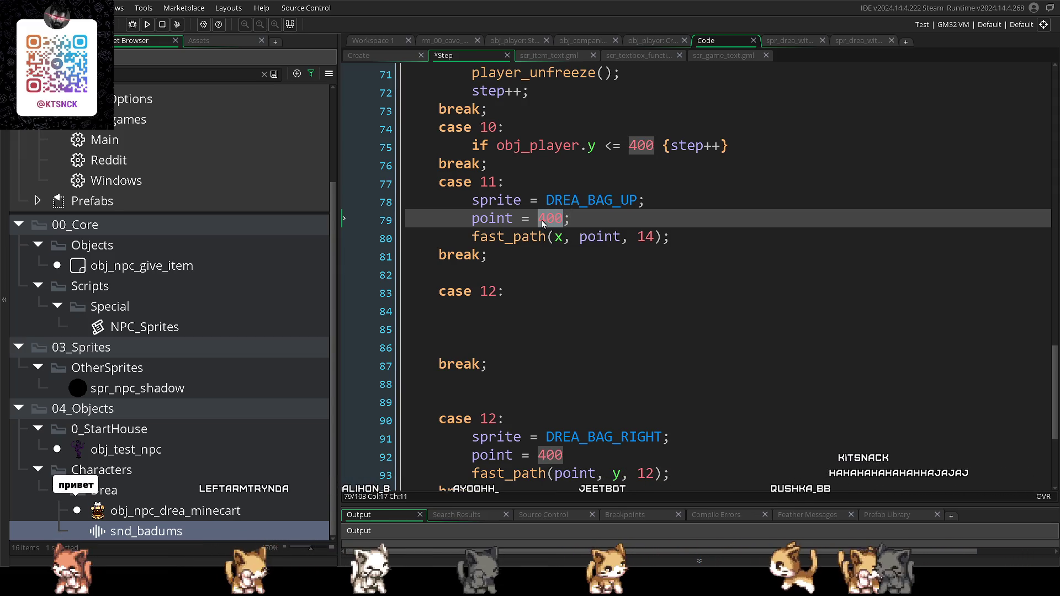
type("430")
key("End")
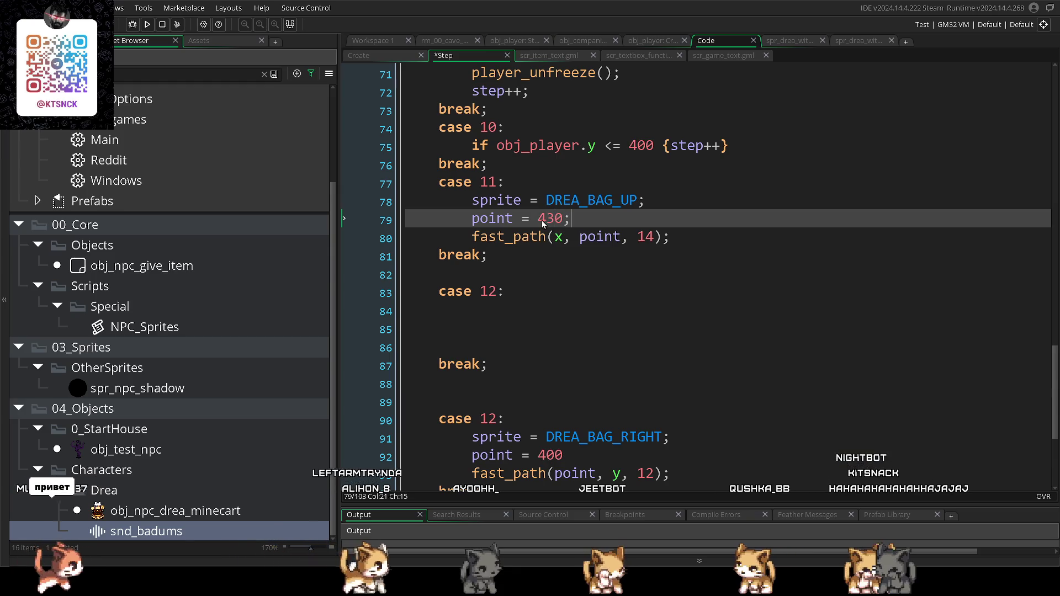
key("ctrl+s")
left_click(563, 218)
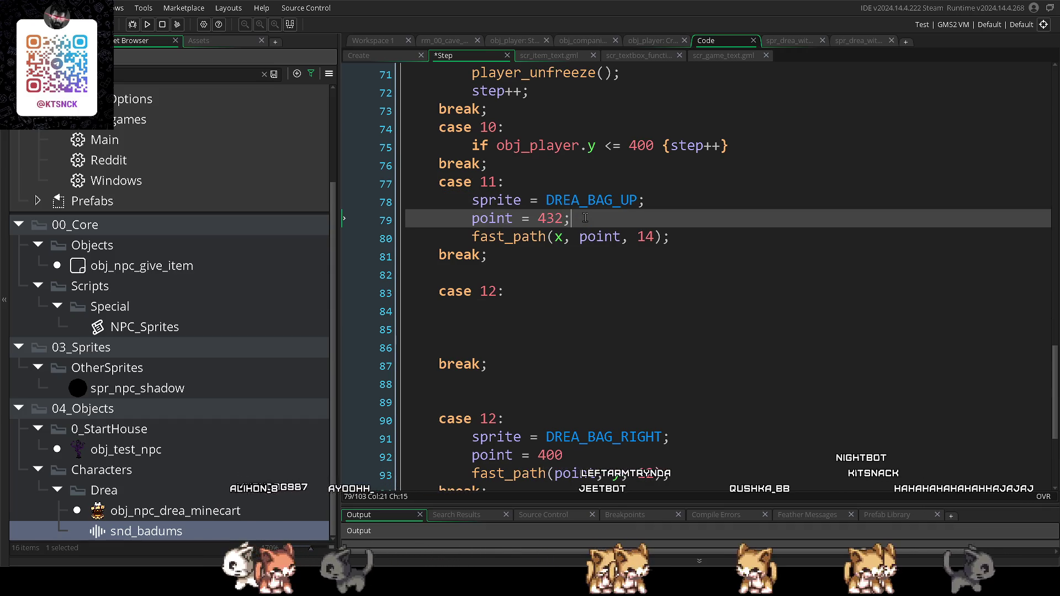
key("ctrl+s")
- Renumber the duplicate case 12 label to case 13 and test-run the cutscene twice
left_click(613, 306)
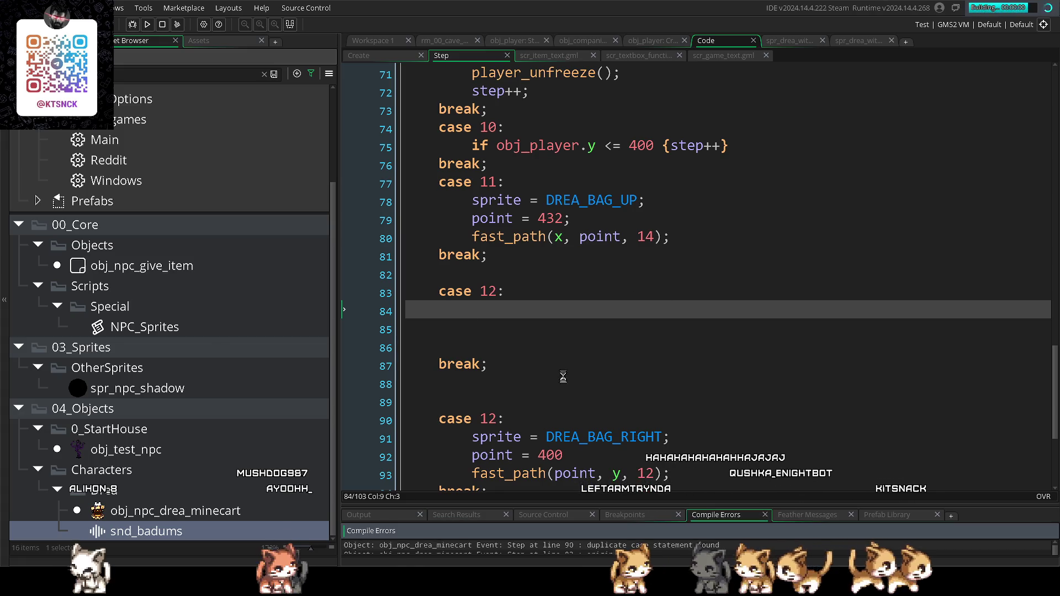
left_click(497, 418)
key("BackSpace")
type("3")
key("F5")
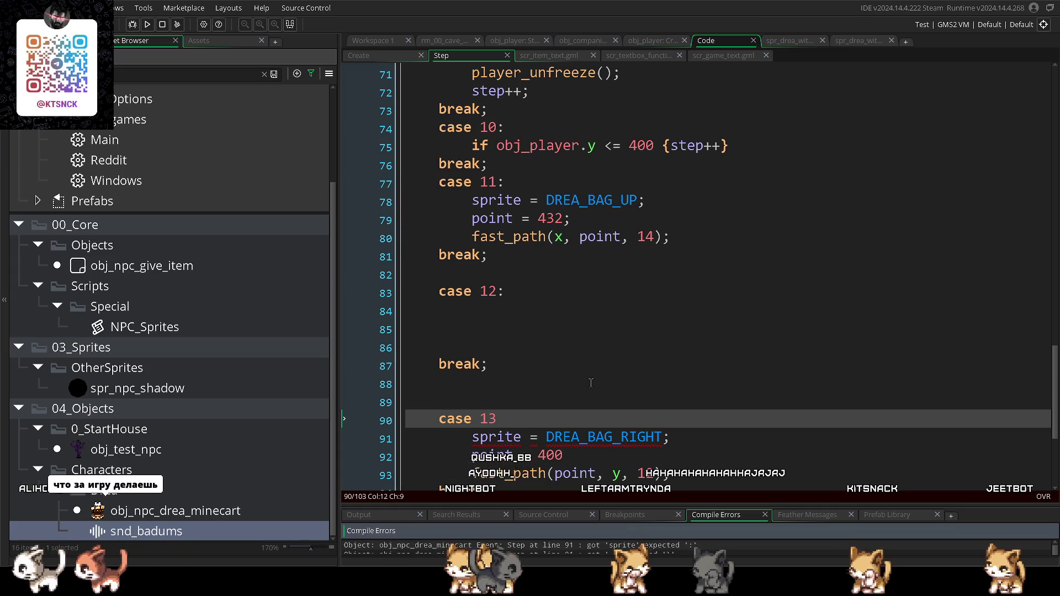
scroll(643, 352, "down", 2)
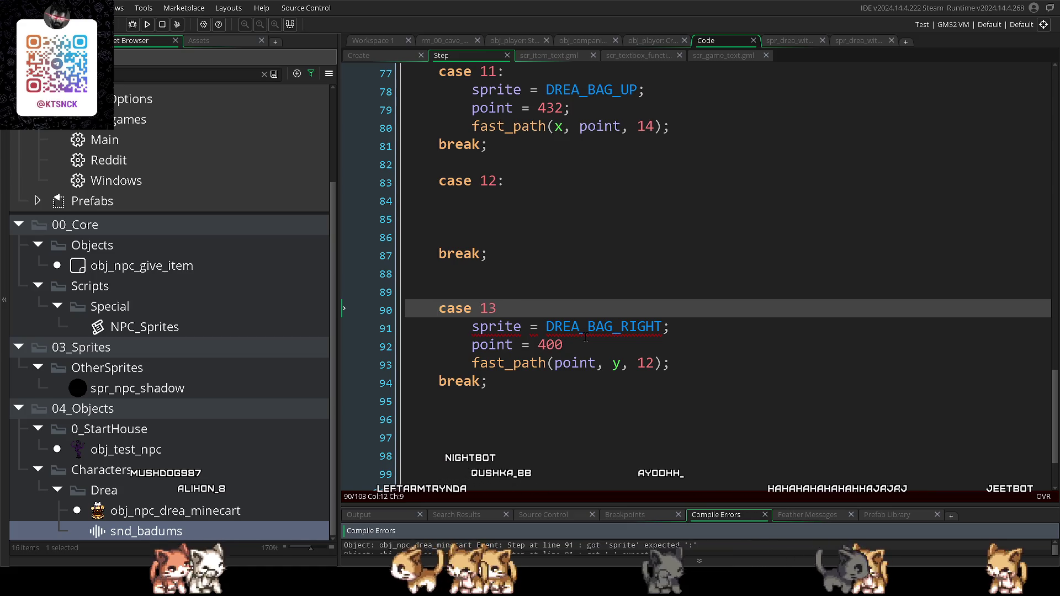
scroll(580, 343, "up", 1)
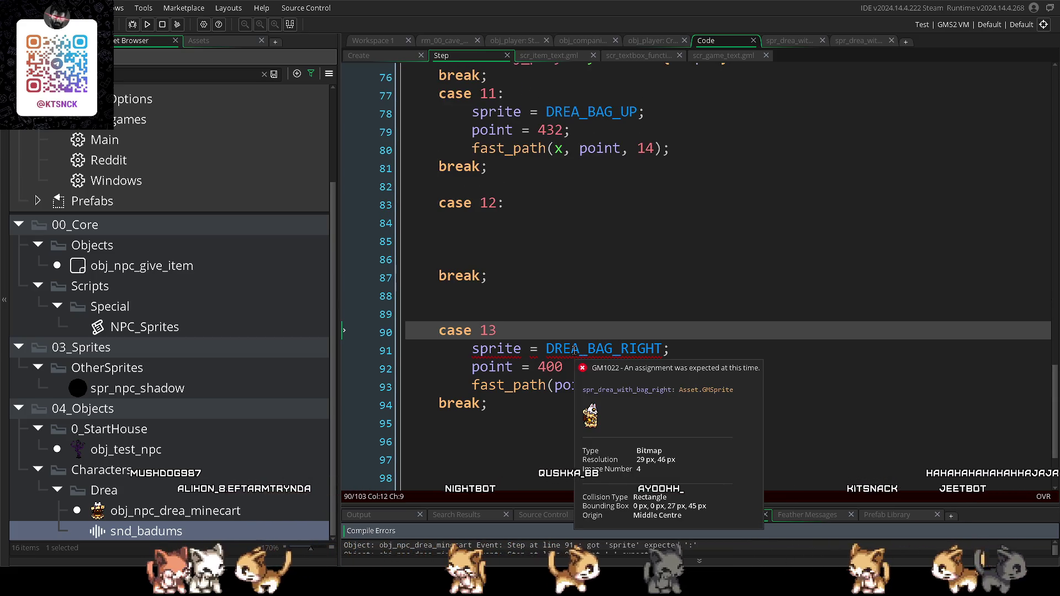
scroll(574, 350, "down", 2)
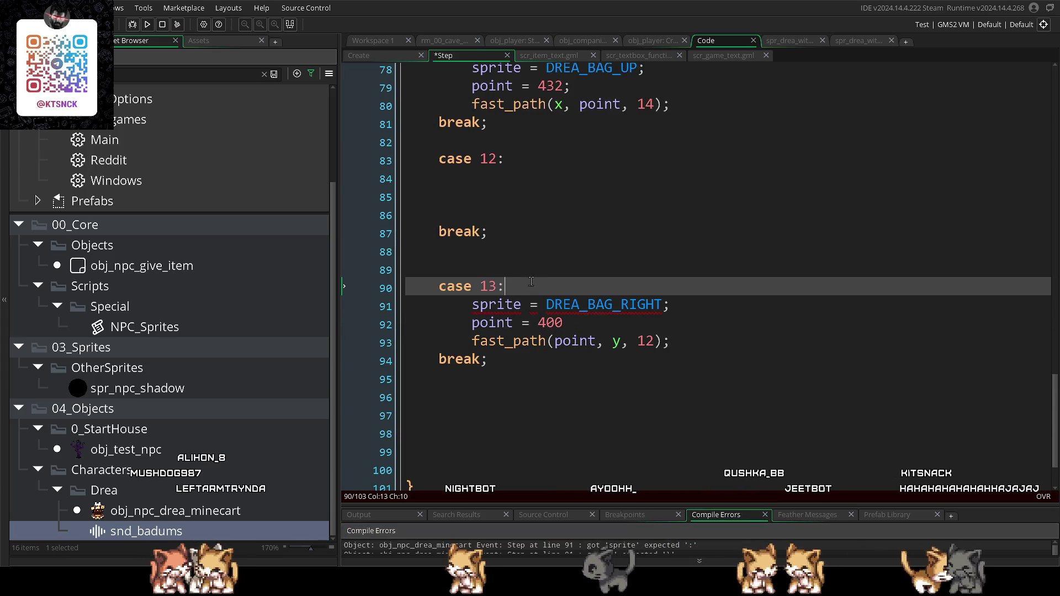
key("F5")
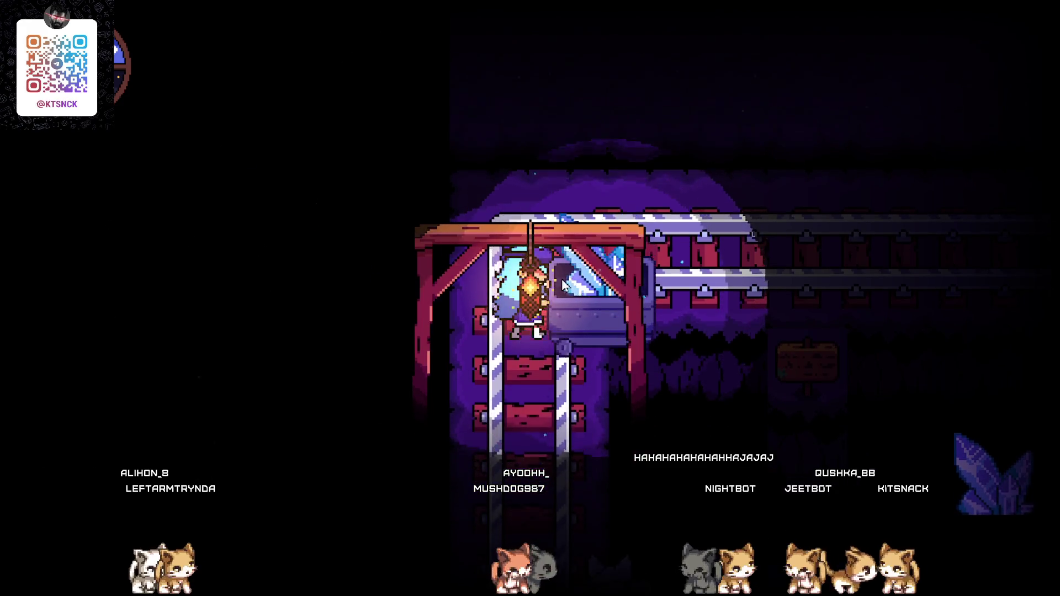
left_click(1052, 6)
scroll(728, 278, "up", 3)
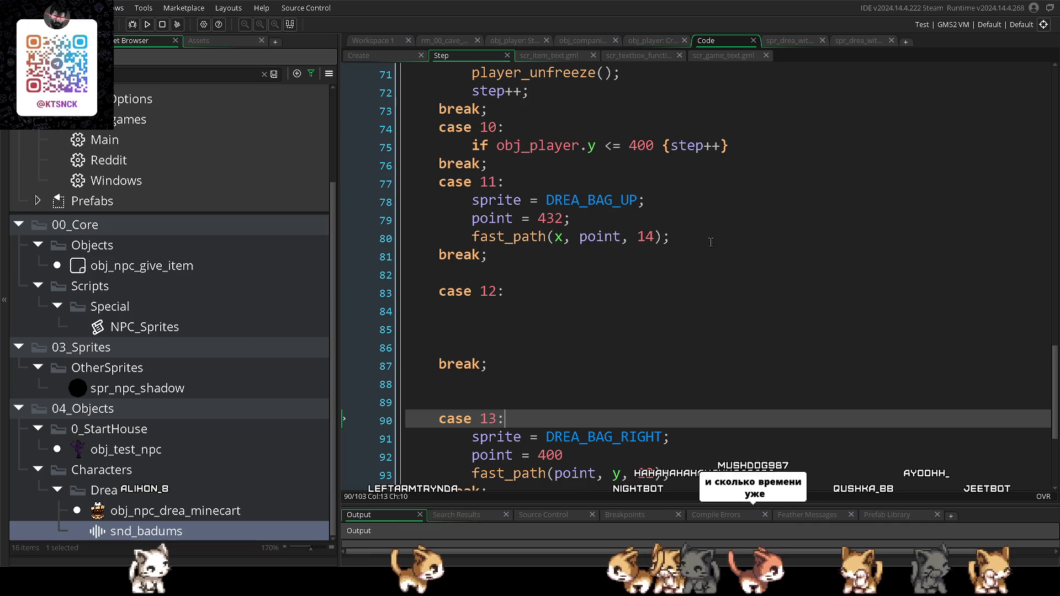
- Change case 11's target point from 432 to 332 and test-run the game
left_click(547, 218)
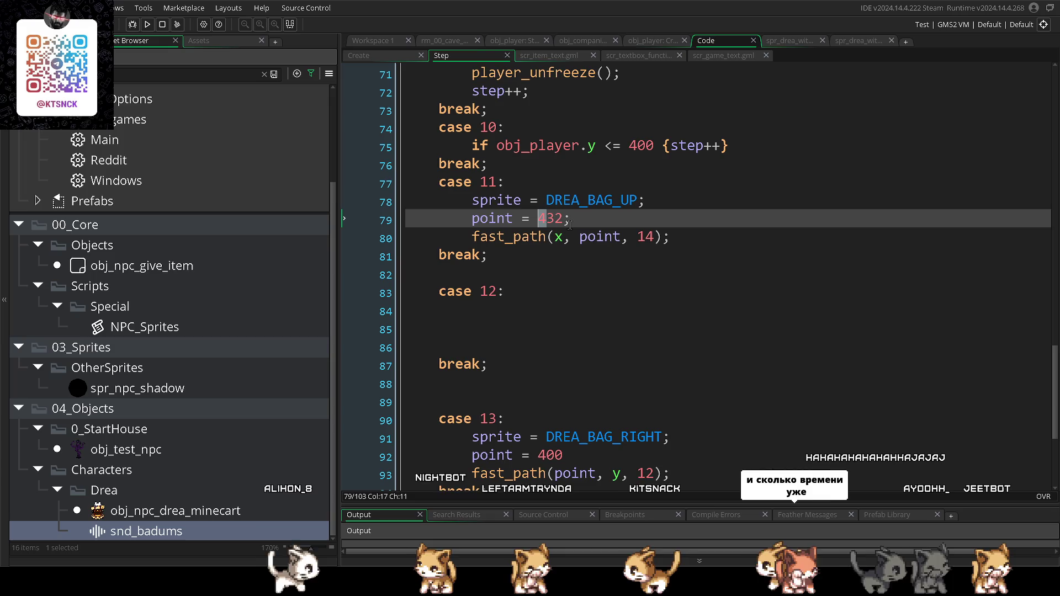
key("Insert")
left_click(546, 284)
left_click(541, 217)
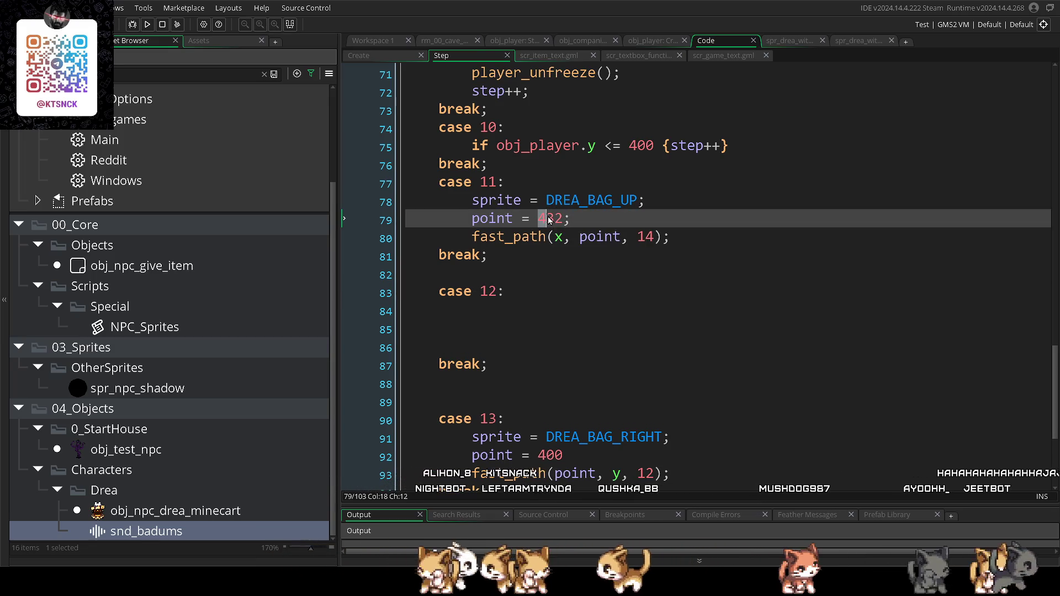
type("3")
left_click(602, 287)
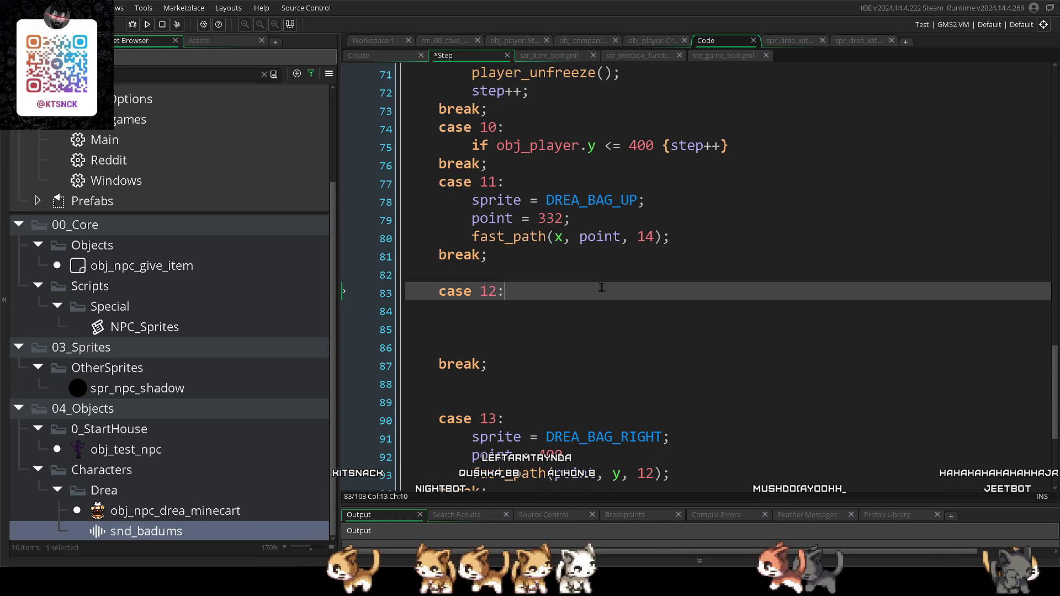
key("F5")
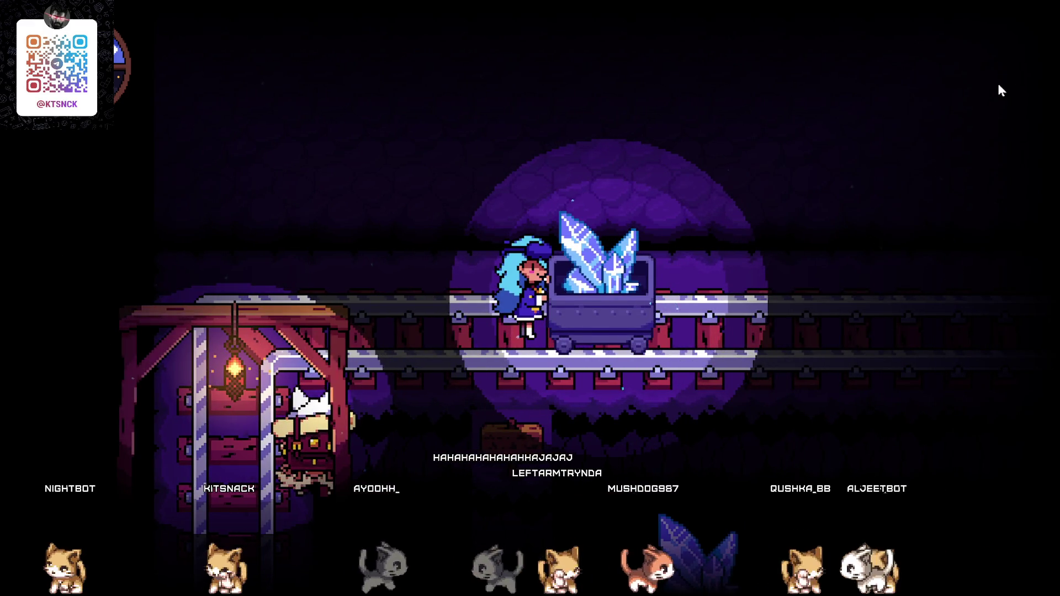
key("Escape")
- Replace x with obj_player.x in case 11's fast_path call and test-run again
left_click(663, 322)
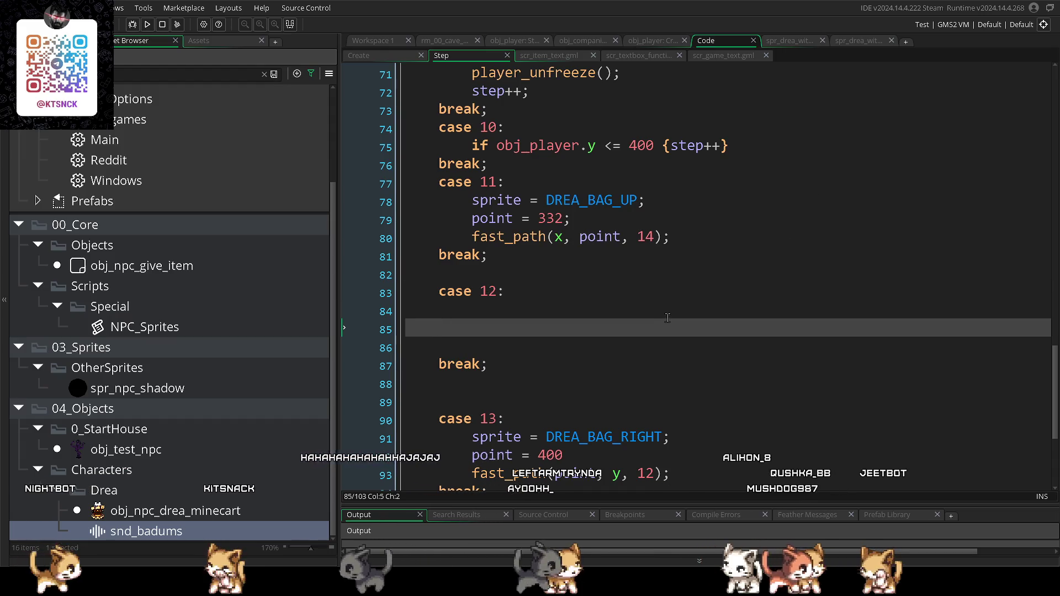
left_click(555, 238)
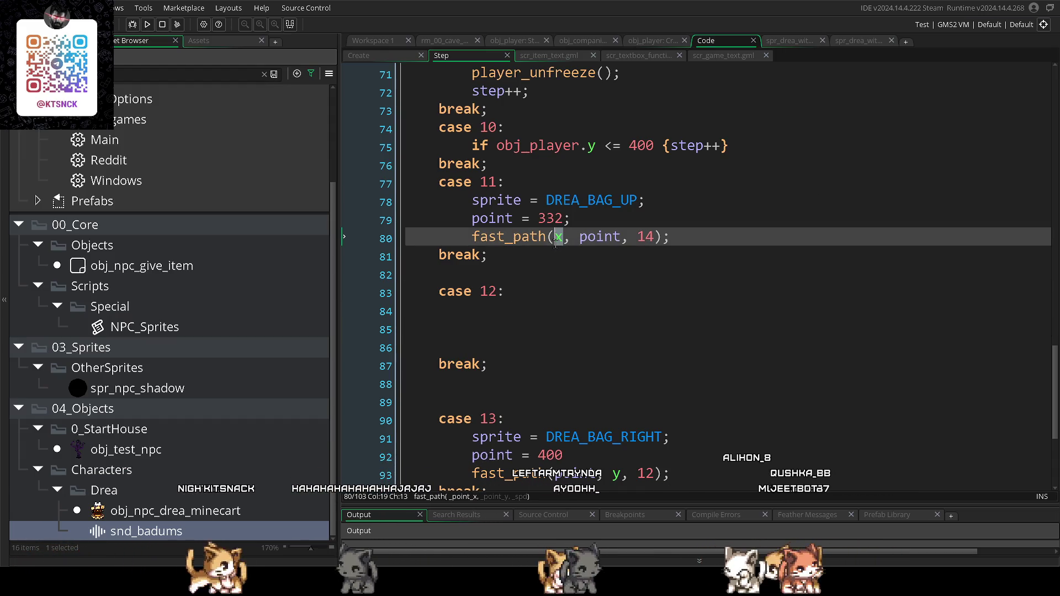
type("obj_pla")
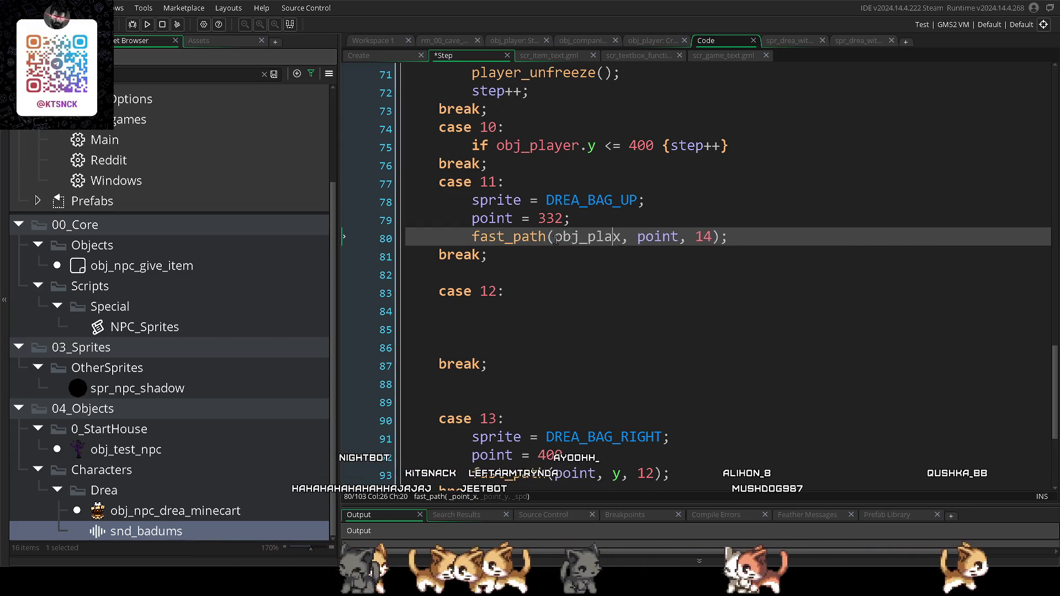
type("yer.")
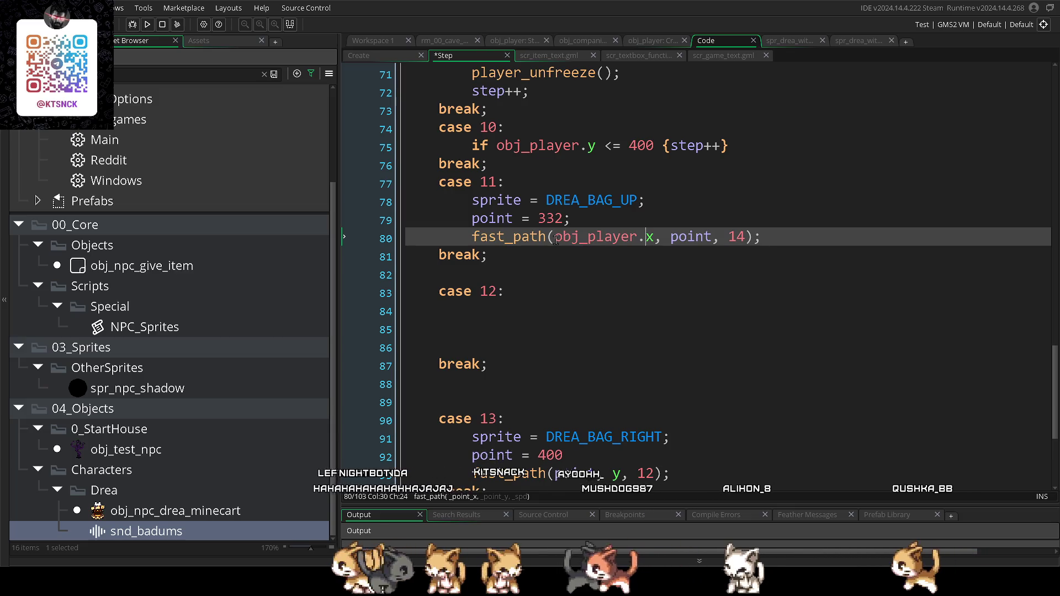
key("F5")
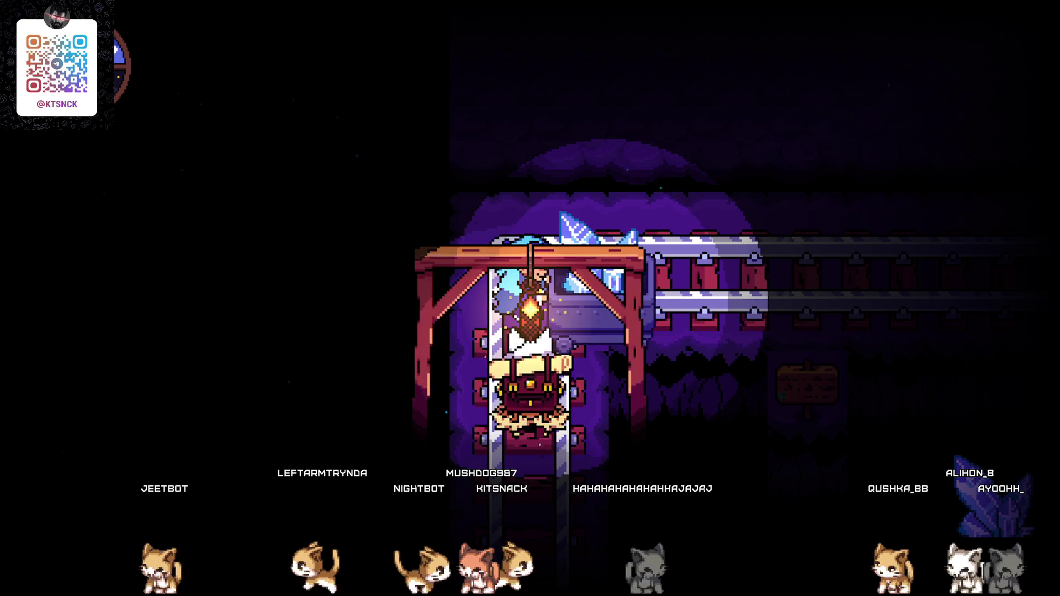
key("alt+F4")
key("Down")
key("Down")
key("Down")
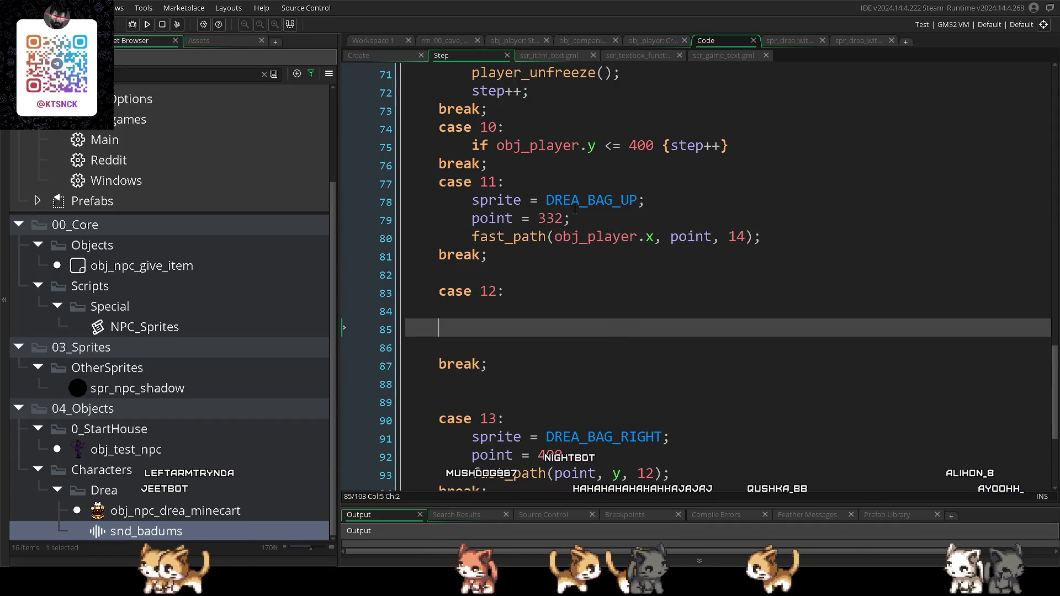
- Set case 10's y threshold to 280 and case 11's point to 300, then test-run
double_click(632, 147)
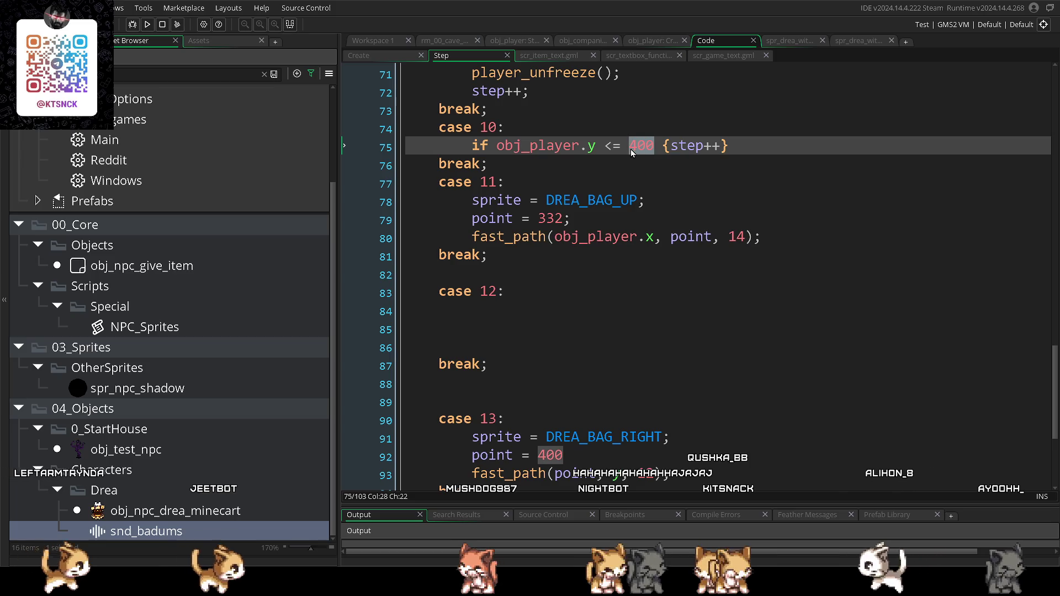
type("280")
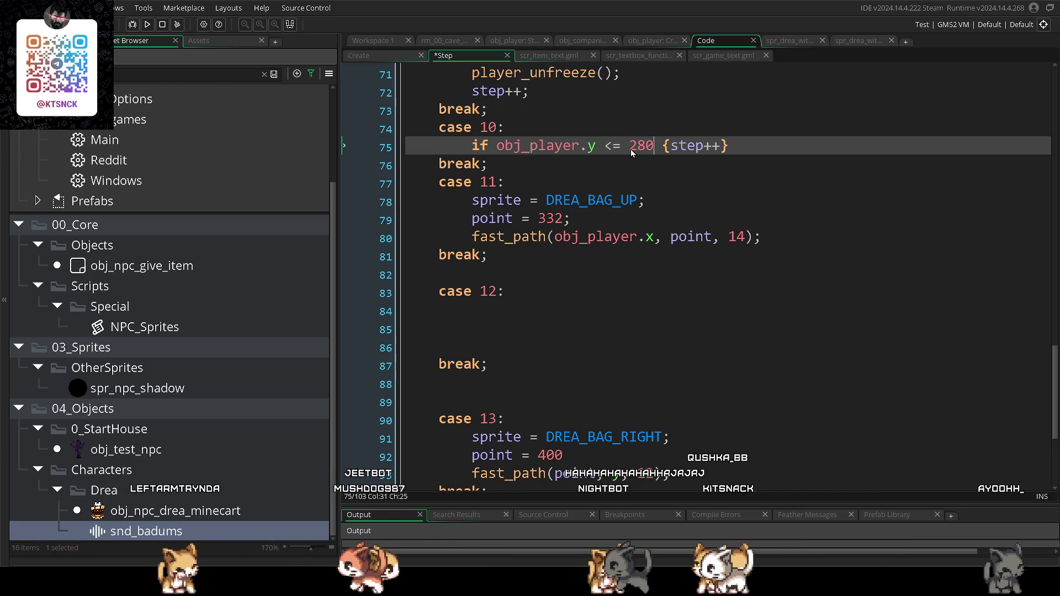
left_click(562, 218)
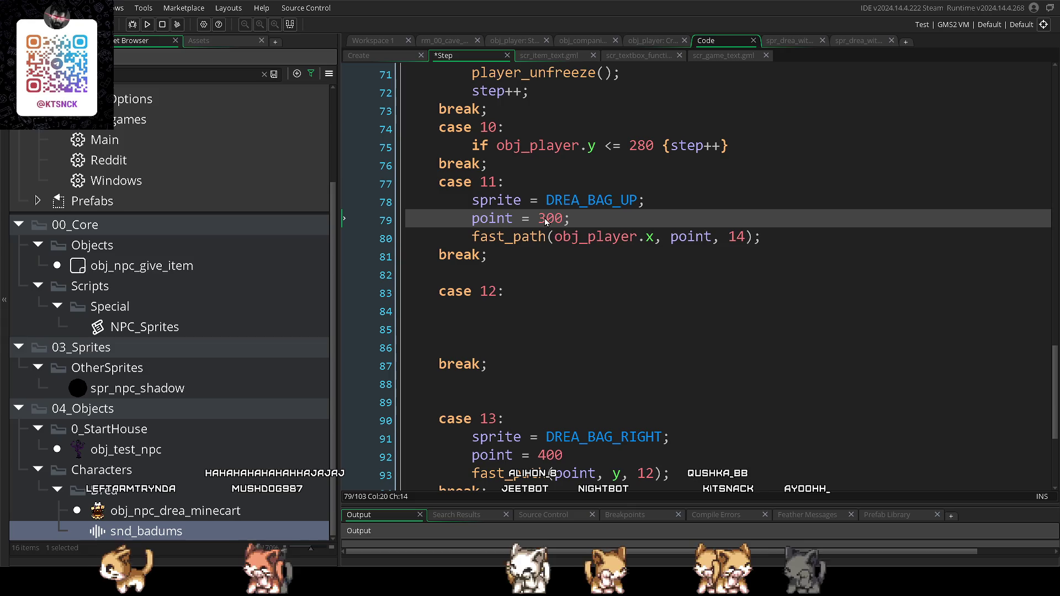
key("F5")
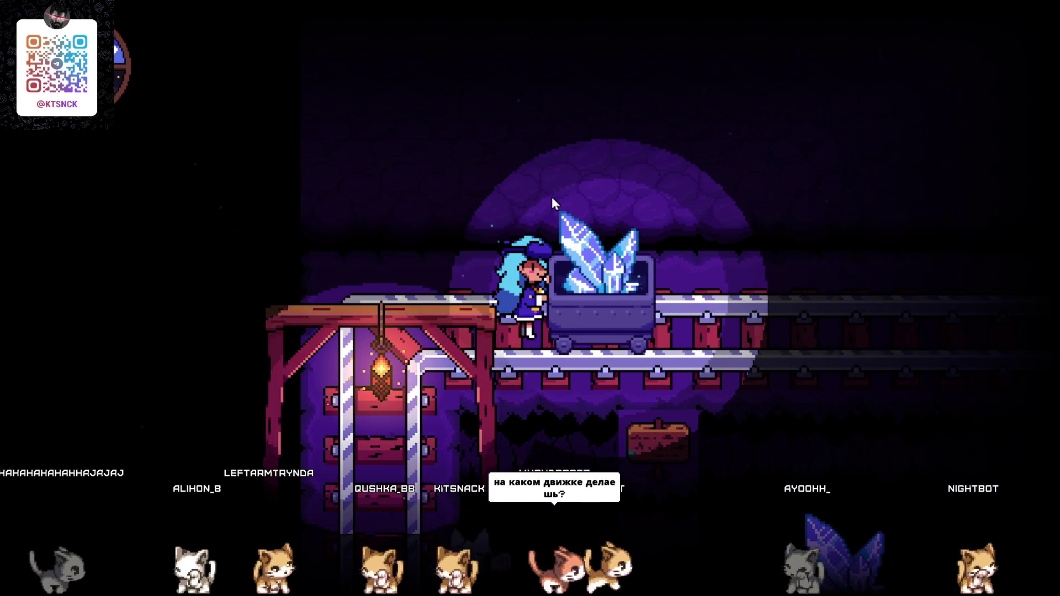
key("alt+F4")
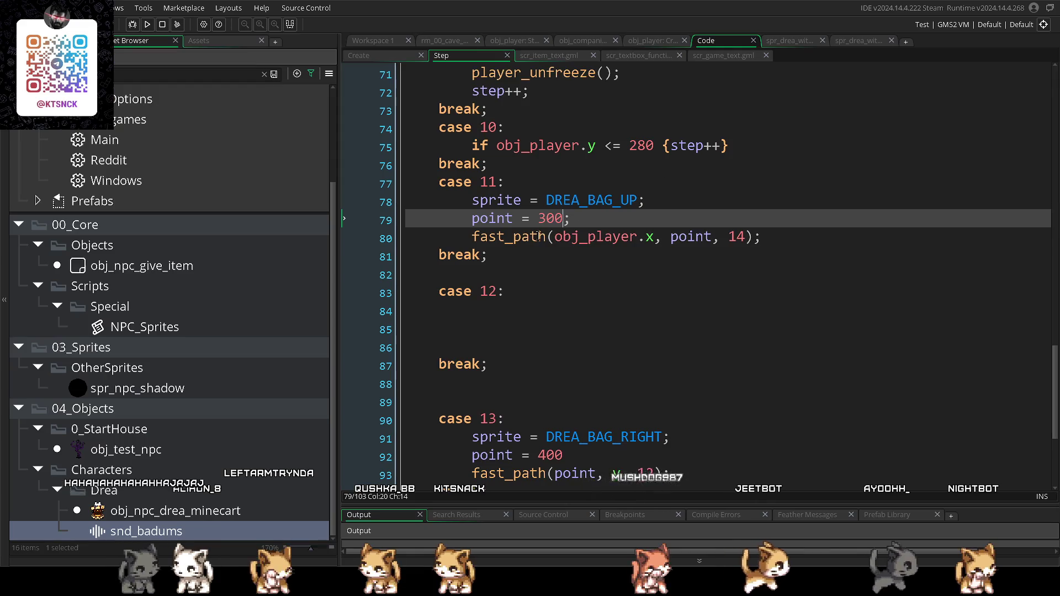
- Try case 10 thresholds of 300 and then 360, test-running after each change
left_click(655, 146)
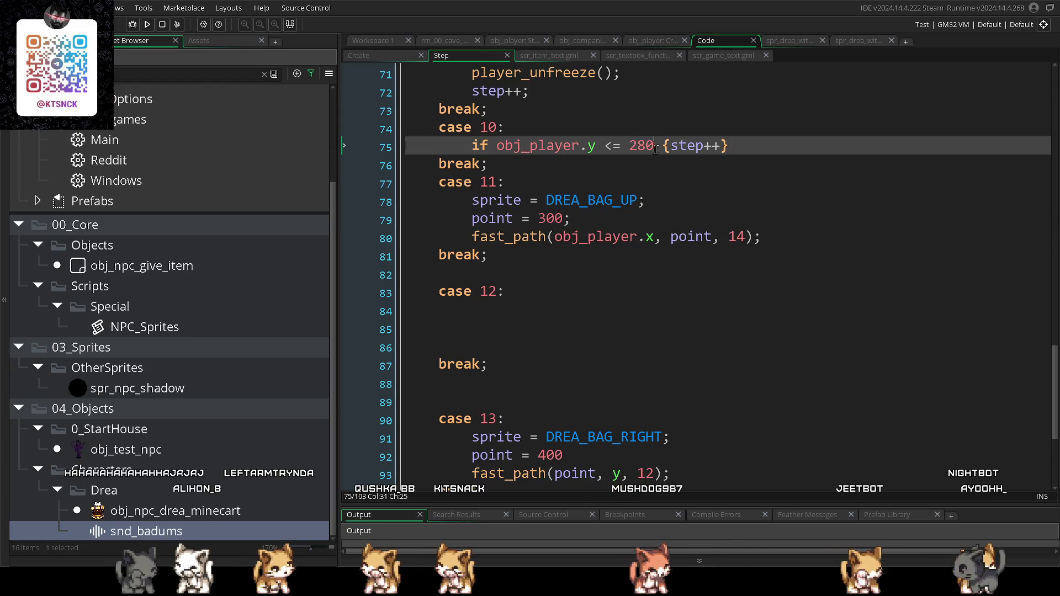
type("300")
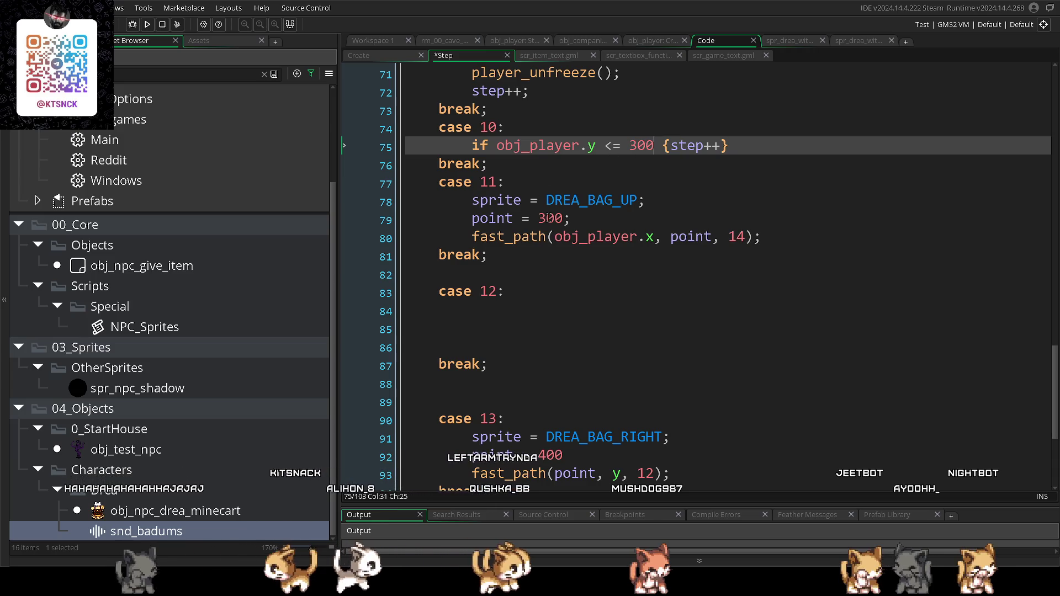
key("F5")
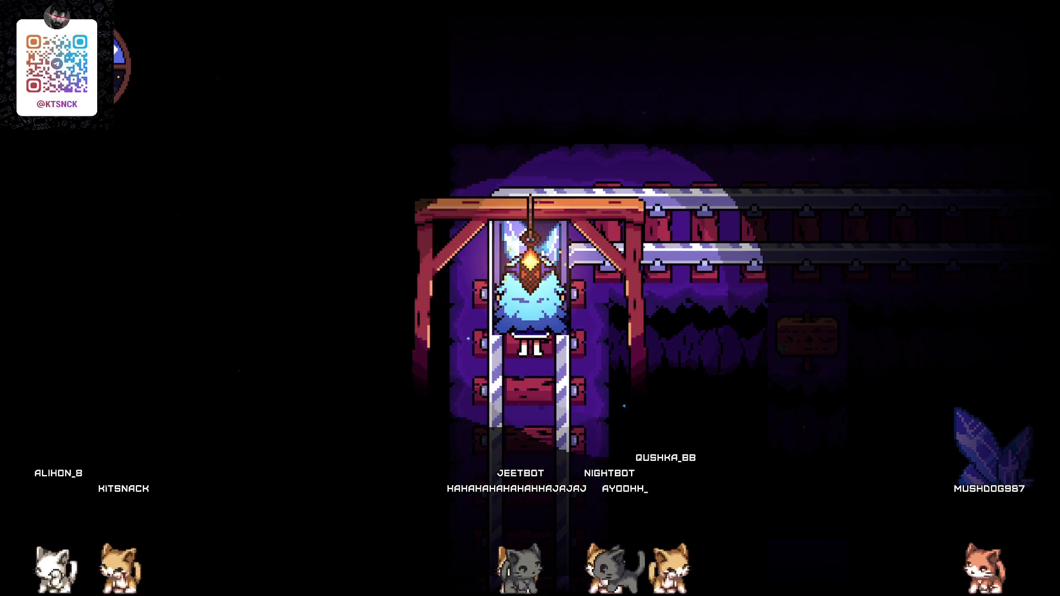
key("Escape")
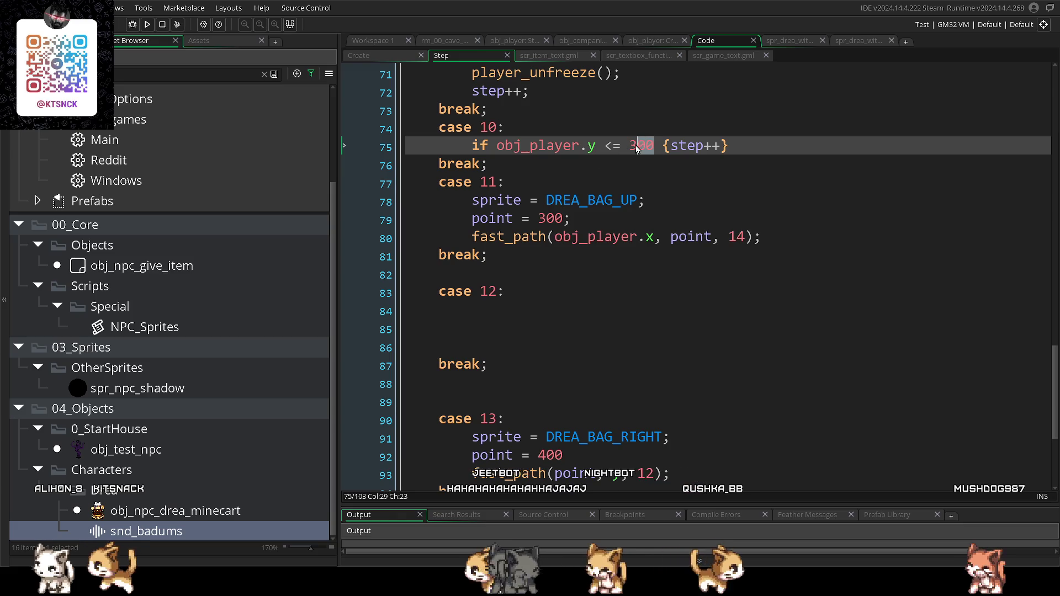
double_click(629, 148)
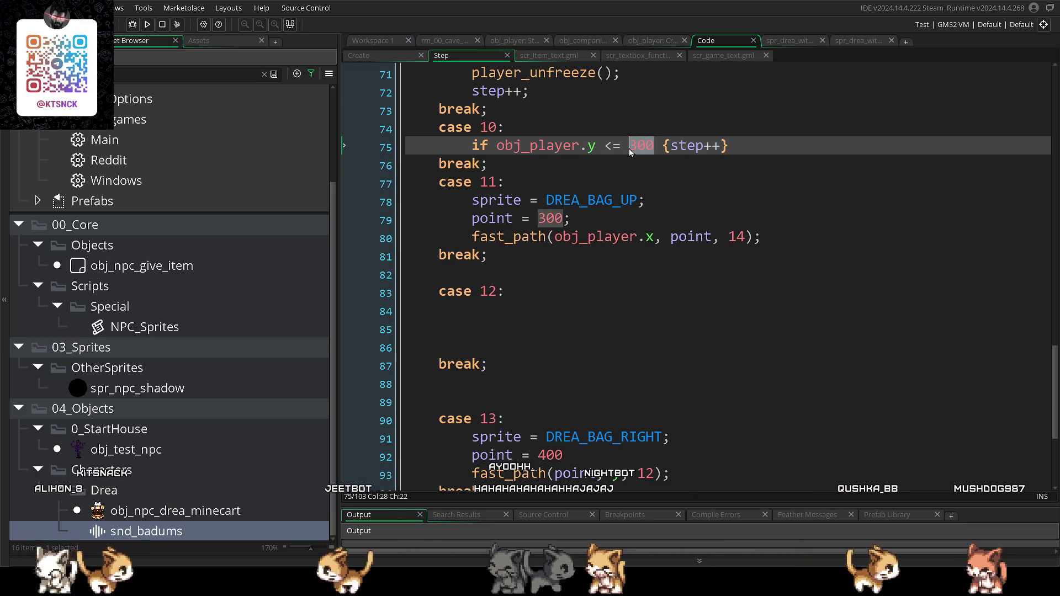
type("360")
key("F5")
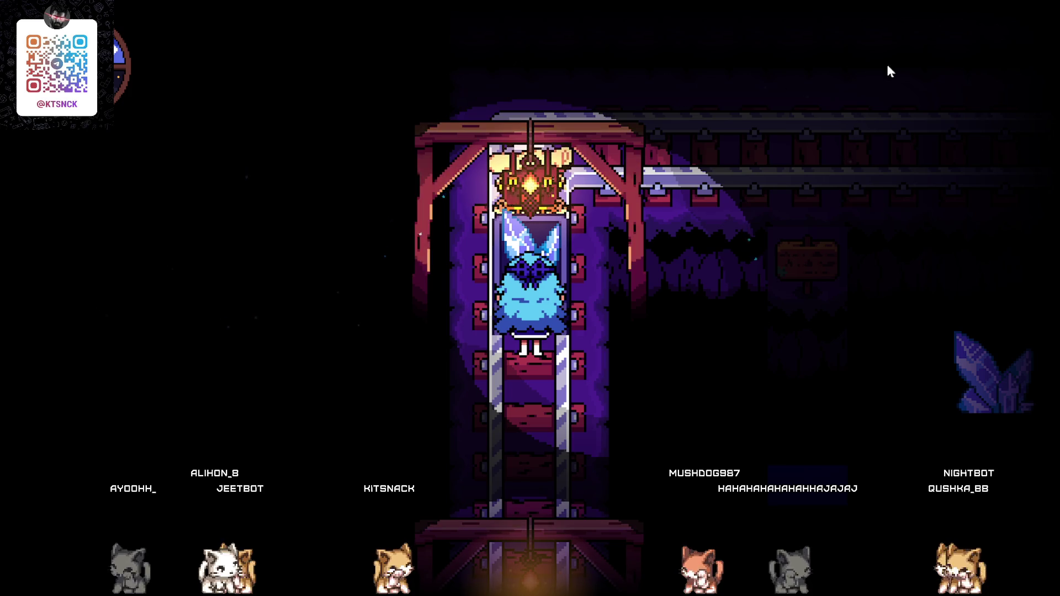
key("Escape")
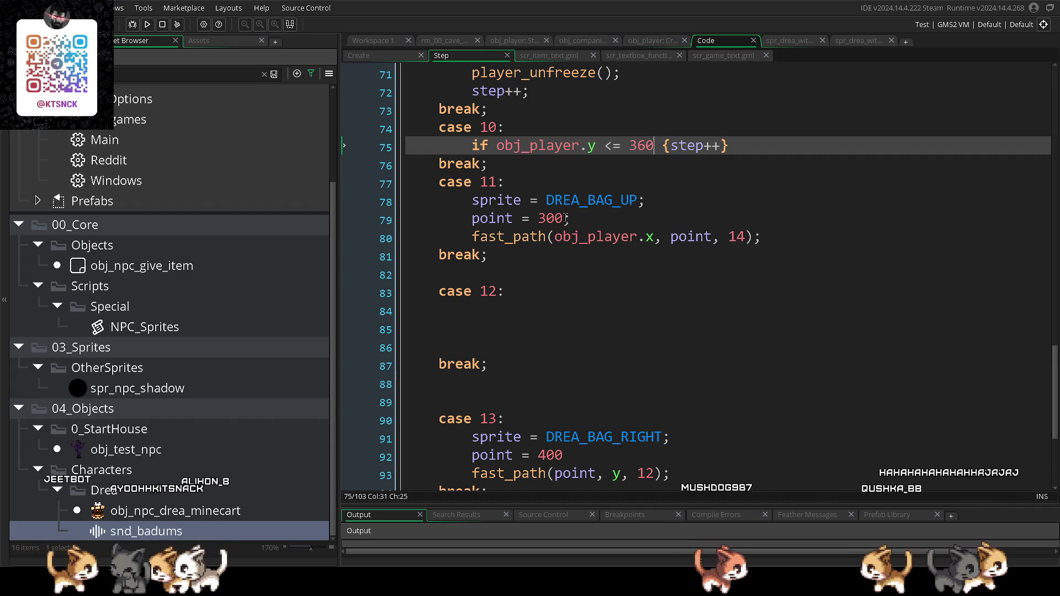
- Replace case 11's point of 300 with 360, test it, then relaunch with 390
left_click_drag(562, 220, 548, 220)
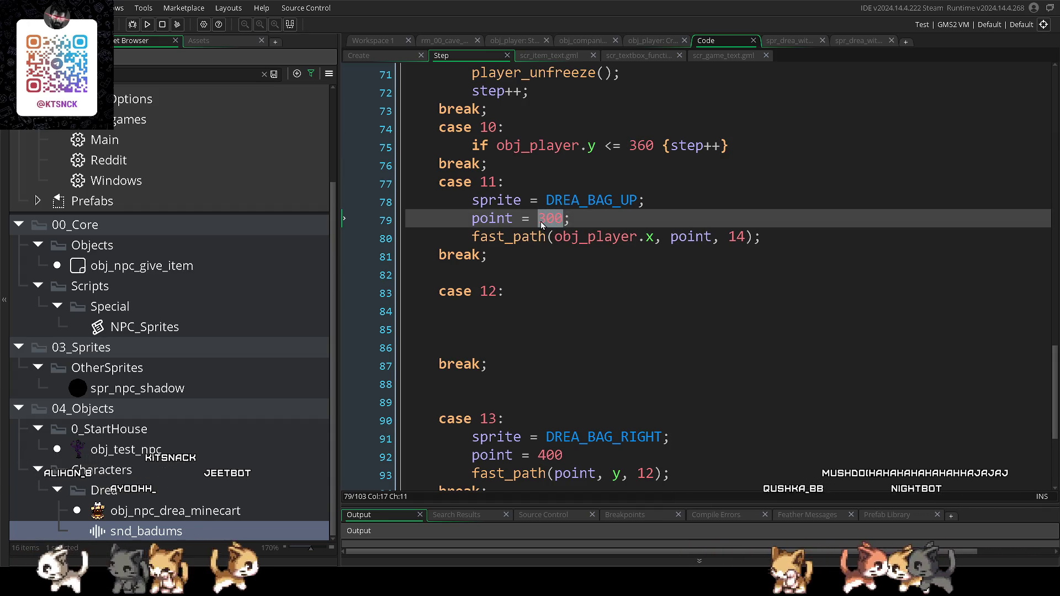
type("36")
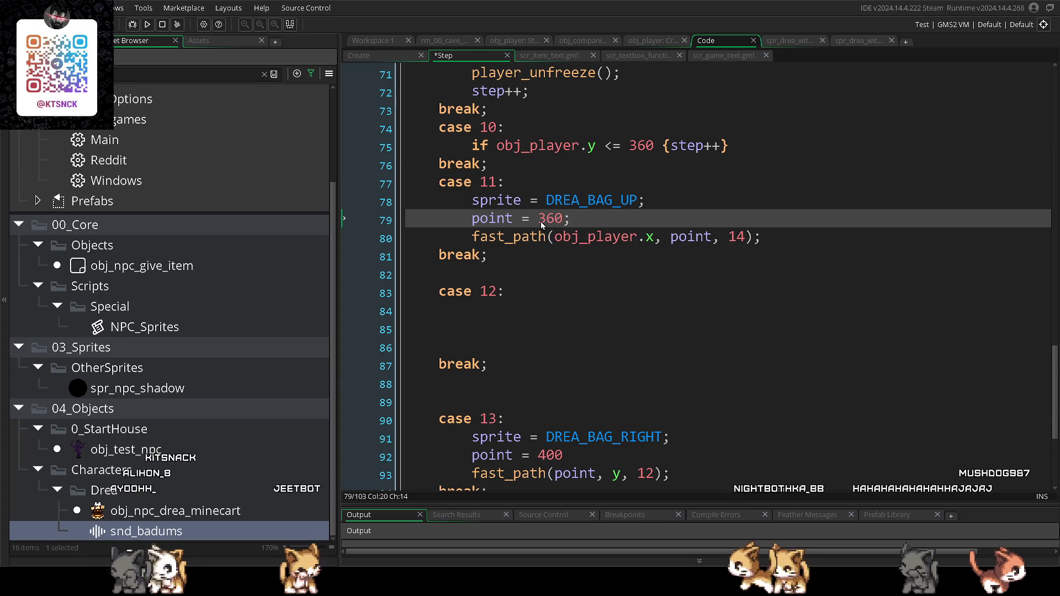
key("F5")
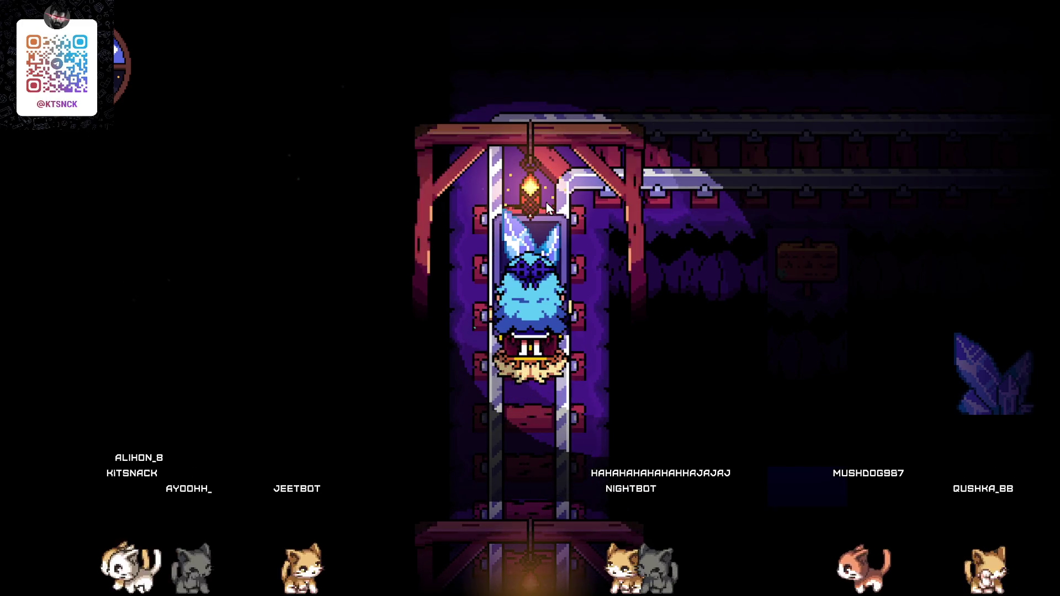
key("Escape")
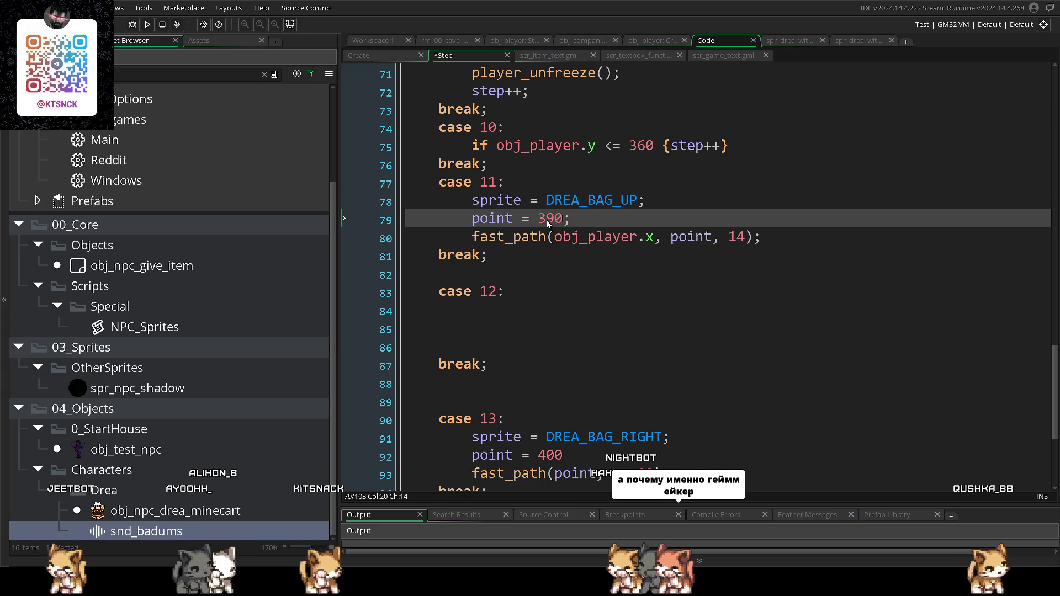
key("F5")
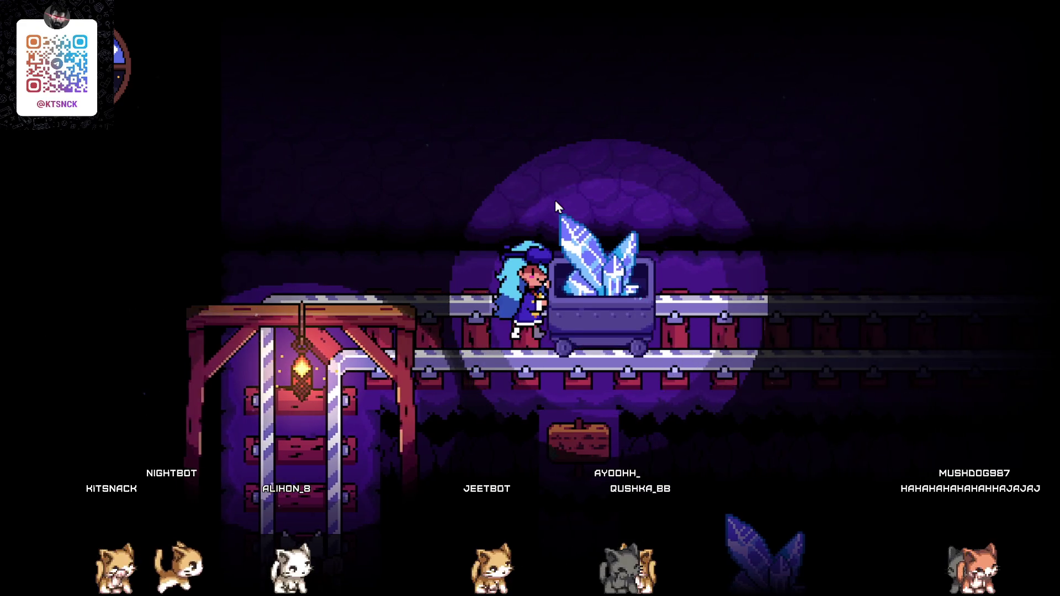
- Copy case 10's obj_player.y <= 360 {step++} check into the empty case 12 body
key("Escape")
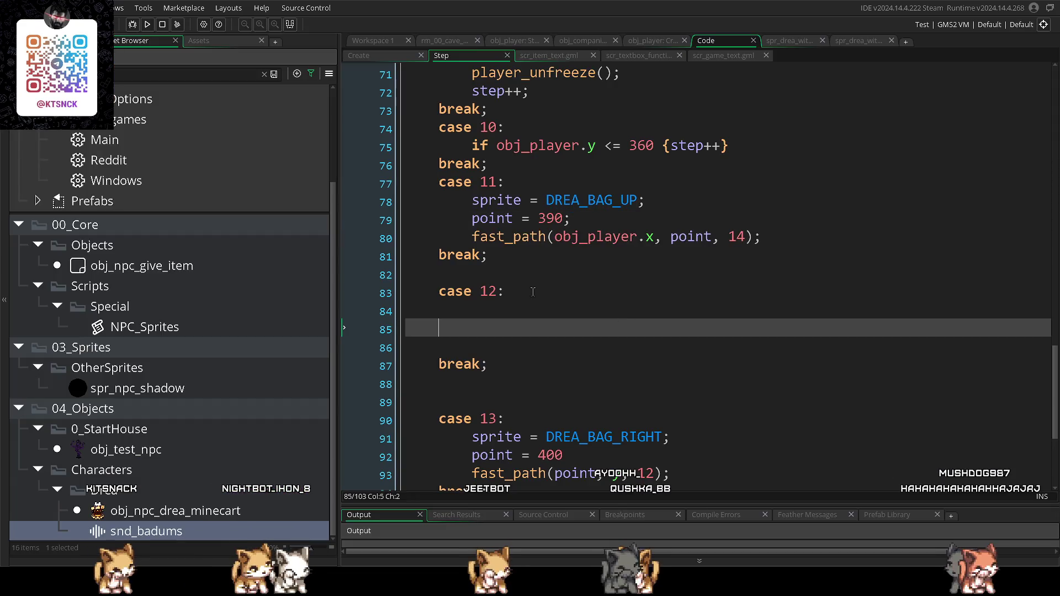
left_click(540, 307)
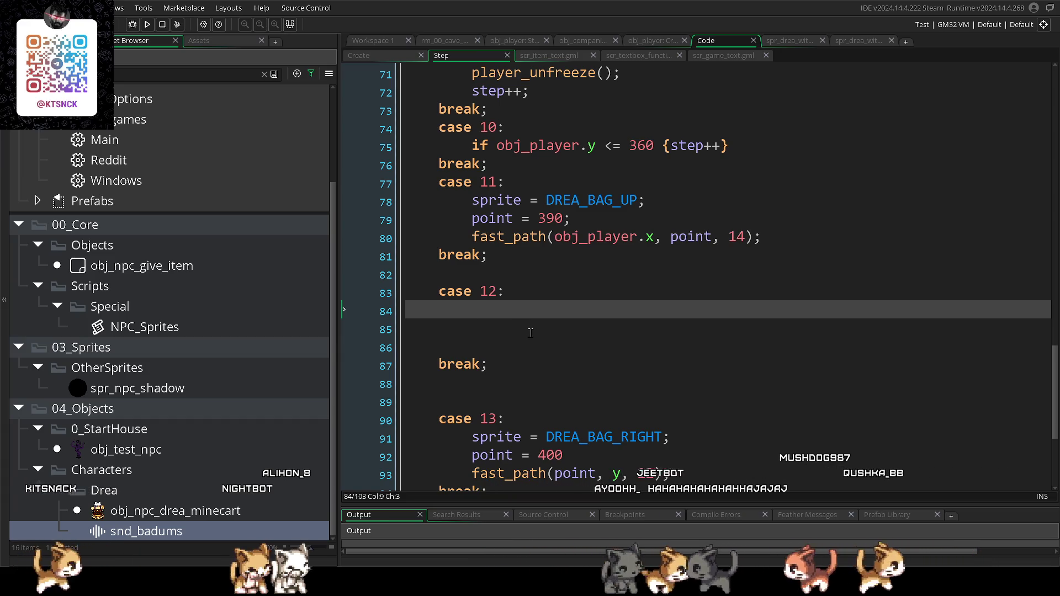
scroll(531, 331, "up", 2)
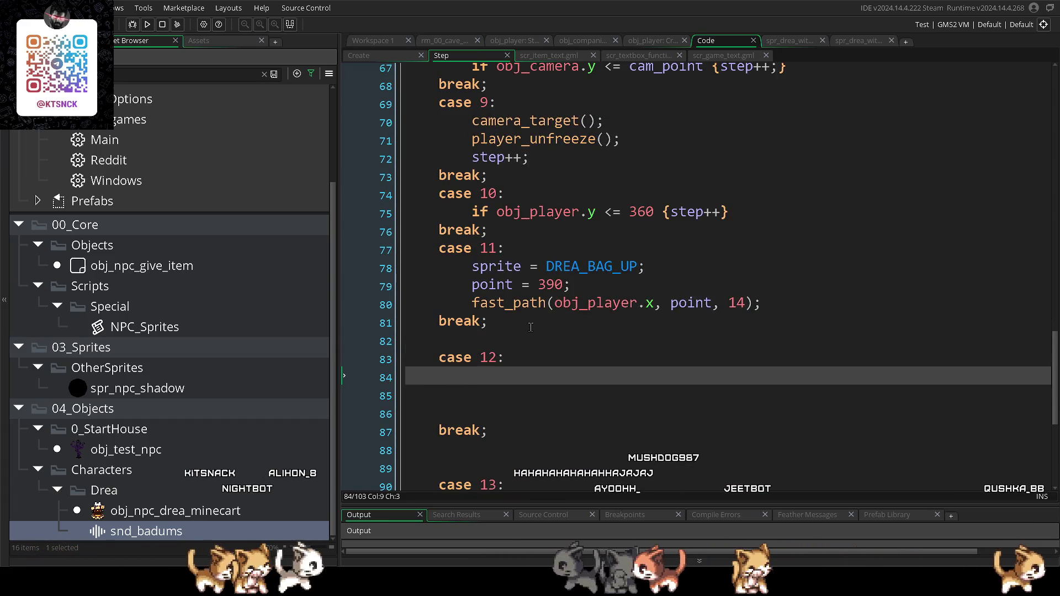
scroll(500, 341, "down", 1)
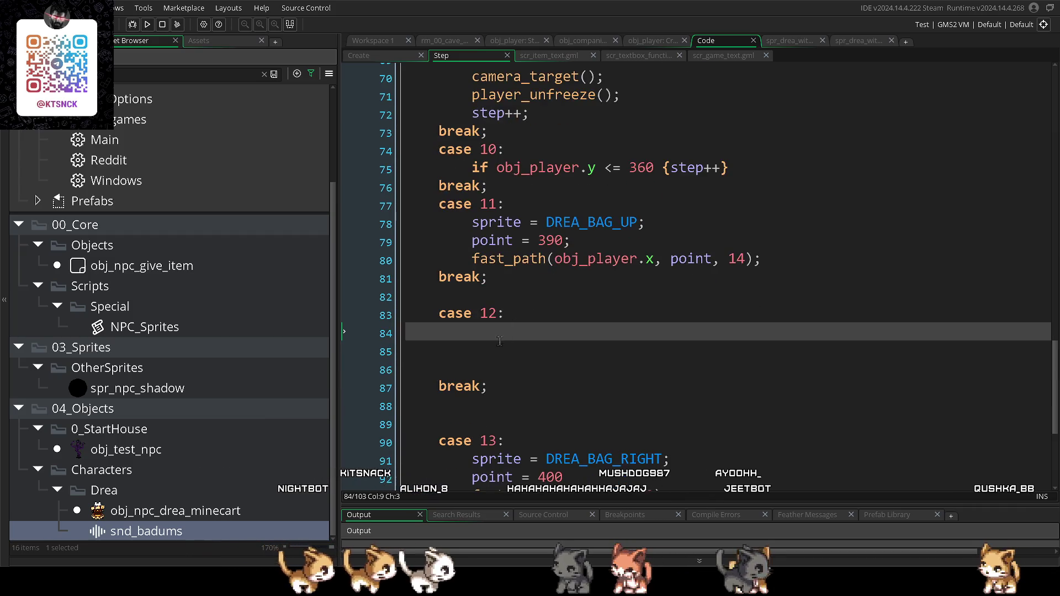
key("Down")
left_click_drag(471, 168, 859, 170)
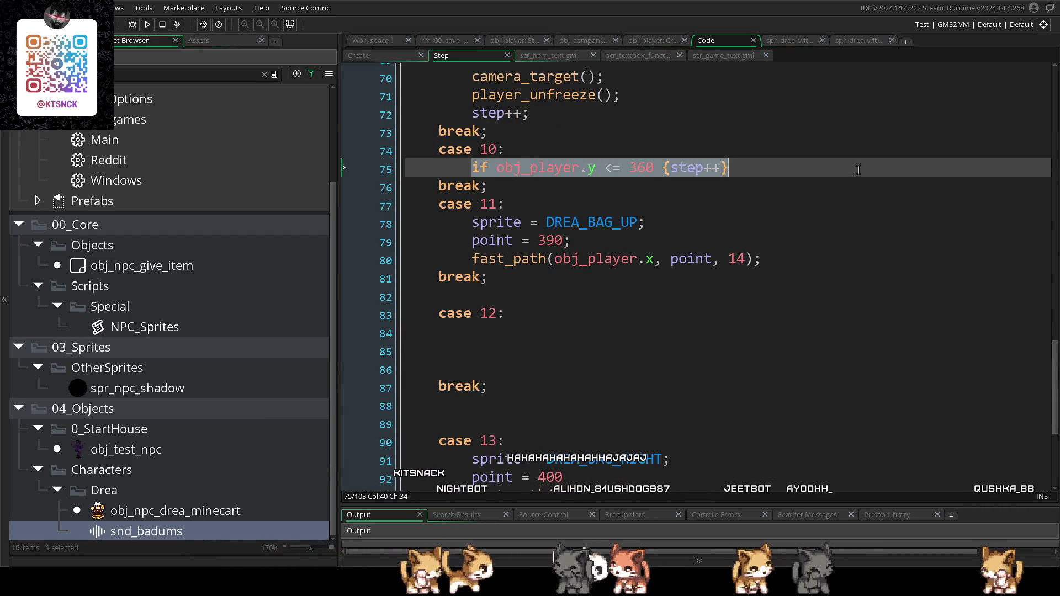
key("ctrl+c")
left_click(510, 333)
key("ctrl+v")
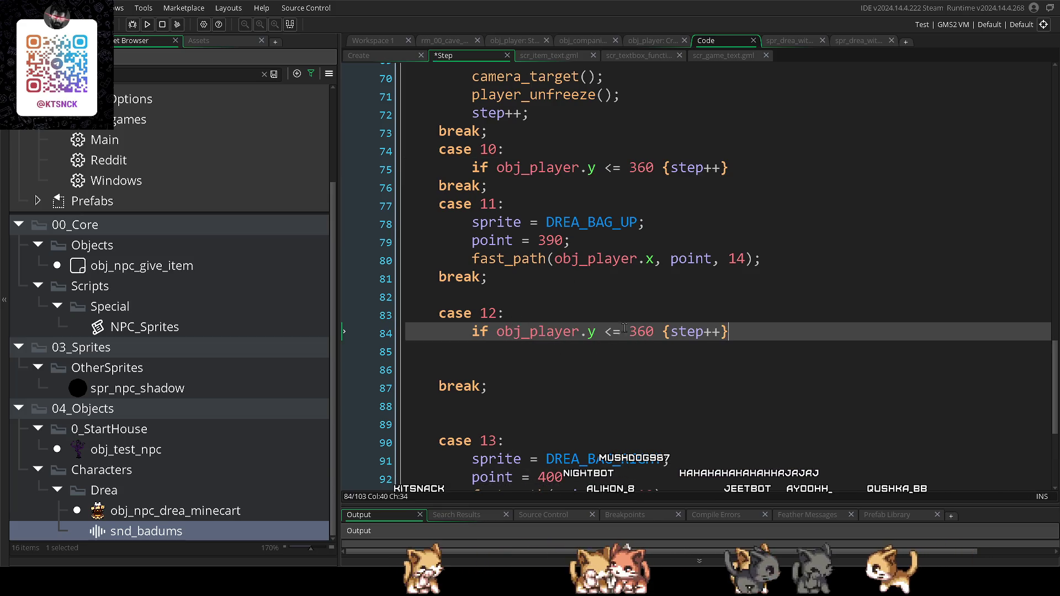
left_click(606, 334)
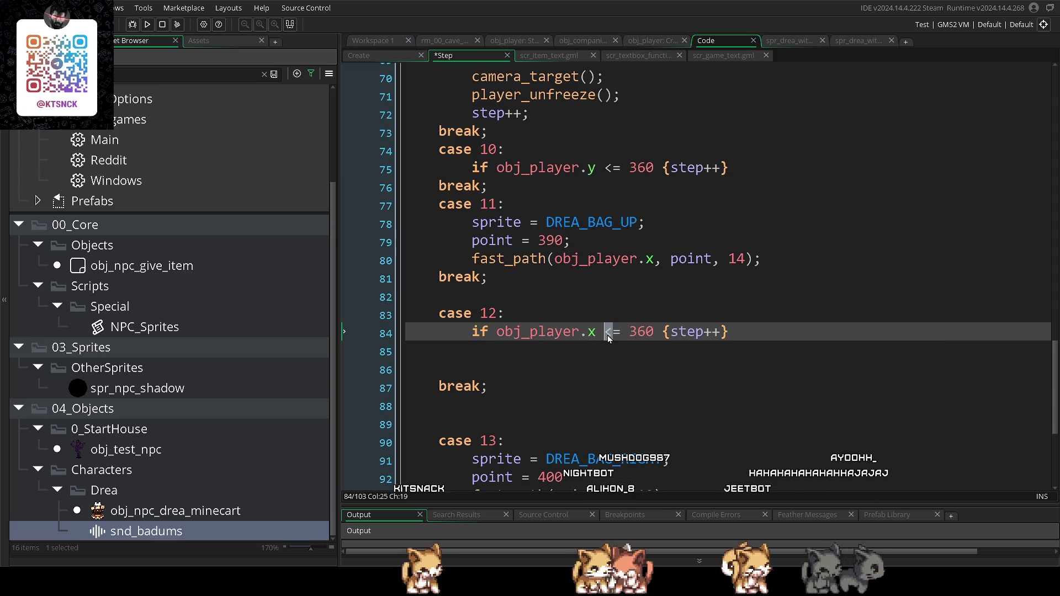
scroll(618, 335, "down", 1)
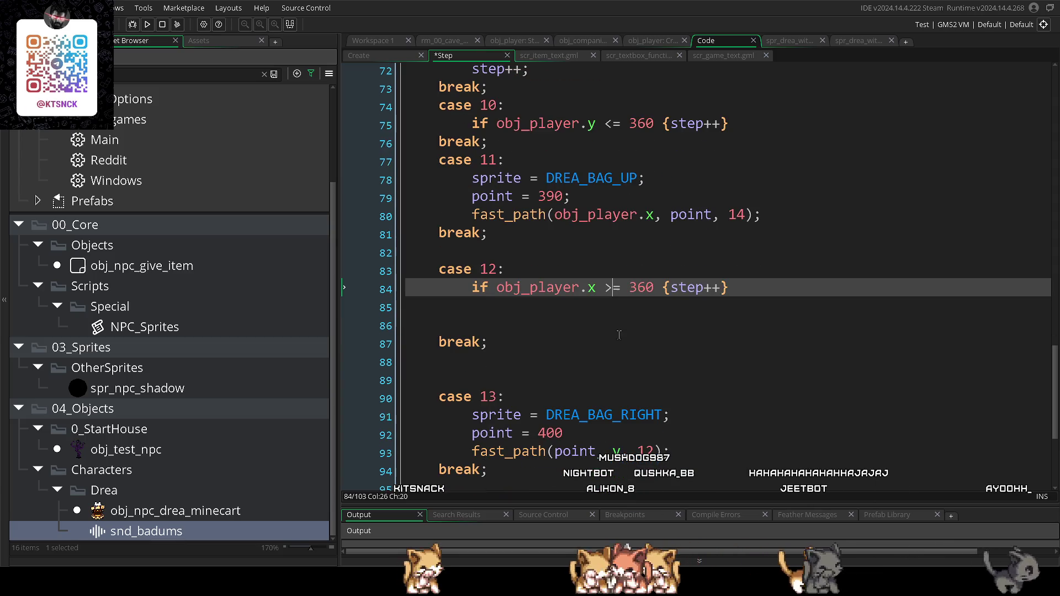
- Set case 13's point to 340 and its fast_path speed to 14, then launch a test build
scroll(521, 359, "down", 1)
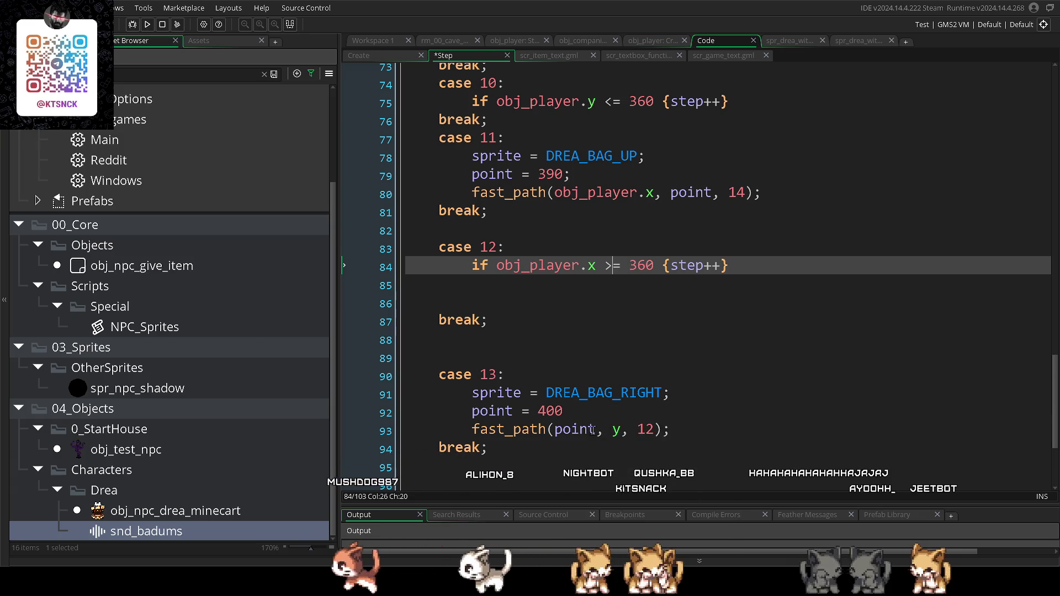
left_click_drag(563, 411, 538, 413)
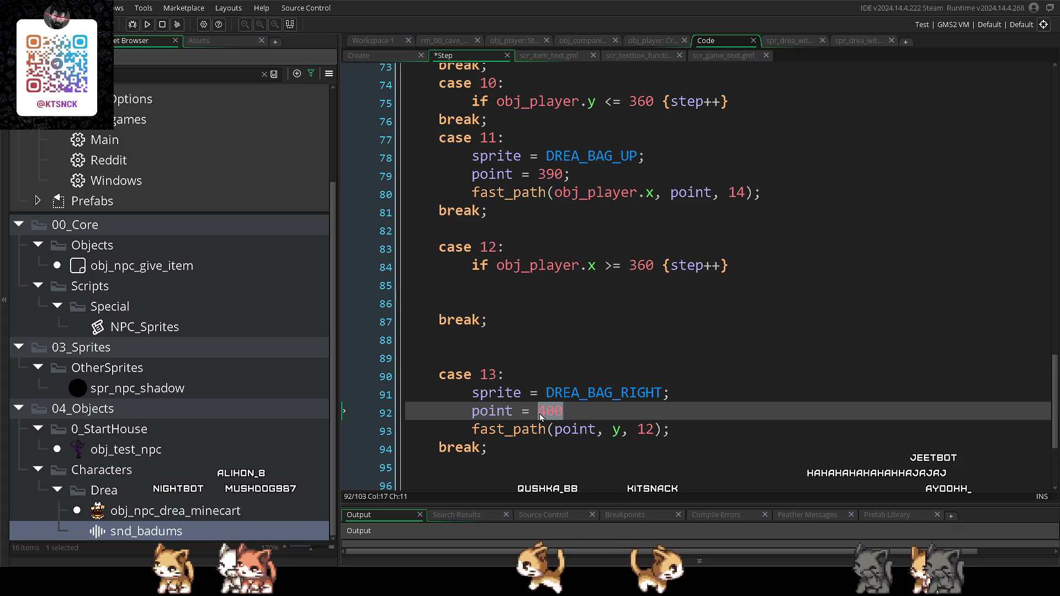
type("340")
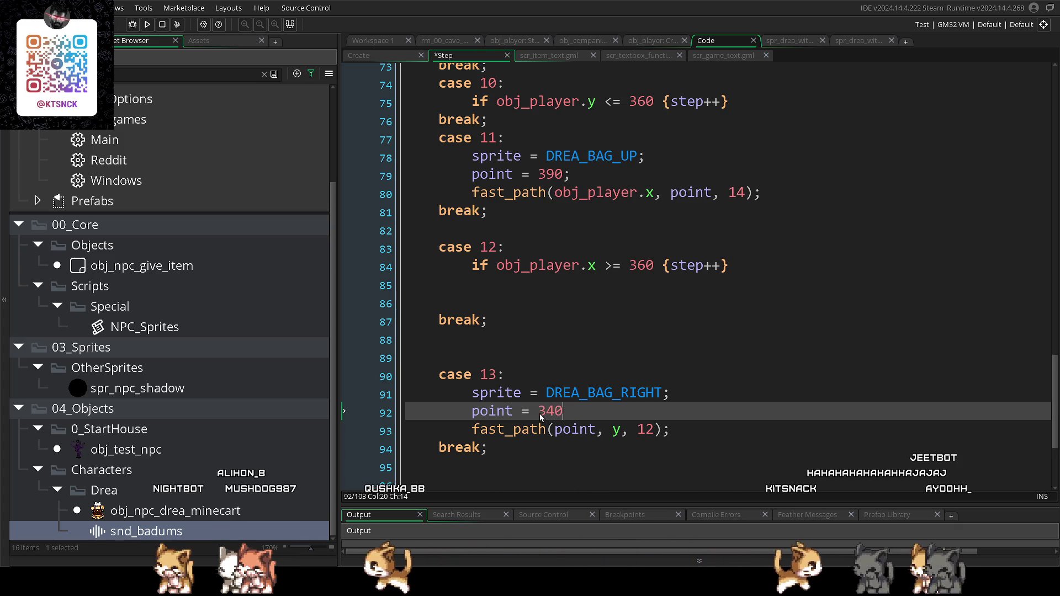
type(";")
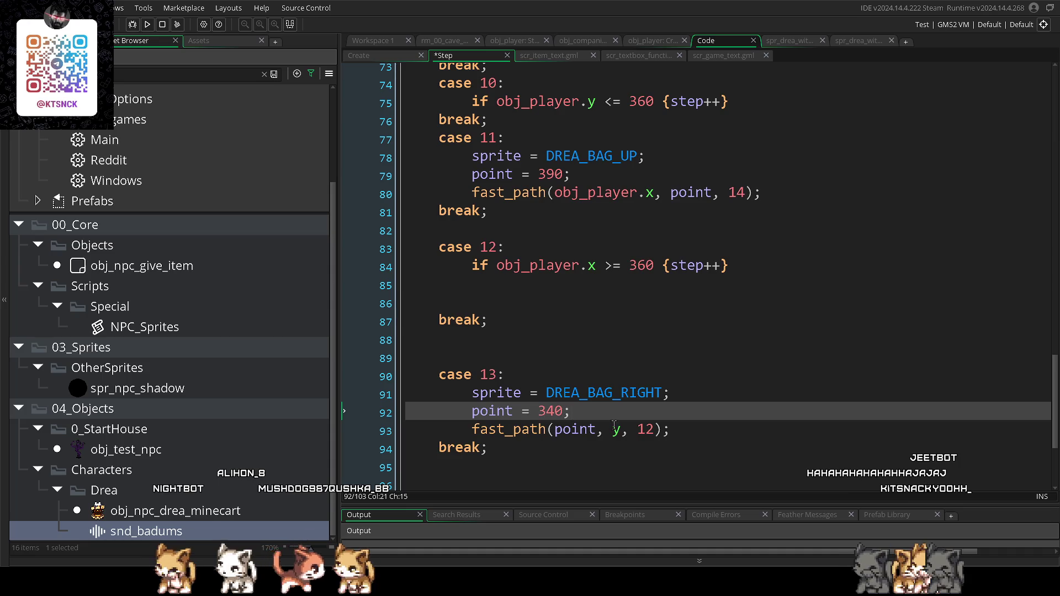
left_click(649, 435)
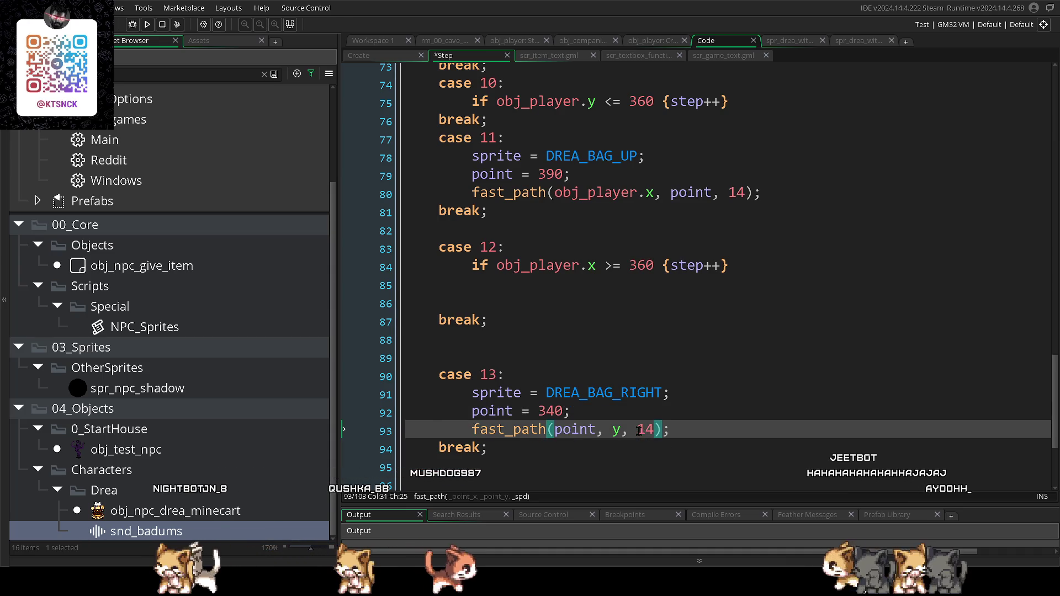
key("F5")
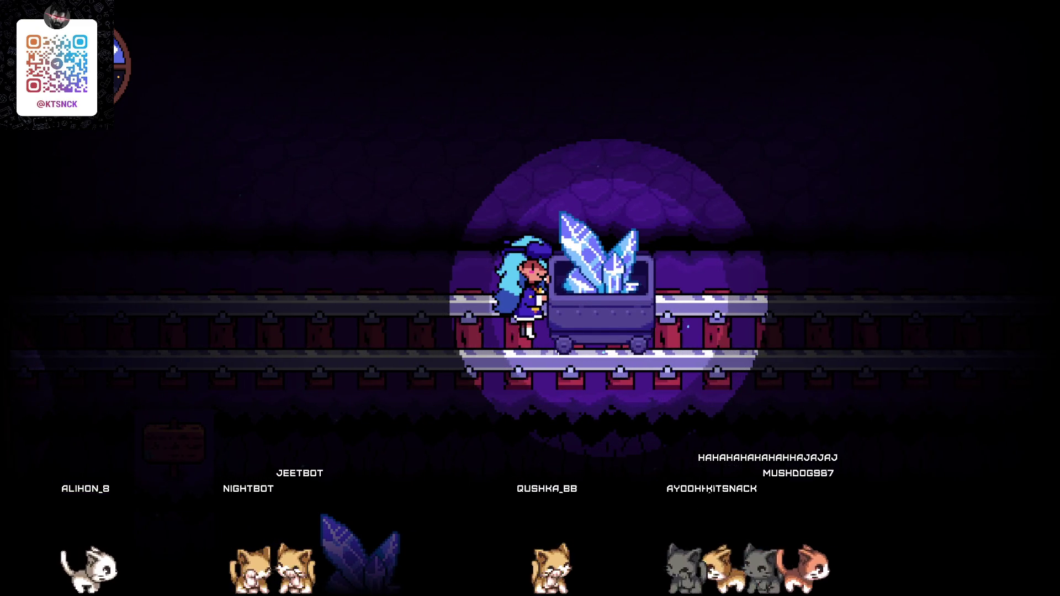
- Close the test game after watching Drea push the crystal minecart along the rails
key("alt+F4")
scroll(662, 389, "down", 1)
- Set case 13 to point = 280 with fast_path(x, point, 14) and open a line for case 14
scroll(661, 390, "down", 1)
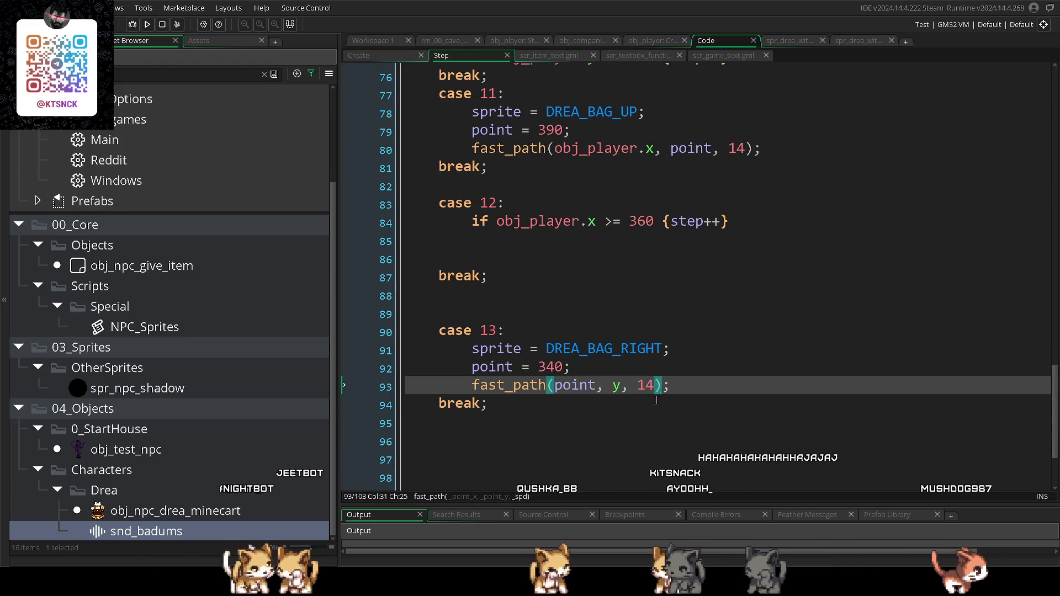
scroll(656, 400, "down", 1)
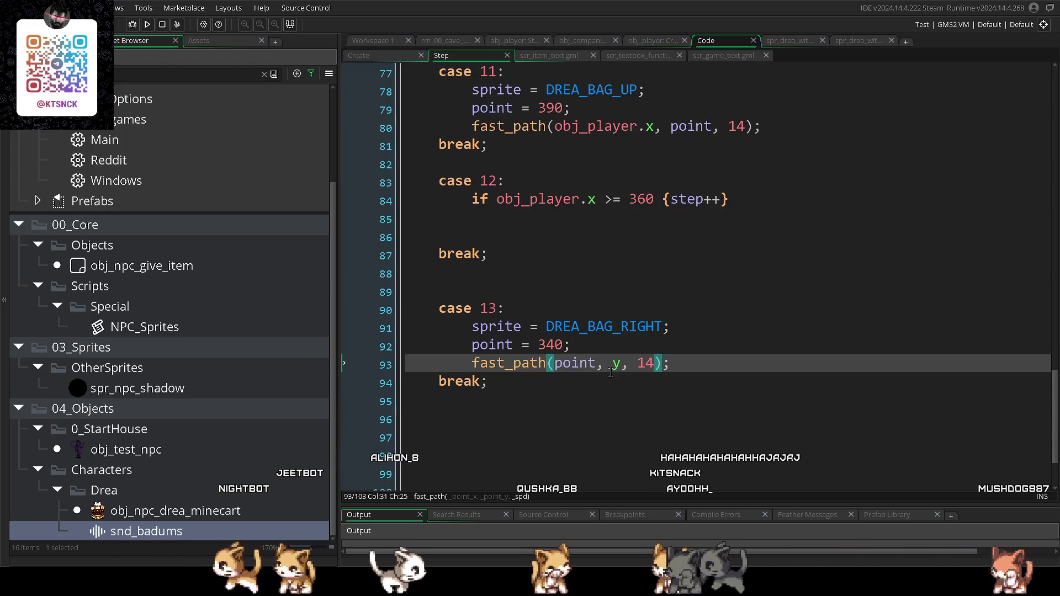
scroll(610, 372, "up", 1)
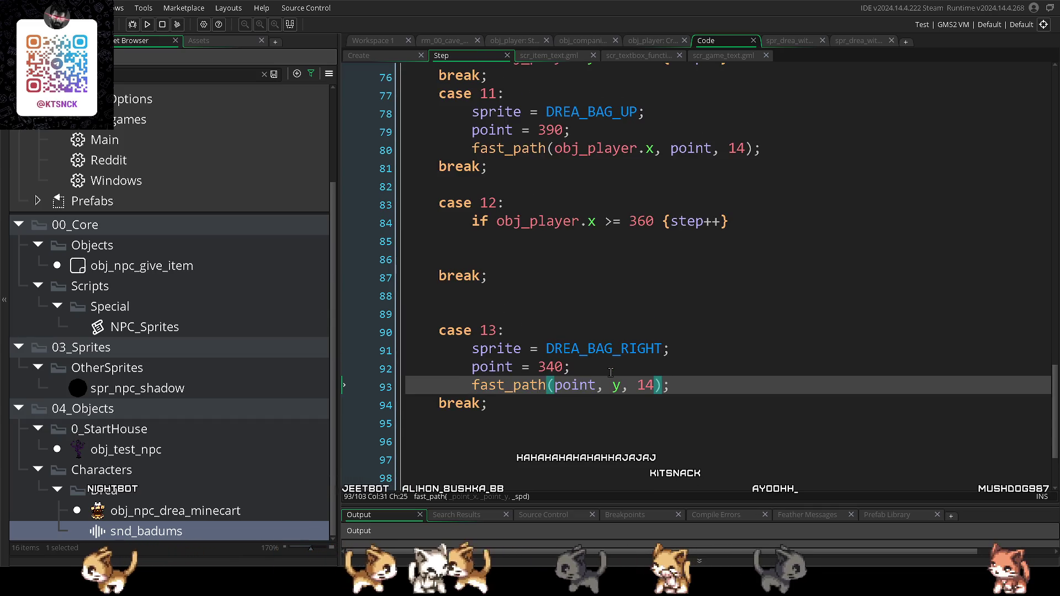
double_click(543, 367)
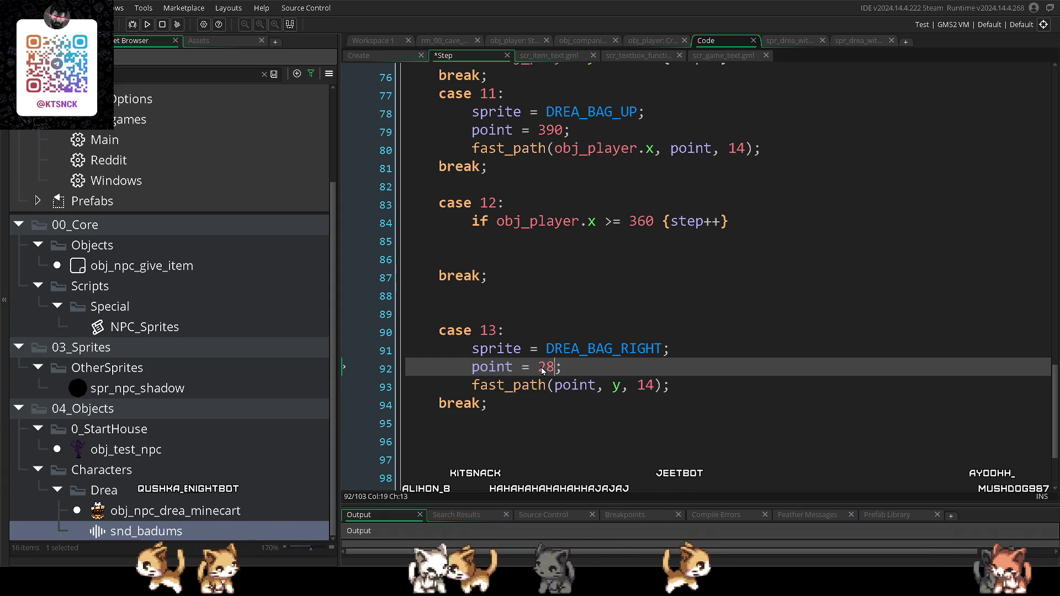
type("0")
double_click(582, 388)
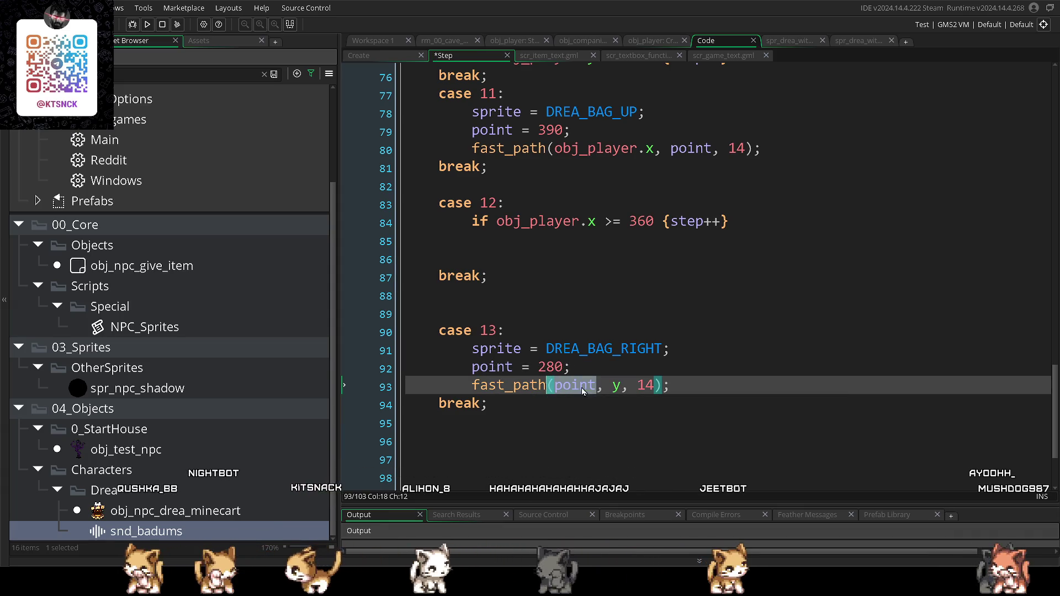
type("(point")
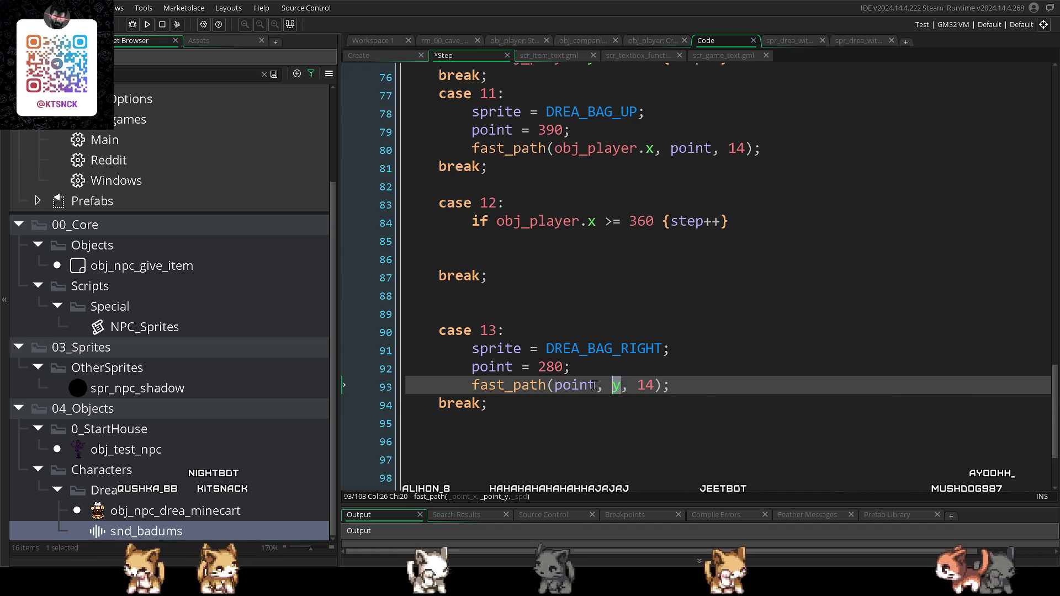
double_click(616, 385)
type("point")
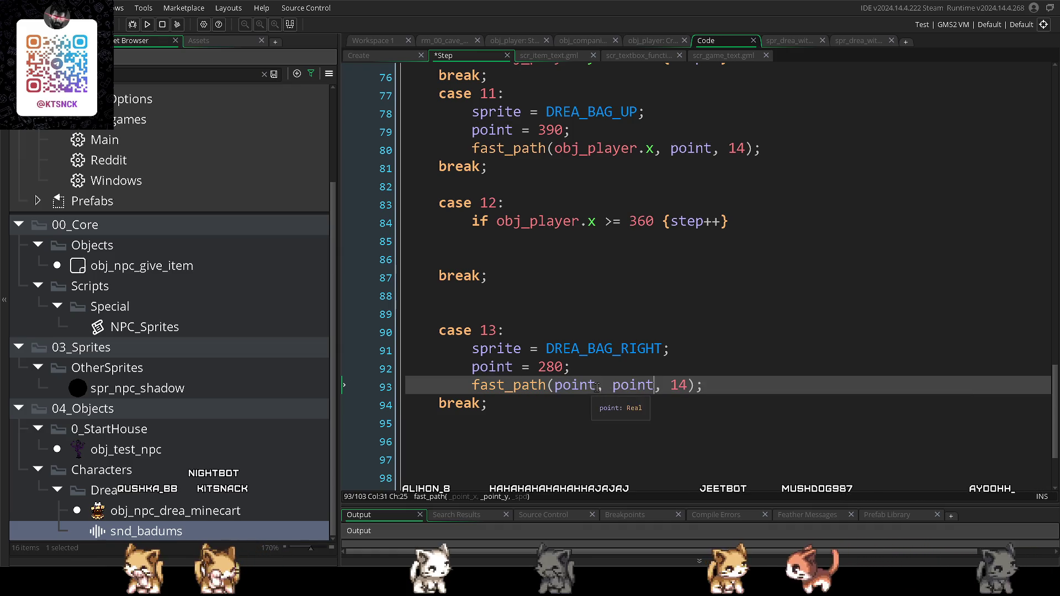
type("x")
left_click(511, 410)
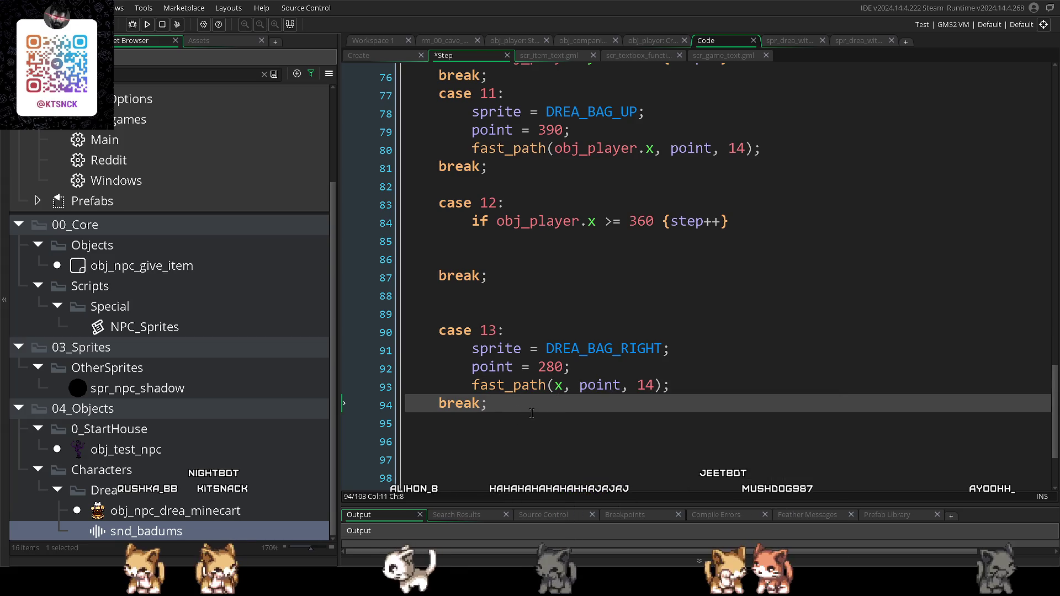
key("Return")
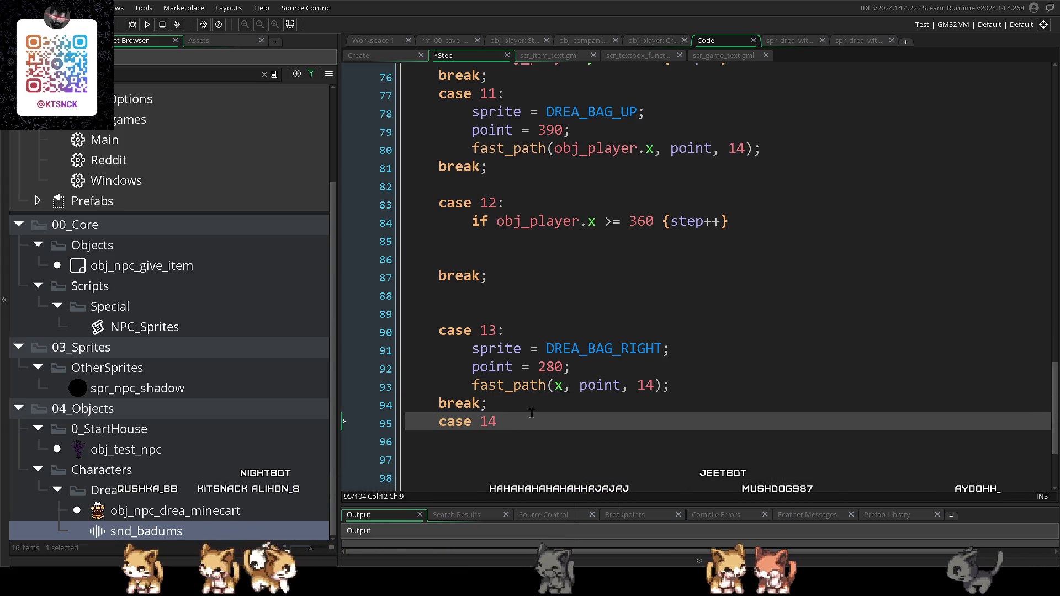
- Complete the case 14: label with its own break; line
type(":")
key("Return")
type("break;")
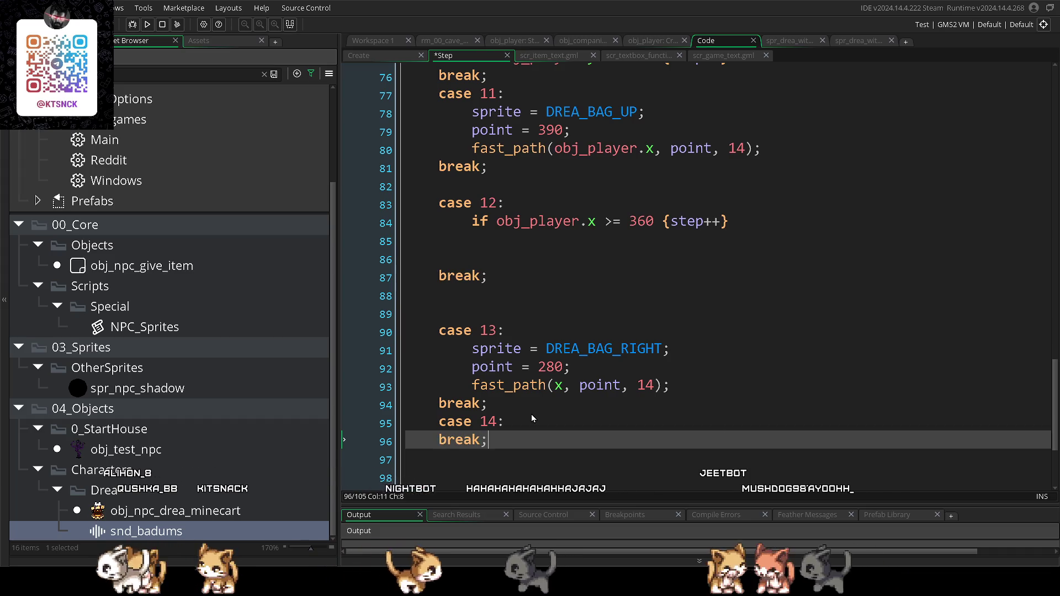
left_click(528, 422)
key("Return")
key("Return")
key("Return")
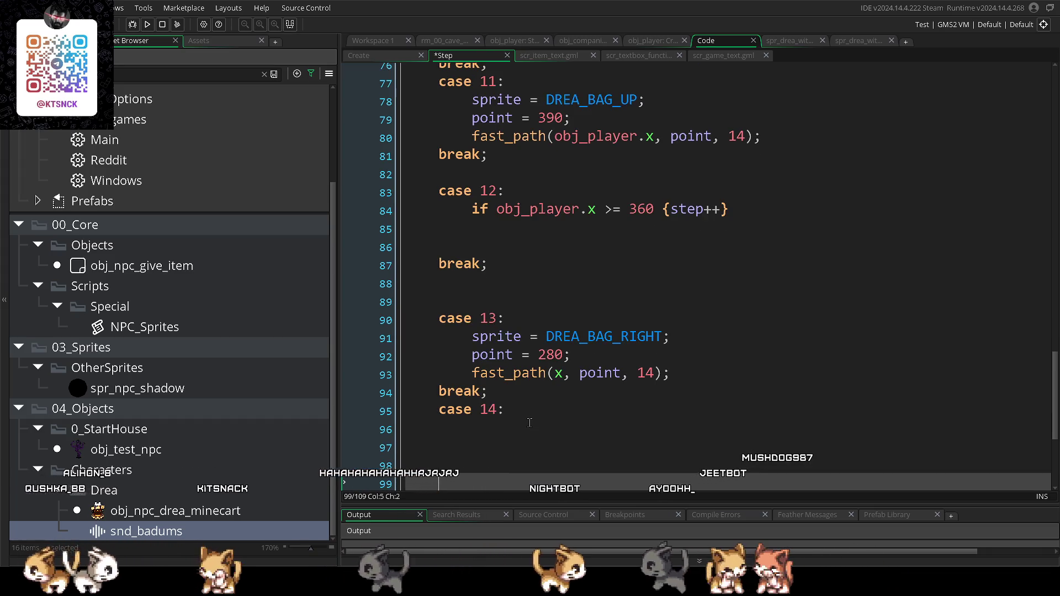
- Copy case 13's sprite, point and fast_path lines into case 14, aligned with the indentation
mouse_move(443, 274)
left_mouse_down()
mouse_move(569, 313)
mouse_move(543, 346)
left_mouse_up()
left_click(529, 392)
left_click_drag(482, 295, 669, 329)
key("ctrl+c")
left_click(573, 401)
key("ctrl+v")
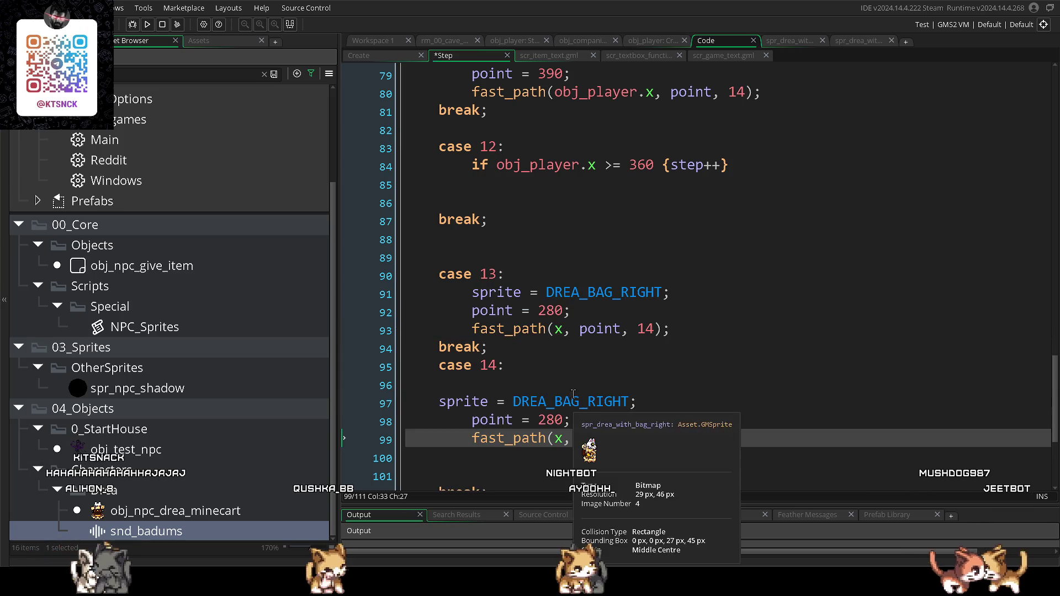
left_click(573, 393)
key("Home")
key("Tab")
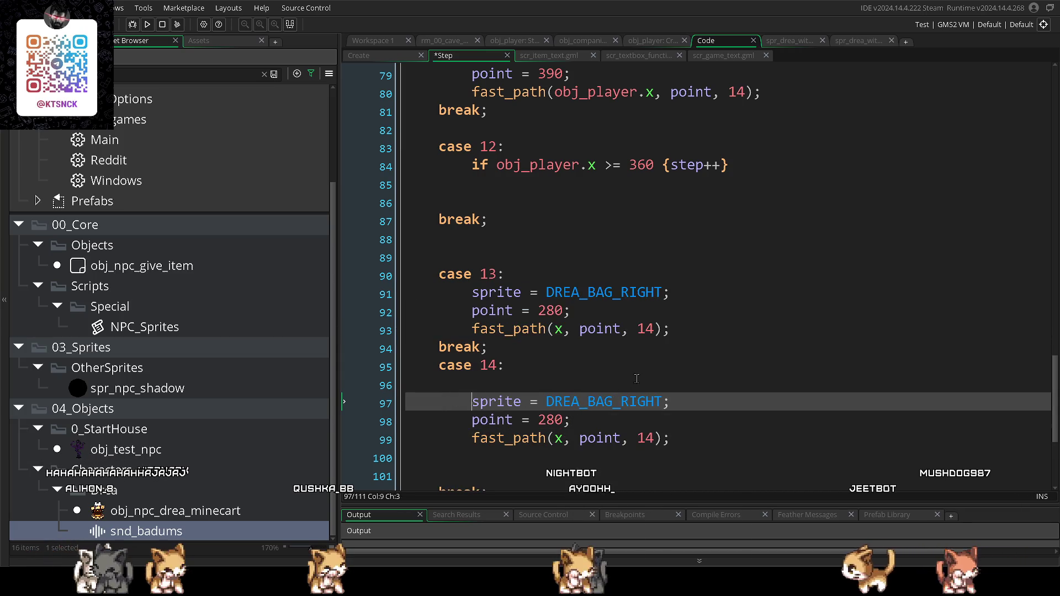
- Change case 13's sprite to DREA_BAG_UP
left_click_drag(661, 293, 622, 293)
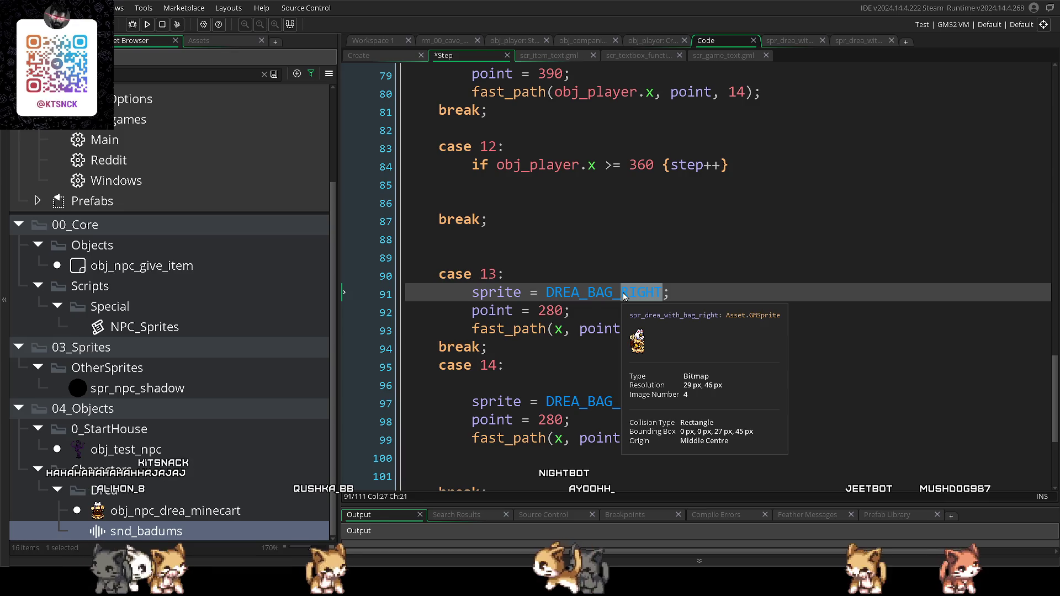
type("UP")
left_click(732, 386)
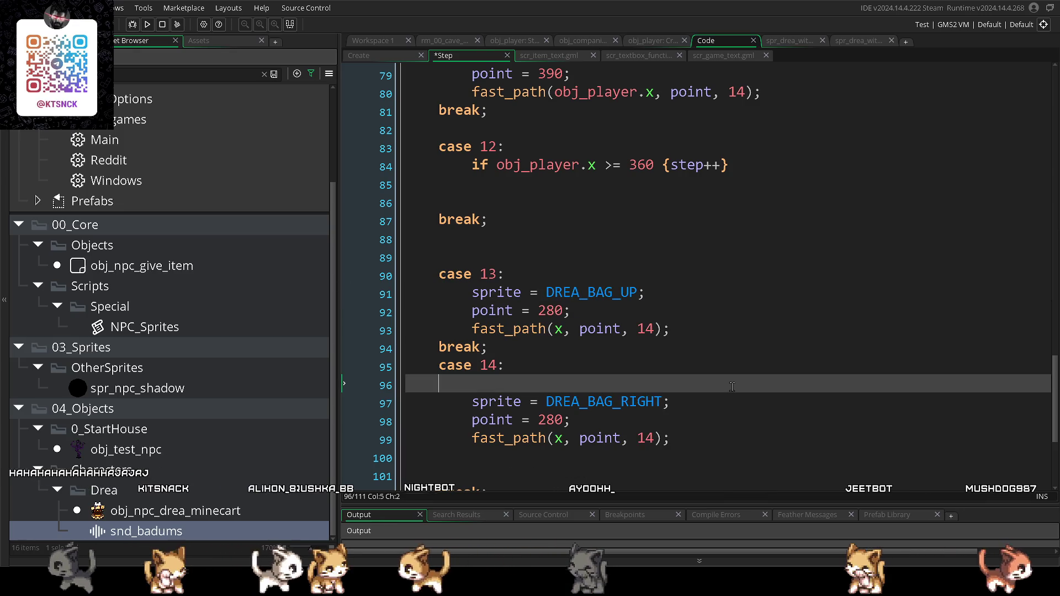
scroll(731, 386, "down", 1)
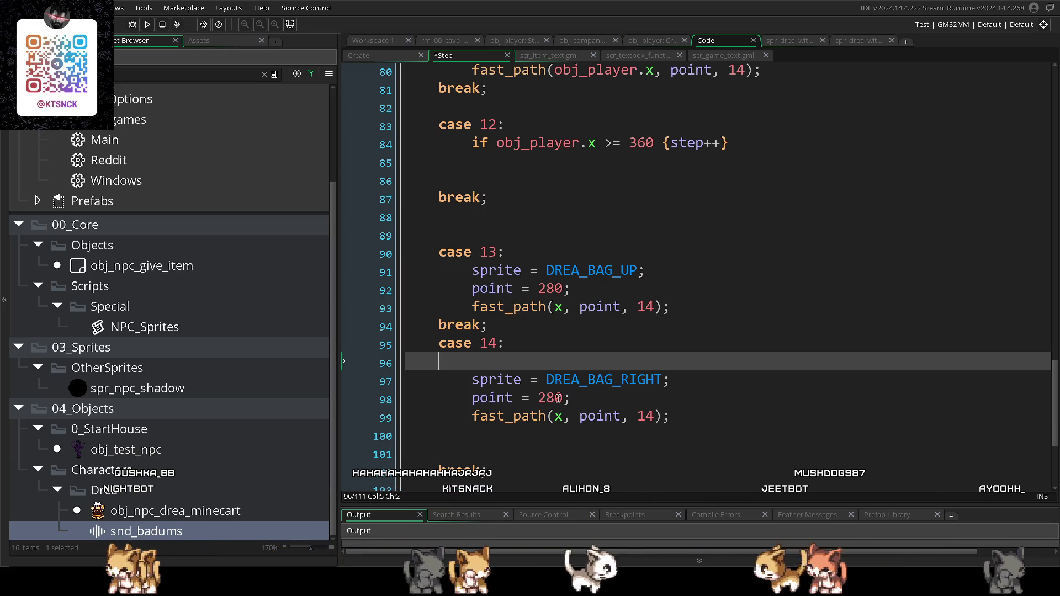
- In case 14, set point = 340 and make the fast_path call keep Drea's y
left_click(540, 399)
double_click(541, 399)
type("3")
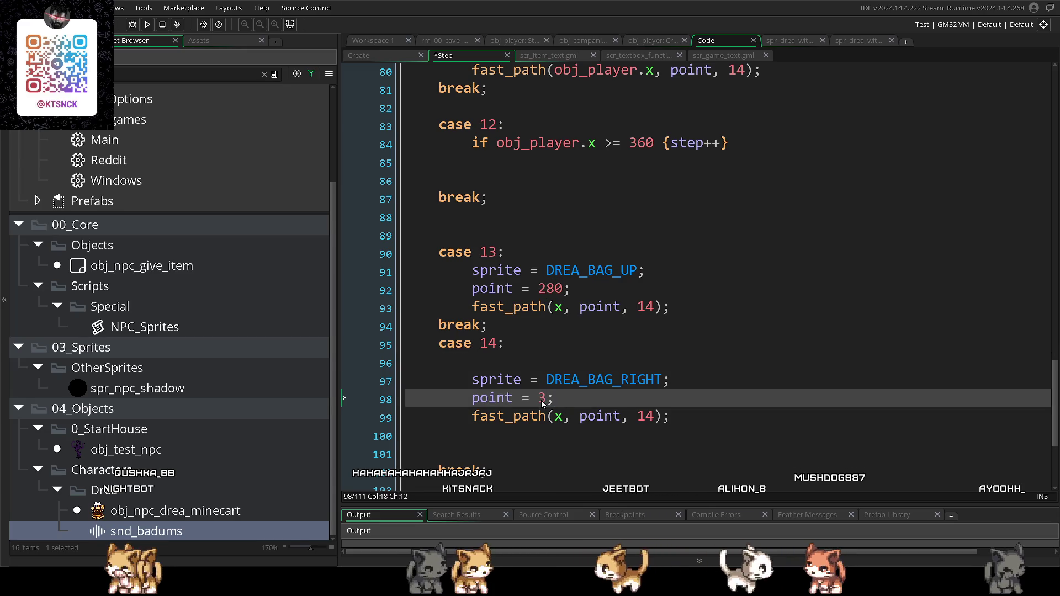
type("40")
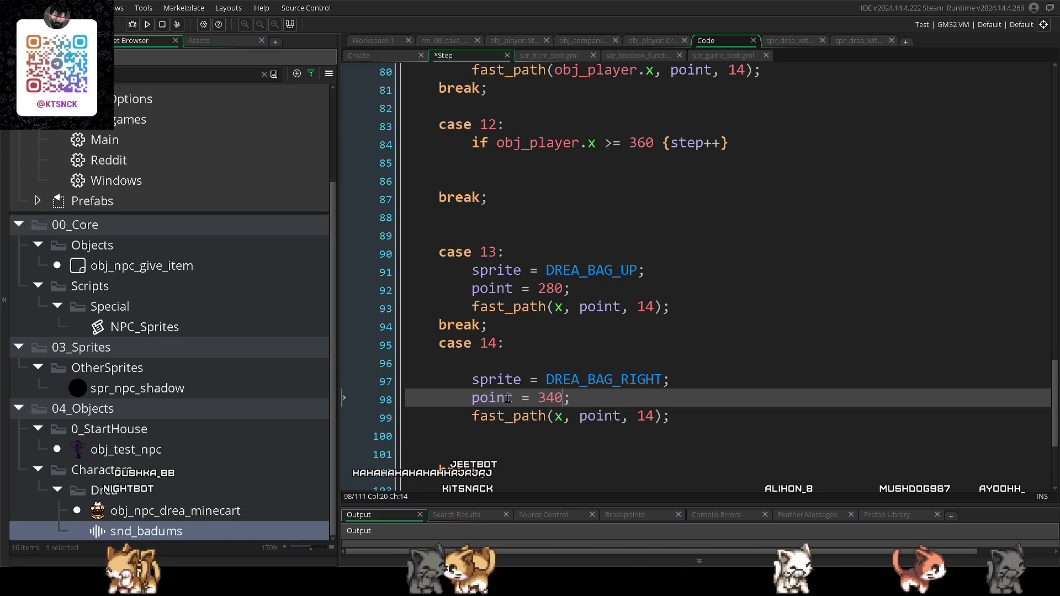
left_click(567, 415)
double_click(617, 417)
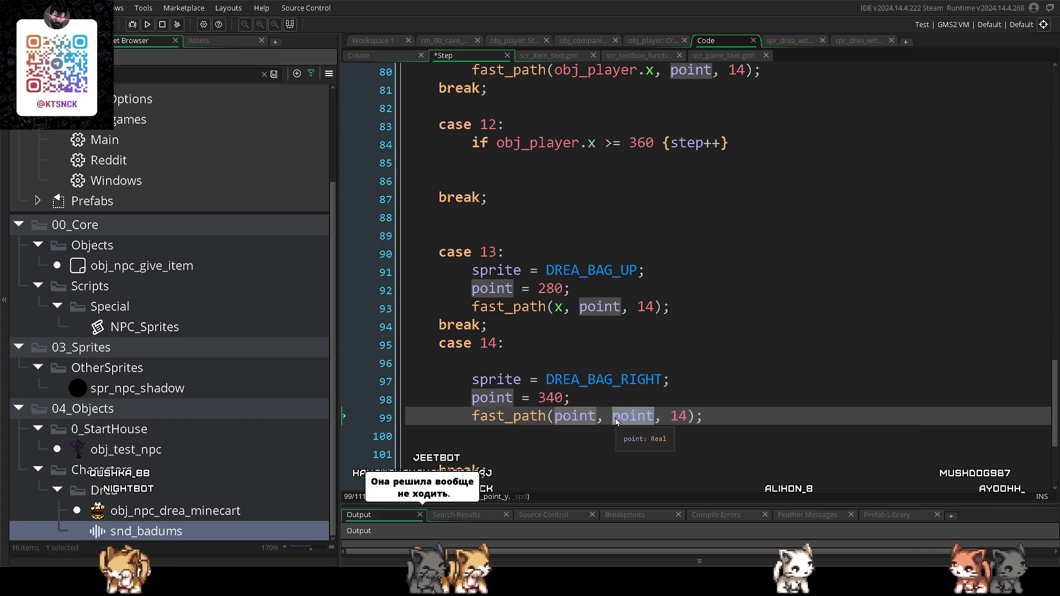
type("y")
left_click(671, 456)
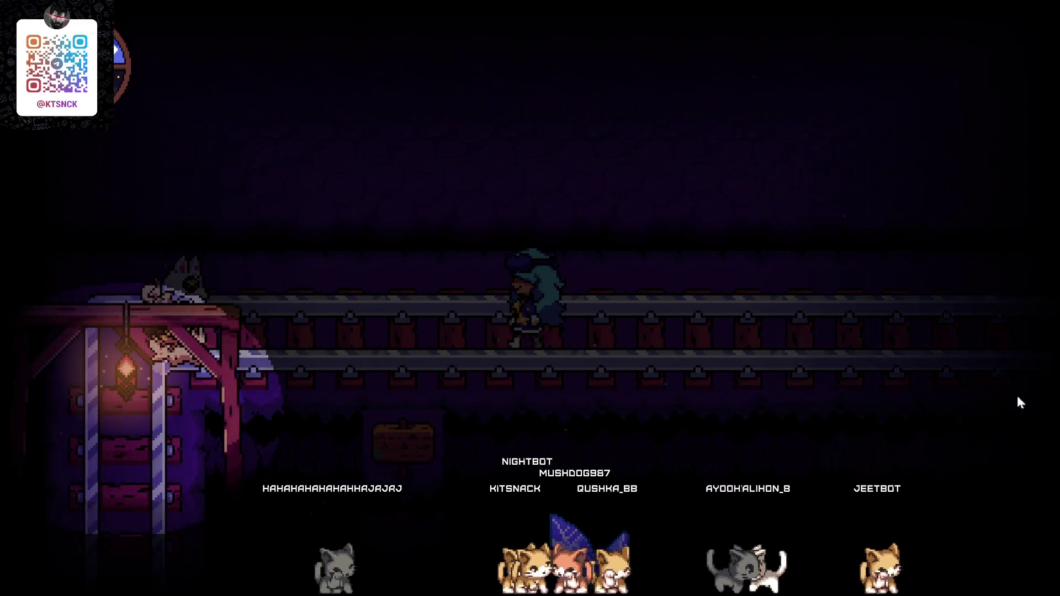
- Close the minecart cutscene test run after checking case 14's fast_path(point, y, 14) move
key("Escape")
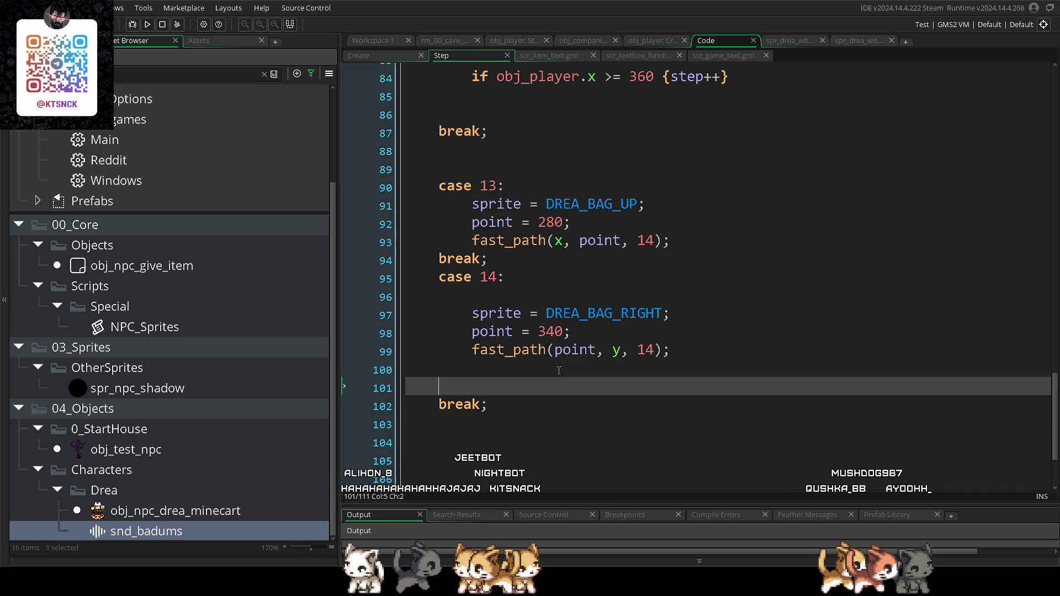
- Change case 14's target point from 340 to 360 and launch a new test run
scroll(559, 370, "up", 1)
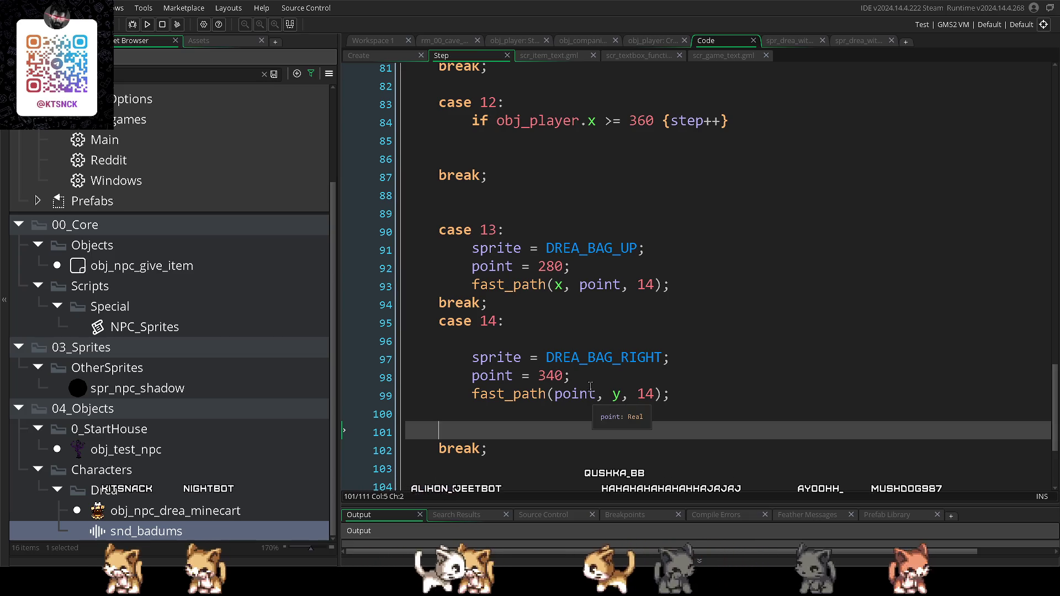
left_click_drag(565, 377, 543, 380)
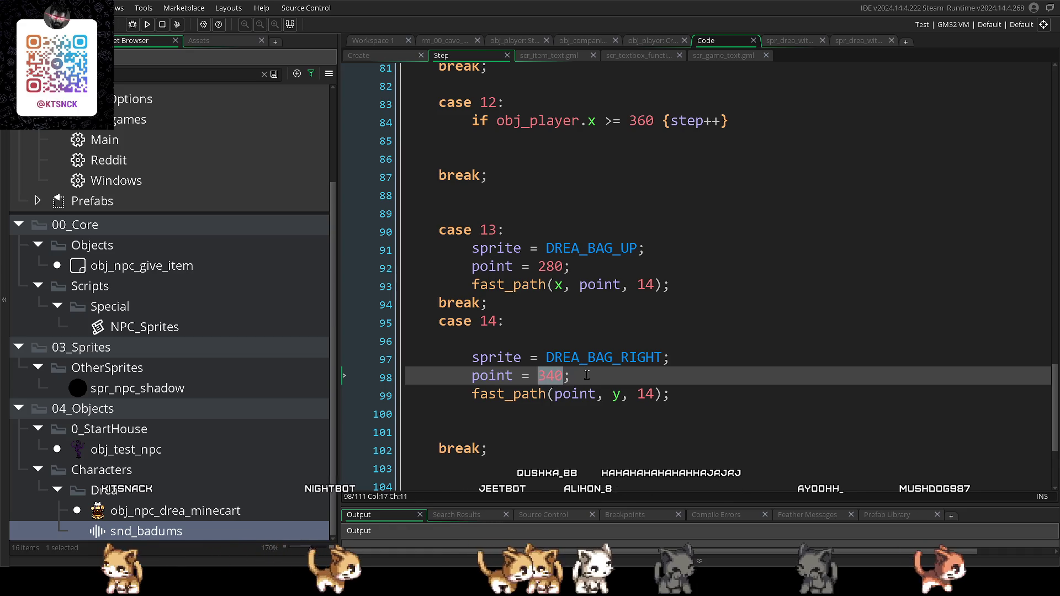
type("60")
key("F5")
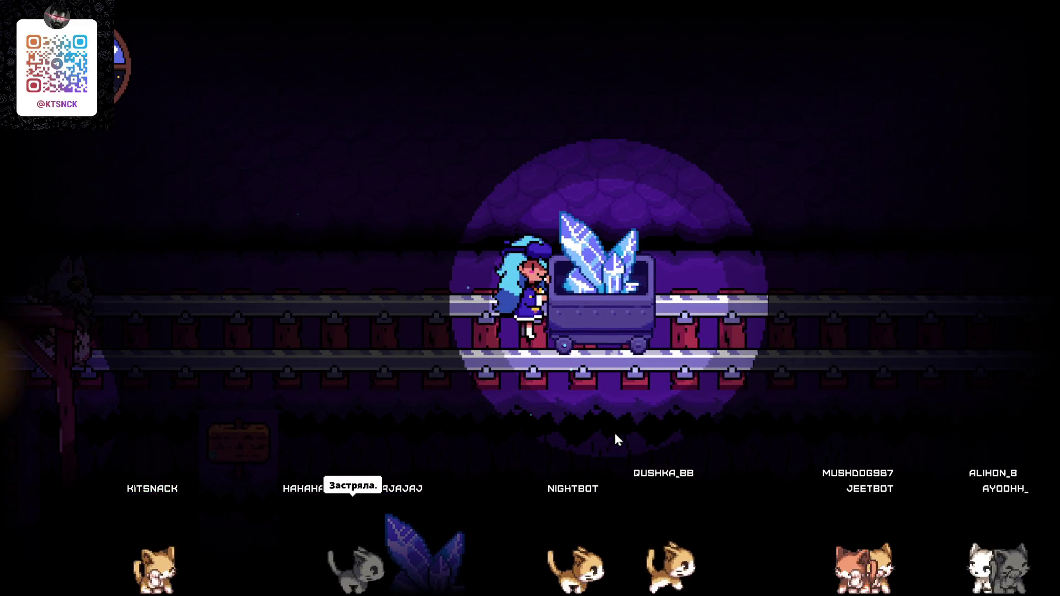
key("Left")
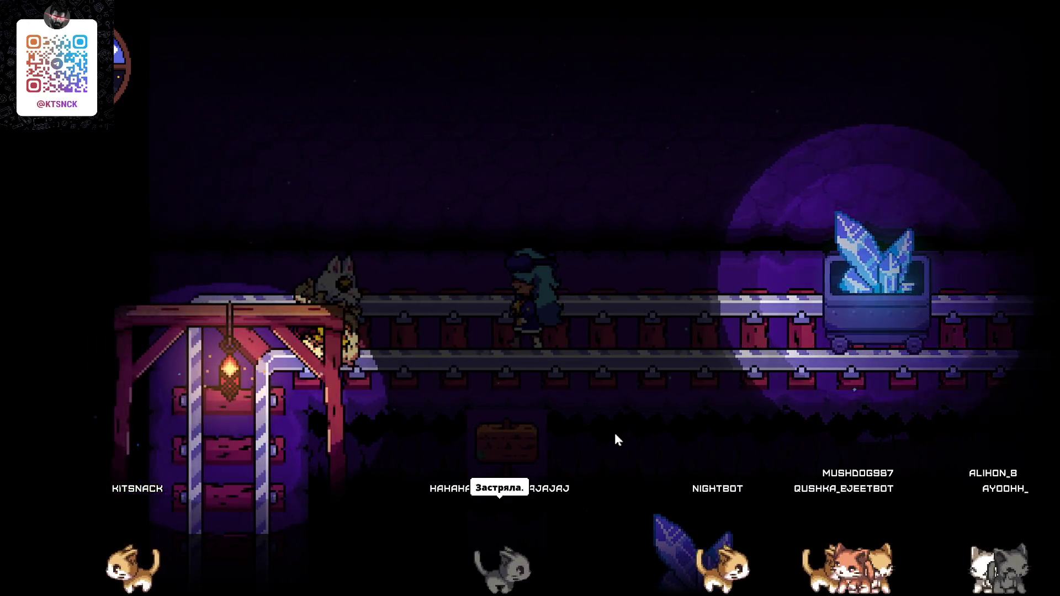
key("Left")
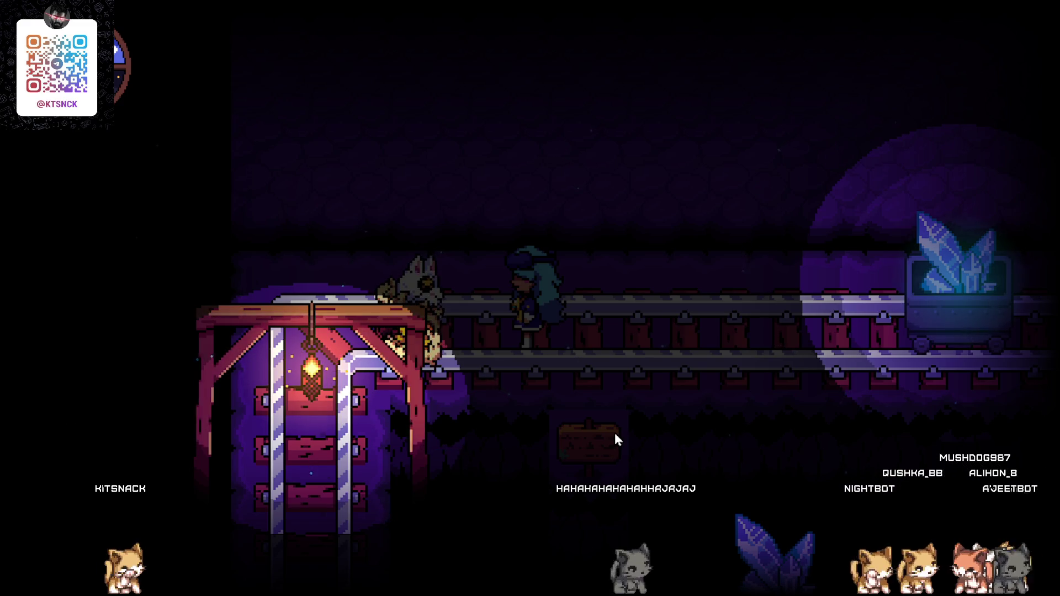
key("Right")
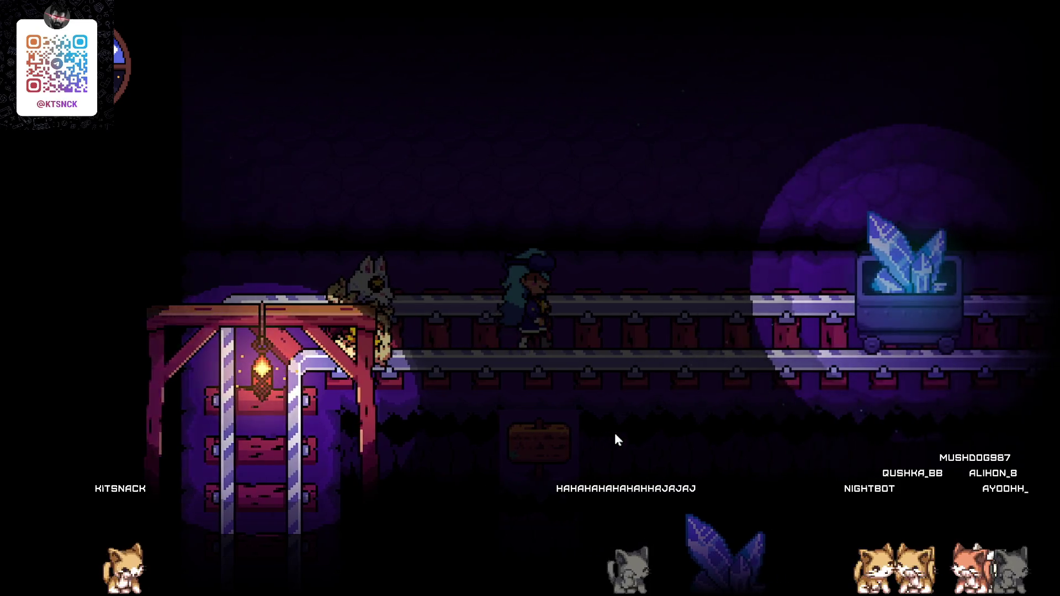
key("Right")
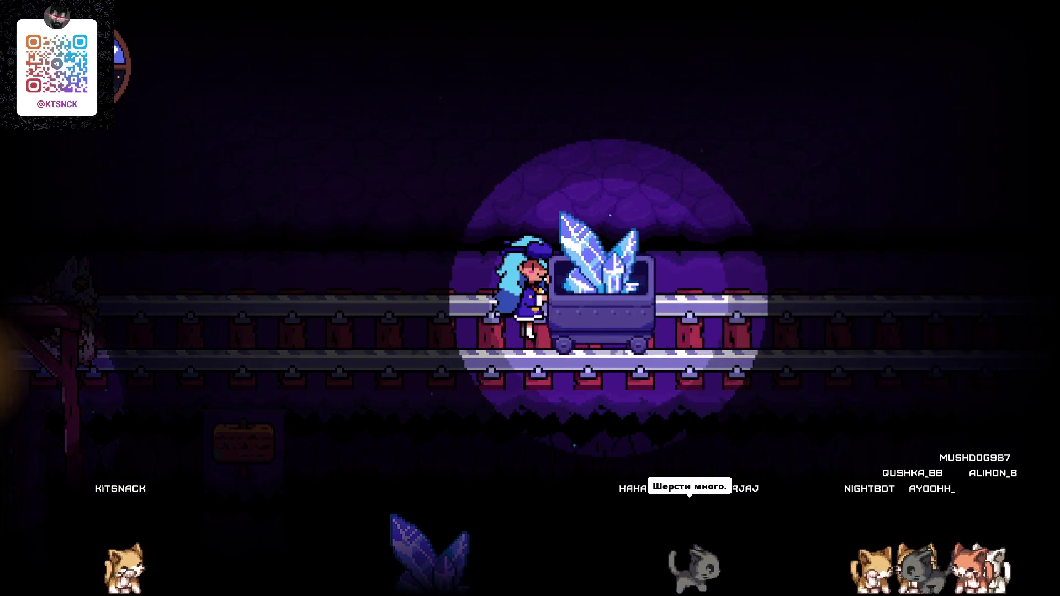
key("alt+Tab")
scroll(678, 315, "up", 2)
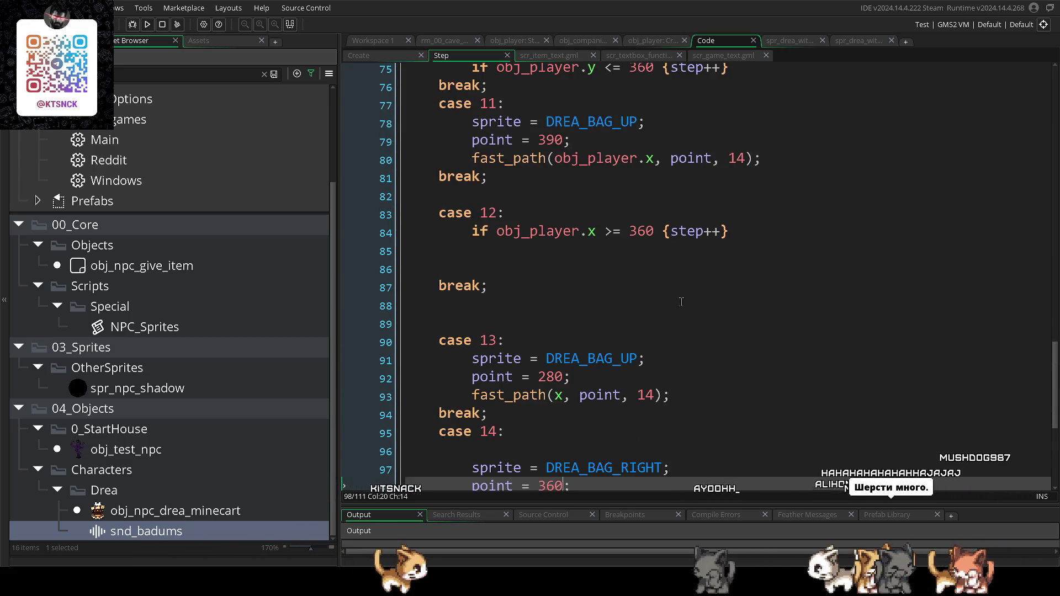
- Delete the extra blank lines inside case 14
left_click(675, 251)
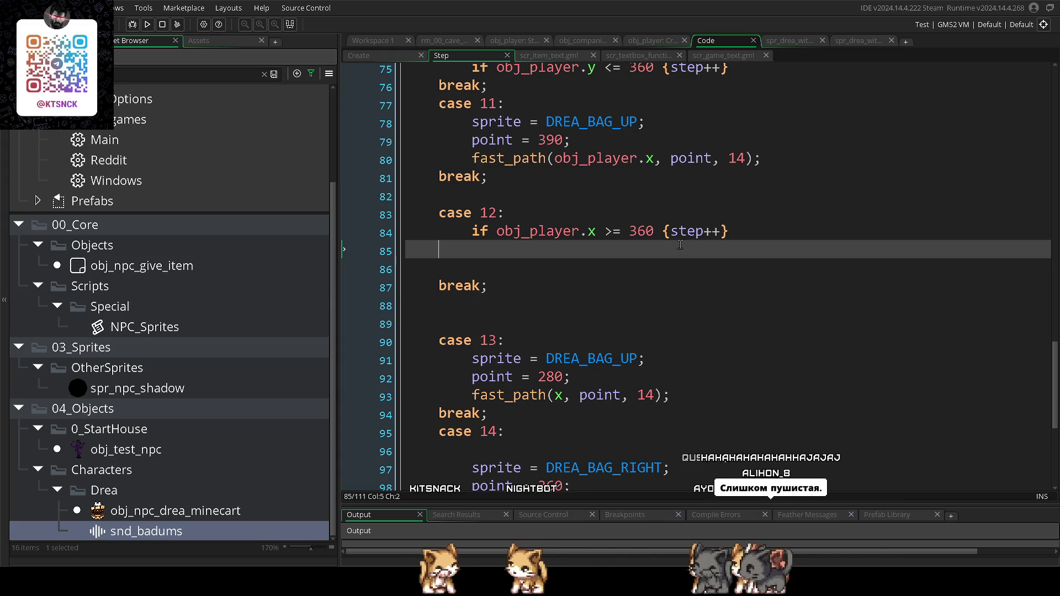
scroll(680, 244, "down", 1)
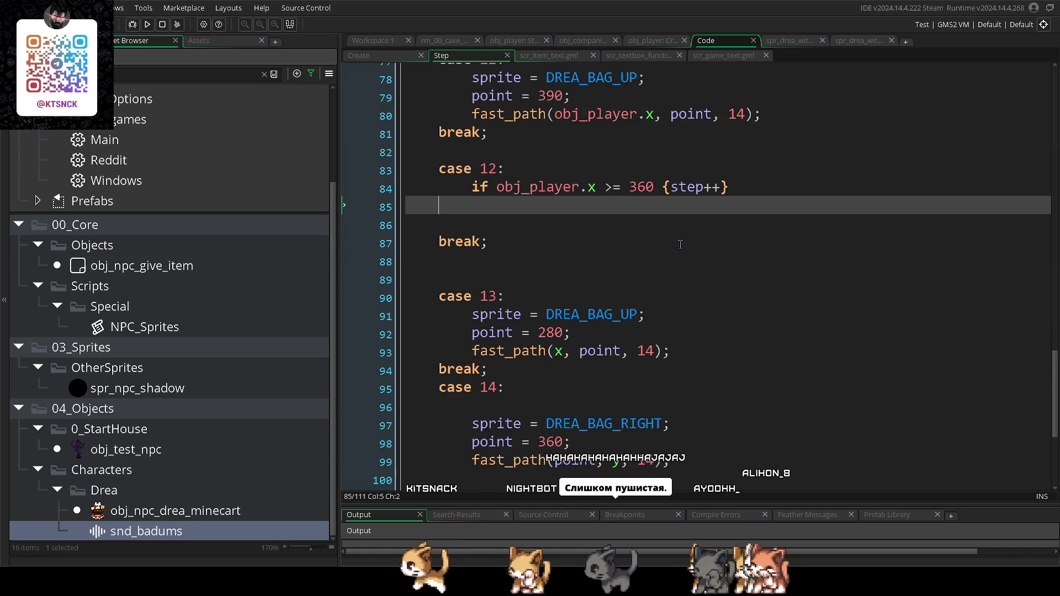
scroll(680, 244, "down", 1)
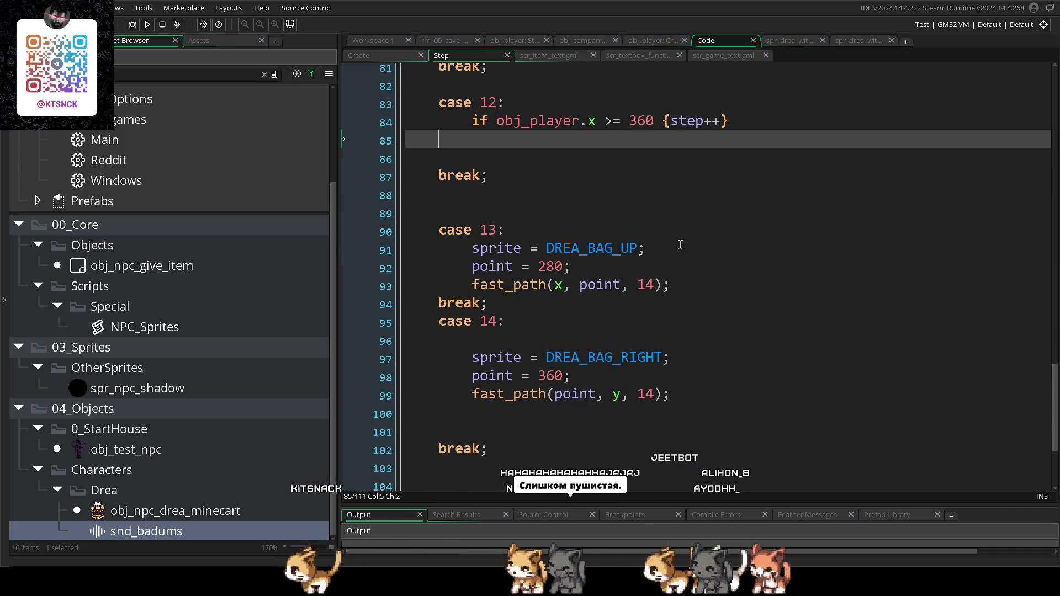
scroll(680, 244, "up", 3)
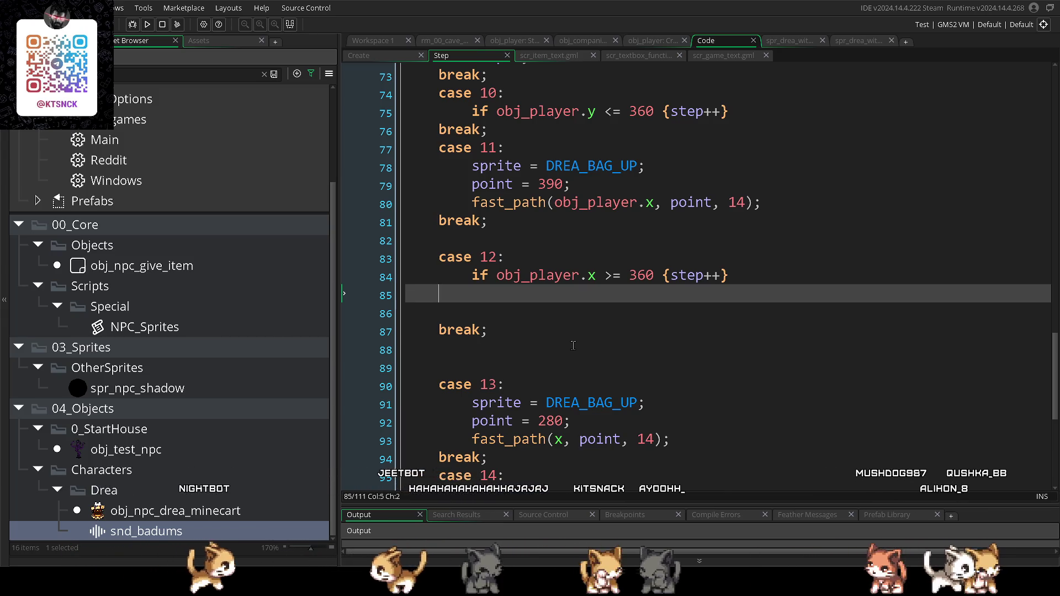
scroll(573, 345, "down", 1)
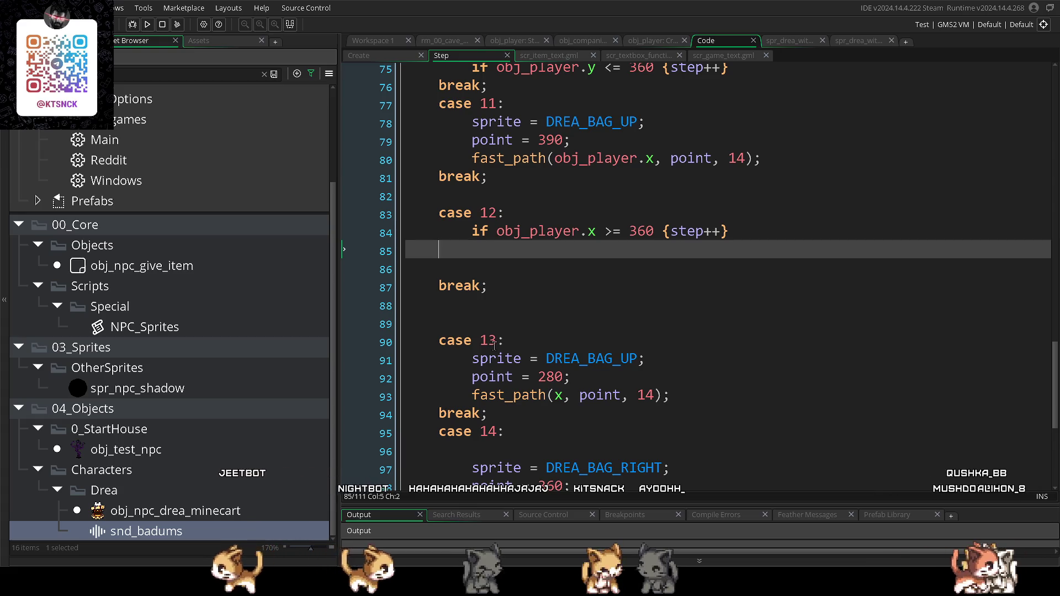
scroll(494, 346, "down", 3)
left_click_drag(439, 388, 346, 369)
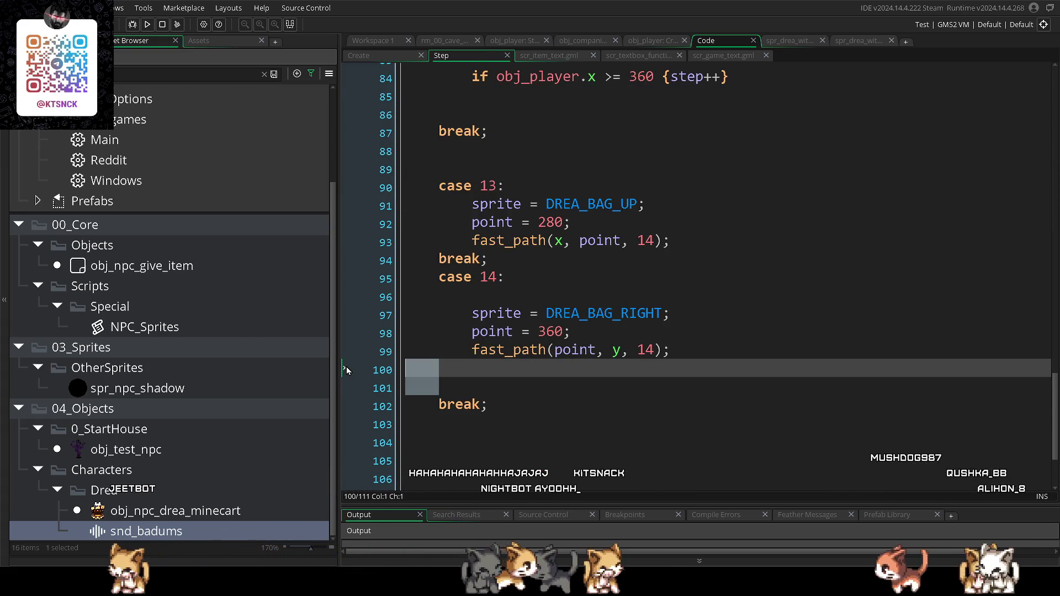
key("BackSpace")
key("BackSpace")
mouse_move(496, 277)
left_mouse_down()
mouse_move(406, 278)
mouse_move(338, 294)
left_mouse_up()
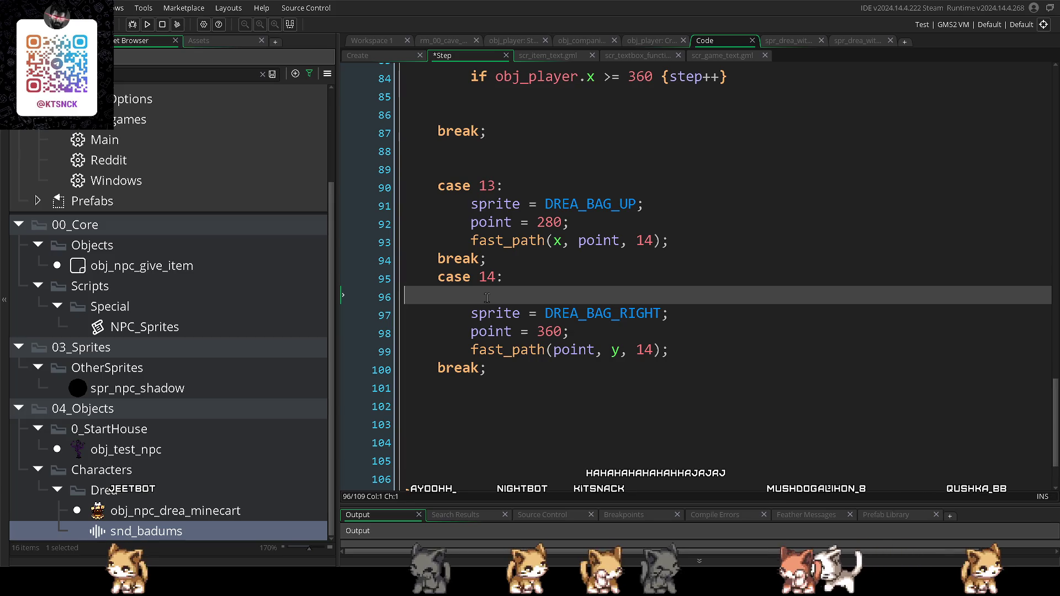
key("BackSpace")
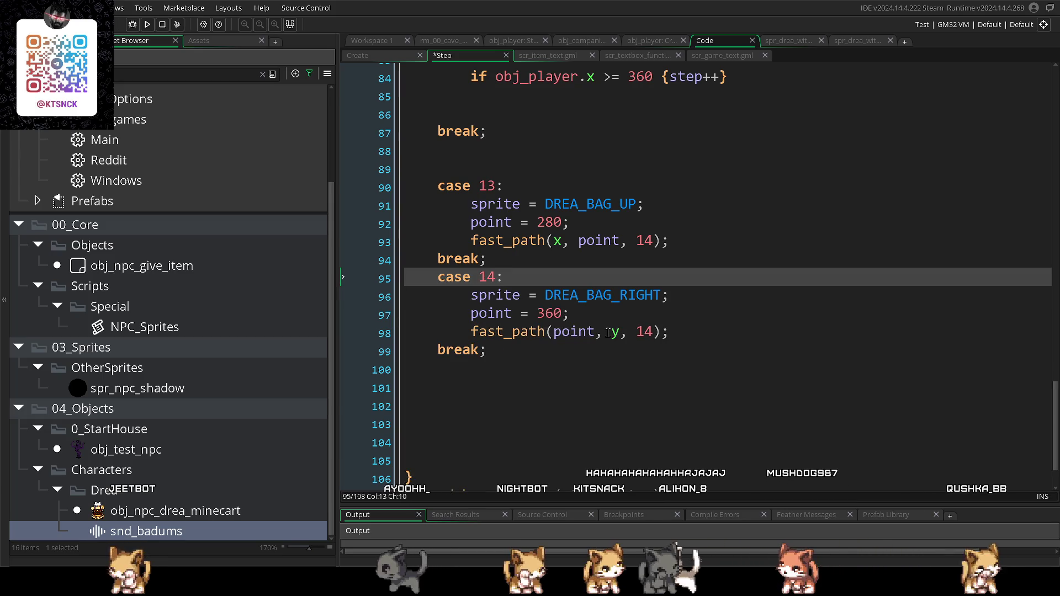
- Remove the stray '<' so case 12's condition reads if obj_player.x >= 360 {step++}
left_click(592, 333)
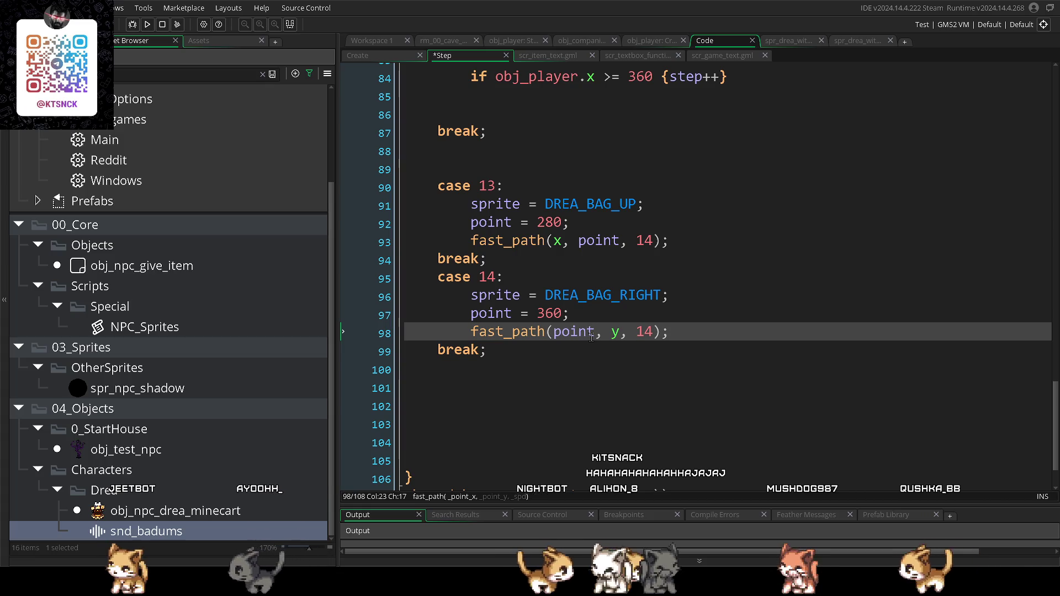
scroll(590, 337, "up", 1)
scroll(591, 338, "up", 1)
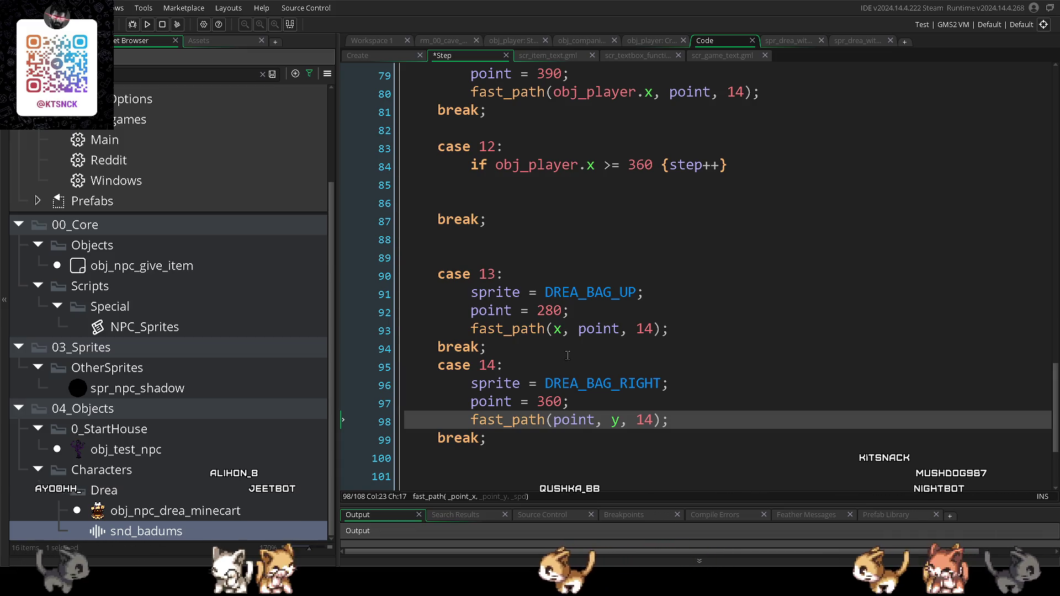
left_click(573, 434)
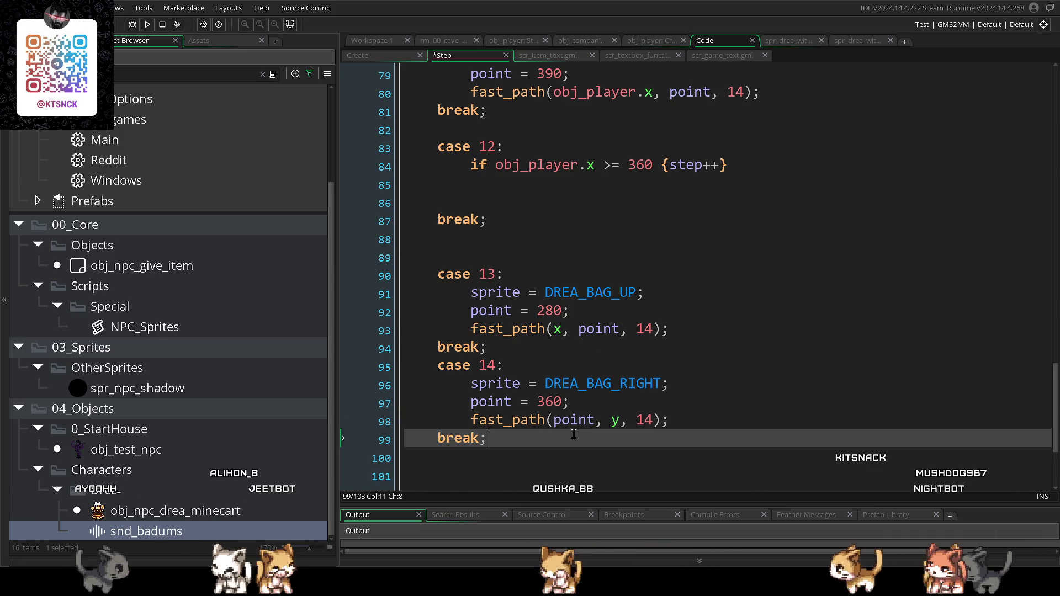
left_click(563, 401)
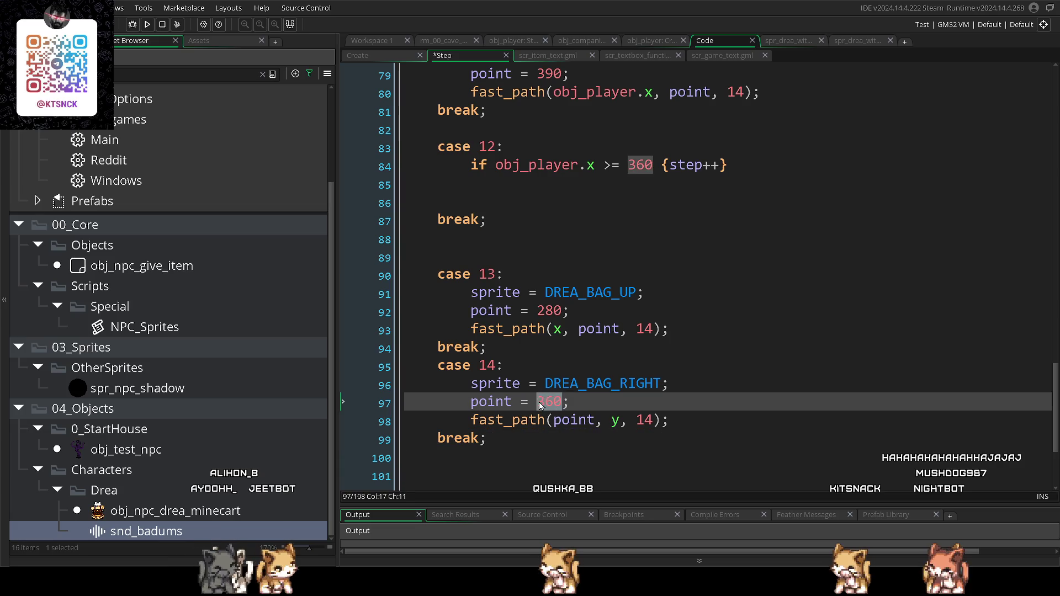
scroll(572, 374, "up", 2)
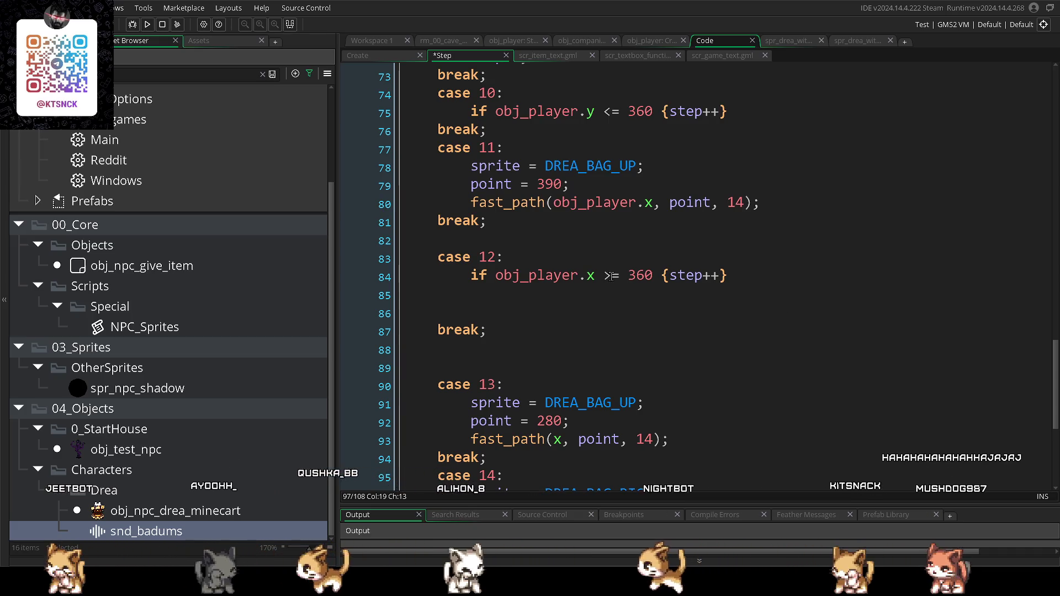
left_click(611, 276)
type("<")
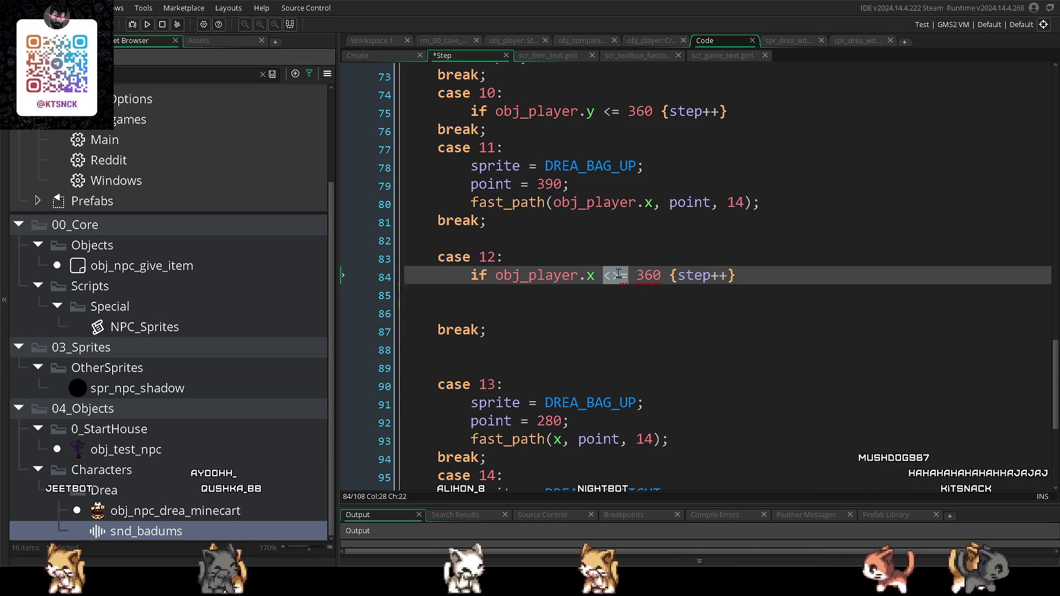
left_click(618, 275)
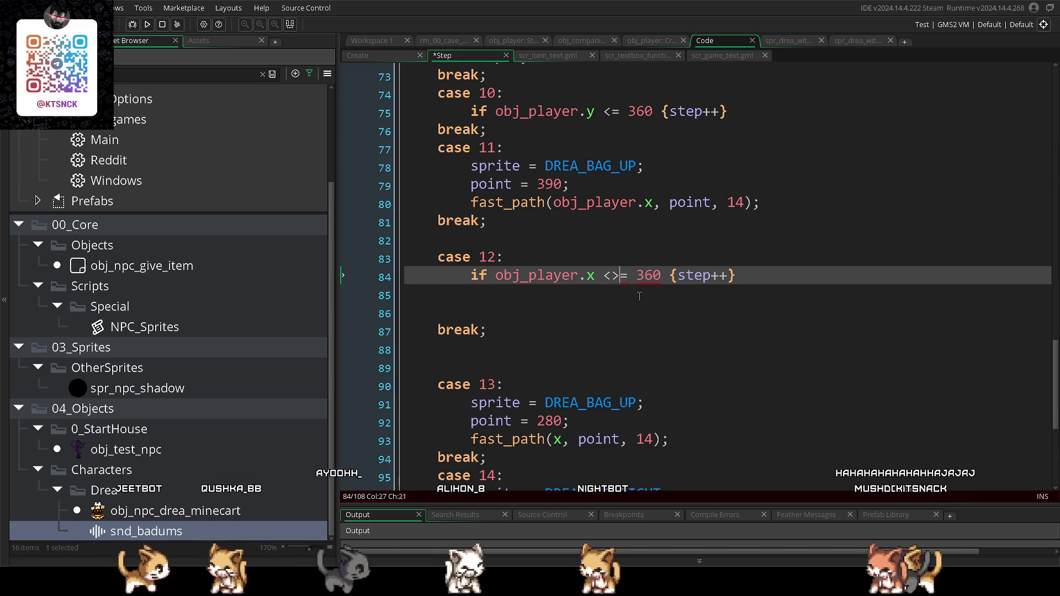
key("Left")
key("BackSpace")
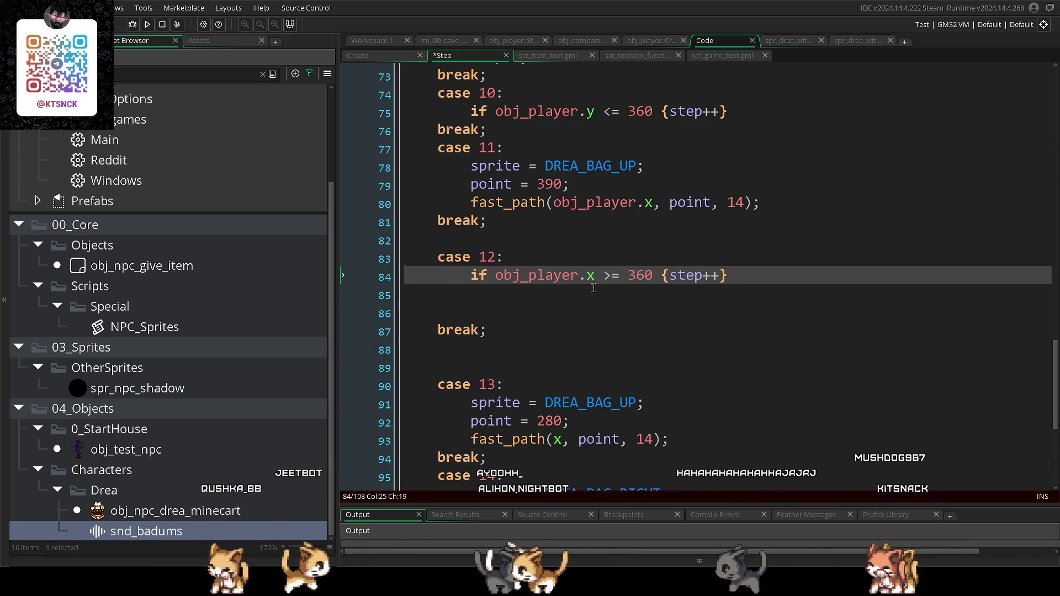
scroll(619, 278, "down", 3)
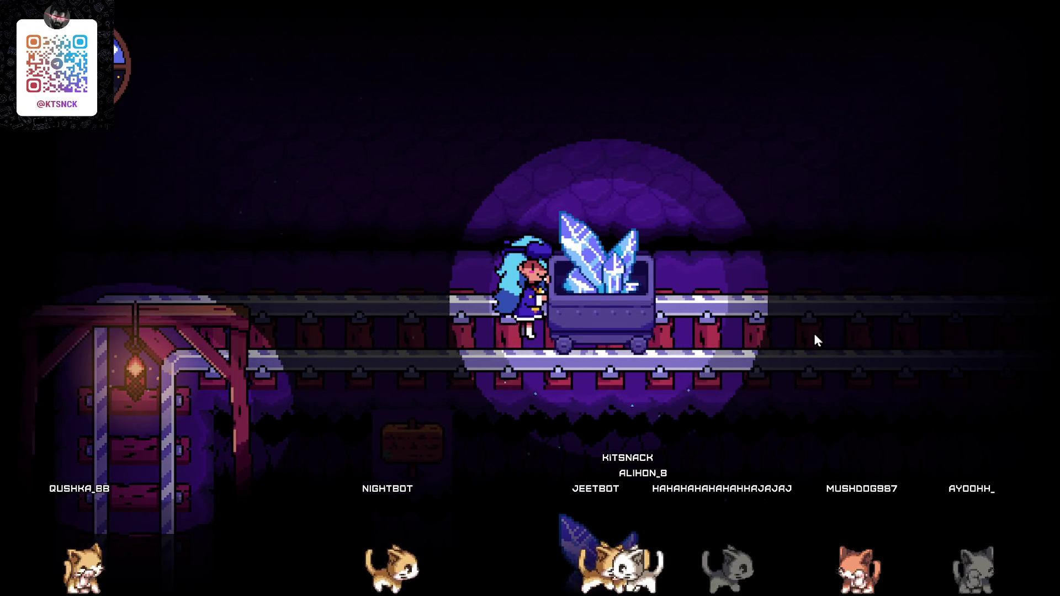
- Try new case 14 target points across two test runs, ending at point = 400
left_click(1054, 11)
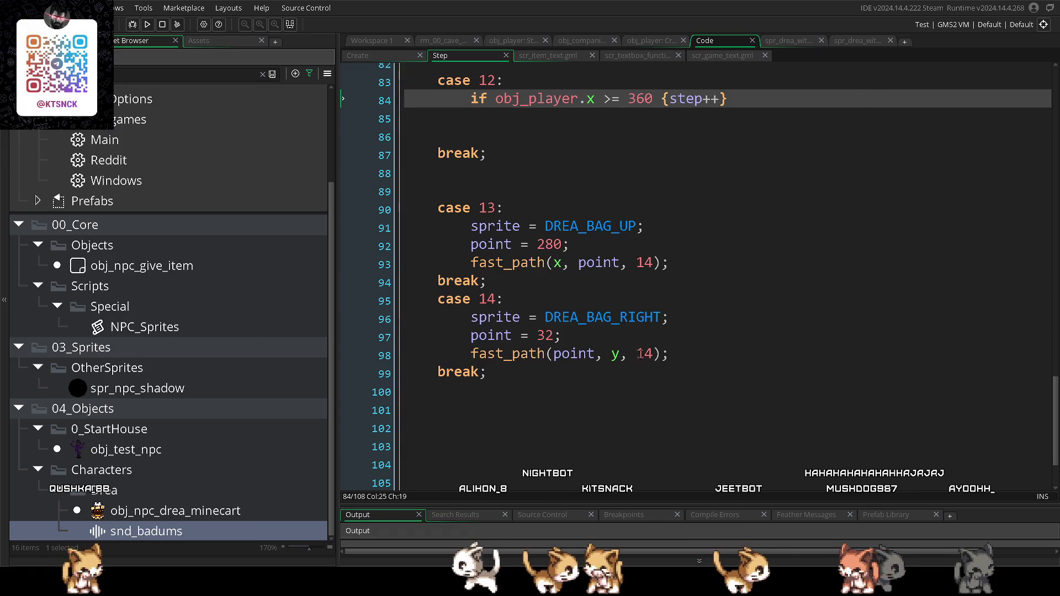
left_click(547, 335)
left_click(612, 389)
double_click(546, 335)
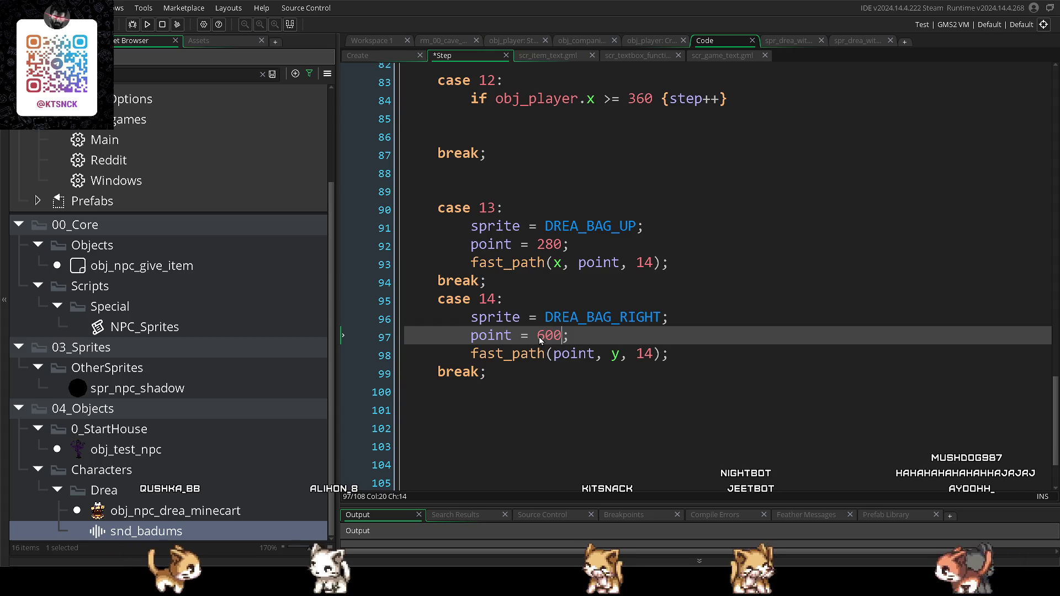
key("F5")
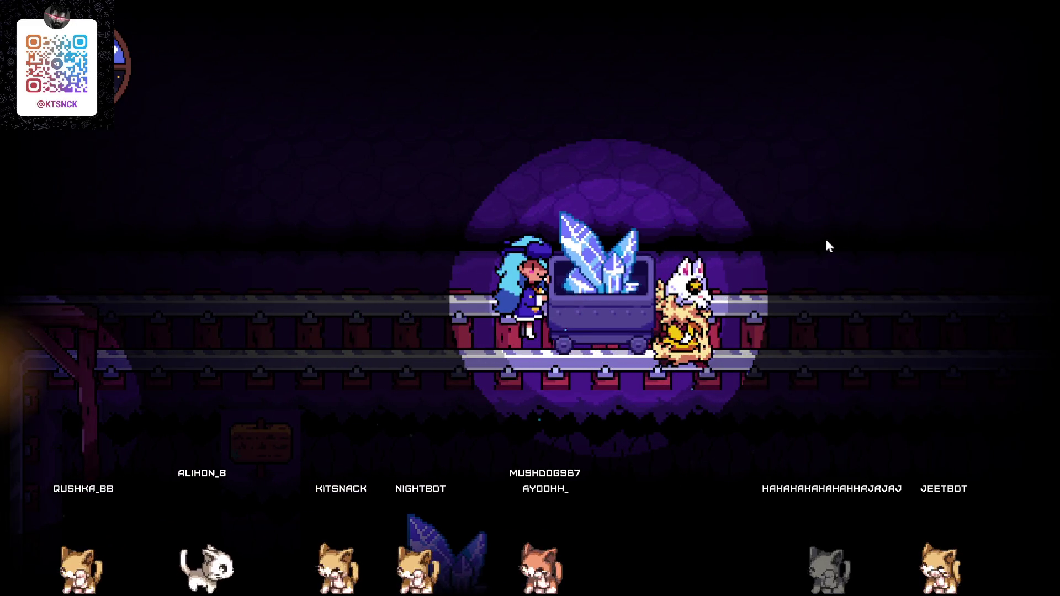
key("alt+Tab")
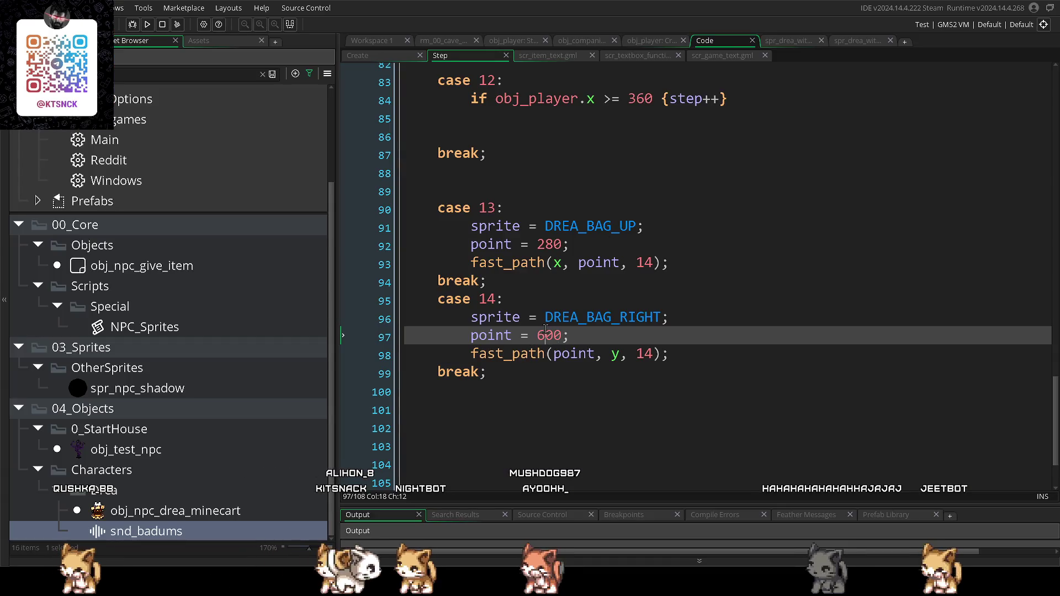
key("F5")
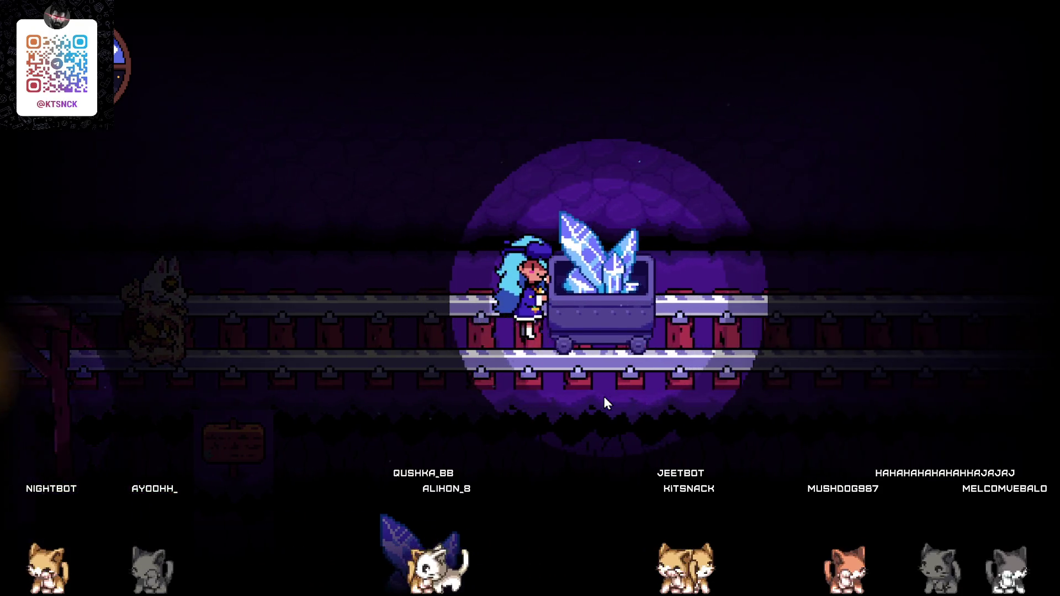
key("Escape")
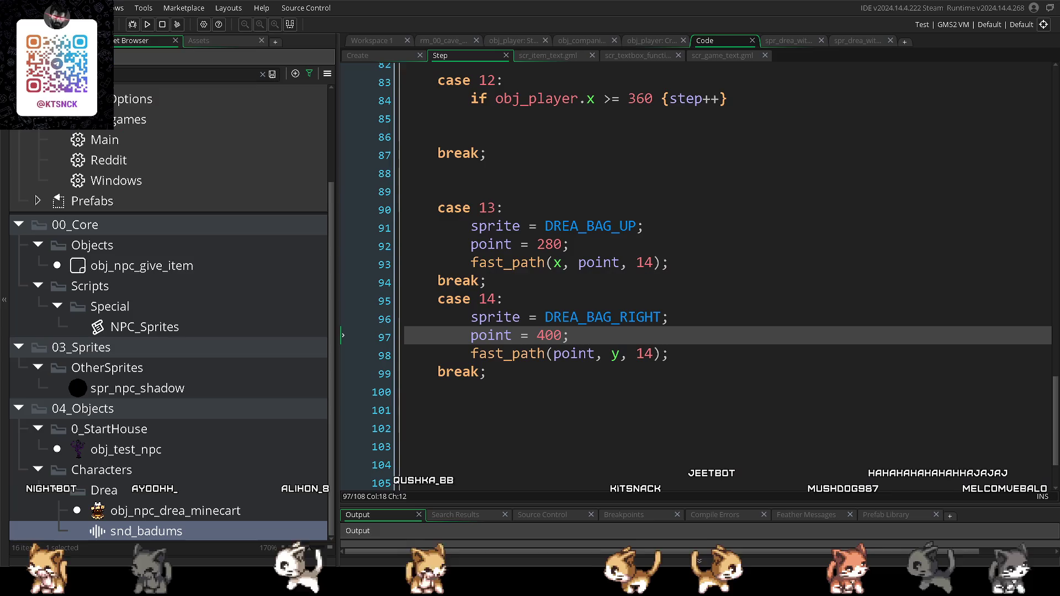
- Set the fast_path speed in cases 13 and 14 to 18 and check it in a test run
left_click(654, 265)
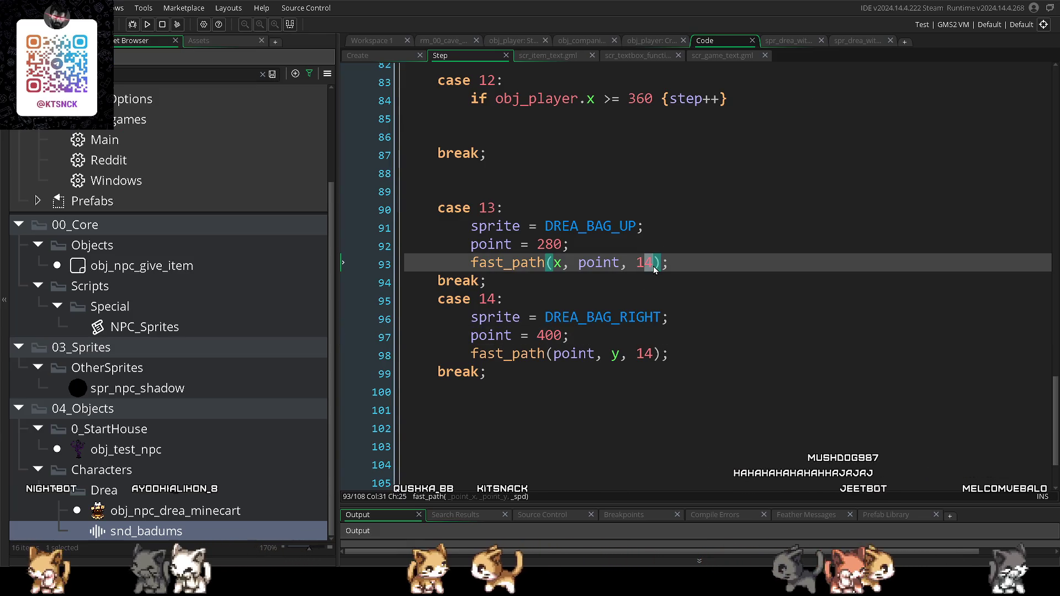
type("8")
left_click_drag(654, 355, 647, 356)
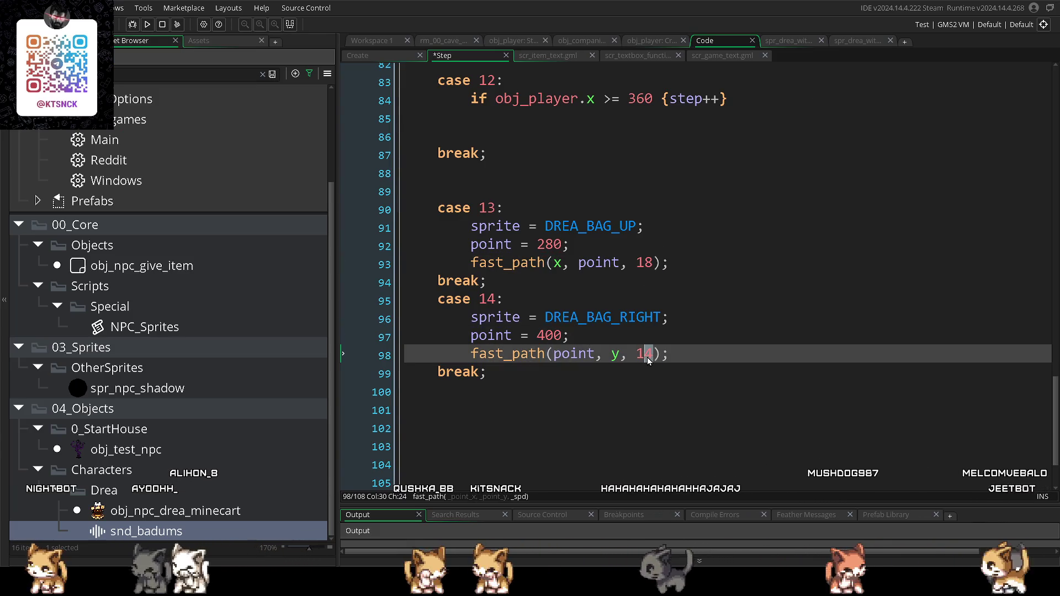
type("8")
left_click(671, 404)
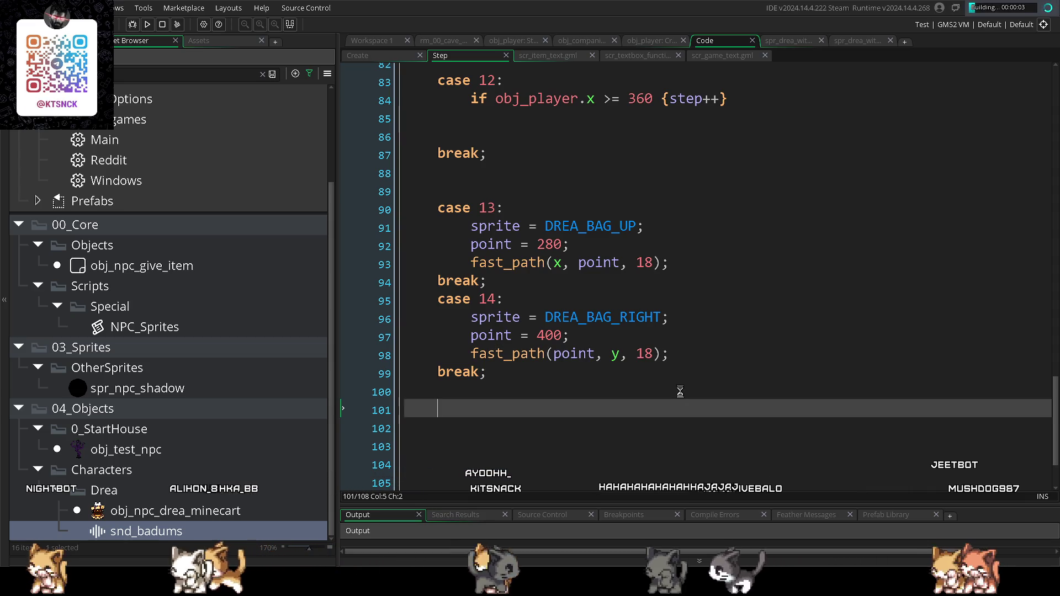
key("F5")
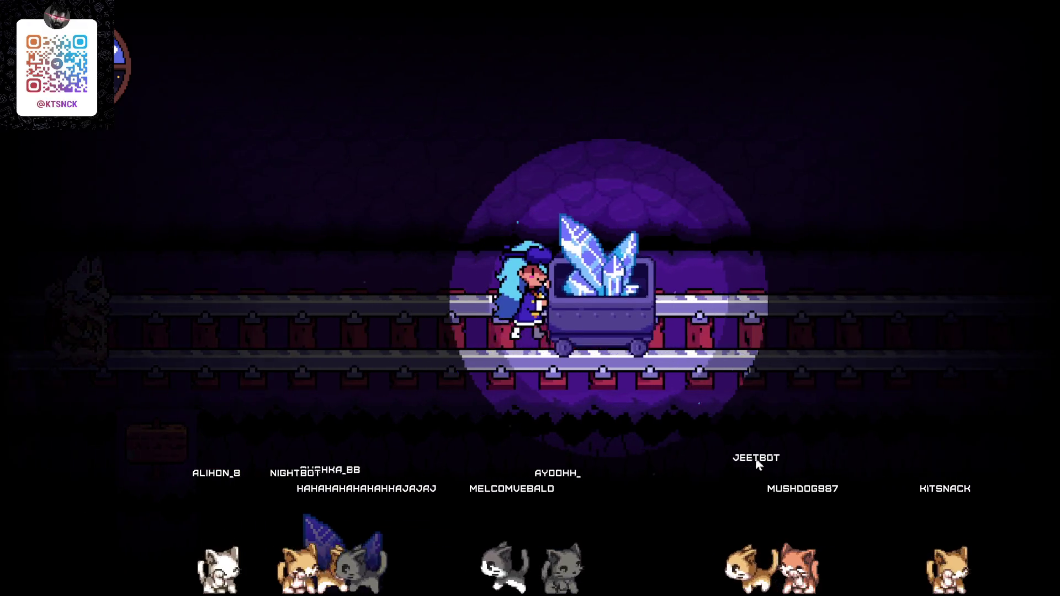
left_click(1030, 22)
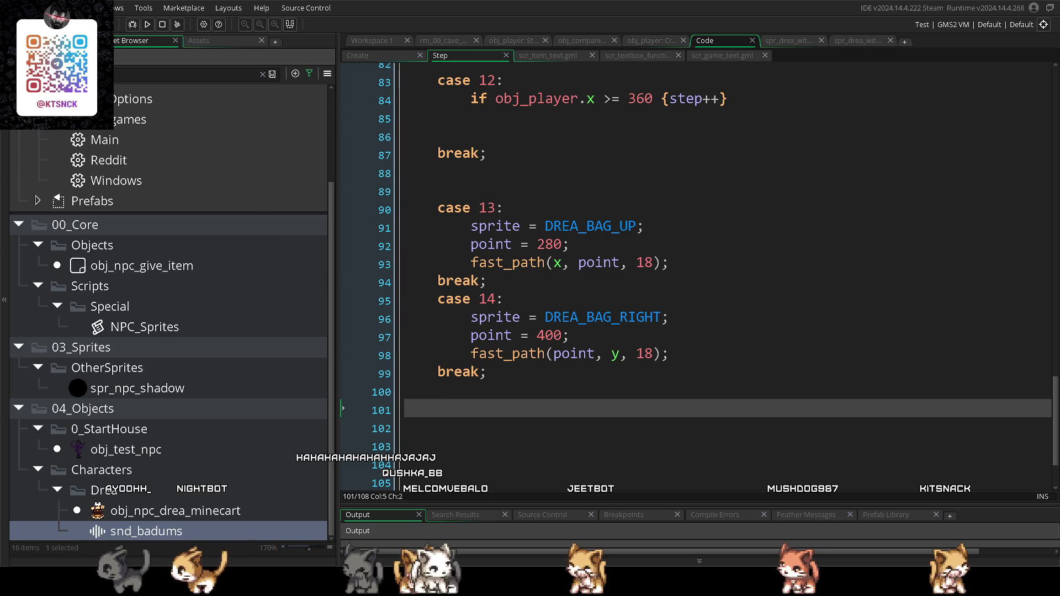
scroll(535, 312, "up", 1)
left_click(538, 312)
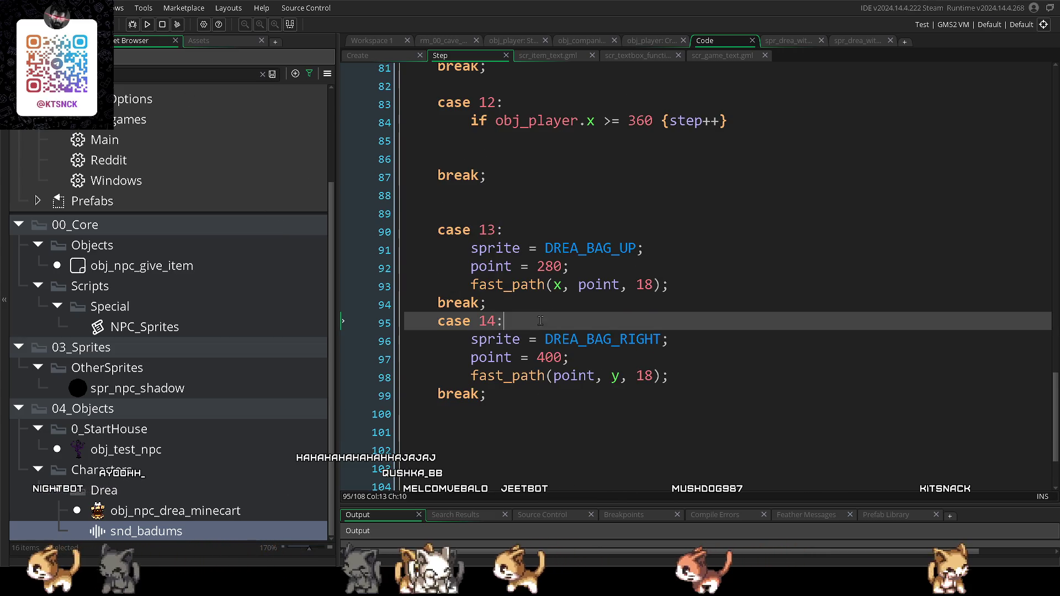
- Add a player_freeze(); line at the start of case 14 and test it
key("Return")
type("player_fre")
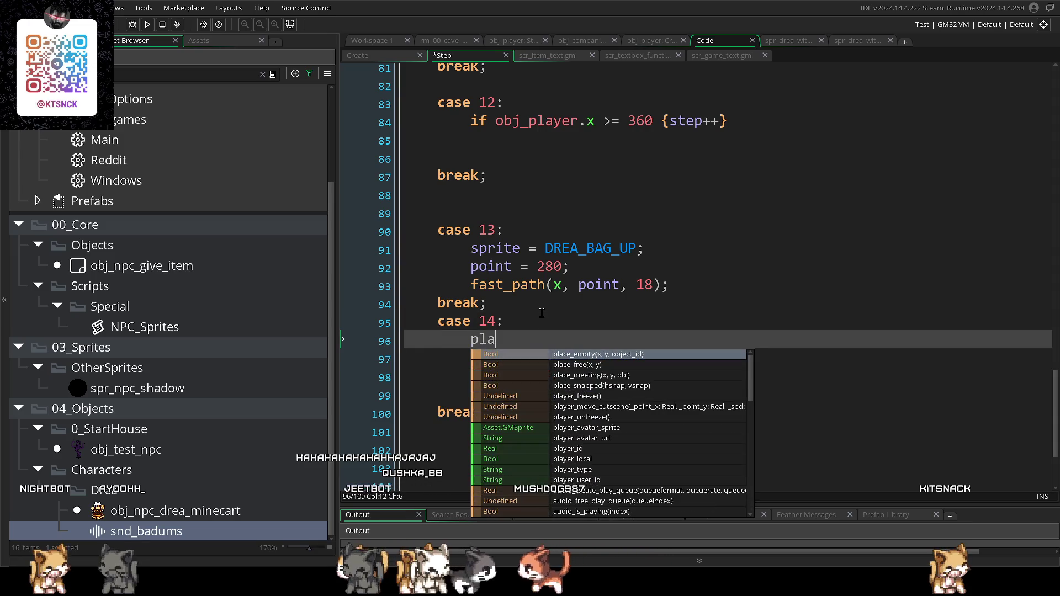
key("Return")
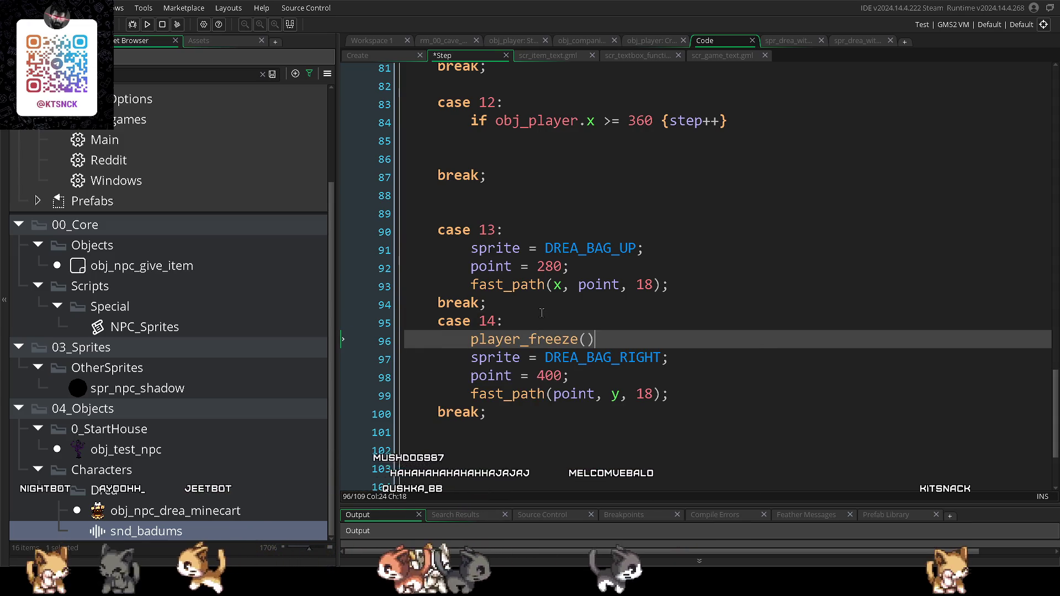
type(";")
key("F5")
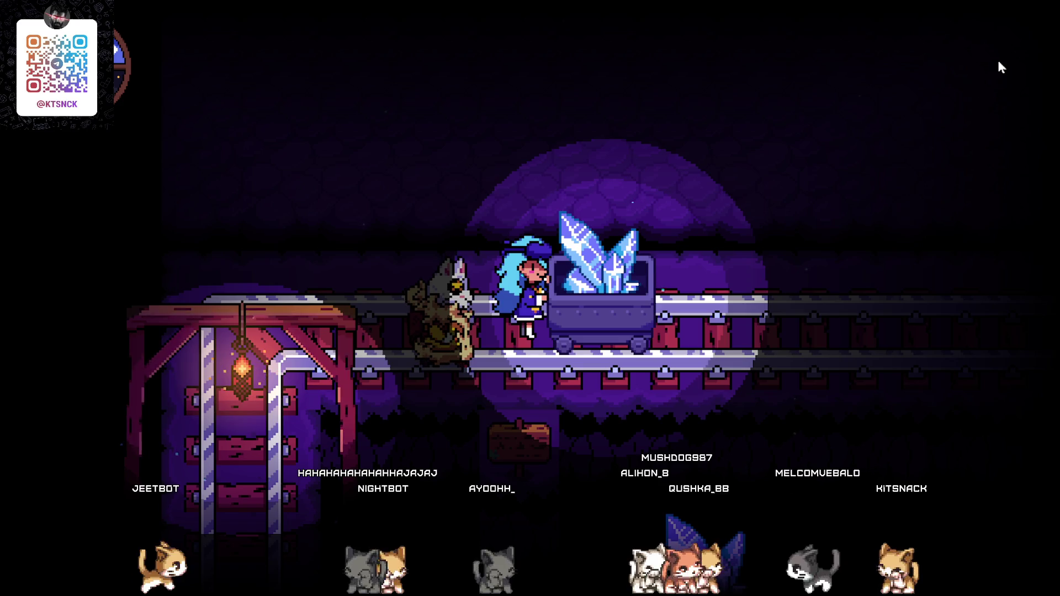
key("Escape")
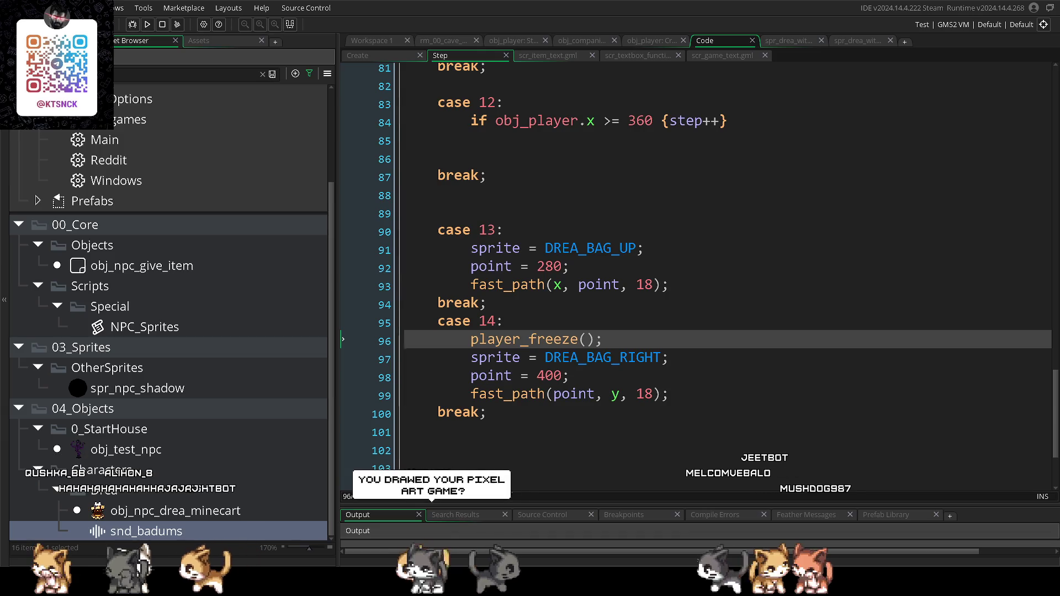
- Delete the blank lines above case 13, inside case 12 and before case 12, then save
left_click_drag(538, 205, 344, 187)
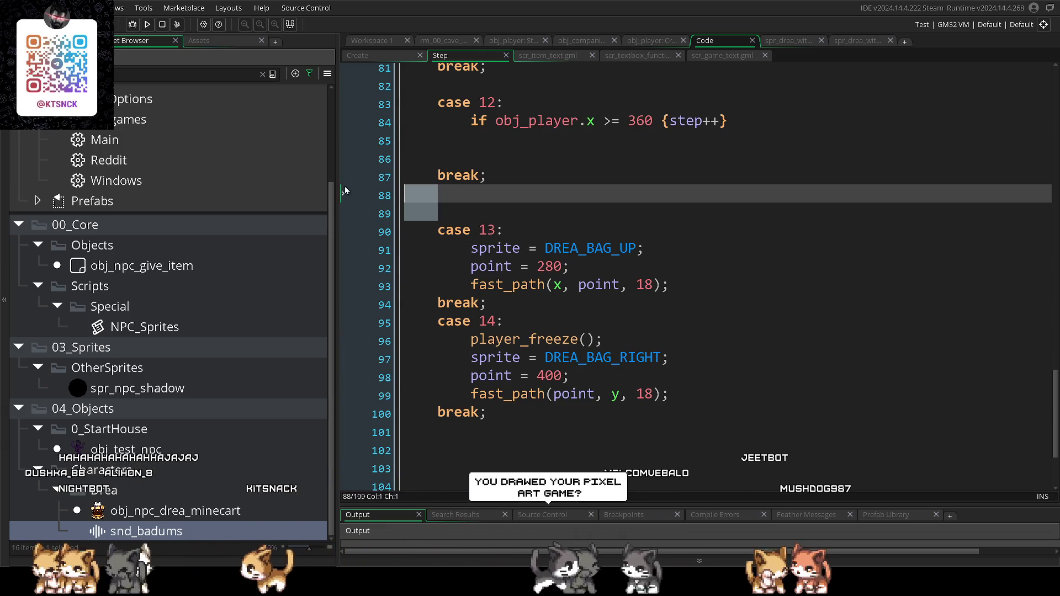
key("BackSpace")
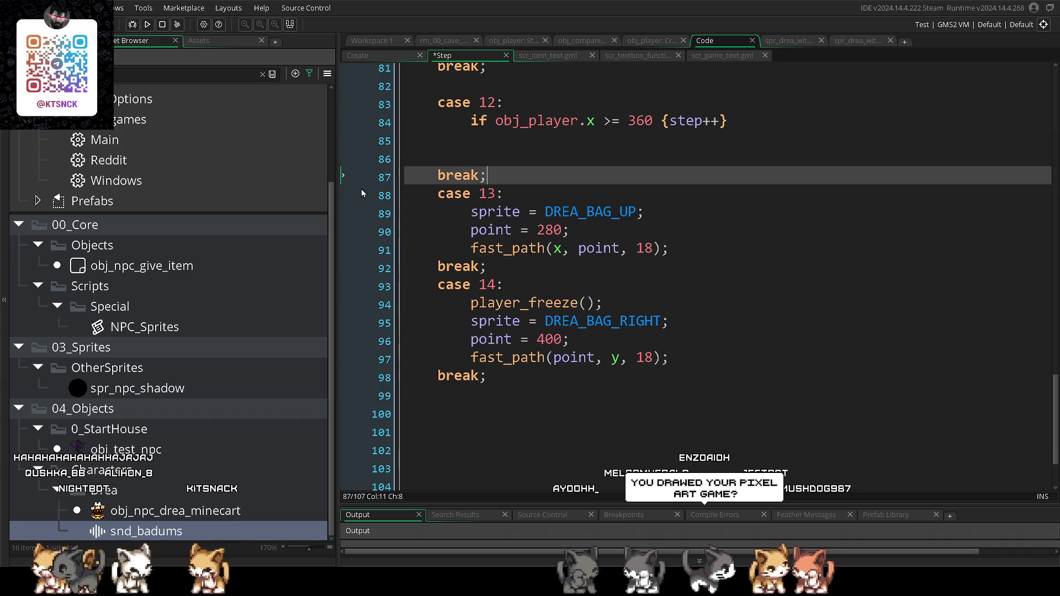
left_click_drag(347, 176, 342, 144)
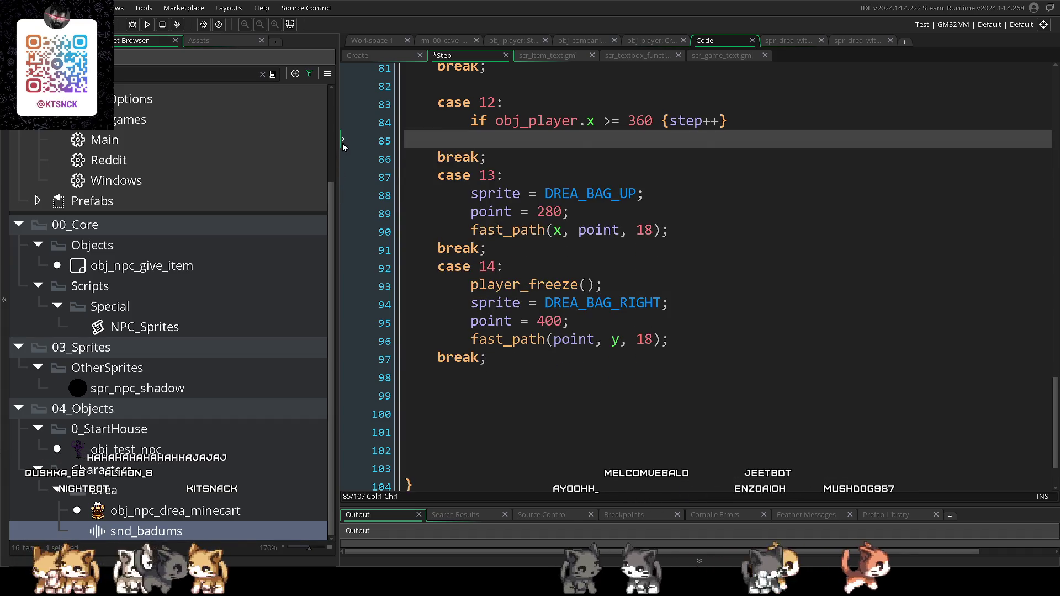
key("BackSpace")
key("BackSpace")
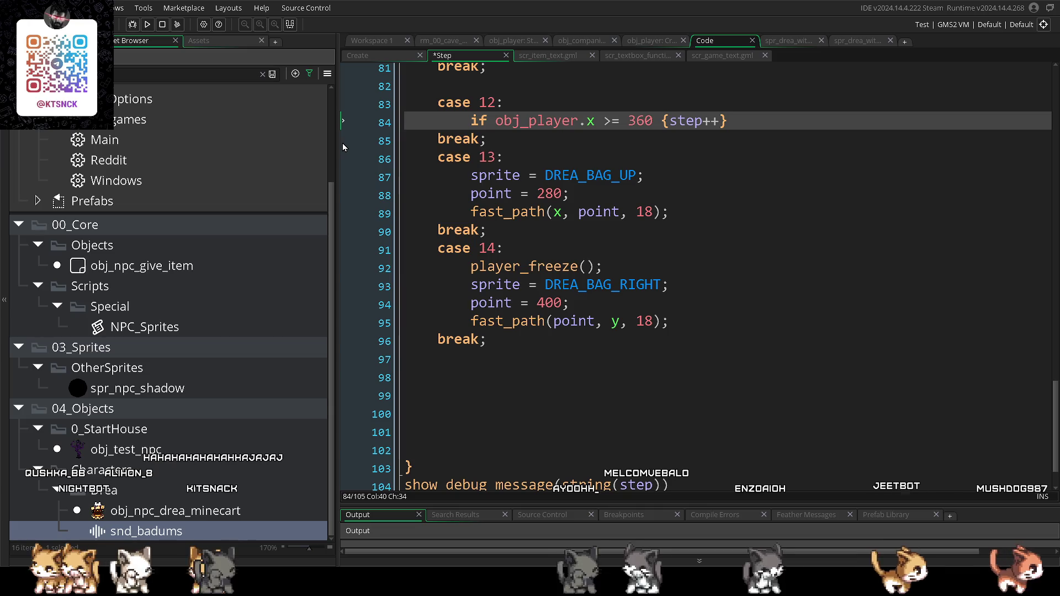
scroll(480, 149, "up", 1)
left_click(483, 150)
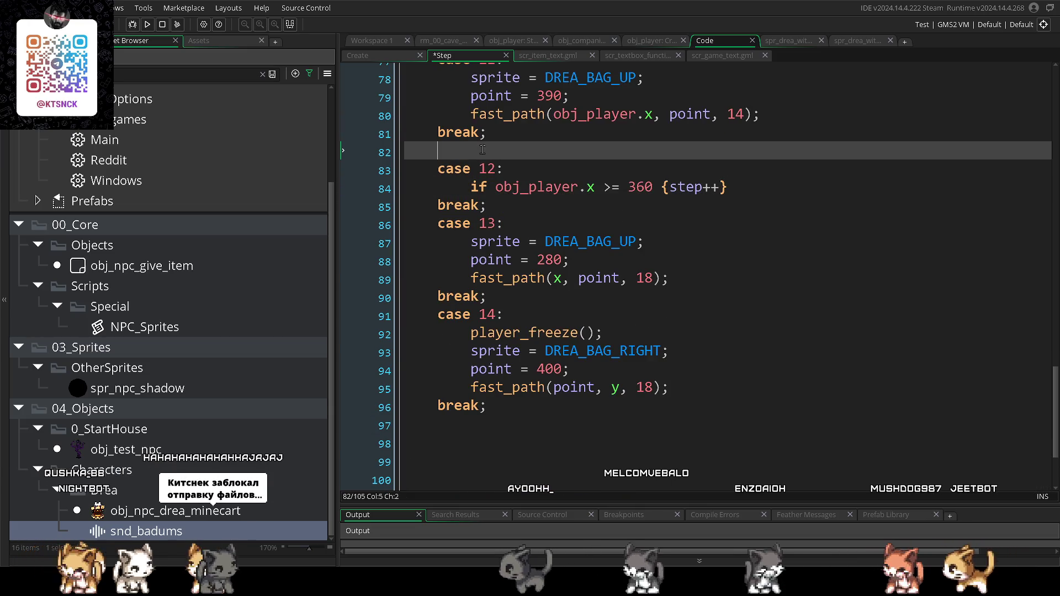
key("BackSpace")
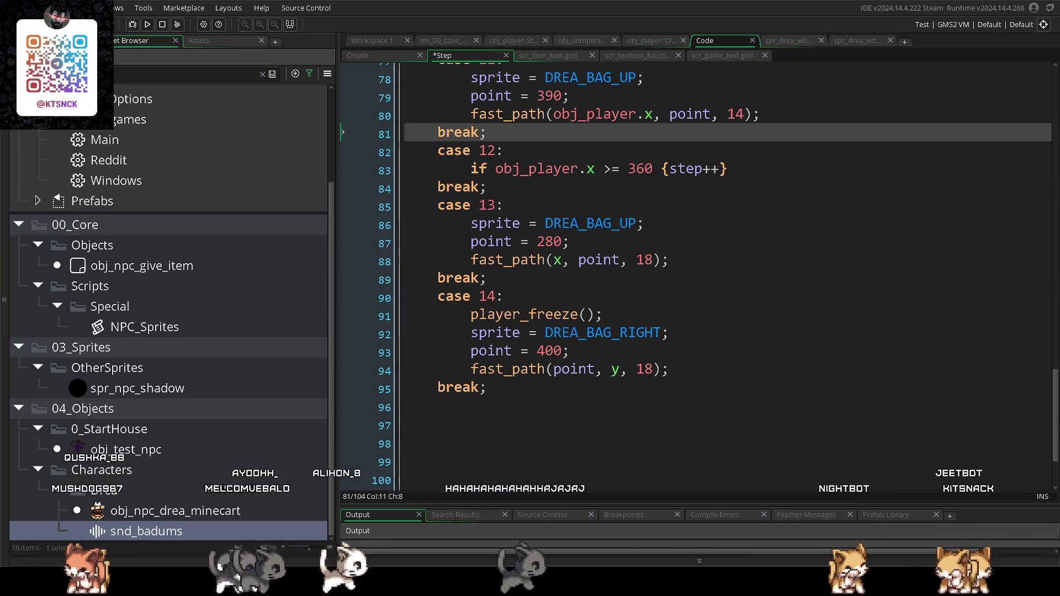
key("ctrl+s")
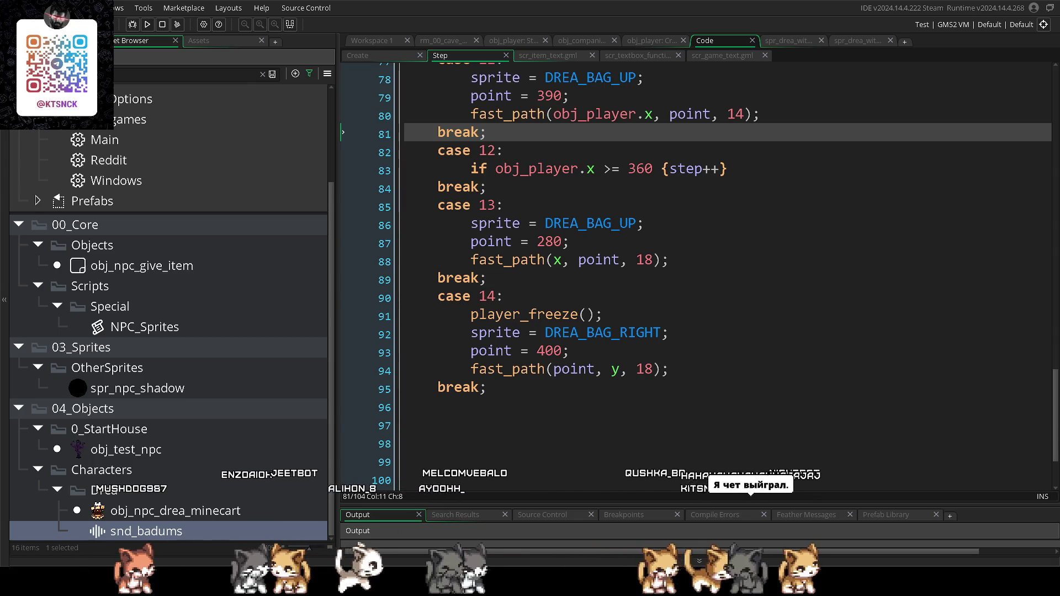
- Move the caret to the line below case 14's final break
left_click(547, 408)
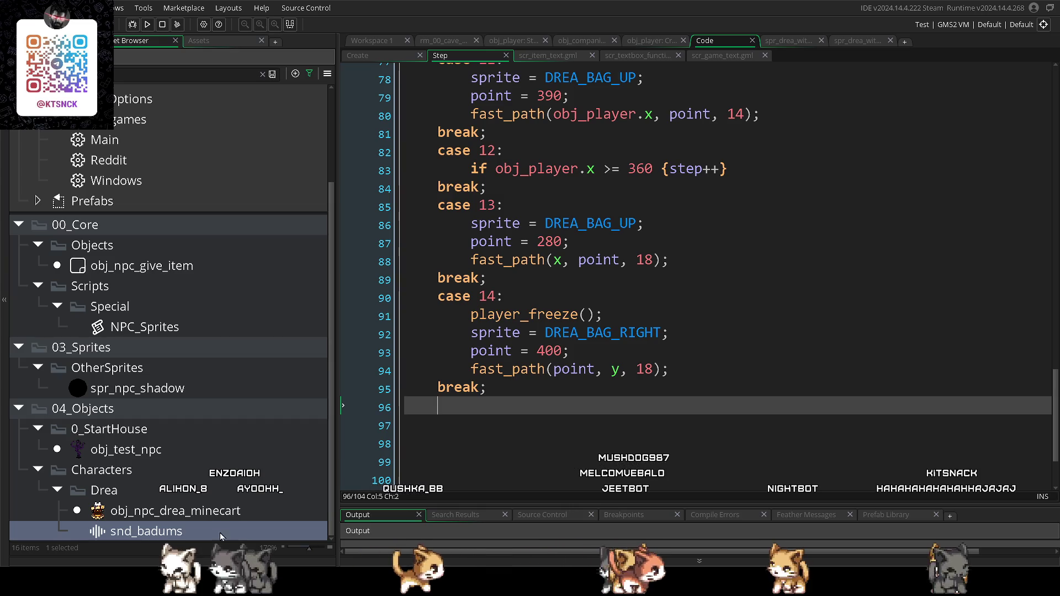
key("Down")
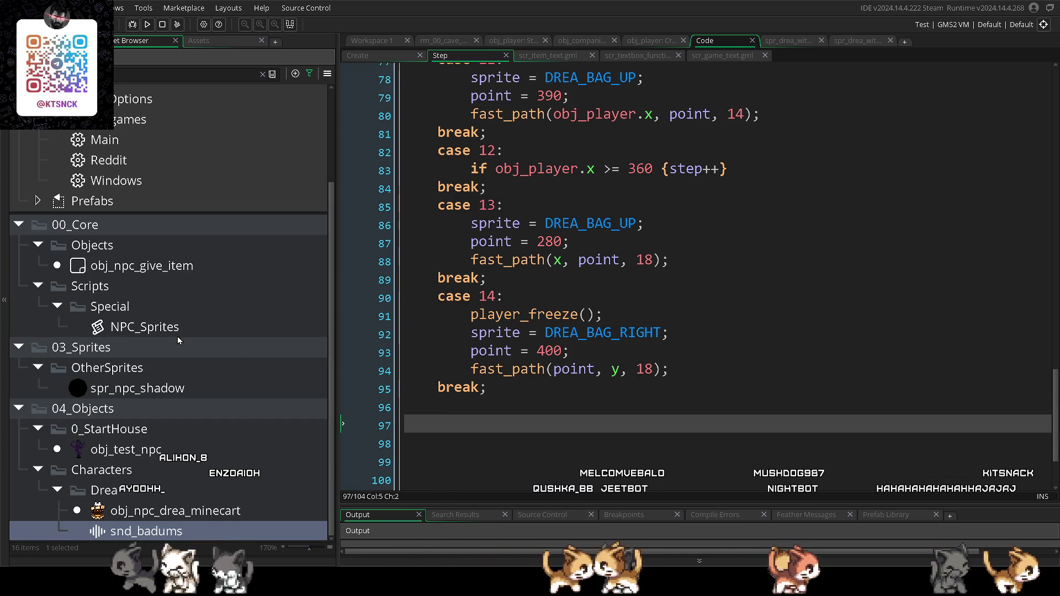